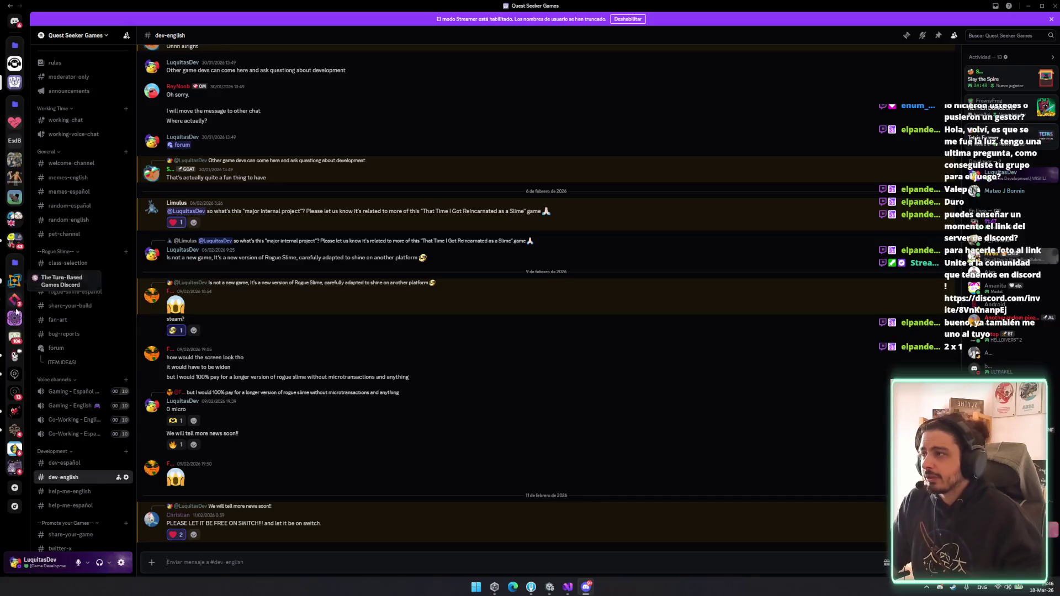
# Glance at Brackeys Community's jam_find_a_team channel, close Discord, and load itch.io in Edge.
pyautogui.click(14, 298)
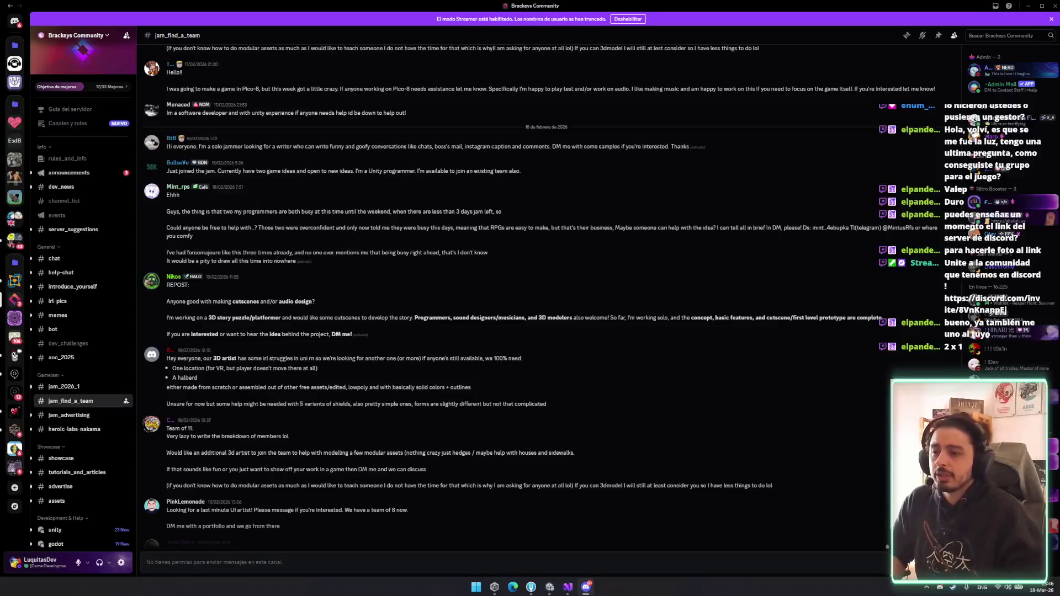
pyautogui.hotkey('alt', 'F4')
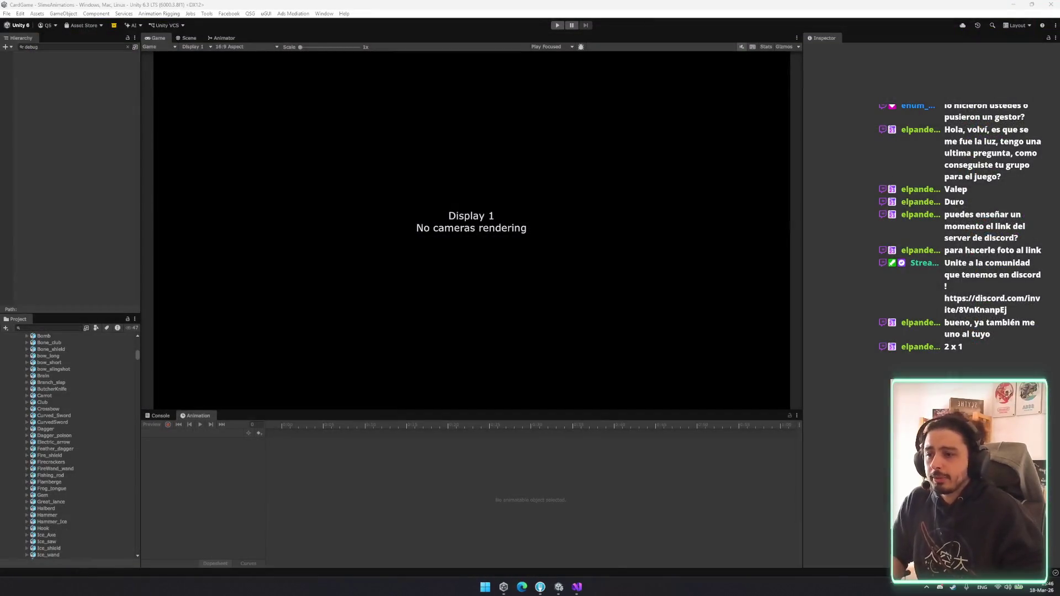
pyautogui.click(522, 587)
pyautogui.moveTo(582, 214)
pyautogui.mouseDown()
pyautogui.moveTo(545, 108)
pyautogui.moveTo(482, 9)
pyautogui.mouseUp()
pyautogui.write('itch.io/games')
pyautogui.press('Return')
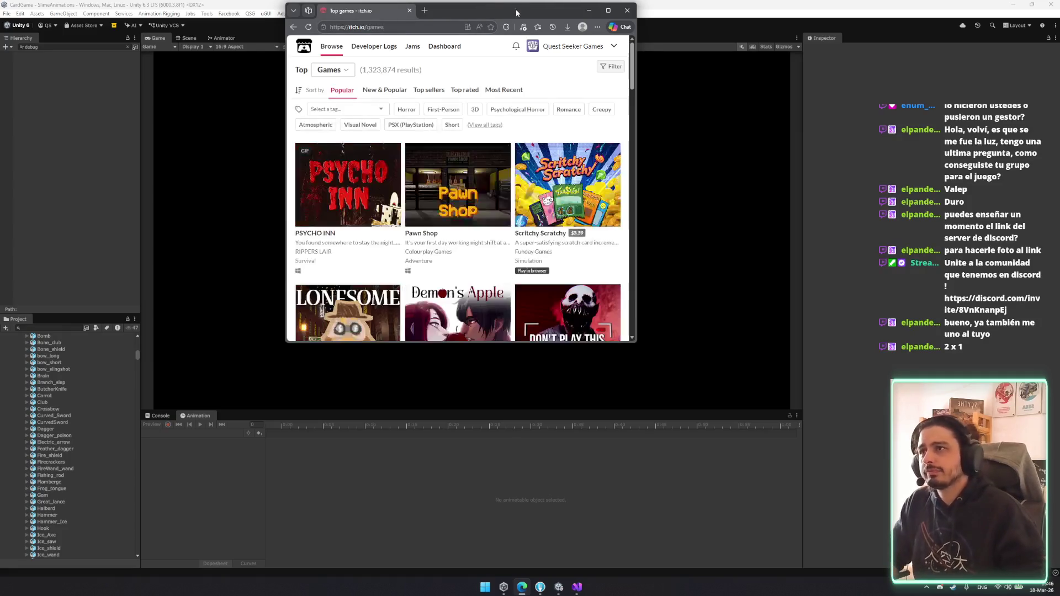
# Maximize the browser and browse the itch.io Game Jams calendar of March jams.
pyautogui.doubleClick(516, 11)
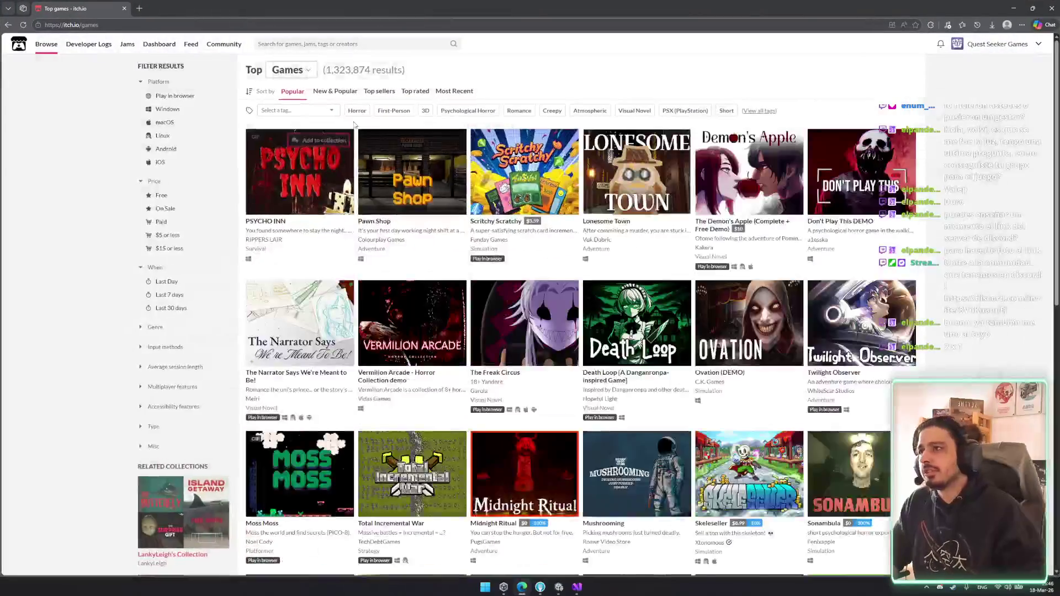
pyautogui.click(127, 44)
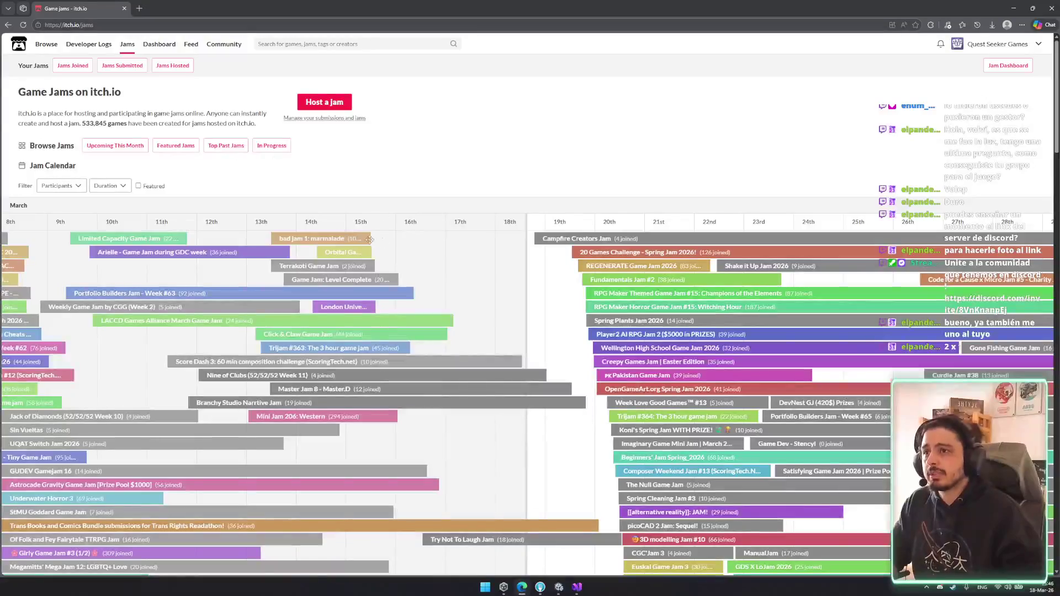
pyautogui.scroll(-15, 370, 239)
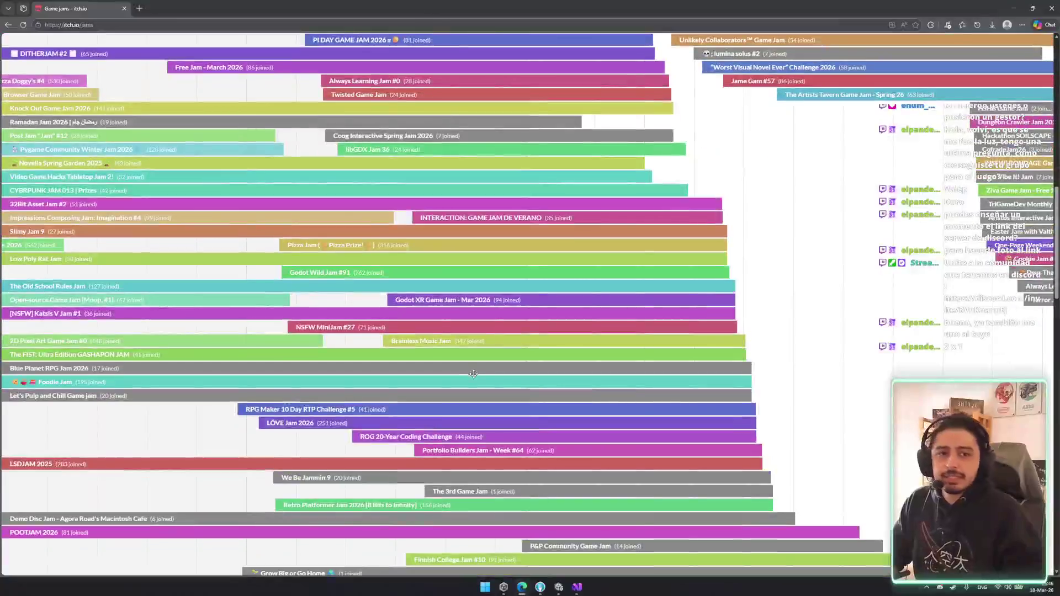
pyautogui.scroll(-8, 473, 374)
pyautogui.scroll(5, 469, 408)
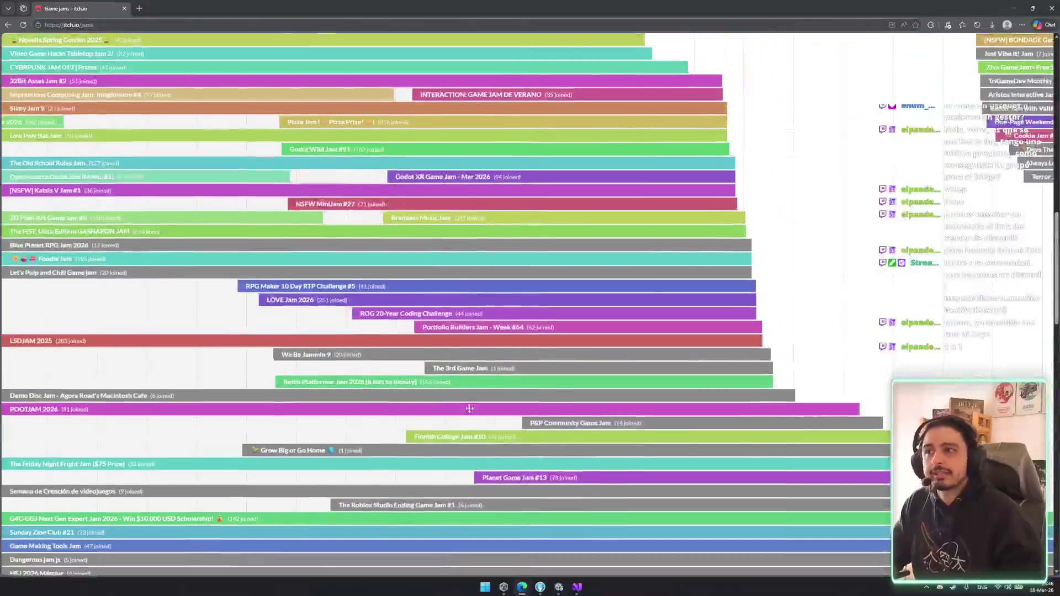
pyautogui.scroll(15, 469, 409)
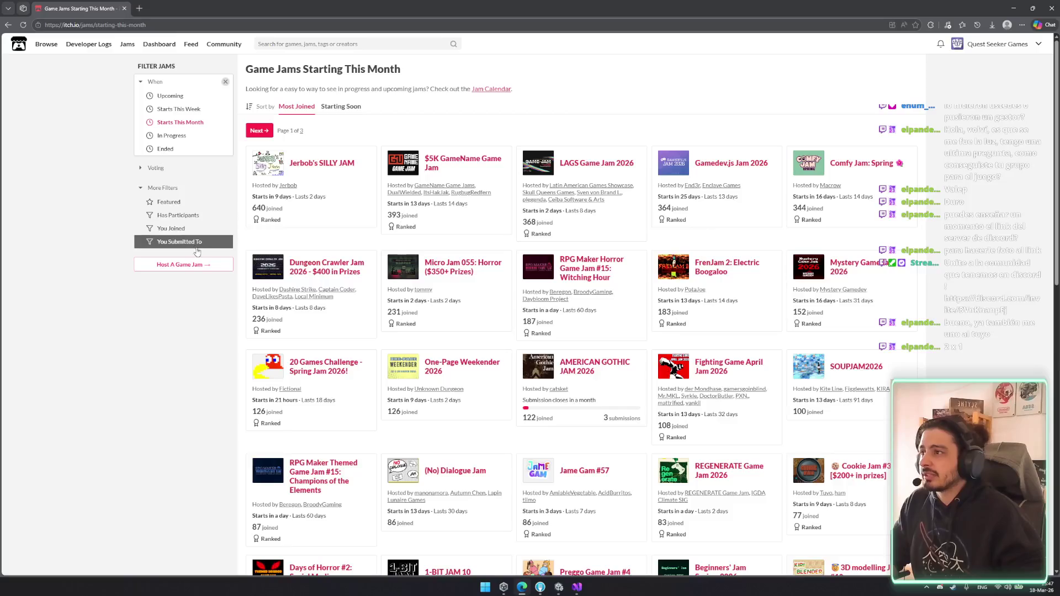
# Filter this month's jams to those with participants and check Jerbob's SILLY JAM start time.
pyautogui.click(188, 217)
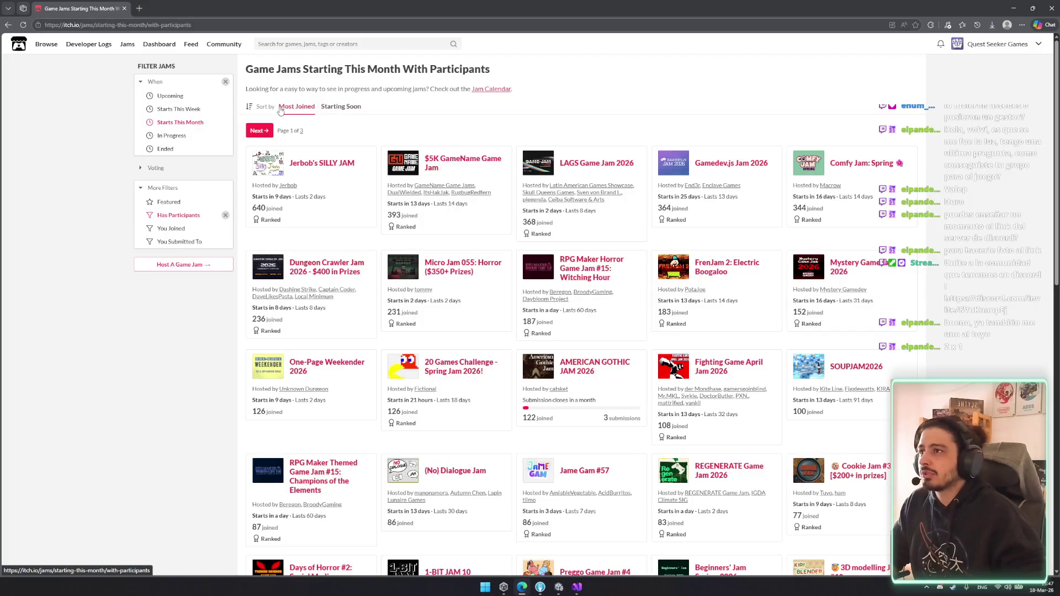
pyautogui.click(312, 210)
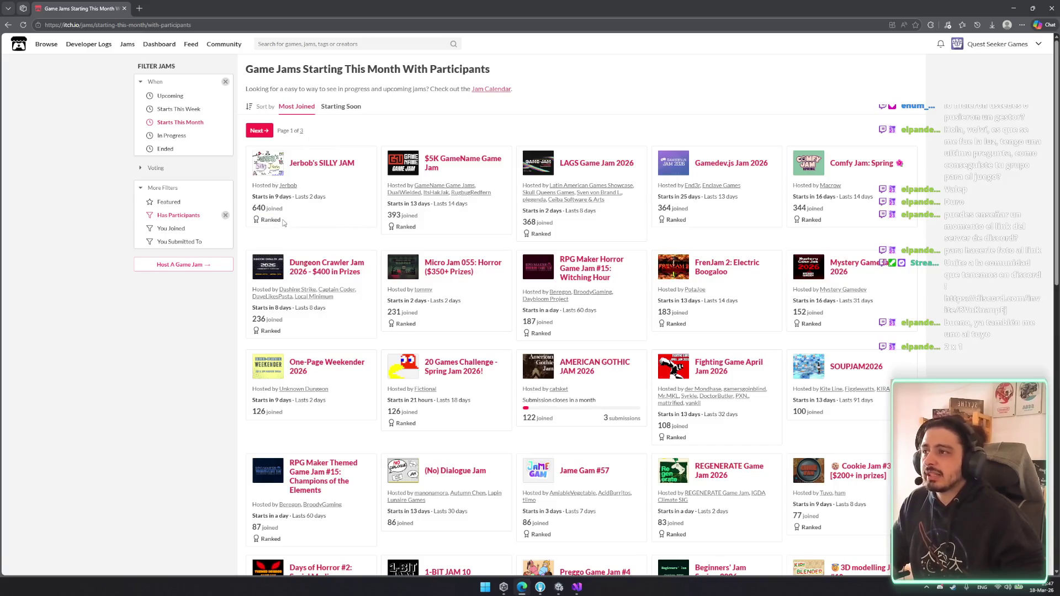
pyautogui.moveTo(276, 196); pyautogui.dragTo(305, 197)
pyautogui.click(317, 204)
pyautogui.click(346, 218)
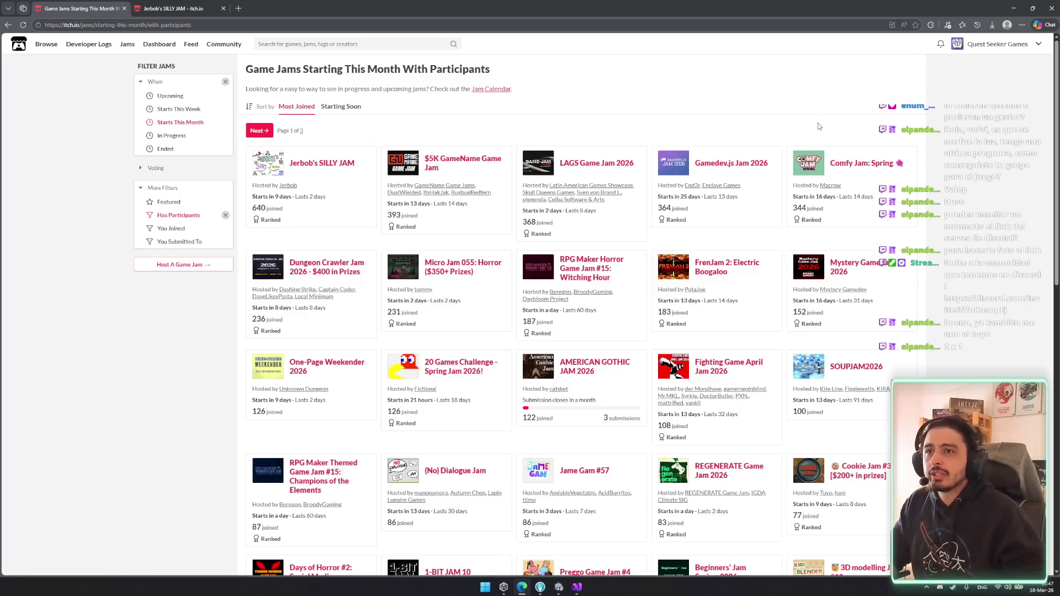
# Read Jerbob's SILLY JAM overview: description, Discord invite, voting categories and submission dates.
pyautogui.click(177, 8)
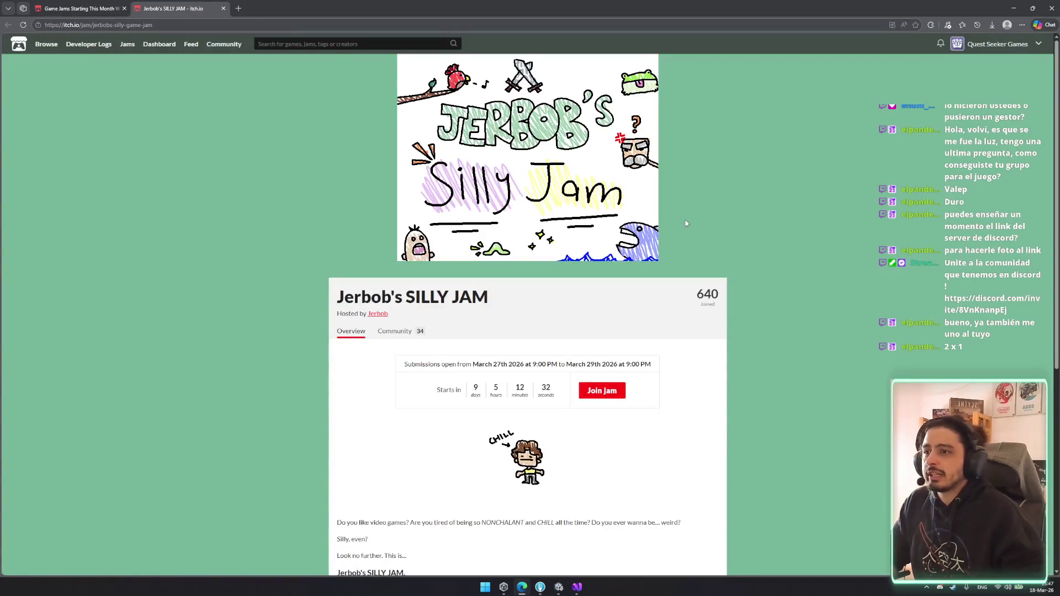
pyautogui.moveTo(350, 398); pyautogui.dragTo(451, 398)
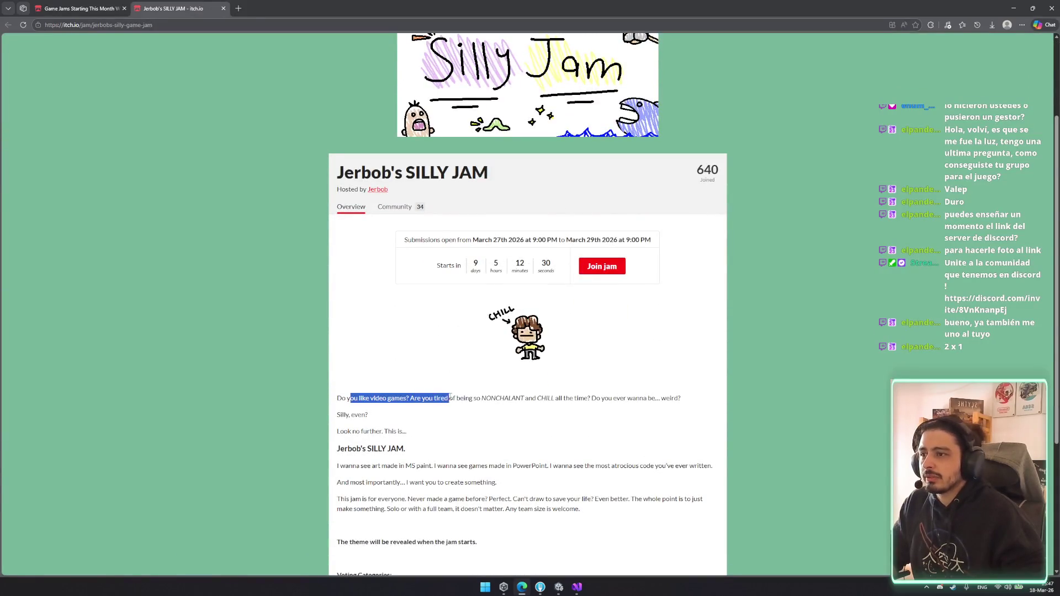
pyautogui.moveTo(529, 406); pyautogui.dragTo(620, 401)
pyautogui.click(601, 423)
pyautogui.scroll(-4, 545, 370)
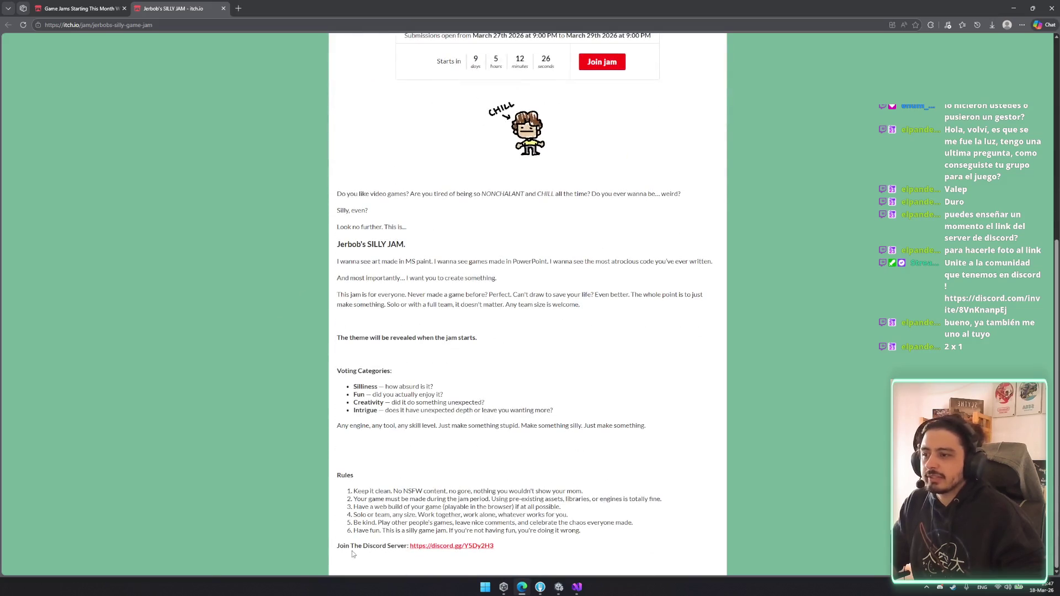
pyautogui.moveTo(338, 546); pyautogui.dragTo(516, 551)
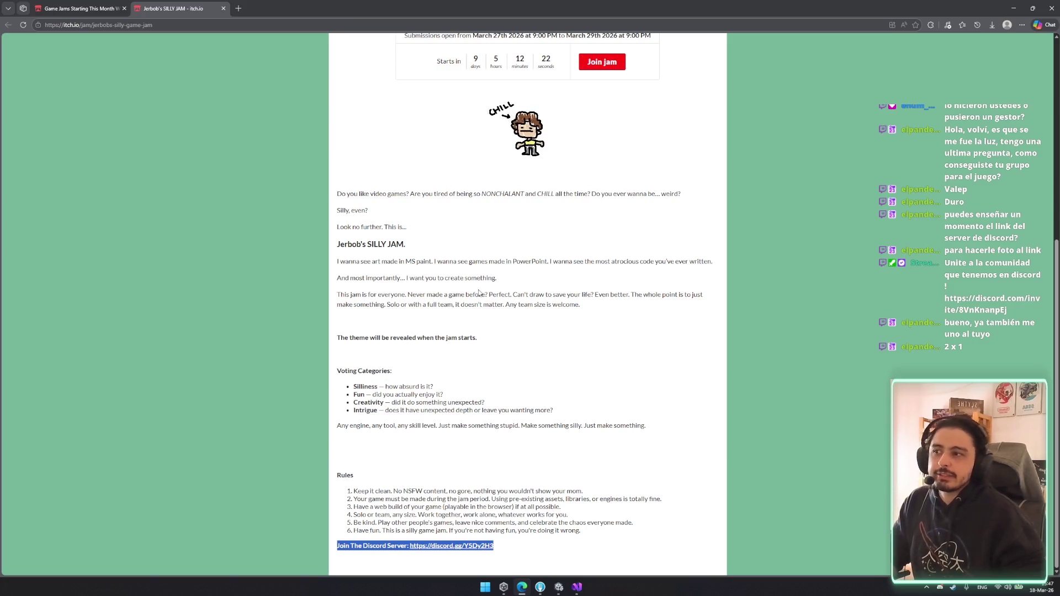
pyautogui.moveTo(569, 476); pyautogui.dragTo(572, 385)
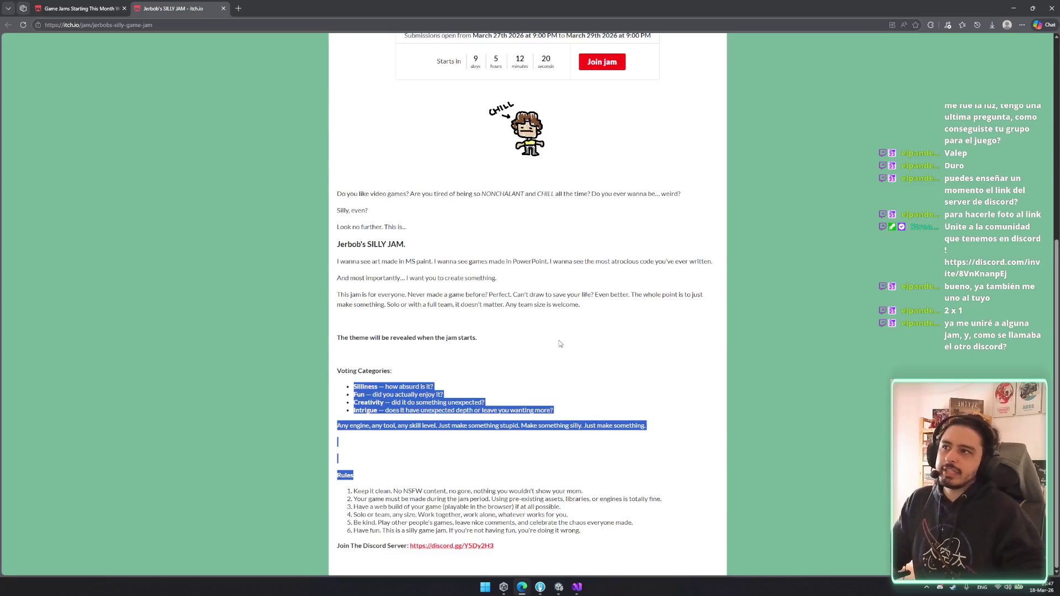
pyautogui.scroll(3, 559, 343)
pyautogui.click(450, 187)
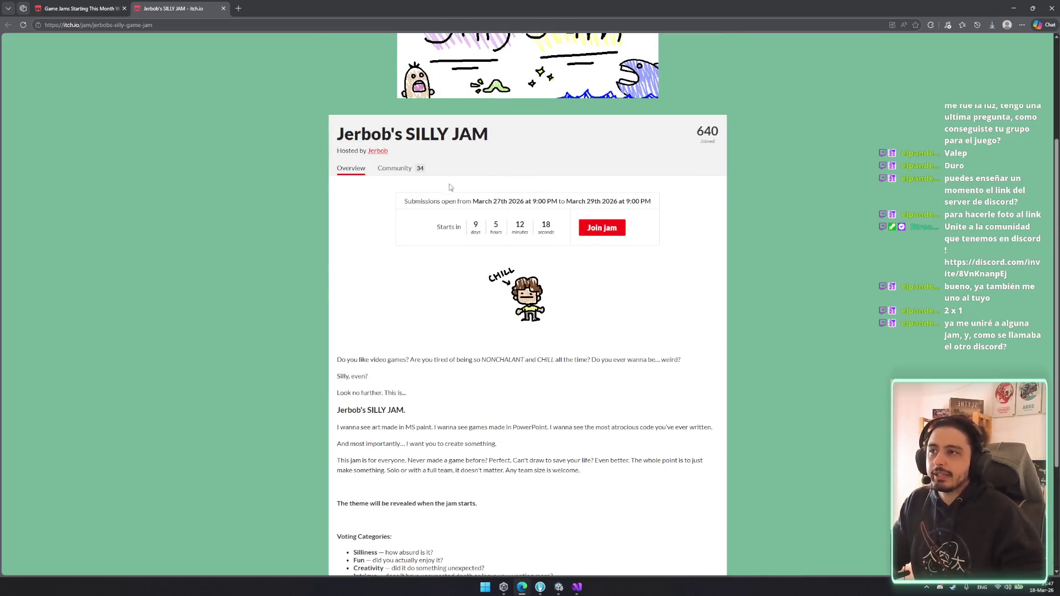
pyautogui.moveTo(404, 201); pyautogui.dragTo(534, 202)
# Look at the jam's Community topics, then close the jam and return to the jam list.
pyautogui.click(394, 168)
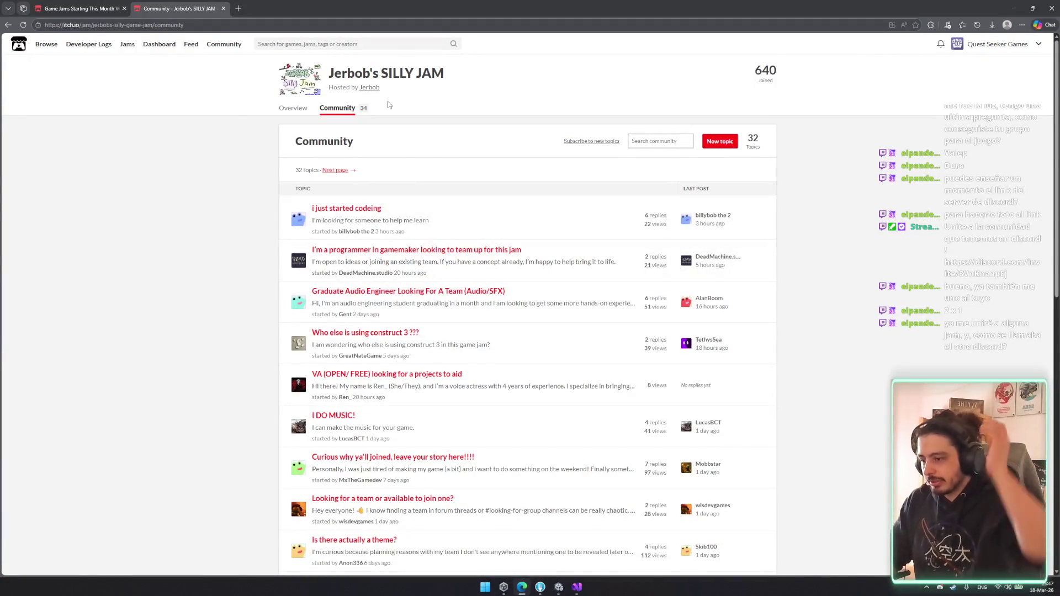
pyautogui.hotkey('alt', 'Left')
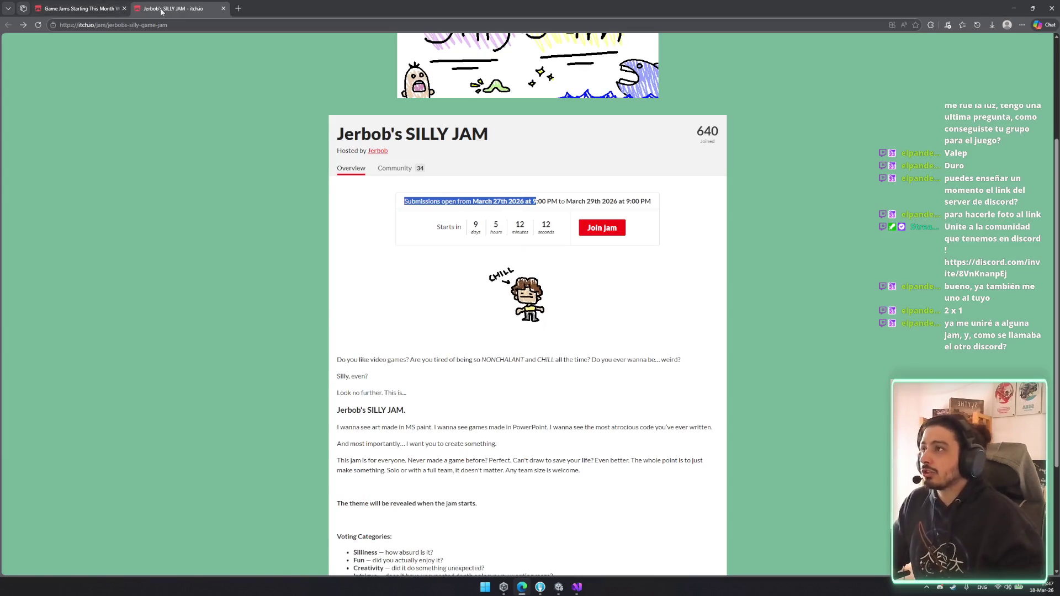
pyautogui.click(101, 6)
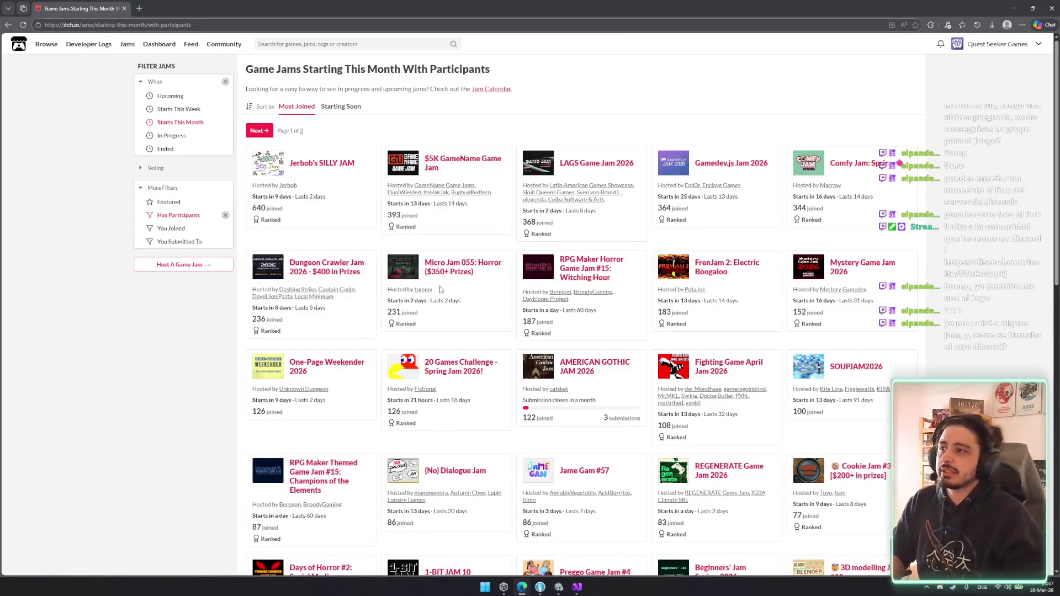
pyautogui.click(319, 44)
# Search itch.io for 'brackey' and open the Brackeys Game Jam 2026.1 page, copying its address.
pyautogui.write('brak')
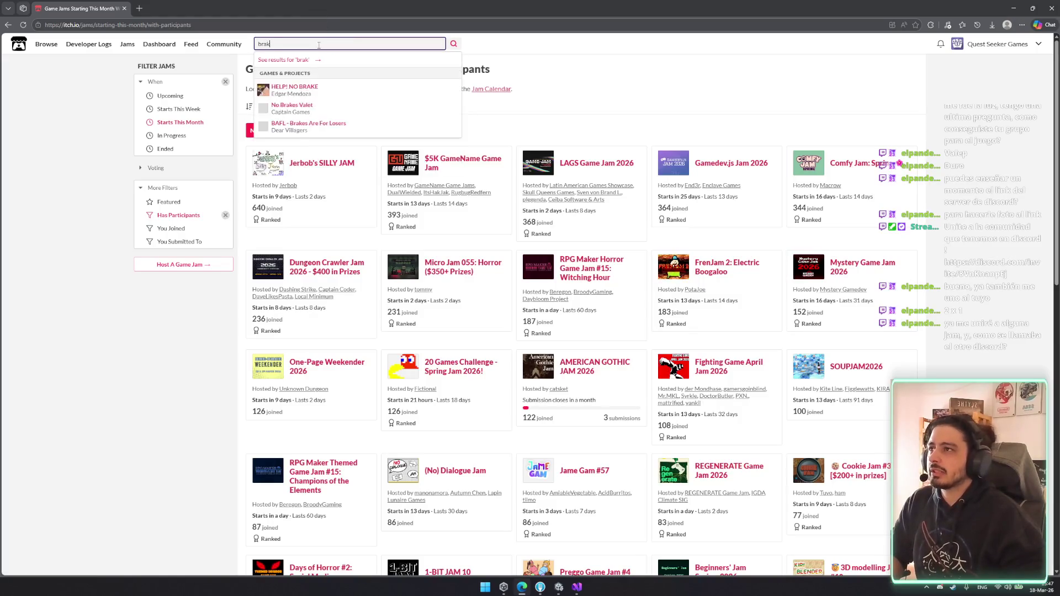
pyautogui.press('BackSpace')
pyautogui.write('cky')
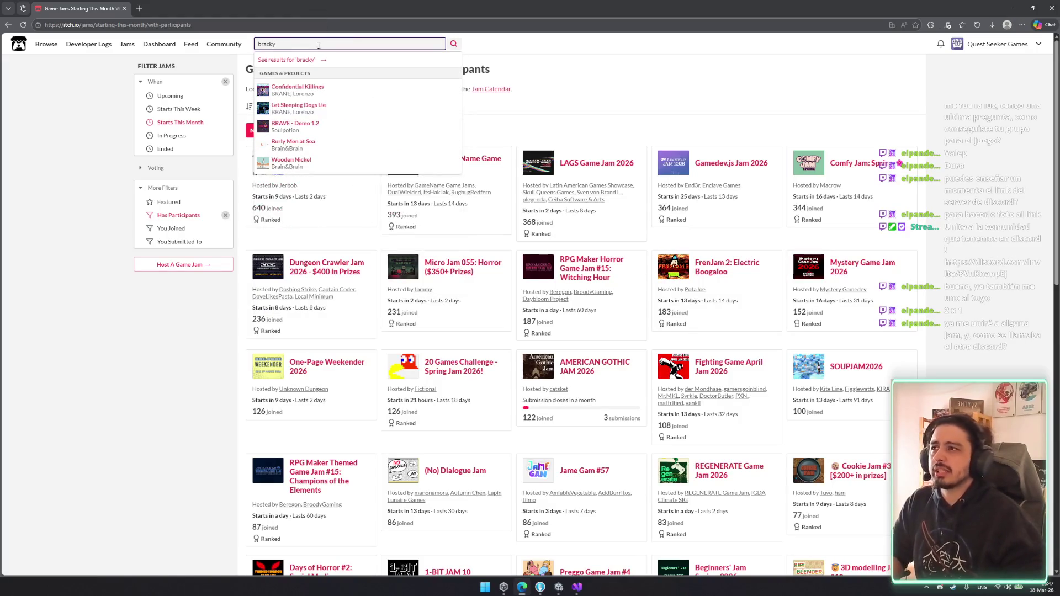
pyautogui.press('BackSpace')
pyautogui.write('ey')
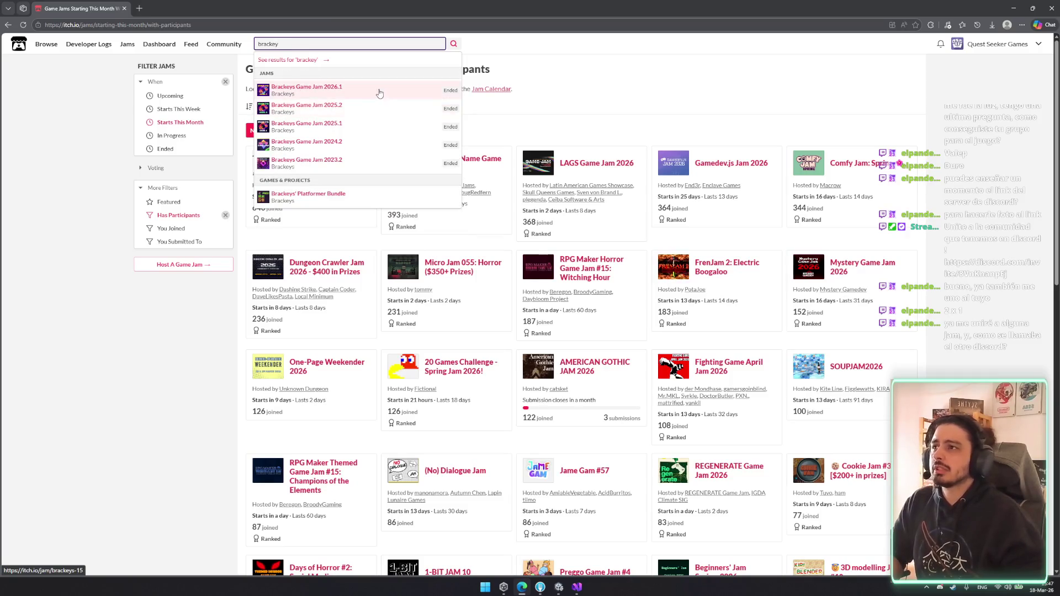
pyautogui.click(378, 91)
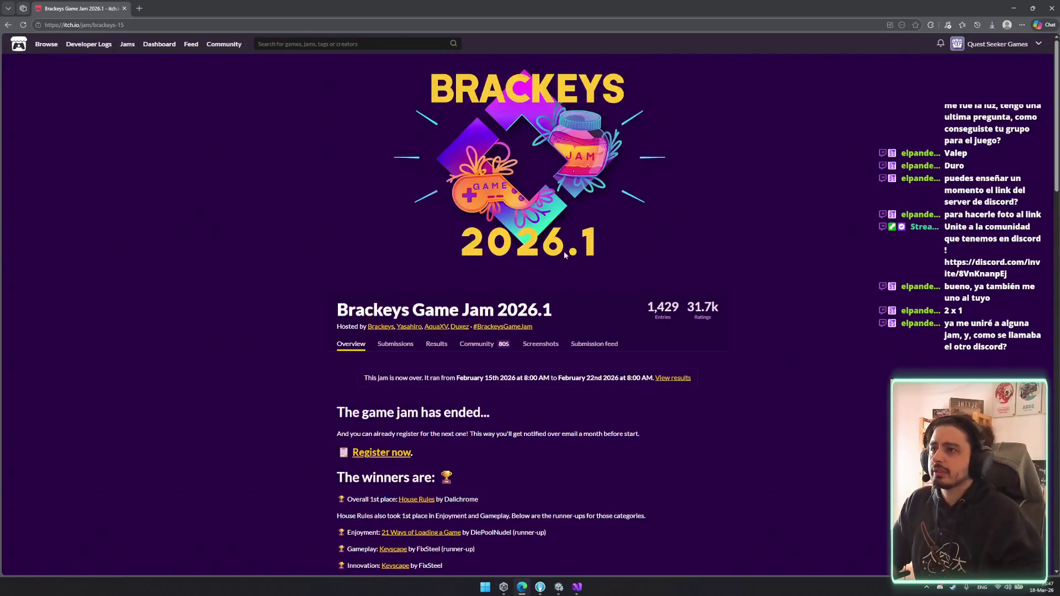
pyautogui.scroll(-5, 520, 245)
pyautogui.scroll(5, 431, 132)
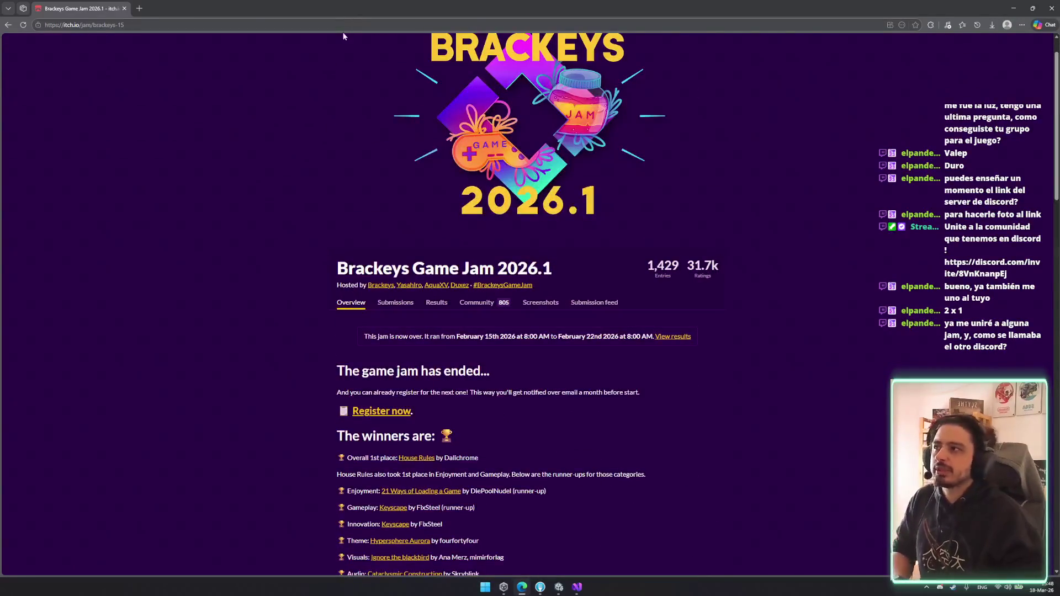
pyautogui.click(290, 25)
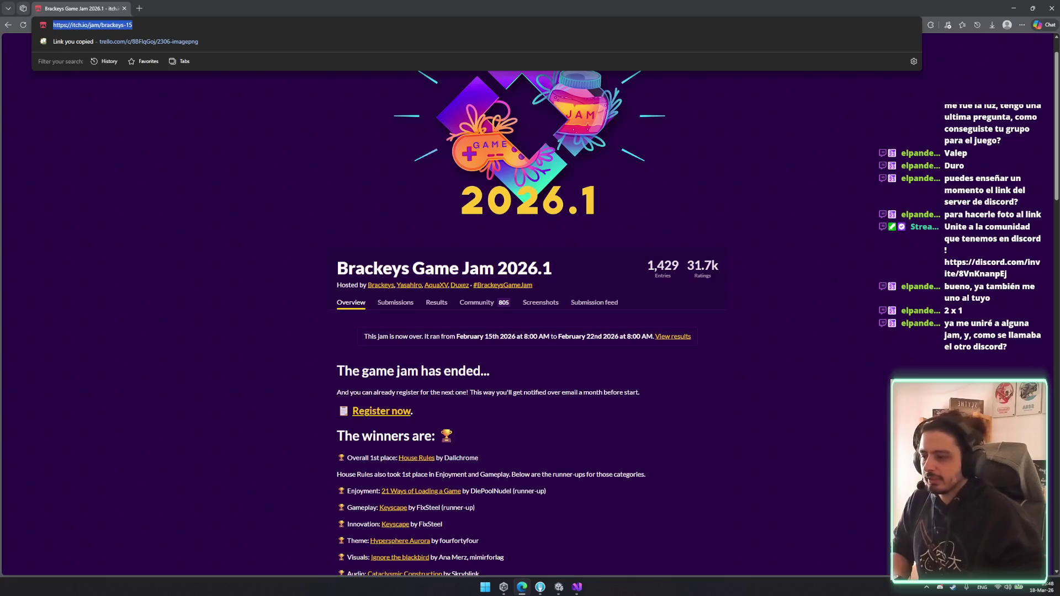
pyautogui.hotkey('alt', 'Tab')
# Find the mentions of 'discord' on the jam page, then scroll back to the top.
pyautogui.scroll(-15, 640, 359)
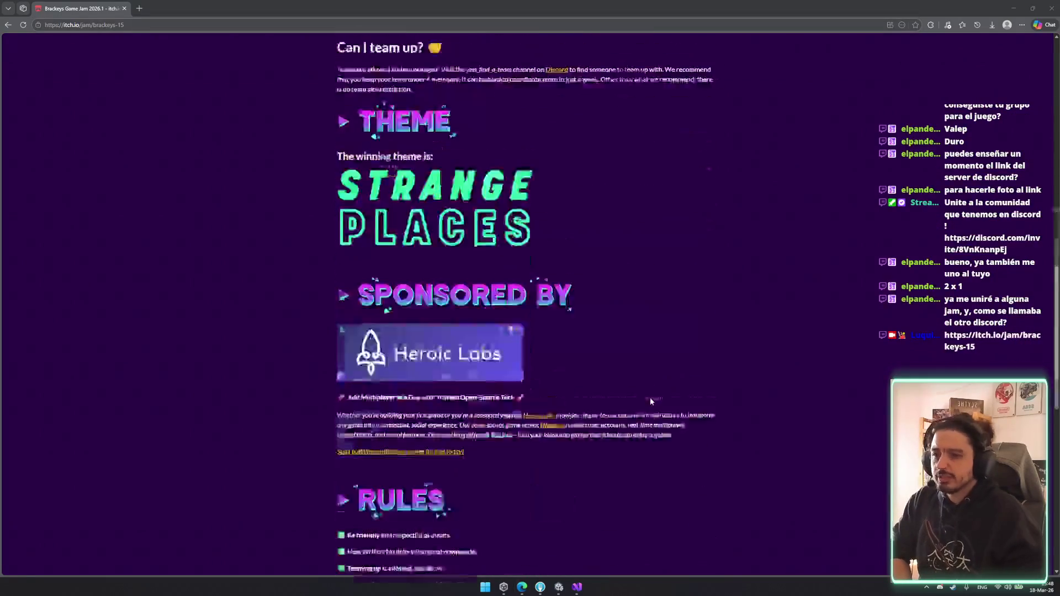
pyautogui.hotkey('ctrl', 'f')
pyautogui.write('discord')
pyautogui.press('Return')
pyautogui.press('Return')
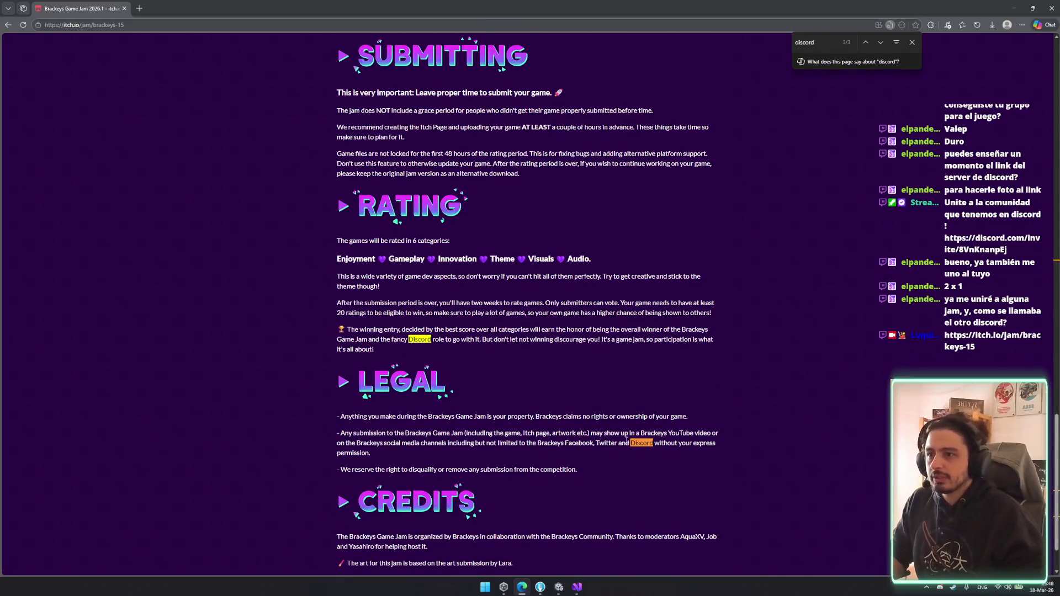
pyautogui.scroll(-2, 628, 453)
pyautogui.scroll(20, 635, 238)
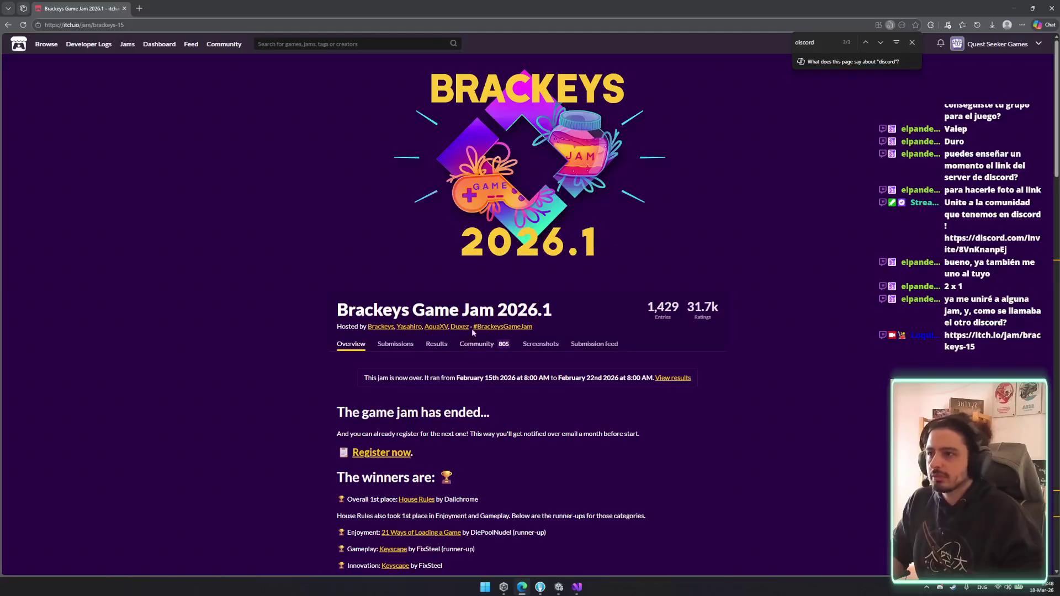
pyautogui.click(381, 327)
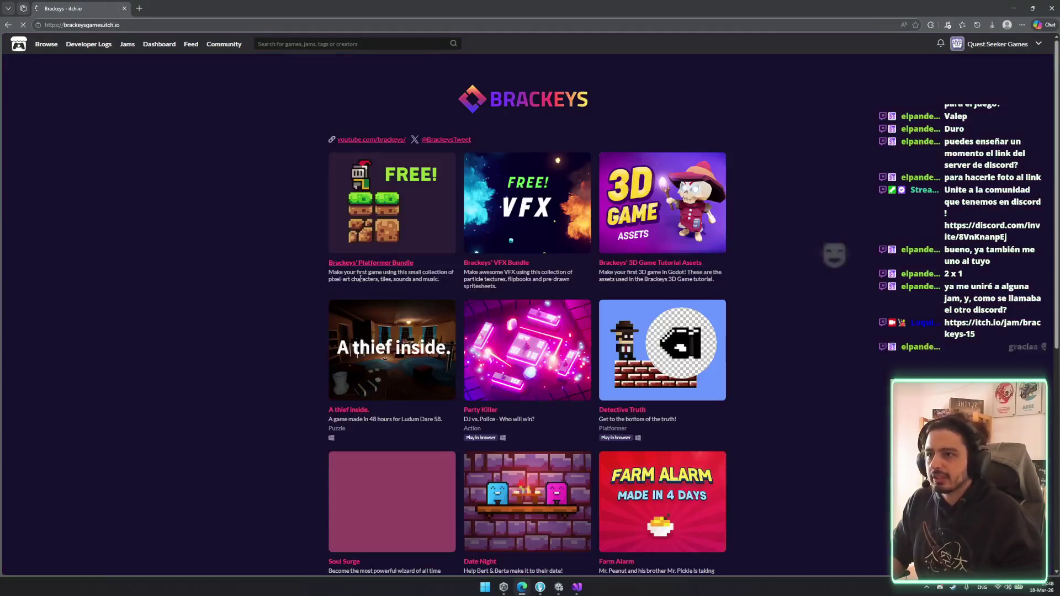
pyautogui.click(438, 141)
pyautogui.click(486, 223)
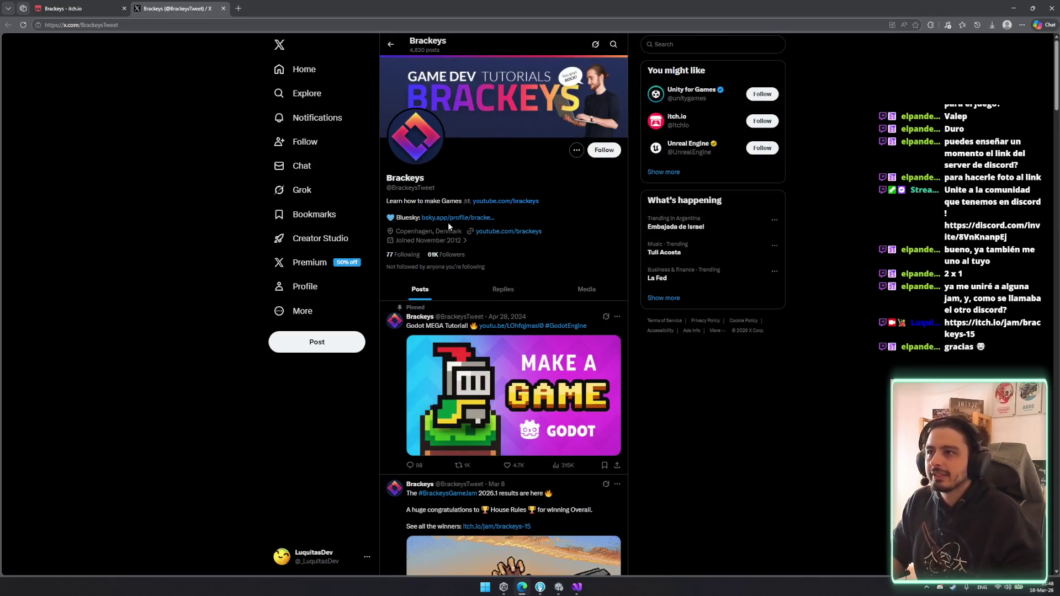
pyautogui.scroll(-4, 575, 272)
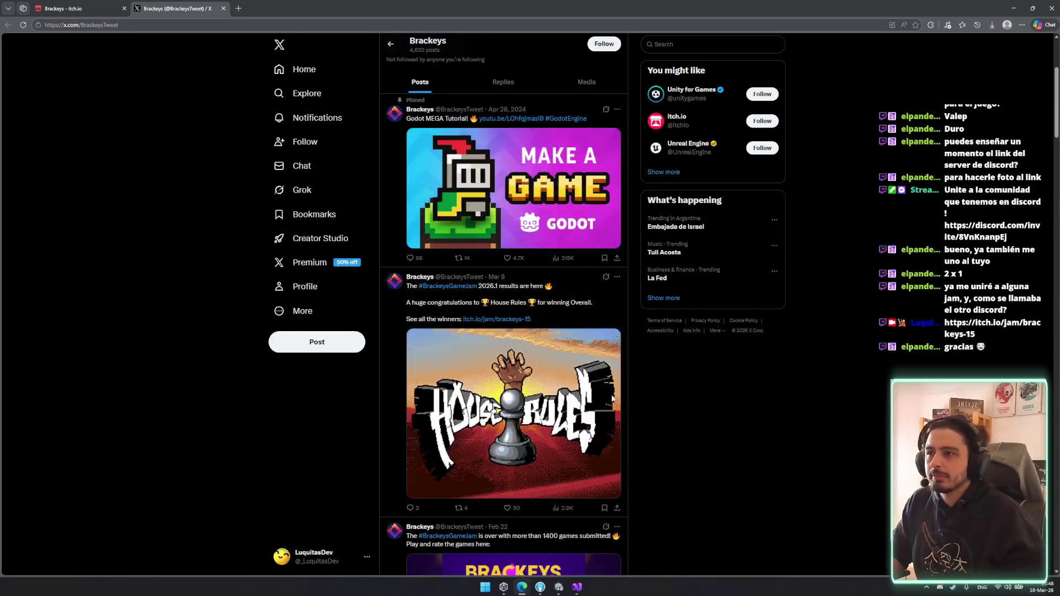
pyautogui.scroll(4, 490, 288)
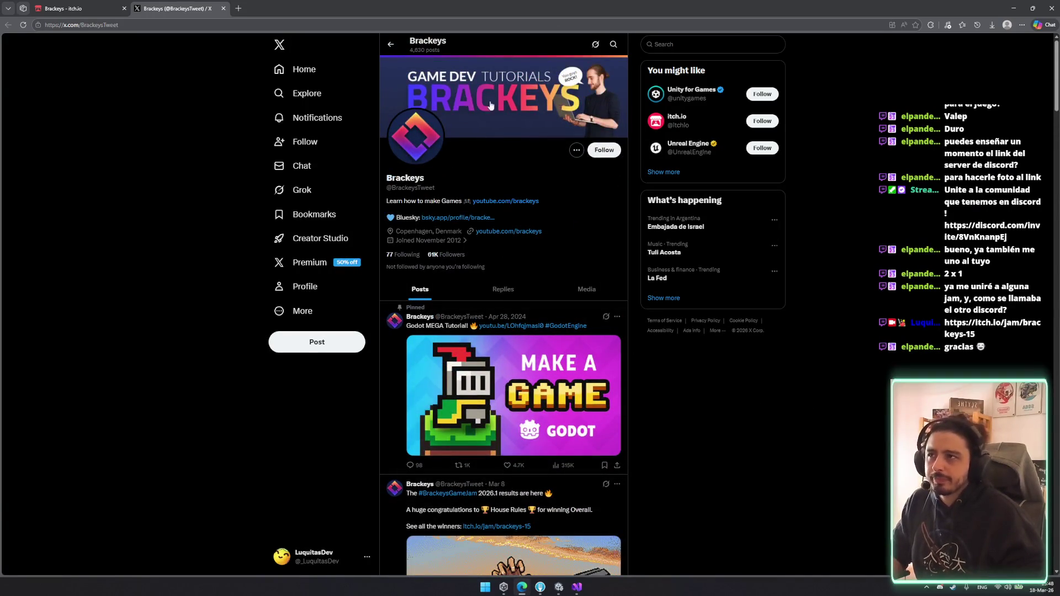
pyautogui.scroll(-15, 465, 504)
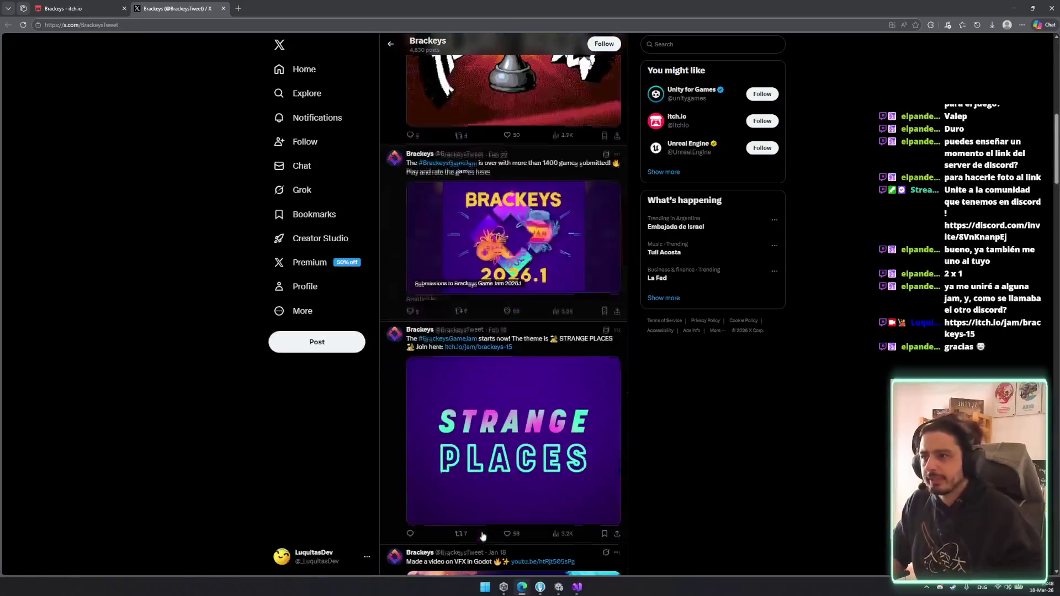
pyautogui.scroll(4, 506, 434)
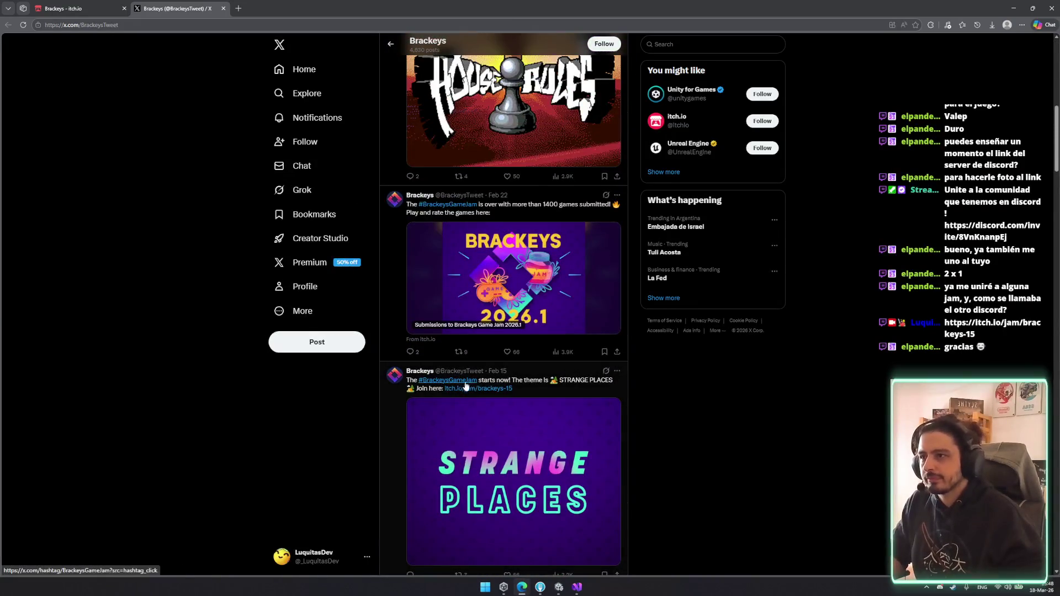
pyautogui.scroll(6, 506, 434)
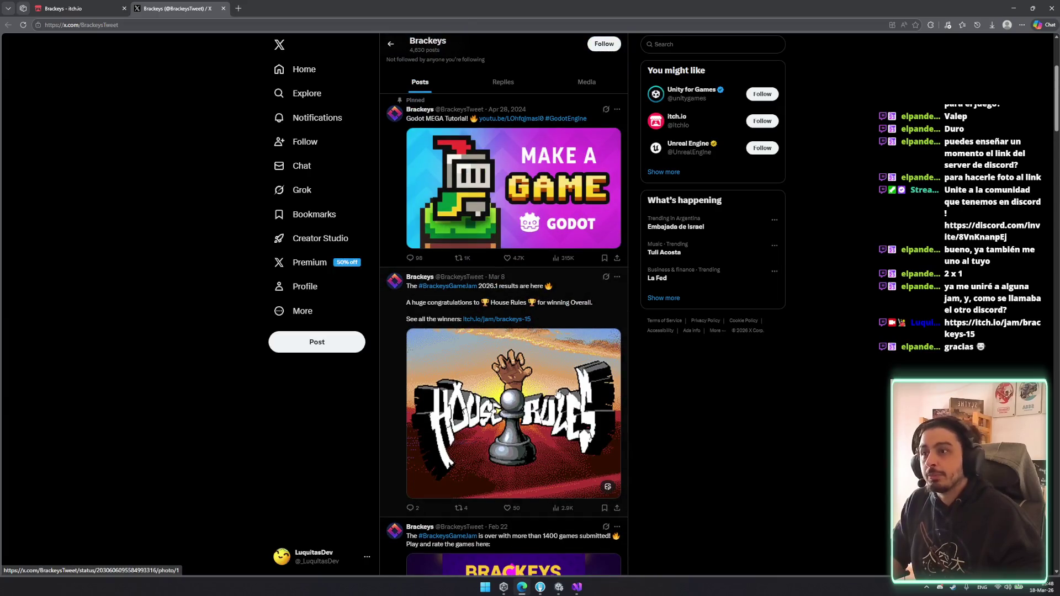
pyautogui.click(556, 211)
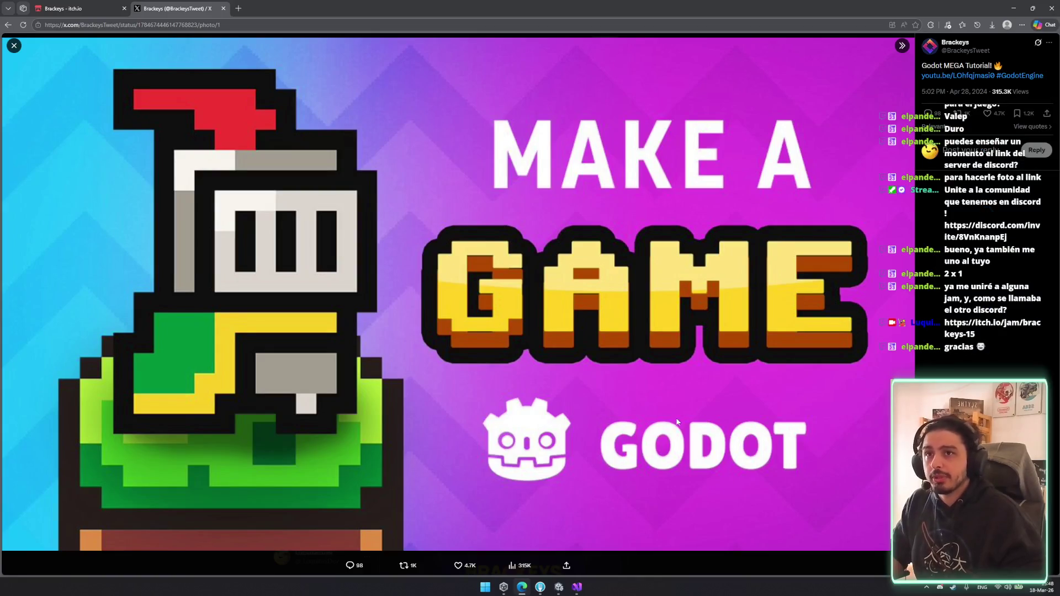
pyautogui.press('Escape')
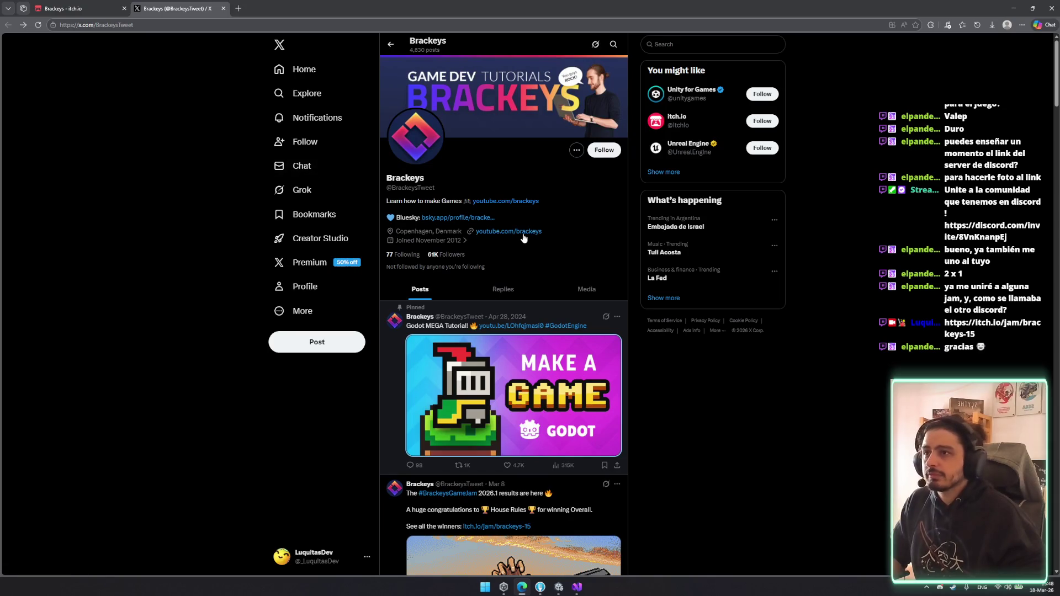
pyautogui.middleClick(151, 6)
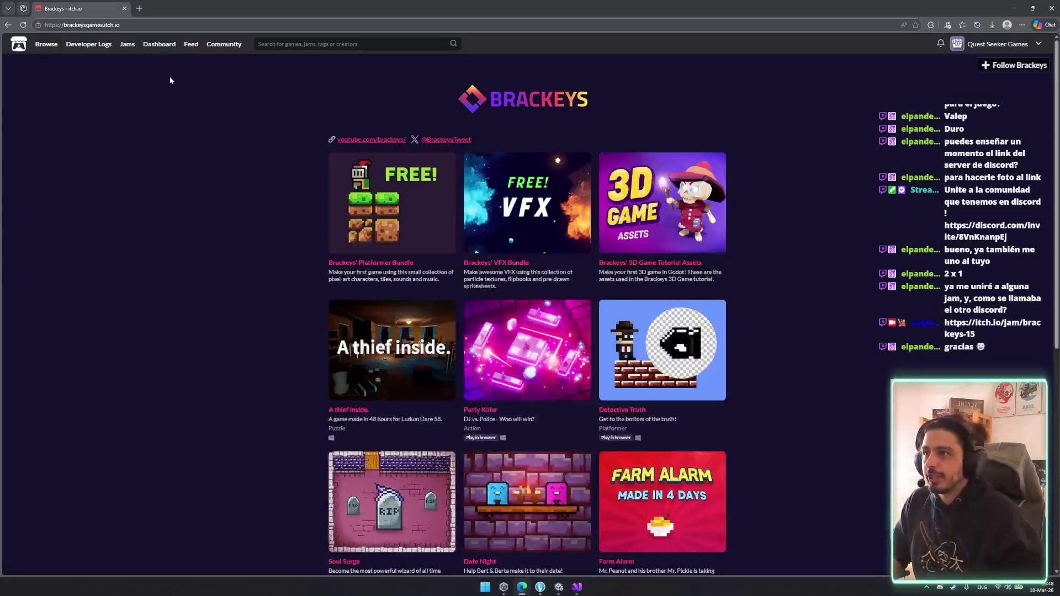
# Scroll through the Brackeys creator page, then go to itch.io's Top Games browse listing.
pyautogui.scroll(-7, 358, 335)
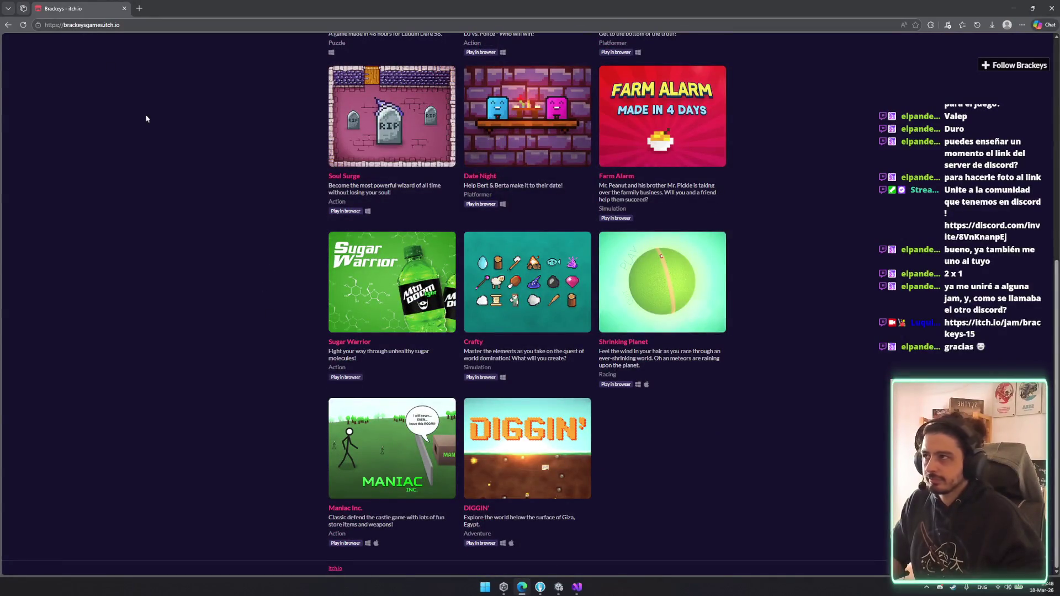
pyautogui.scroll(7, 197, 136)
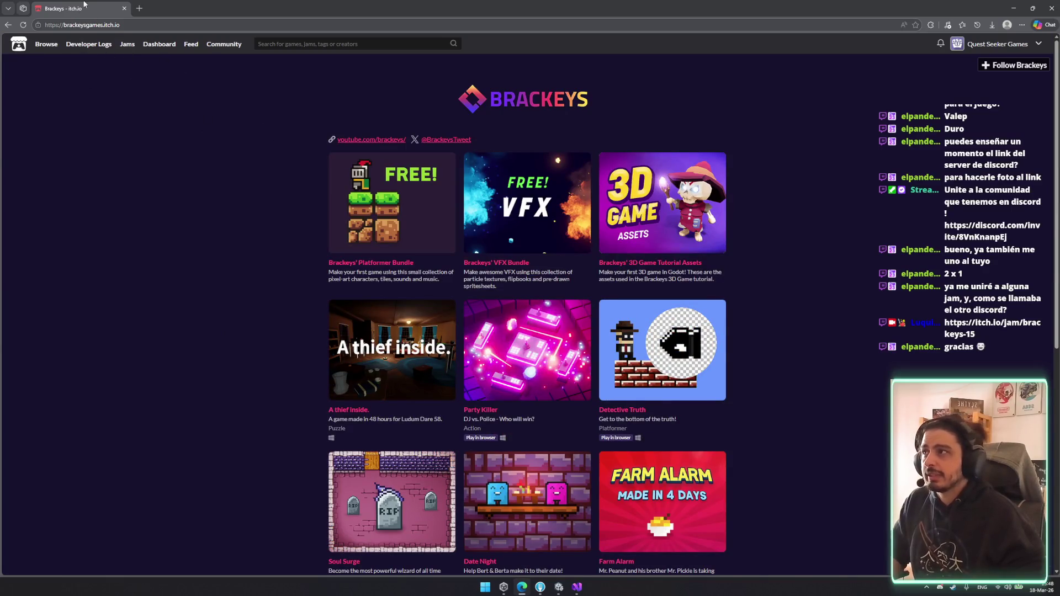
pyautogui.click(52, 48)
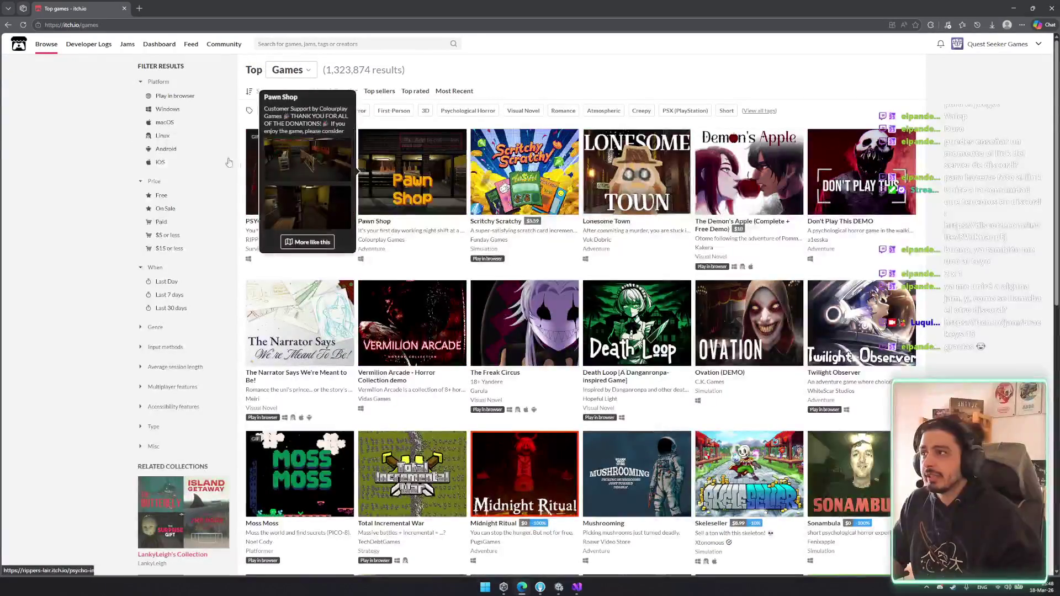
# Filter the listing to free Game assets and open the Tiny RPG Character Asset Pack page.
pyautogui.click(210, 197)
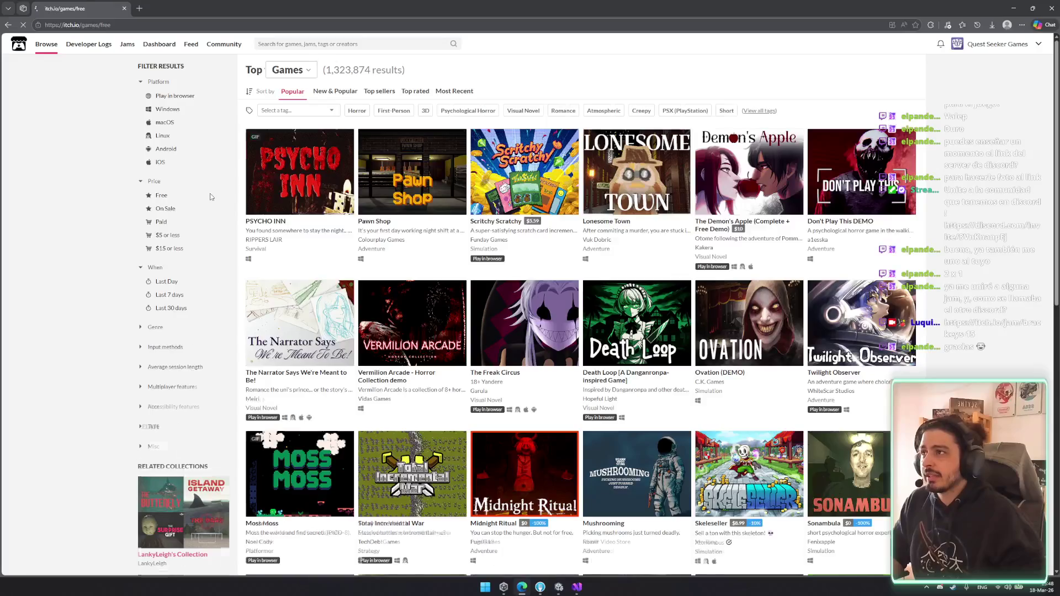
pyautogui.click(312, 70)
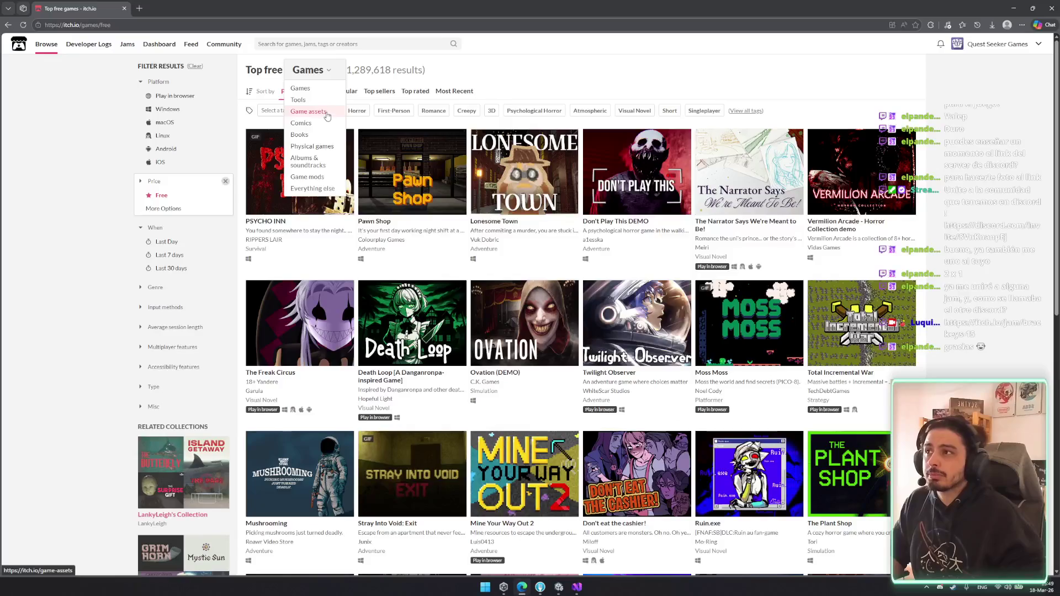
pyautogui.click(326, 113)
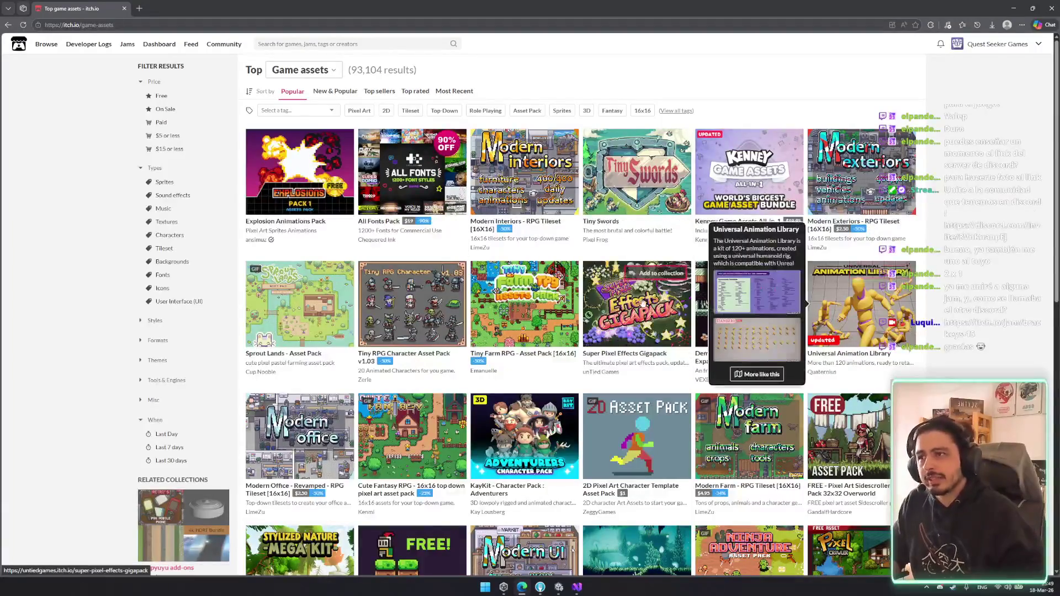
pyautogui.click(434, 305)
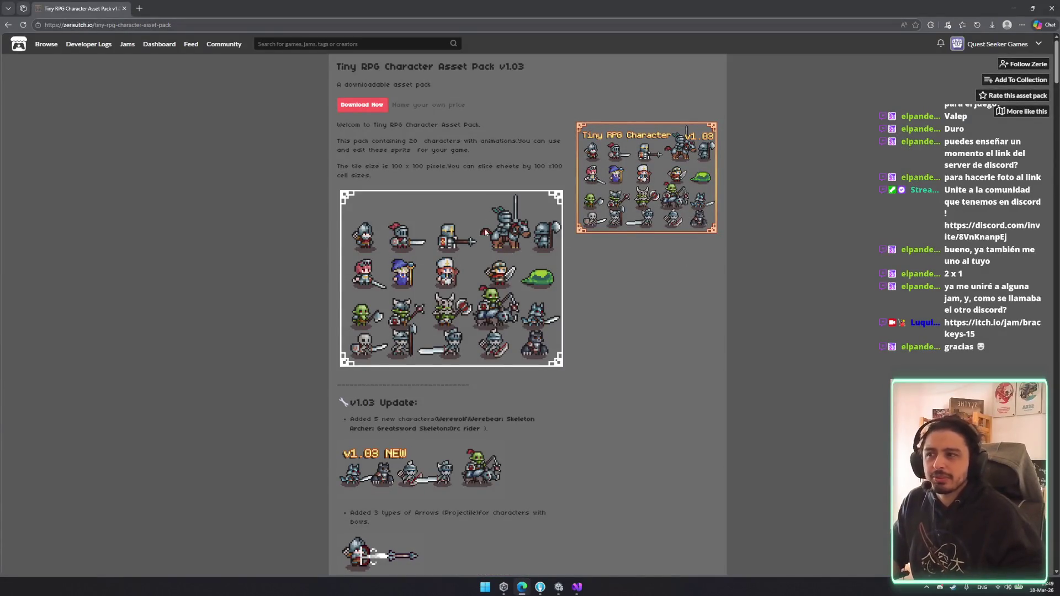
pyautogui.scroll(-5, 574, 324)
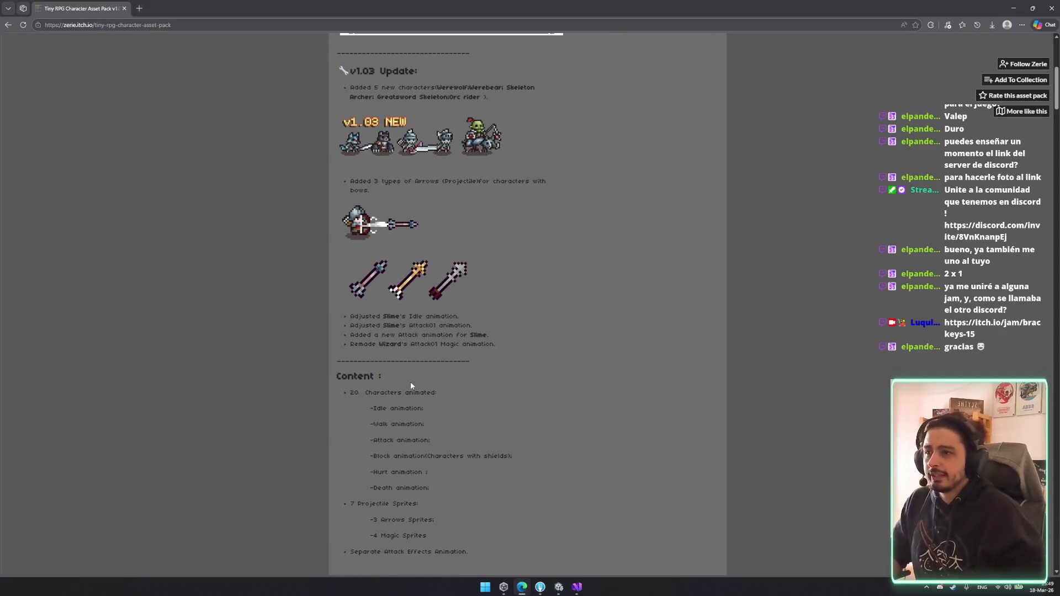
pyautogui.scroll(2, 410, 382)
pyautogui.scroll(-3, 375, 406)
pyautogui.click(469, 399)
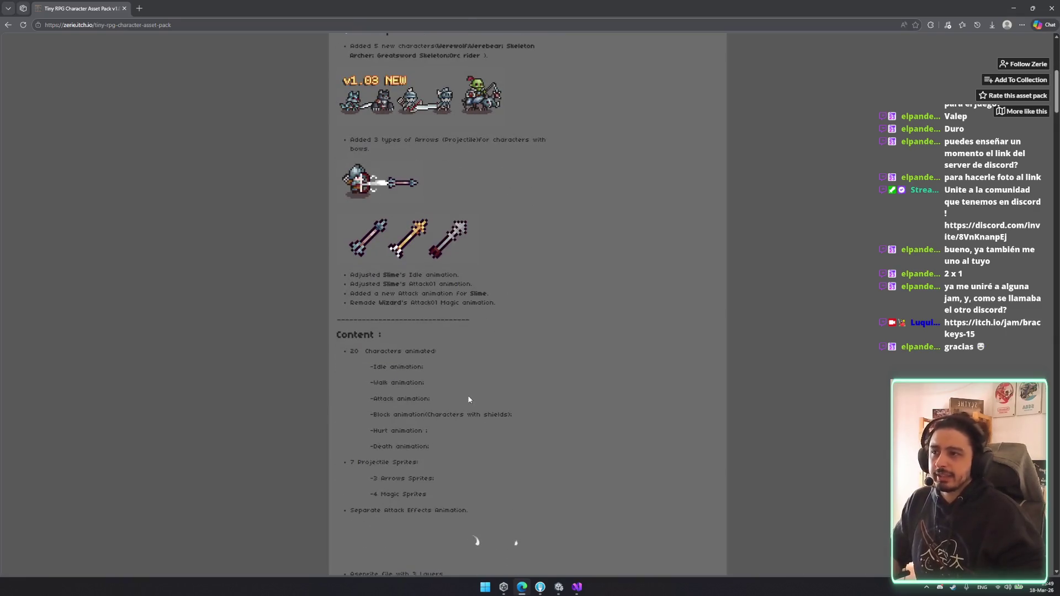
pyautogui.scroll(-5, 451, 378)
pyautogui.scroll(-4, 440, 343)
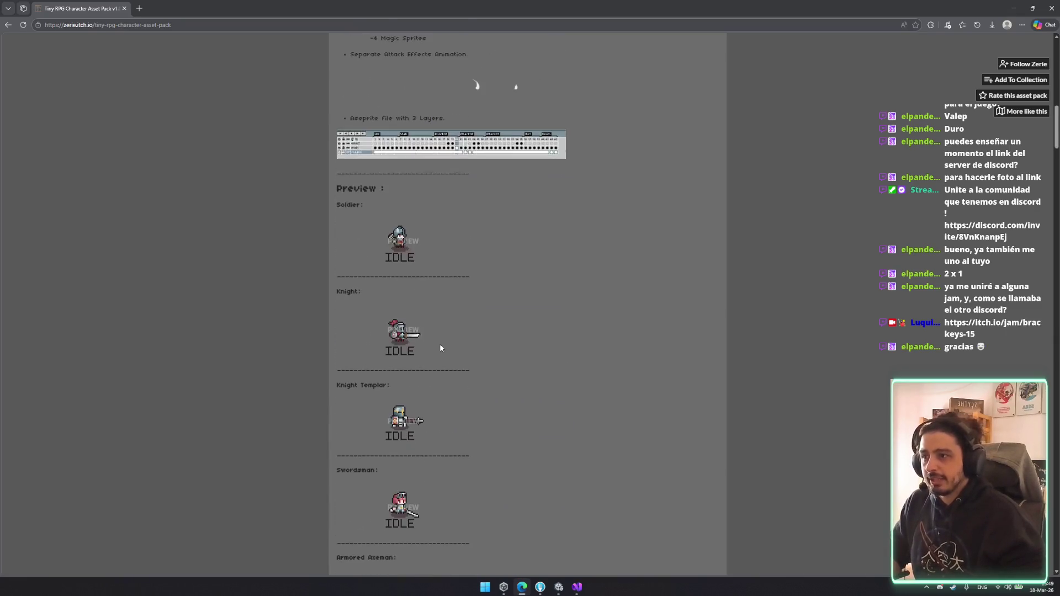
pyautogui.scroll(-6, 429, 237)
pyautogui.scroll(-12, 440, 310)
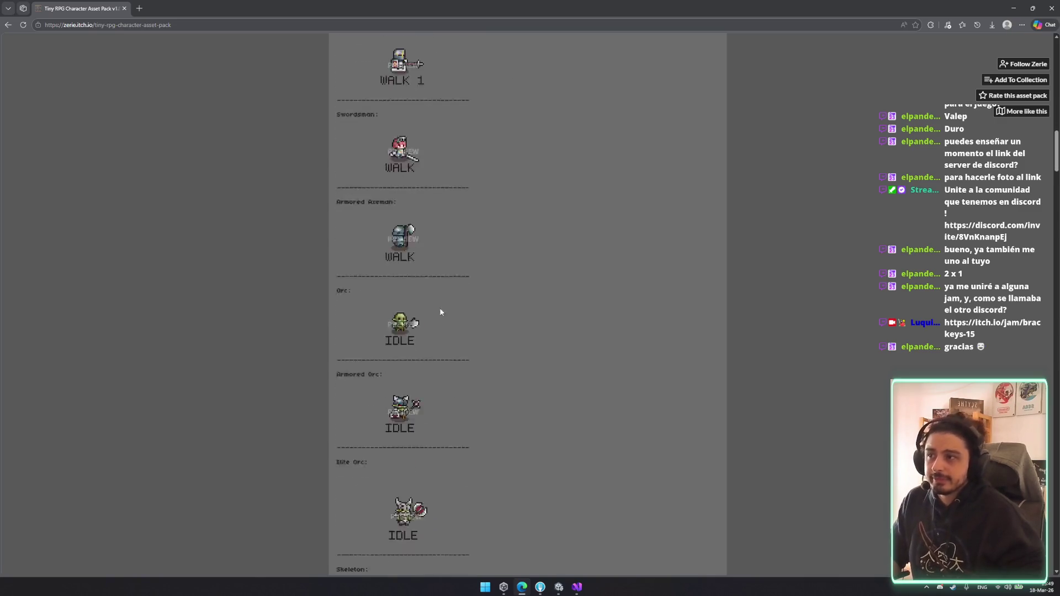
pyautogui.scroll(-14, 580, 387)
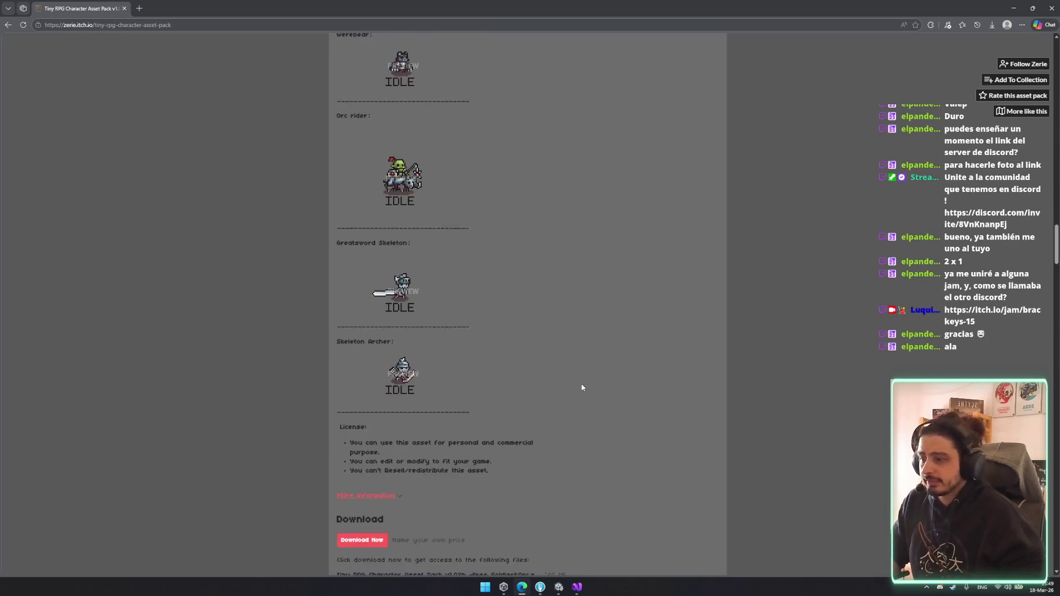
pyautogui.scroll(20, 607, 332)
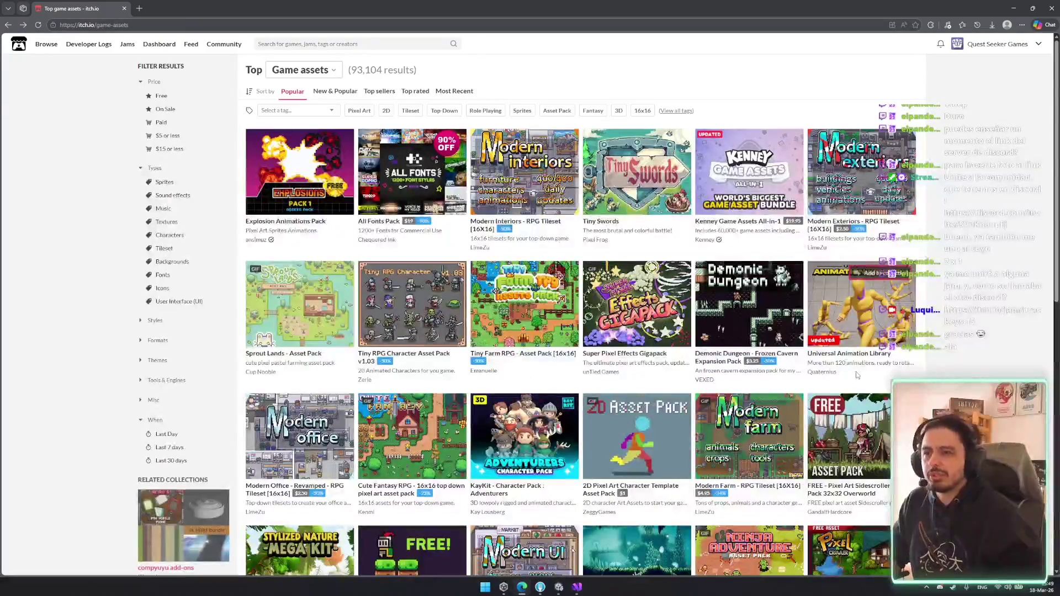
# Scroll through the Music-tagged game assets, then switch back to the Unity editor.
pyautogui.scroll(-4, 661, 398)
pyautogui.scroll(4, 661, 399)
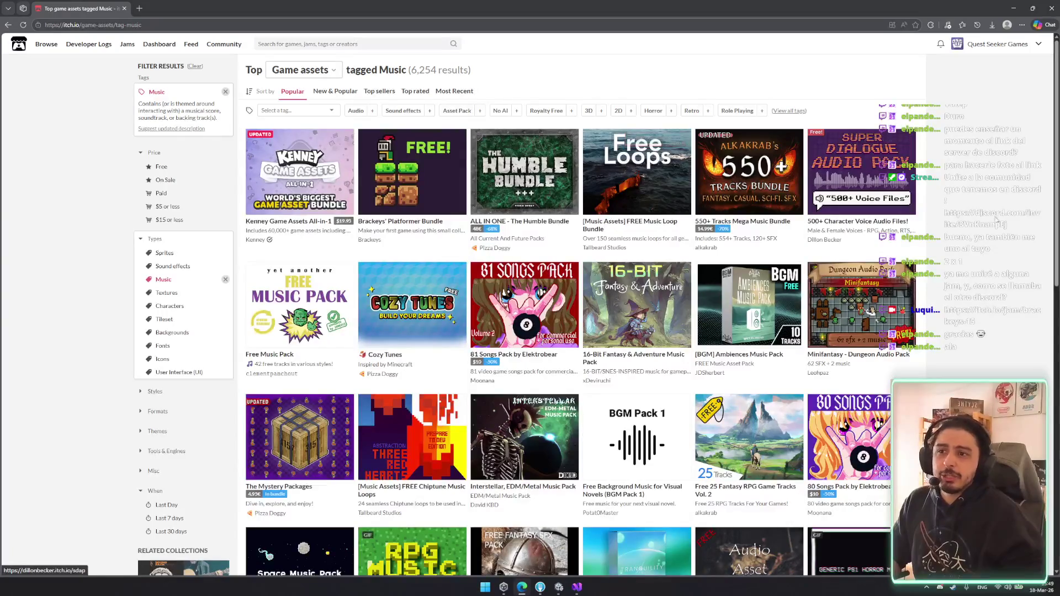
pyautogui.scroll(-2, 672, 263)
pyautogui.scroll(2, 672, 264)
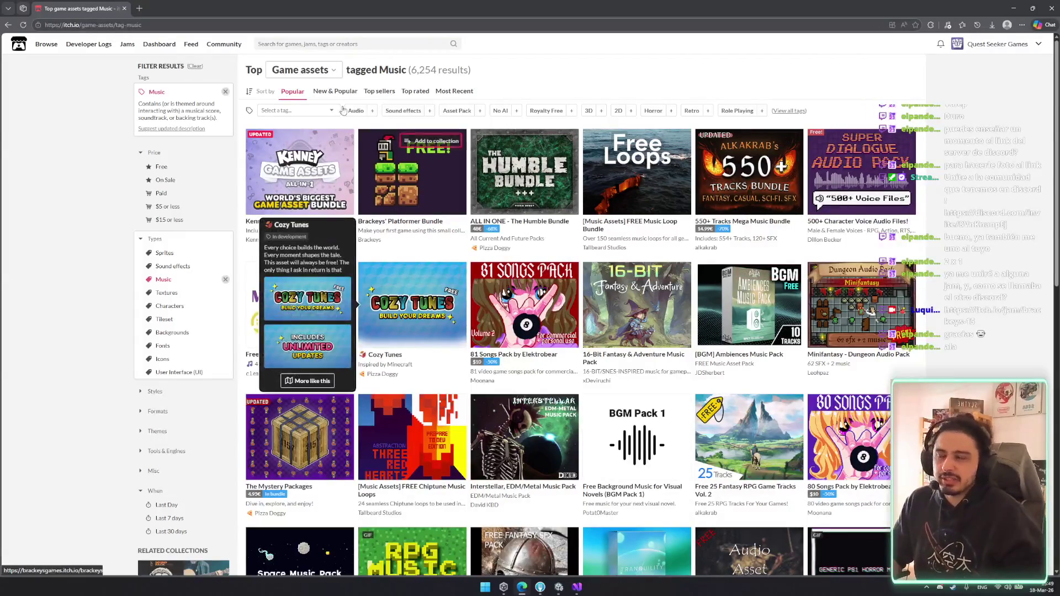
pyautogui.hotkey('alt', 'Tab')
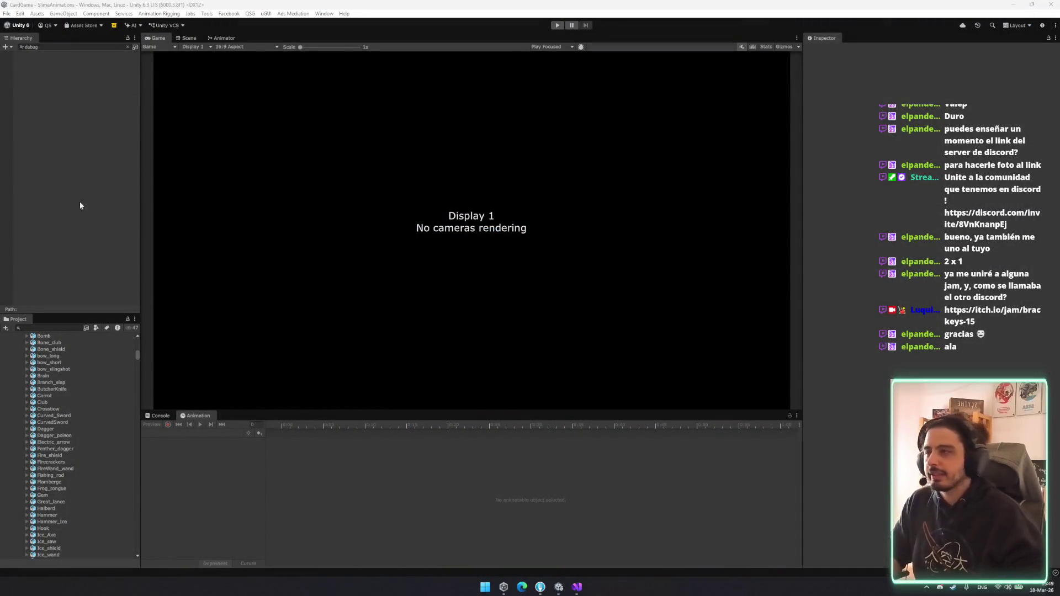
# Clear the Hierarchy filter so the full scene hierarchy shows again.
pyautogui.click(127, 47)
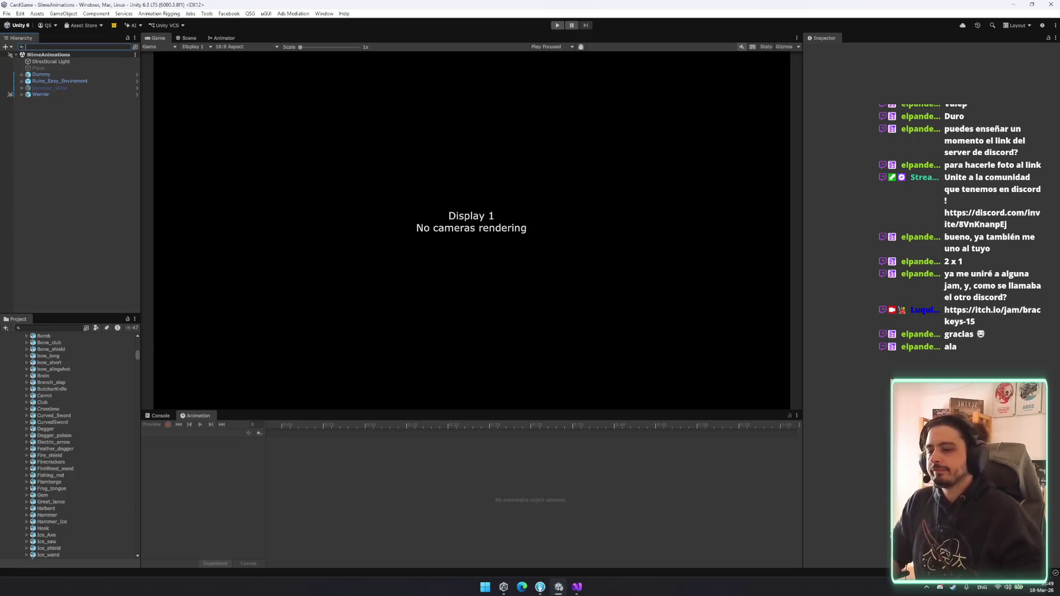
pyautogui.press('Escape')
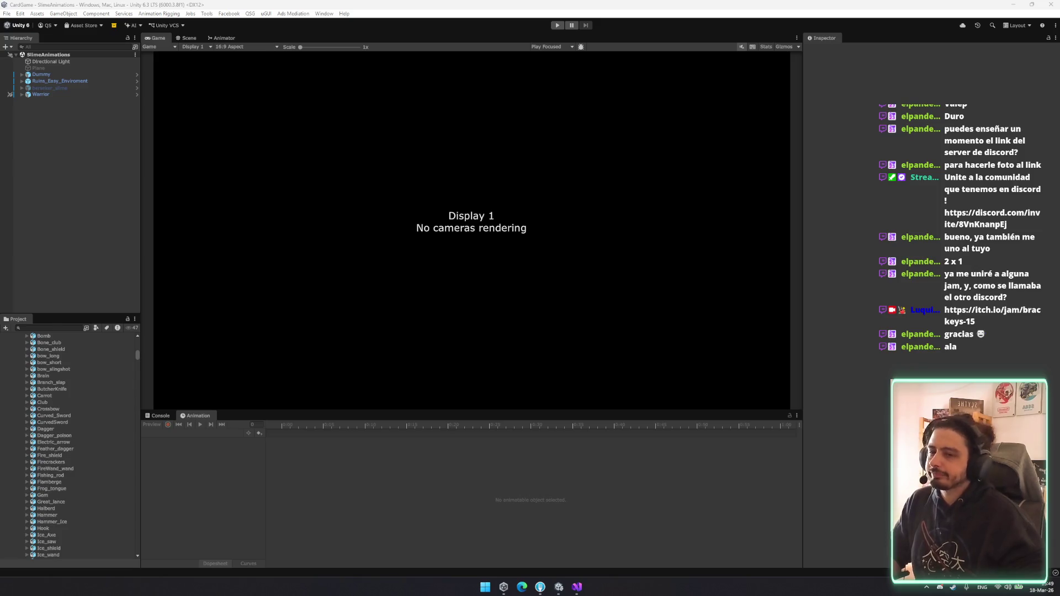
pyautogui.click(33, 369)
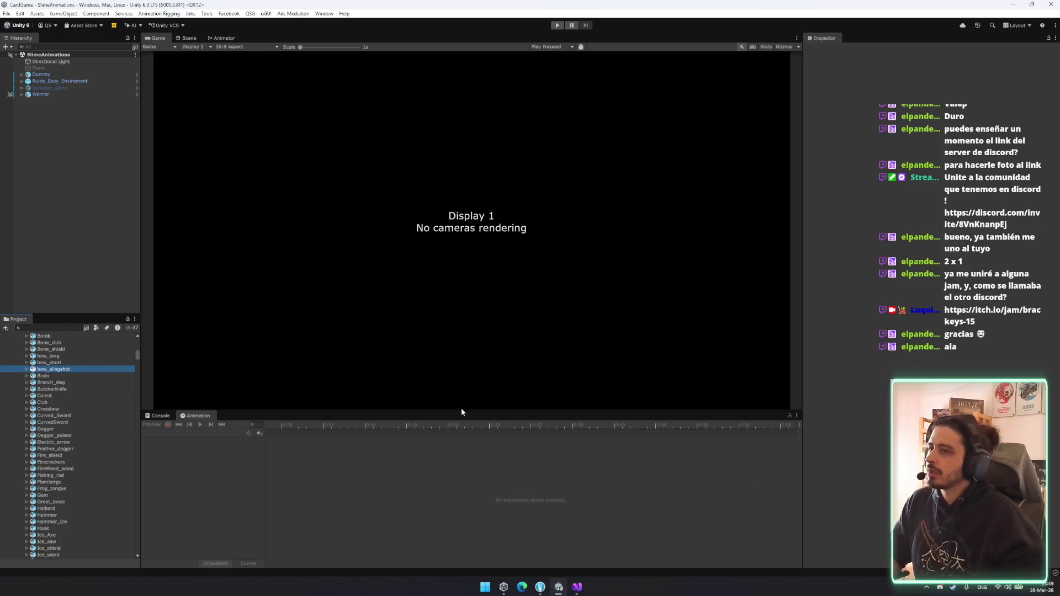
pyautogui.click(31, 213)
# Find the SteamWishlistPopup prefab by searching 'wishlist' and open it in Prefab Mode.
pyautogui.click(58, 328)
pyautogui.write('wishlist')
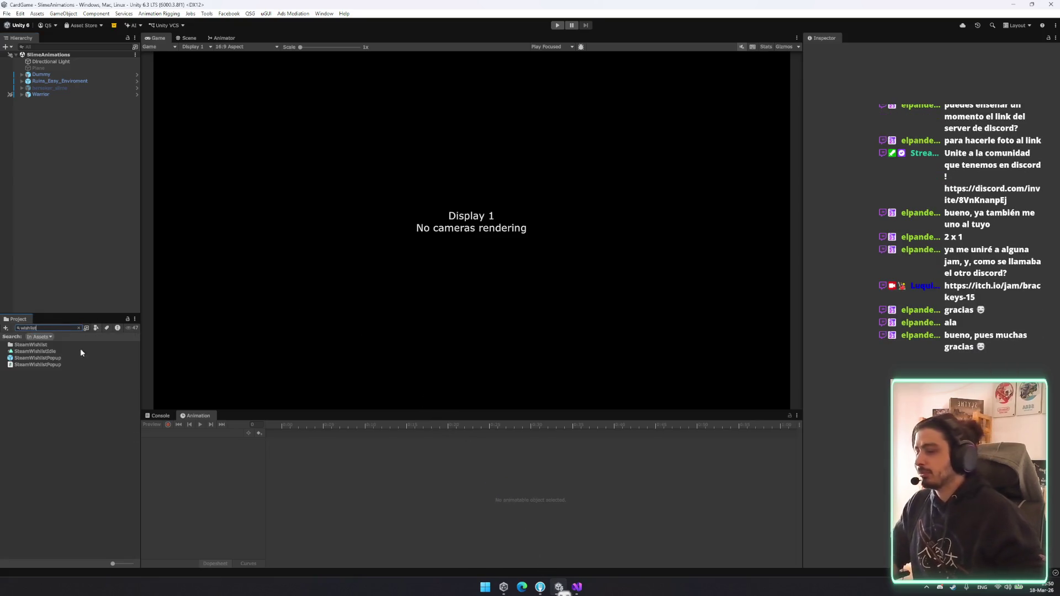
pyautogui.click(32, 357)
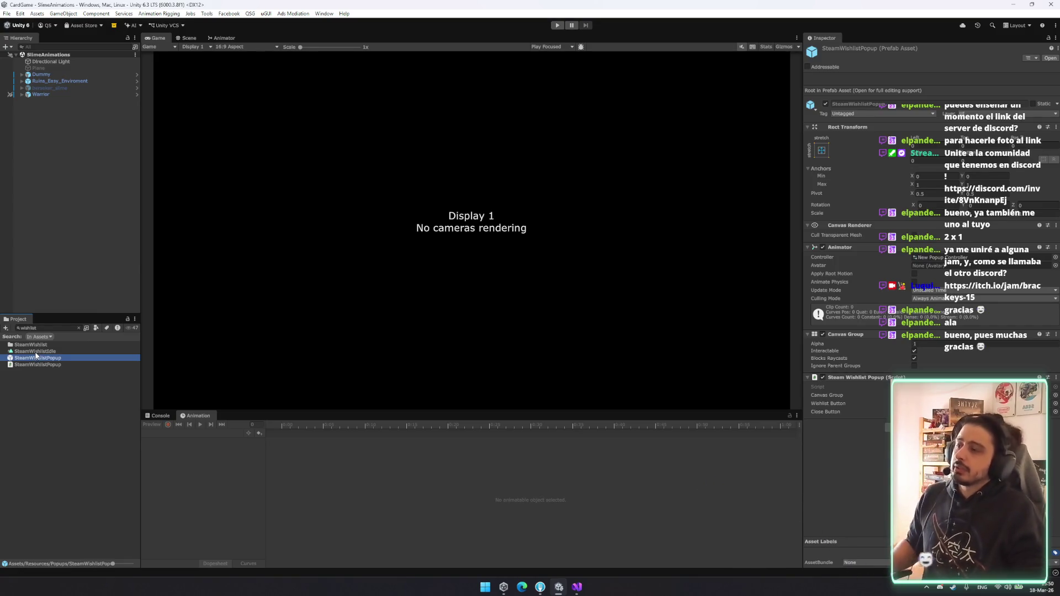
pyautogui.click(78, 328)
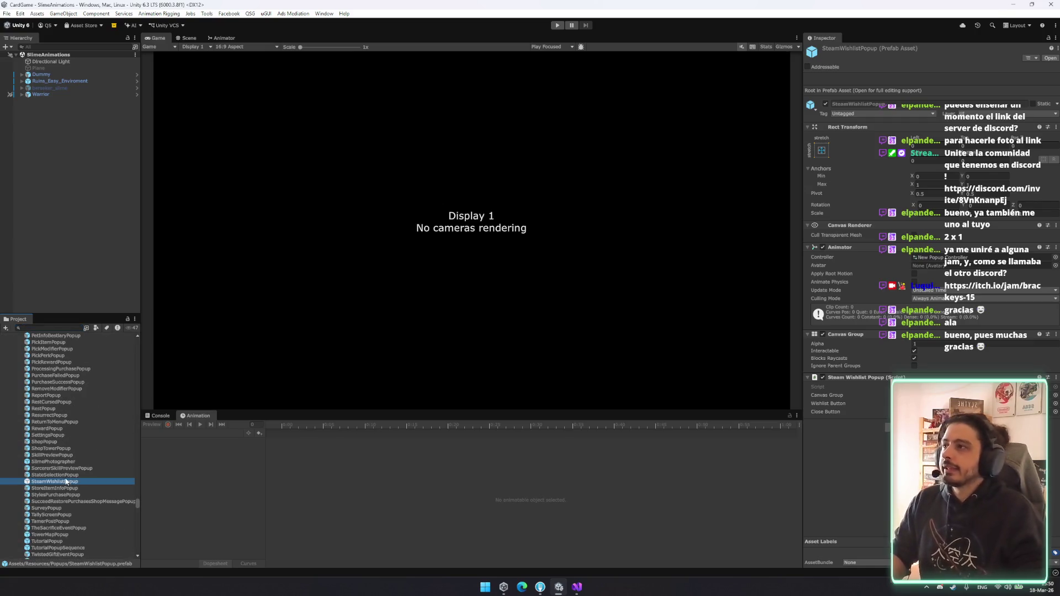
pyautogui.doubleClick(66, 482)
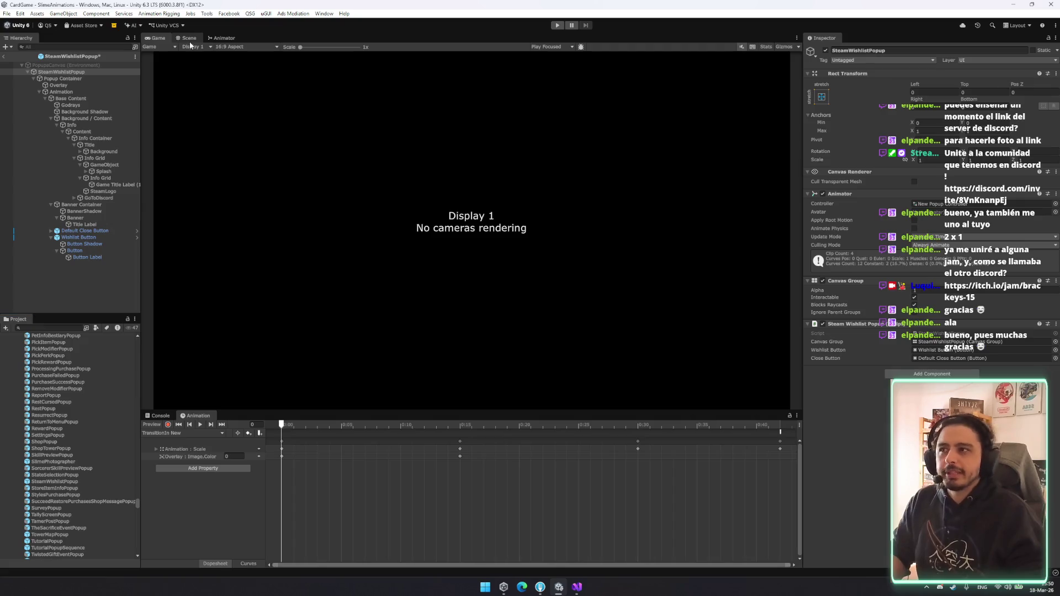
# View the wishlist popup in the Scene view, then exit Prefab Mode and answer the save prompt.
pyautogui.click(188, 38)
pyautogui.scroll(-3, 441, 284)
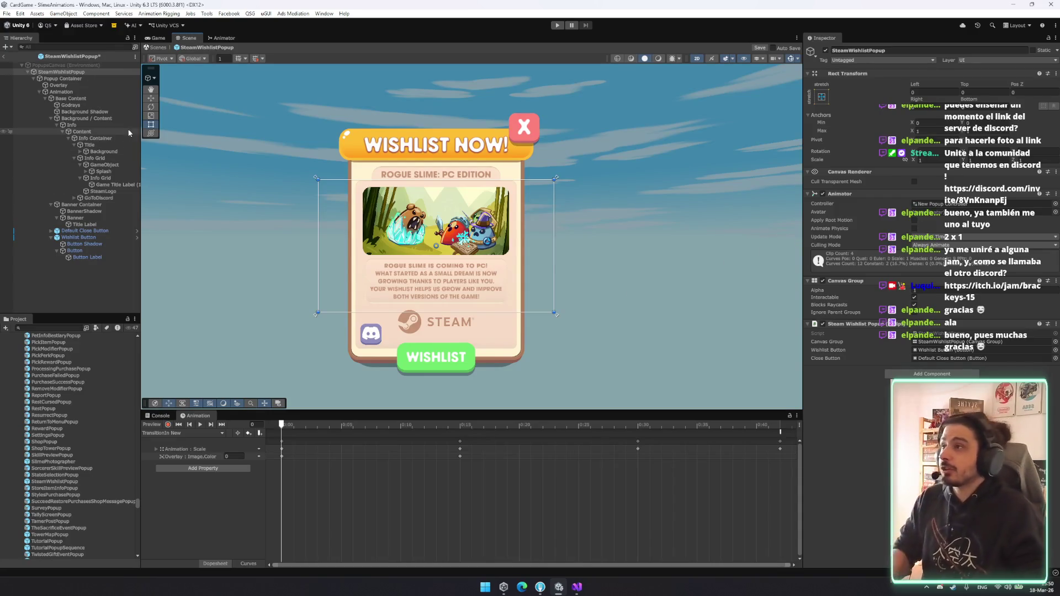
pyautogui.click(5, 57)
pyautogui.click(483, 307)
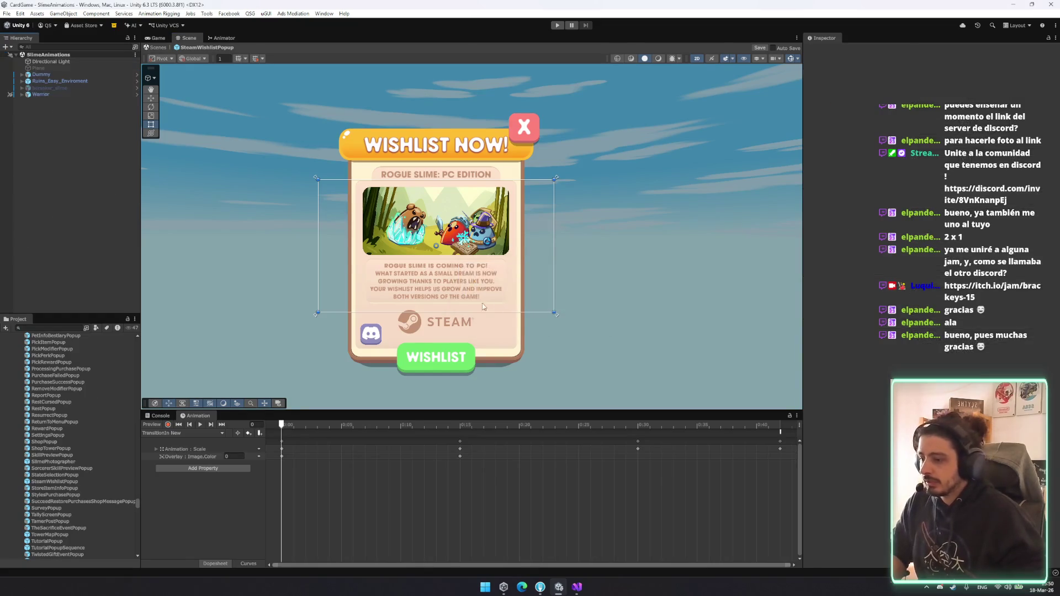
# Inspect the TutorialPopup and StateSelectionPopup prefabs in the Project window.
pyautogui.click(62, 541)
pyautogui.click(72, 476)
pyautogui.click(52, 328)
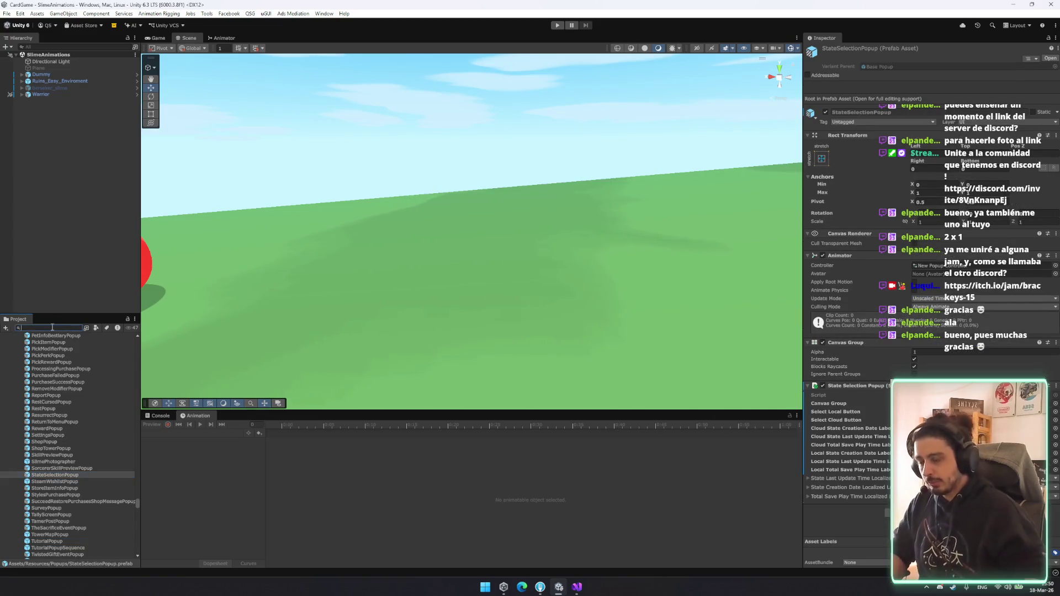
# Search the Project for 'wishlist' and select the SteamWishlistPopup prefab to show it in the Inspector.
pyautogui.write('wishli')
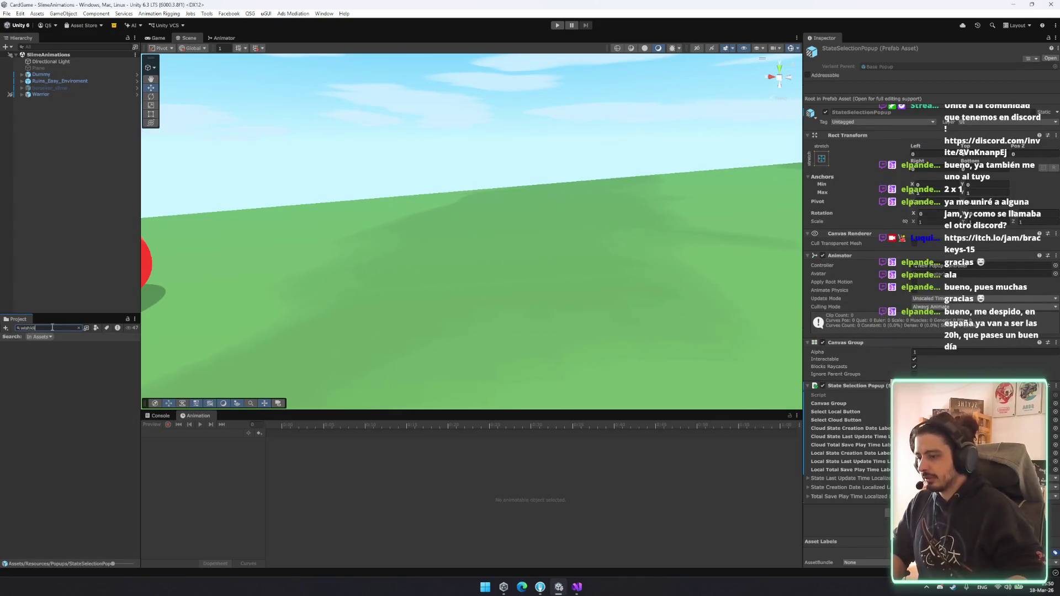
pyautogui.press('Escape')
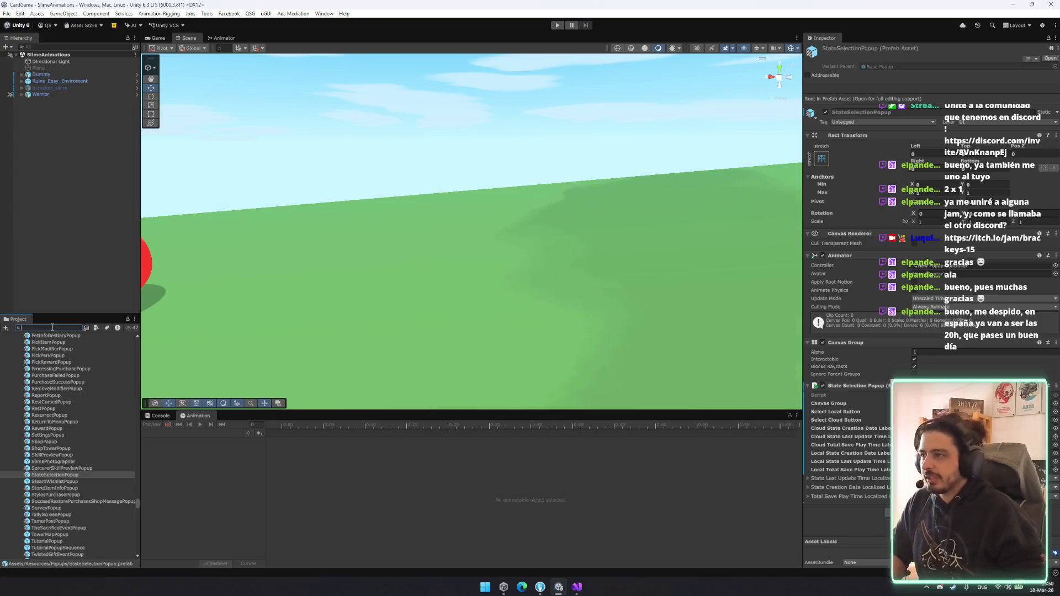
pyautogui.write('shlist')
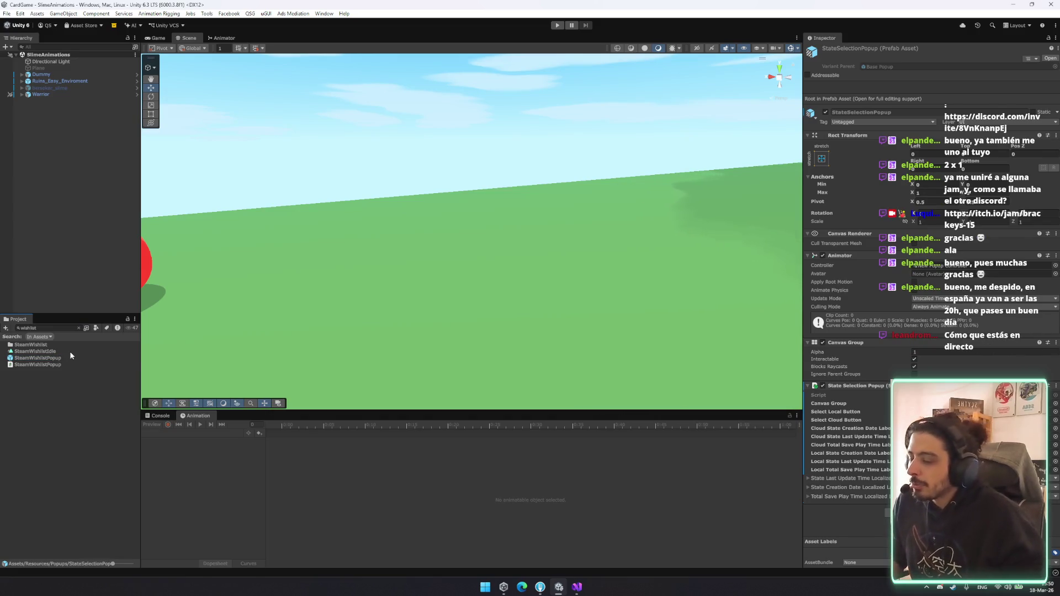
pyautogui.click(54, 359)
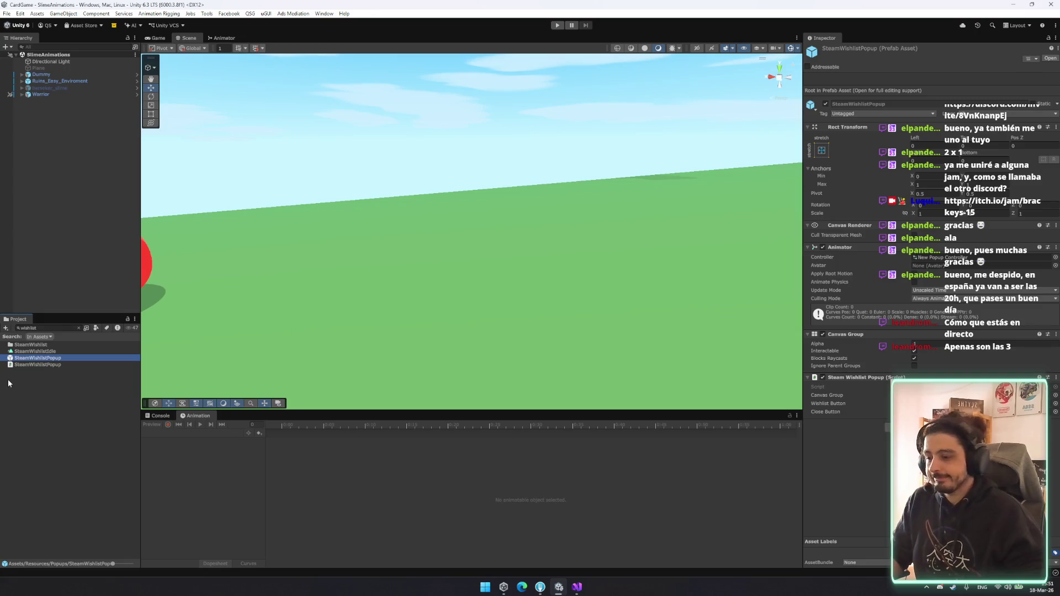
pyautogui.rightClick(44, 360)
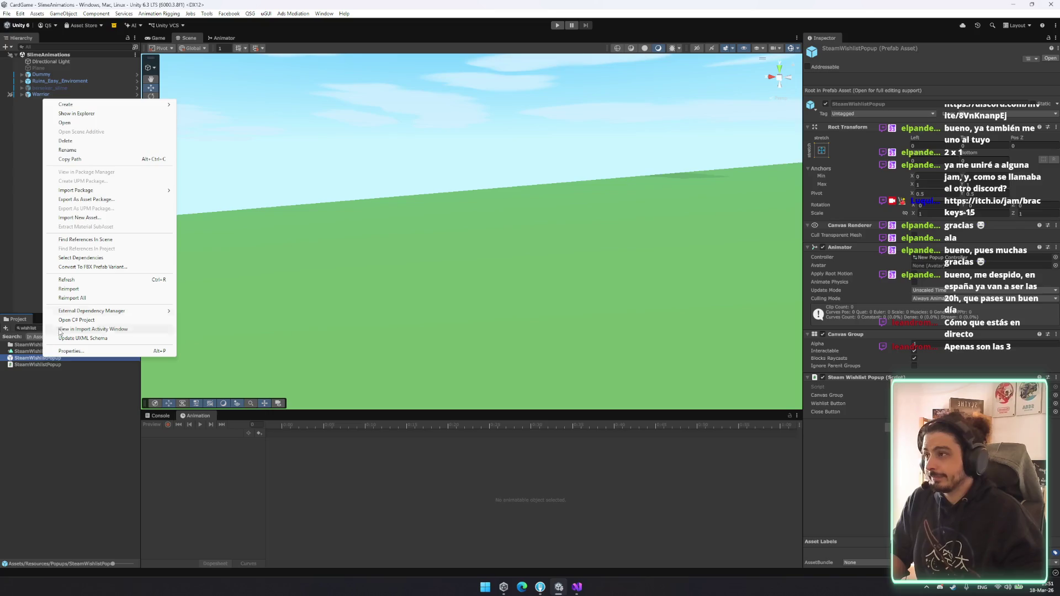
# Select SteamWishlistPopup's dependencies with Select Dependencies, then pick the OptionPopup script from the listing.
pyautogui.click(116, 258)
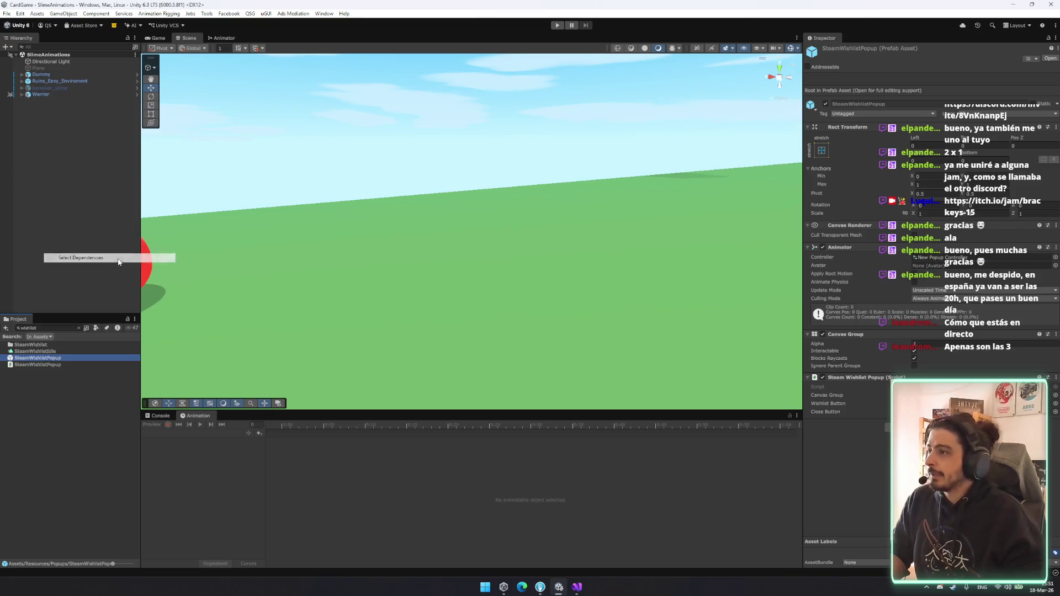
pyautogui.click(78, 328)
pyautogui.scroll(-15, 85, 439)
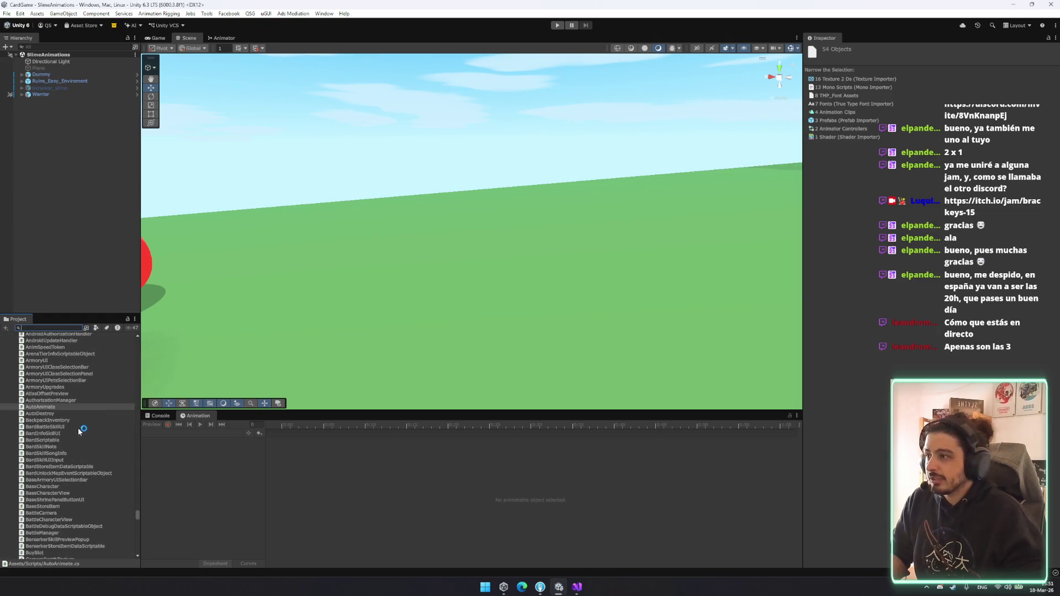
pyautogui.scroll(-12, 83, 442)
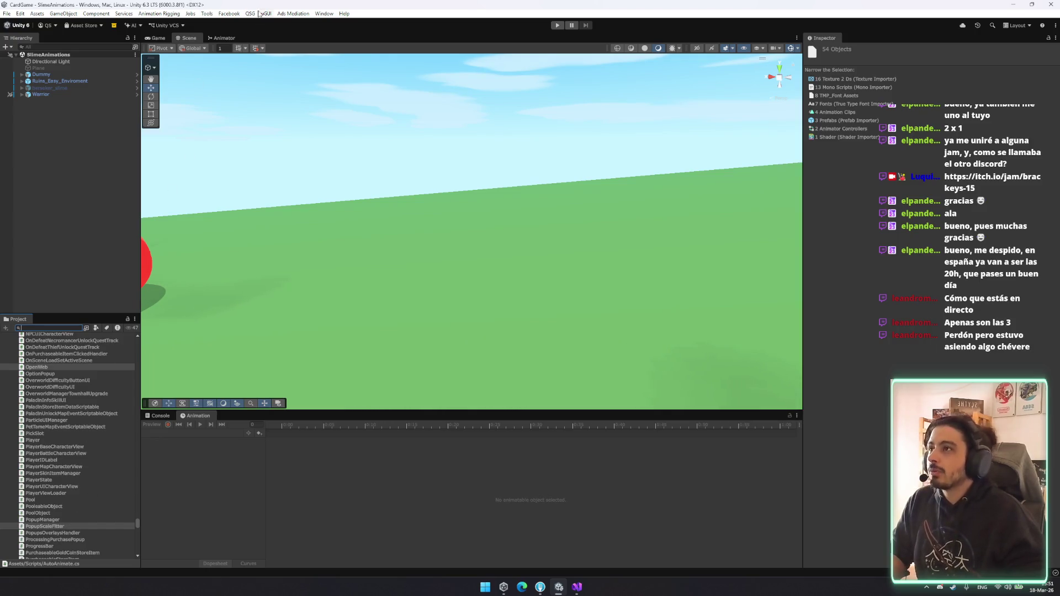
pyautogui.click(98, 373)
pyautogui.rightClick(99, 374)
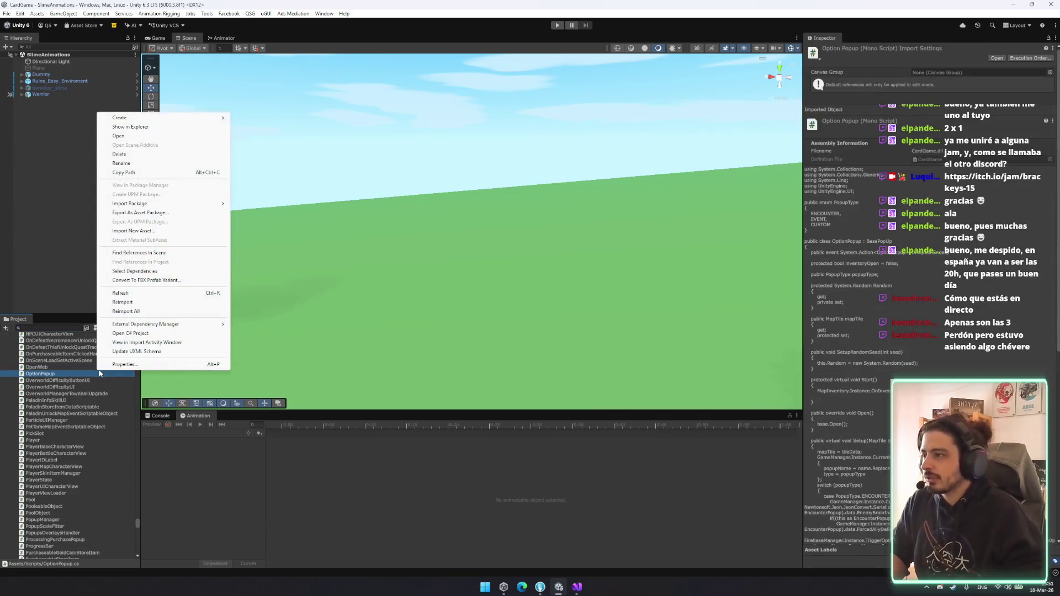
# Reselect the popup's dependencies and choose Export As Asset Package for them.
pyautogui.click(279, 515)
pyautogui.rightClick(53, 373)
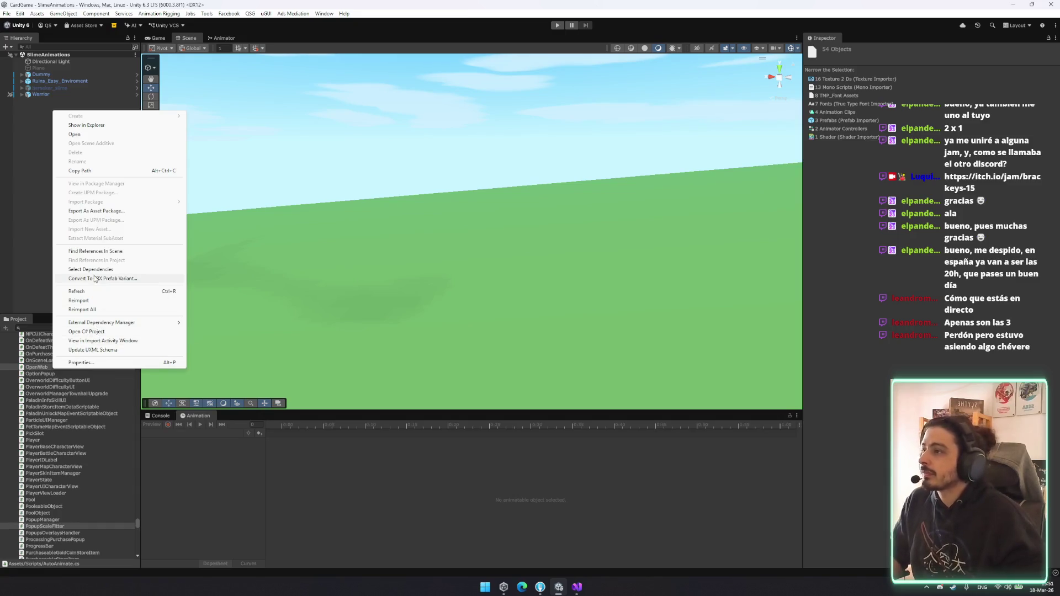
pyautogui.click(111, 211)
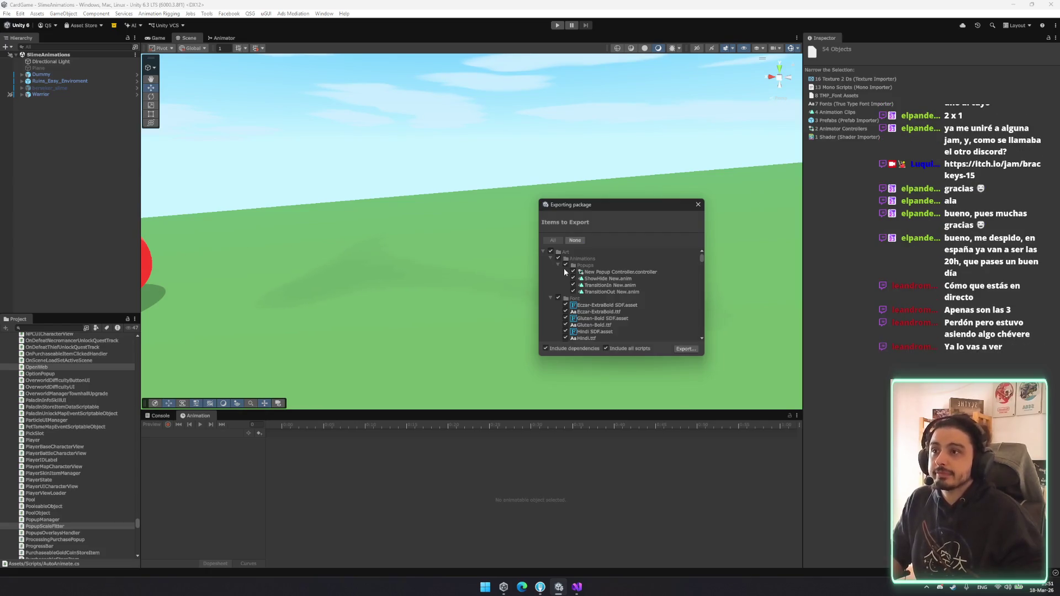
pyautogui.scroll(-10, 662, 273)
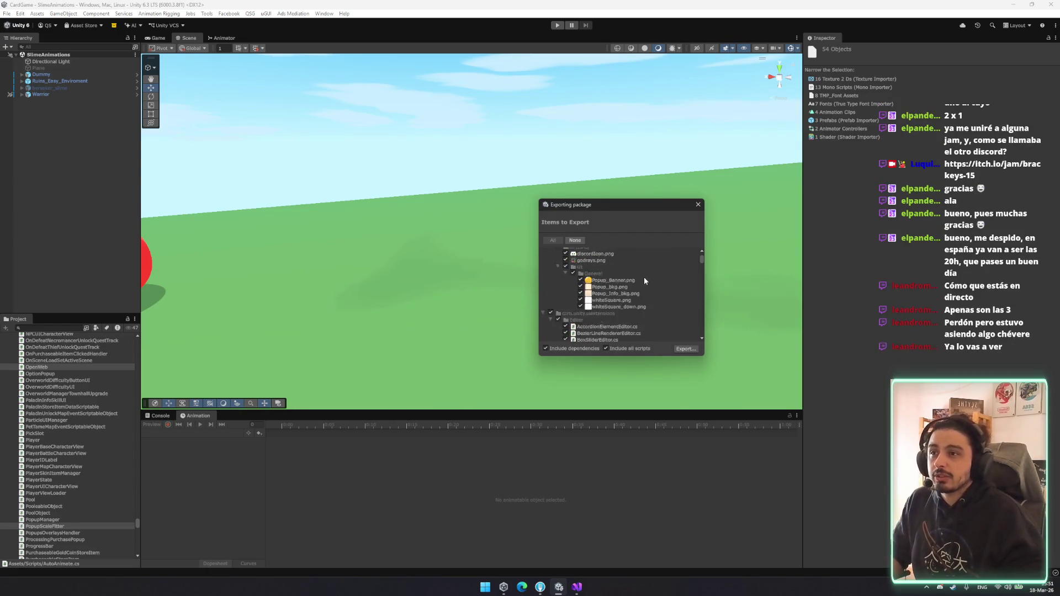
pyautogui.scroll(10, 642, 278)
# Untick the Animations and Textures folders in the Exporting package list, keeping the Art folder.
pyautogui.click(554, 293)
pyautogui.click(557, 298)
pyautogui.click(551, 299)
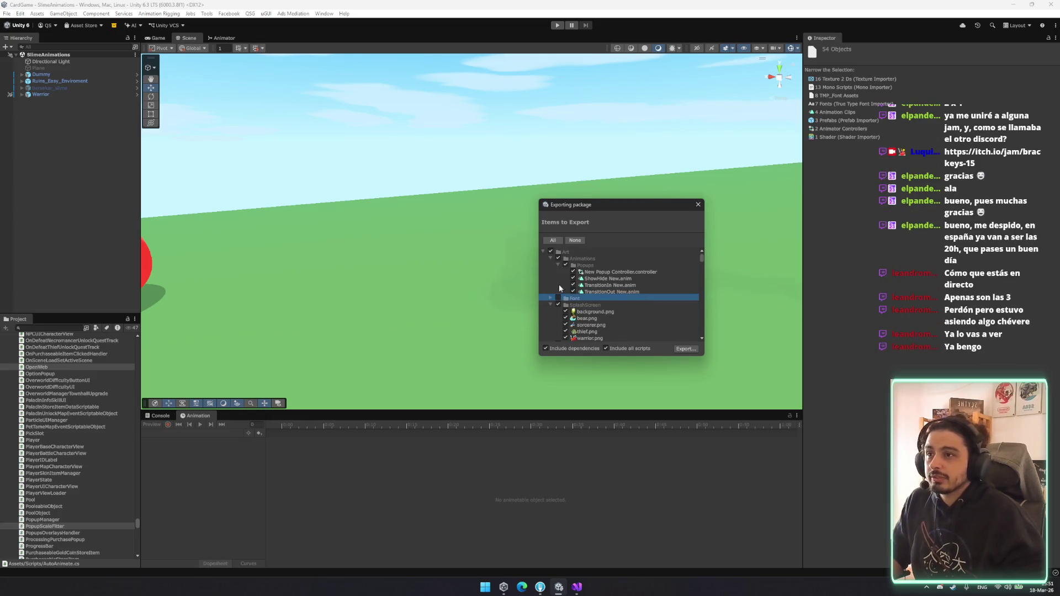
pyautogui.click(554, 253)
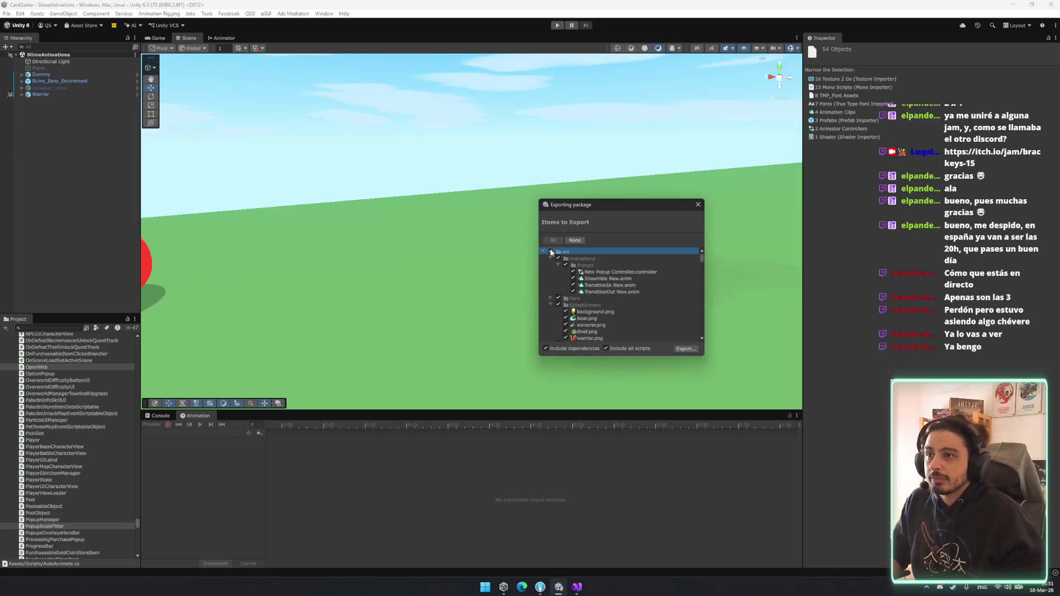
pyautogui.click(557, 259)
pyautogui.scroll(-4, 557, 271)
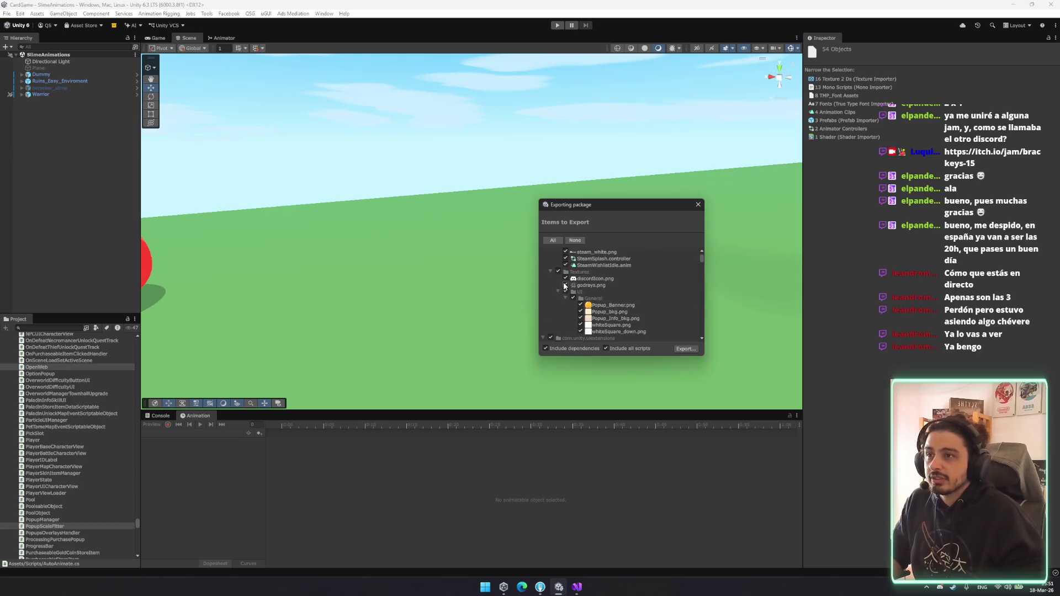
pyautogui.click(557, 291)
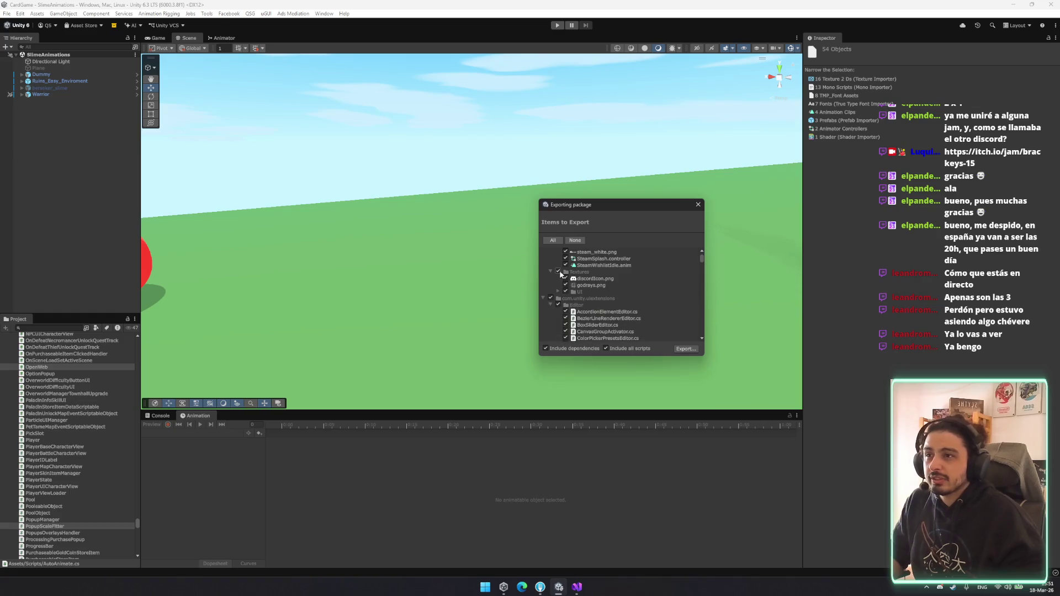
pyautogui.click(558, 271)
pyautogui.scroll(-2, 600, 309)
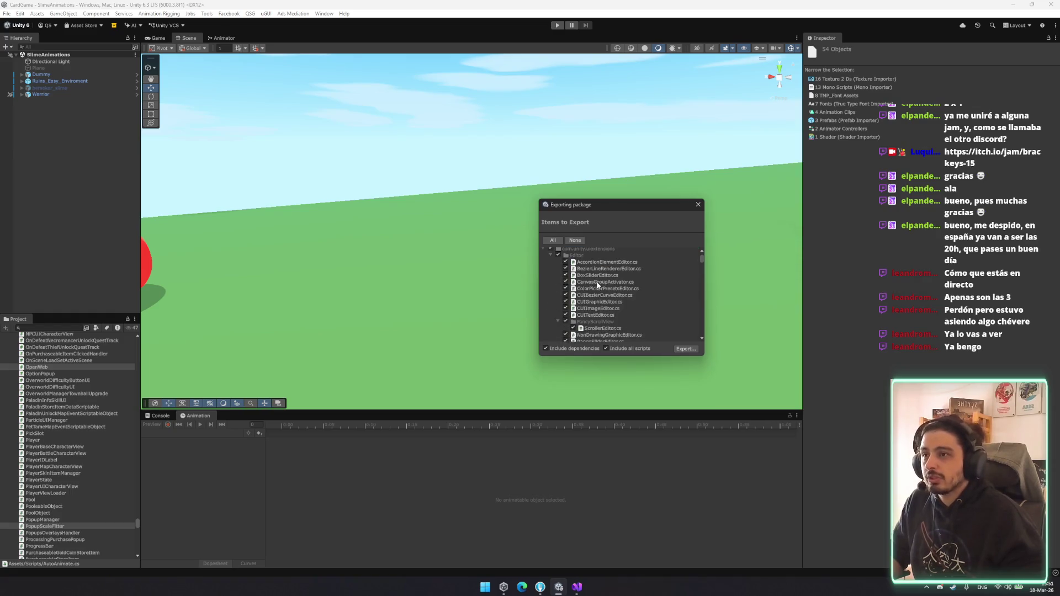
pyautogui.scroll(-1, 574, 291)
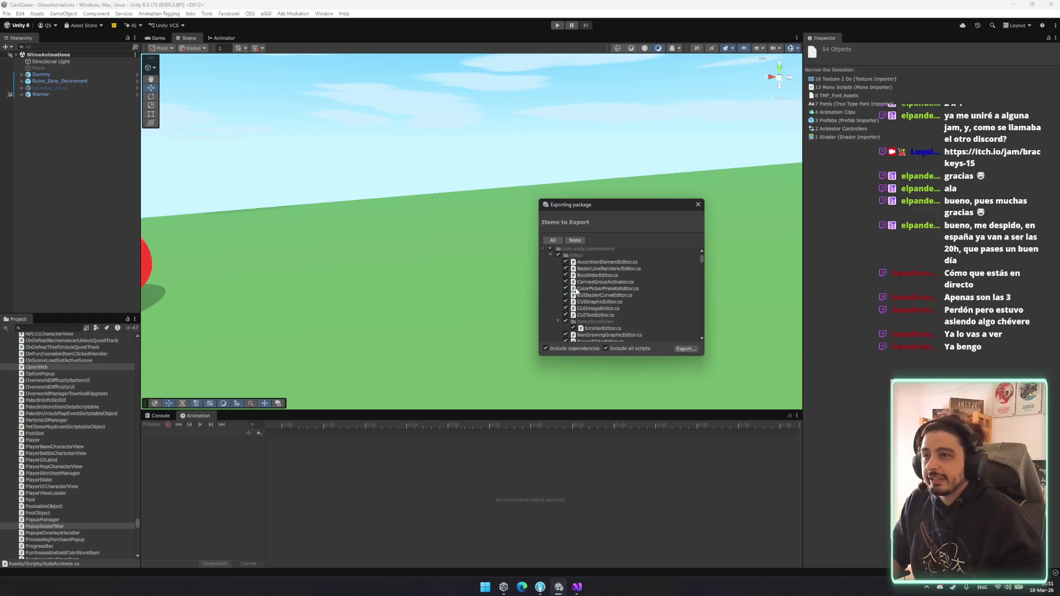
pyautogui.click(550, 255)
pyautogui.hotkey('alt', 'Tab')
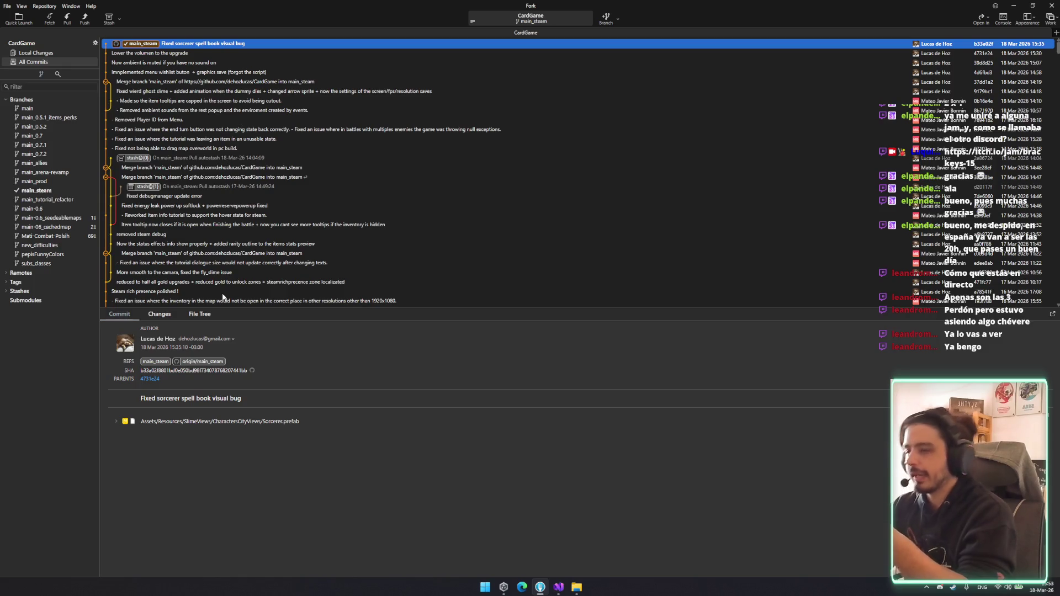
pyautogui.press('super')
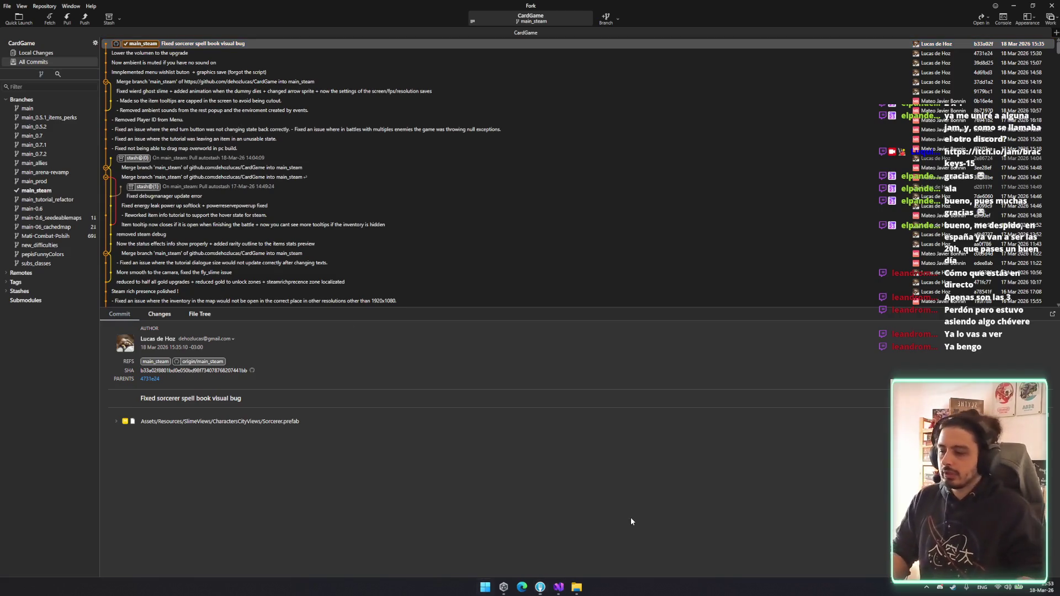
pyautogui.write('c')
pyautogui.press('BackSpace')
pyautogui.click(431, 263)
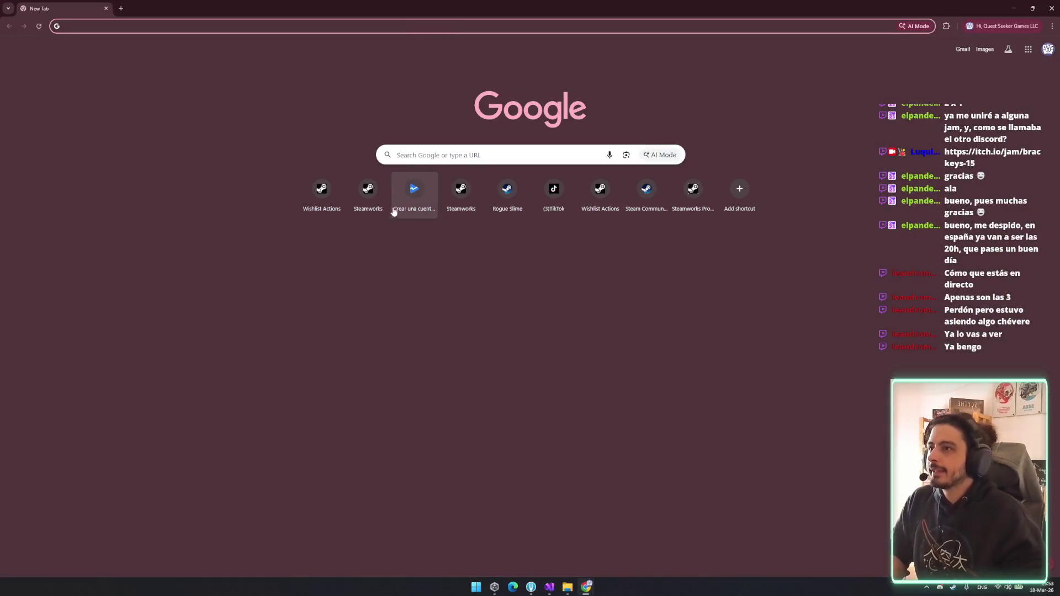
pyautogui.click(392, 208)
pyautogui.hotkey('ctrl', 'w')
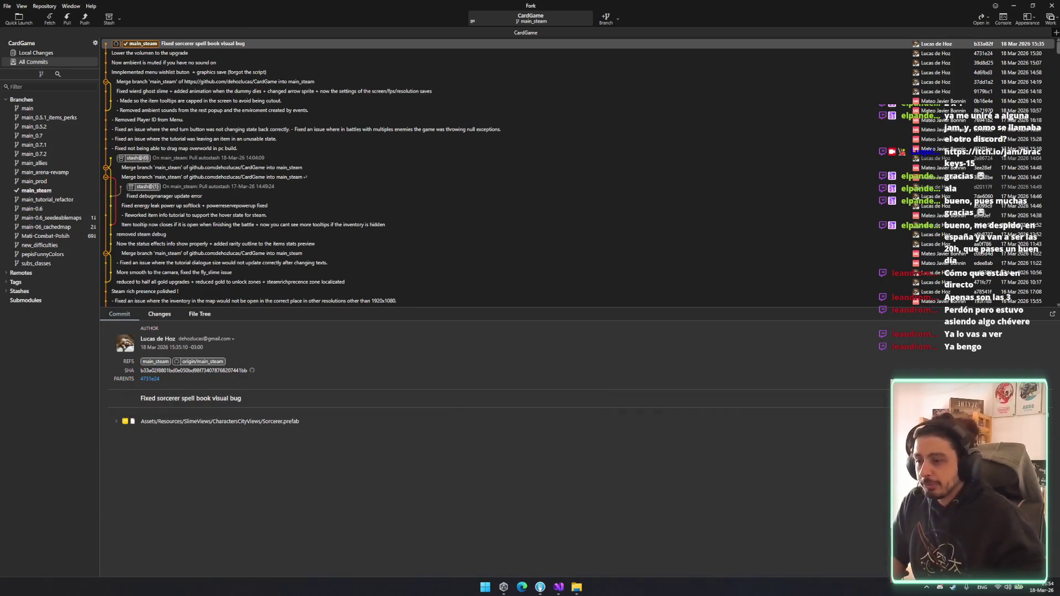
pyautogui.moveTo(556, 594); pyautogui.dragTo(552, 1)
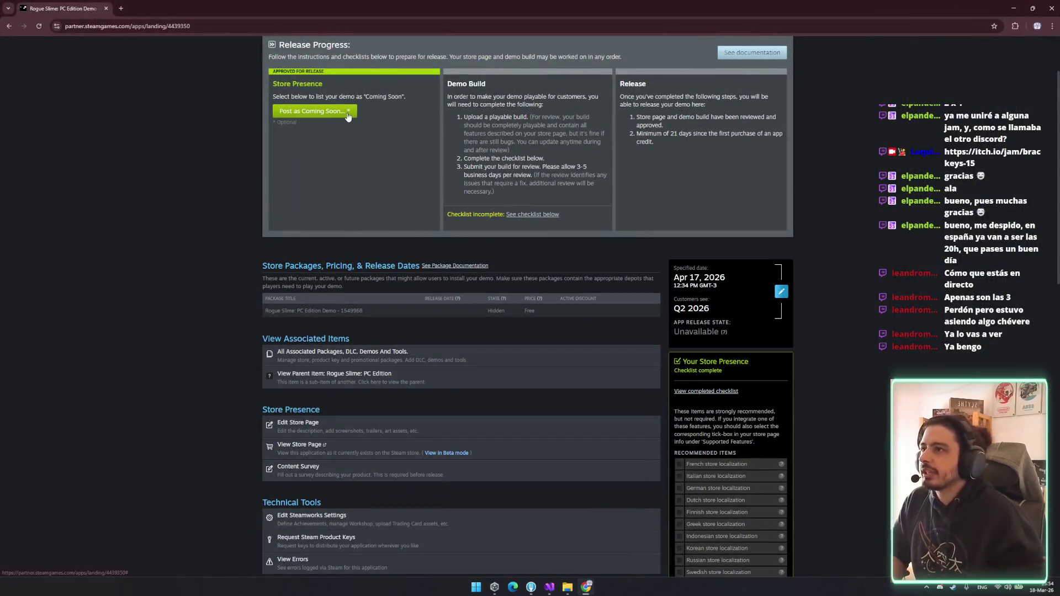
pyautogui.click(348, 113)
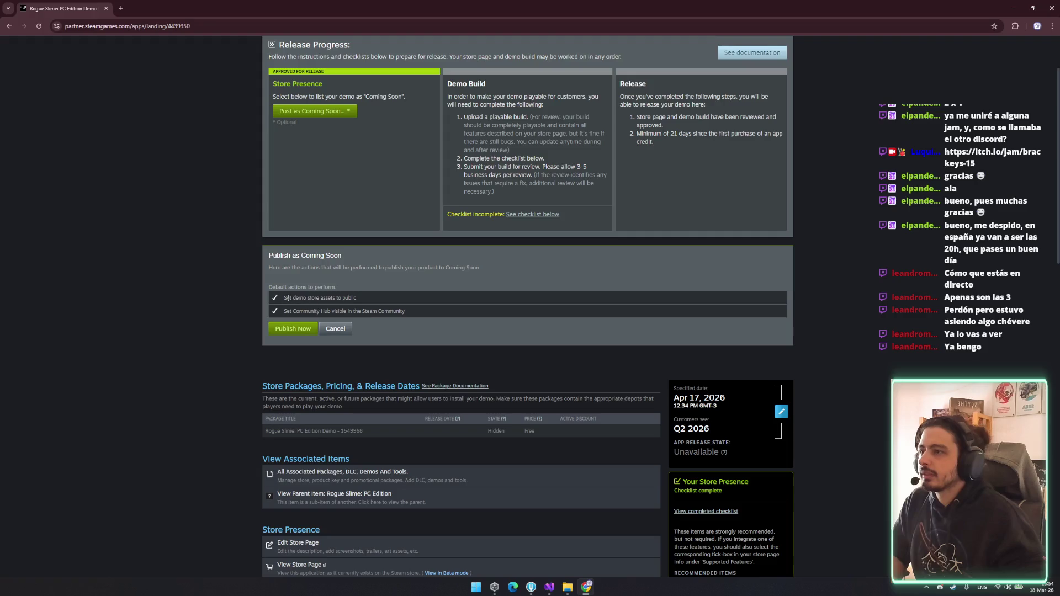
pyautogui.scroll(1, 265, 261)
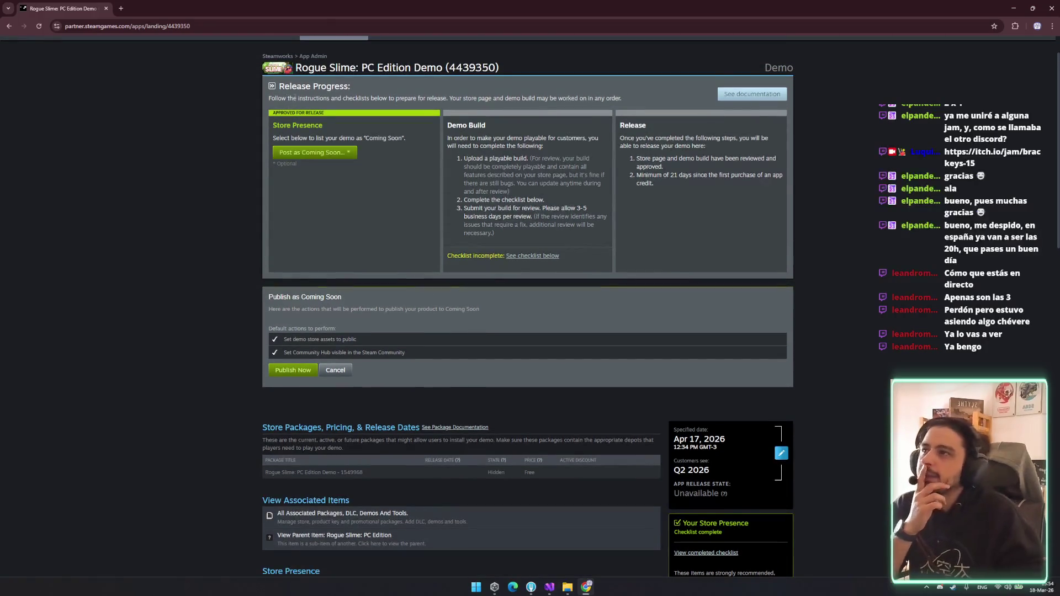
pyautogui.scroll(-1, 381, 188)
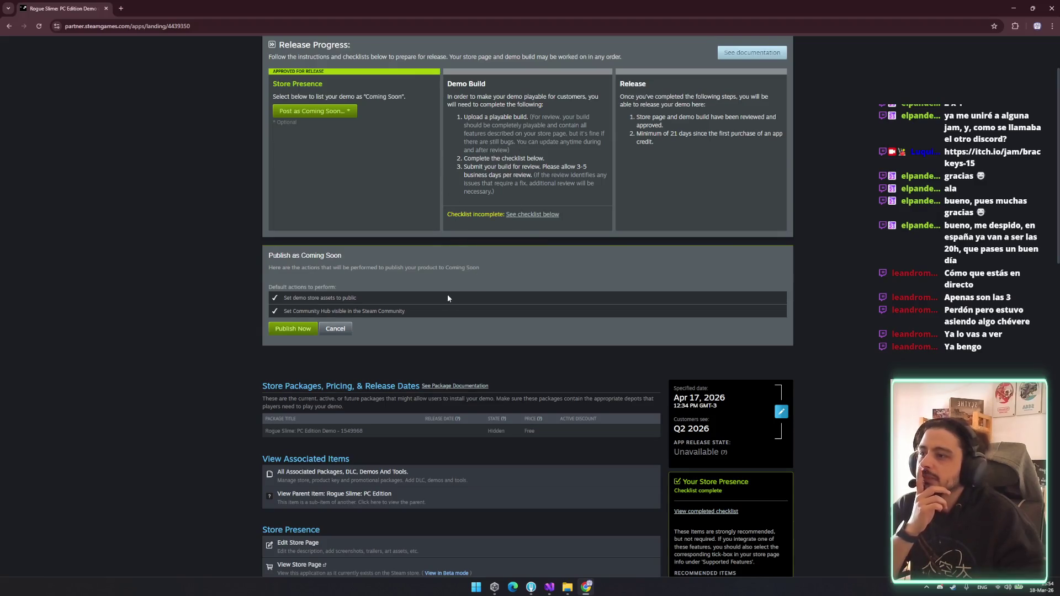
pyautogui.scroll(1, 355, 196)
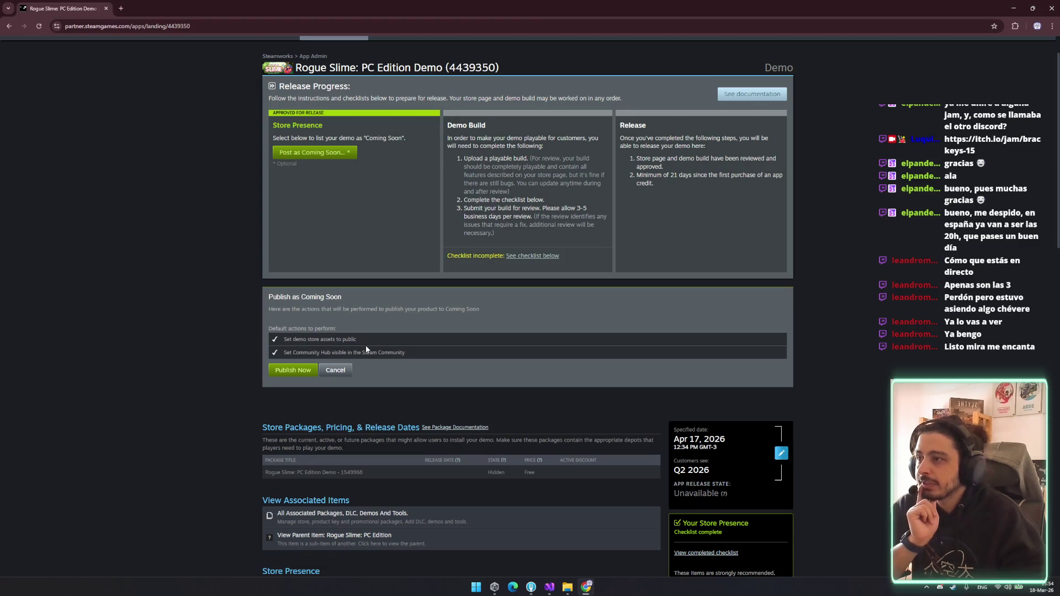
pyautogui.click(336, 370)
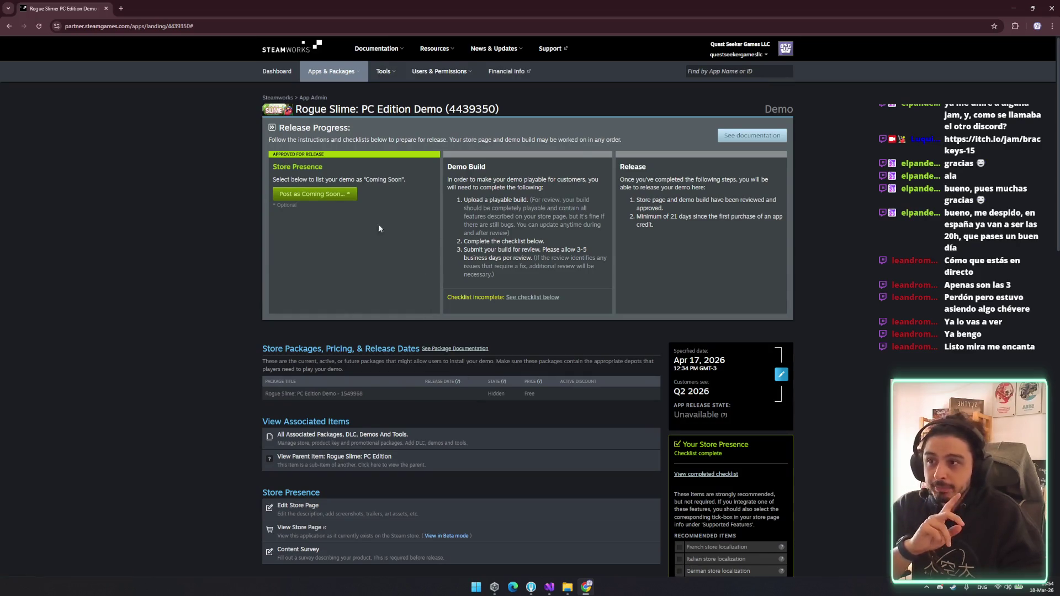
pyautogui.hotkey('alt', 'F4')
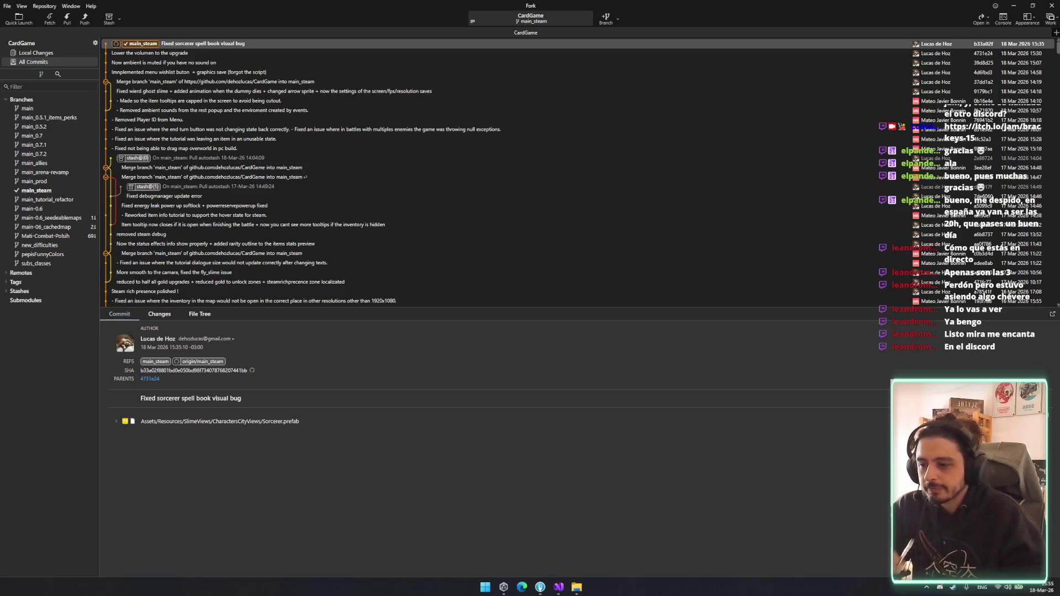
pyautogui.hotkey('alt', 'Tab')
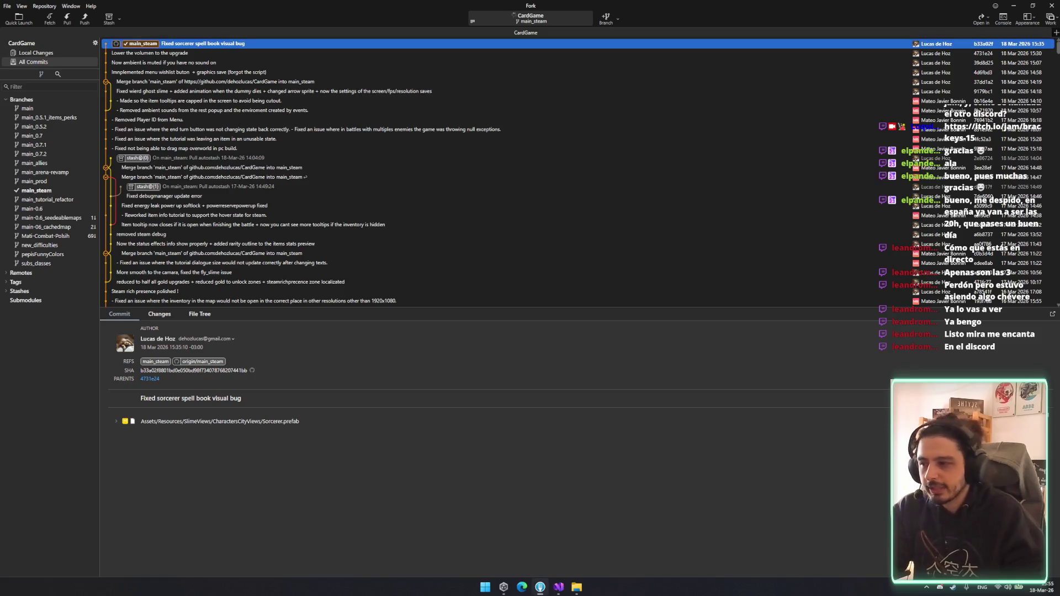
# Open the Brackeys Community server in Discord, then close that window.
pyautogui.click(940, 587)
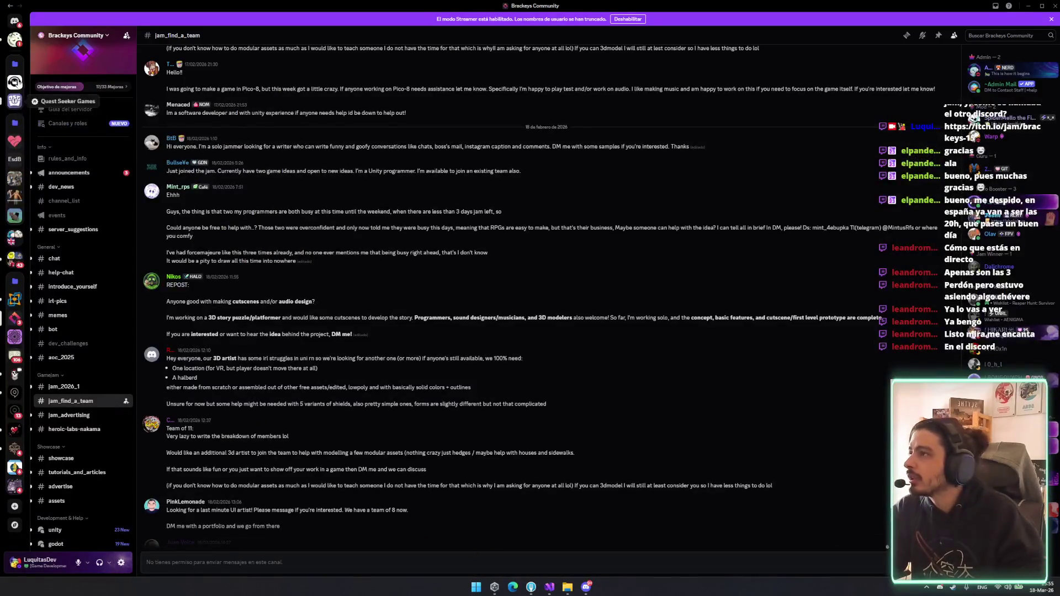
pyautogui.hotkey('alt', 'F4')
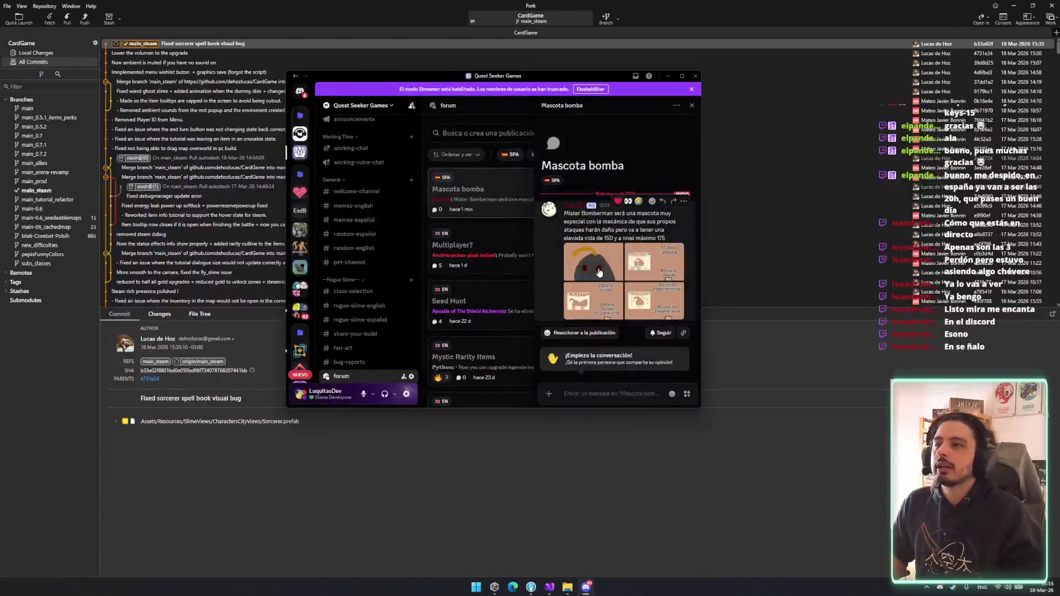
# Browse the post's Bomberman, DAS EX, HIPERAYO and MINI CUP images, then close the viewer and minimise Discord.
pyautogui.click(609, 259)
pyautogui.press('Right')
pyautogui.press('Left')
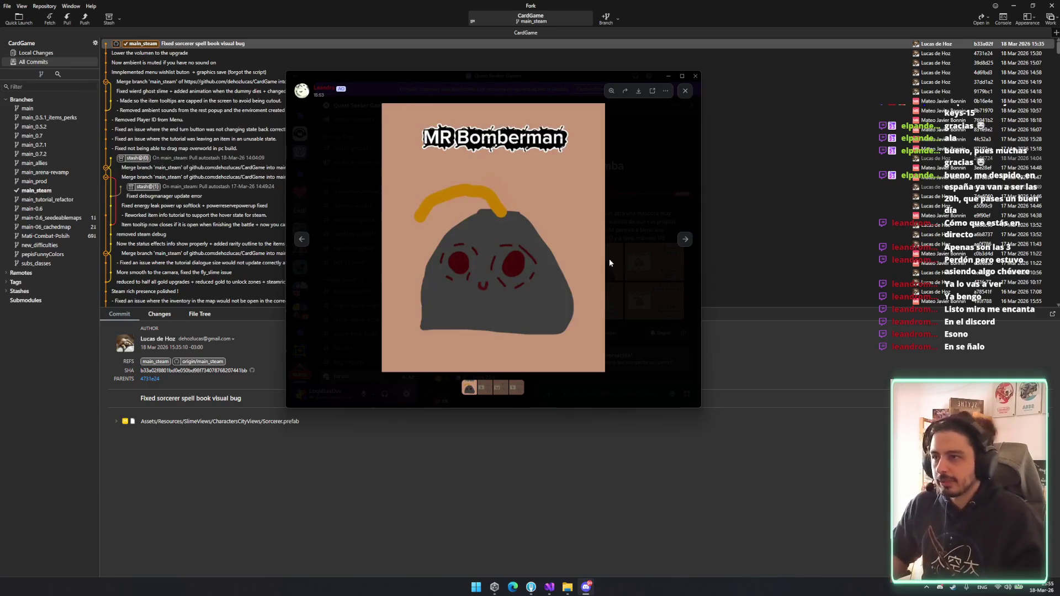
pyautogui.press('Right')
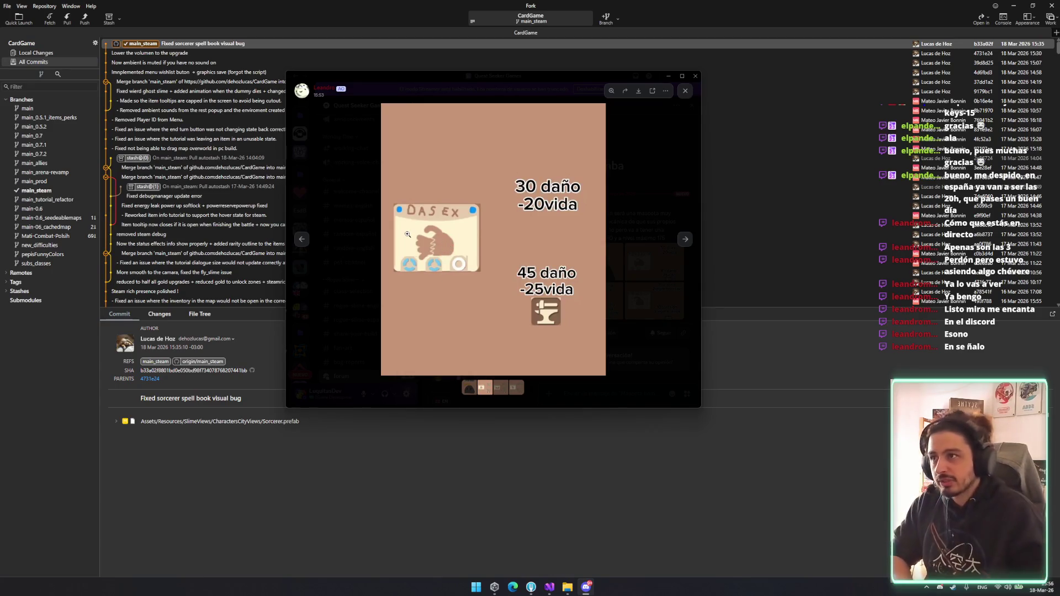
pyautogui.click(435, 233)
pyautogui.press('Right')
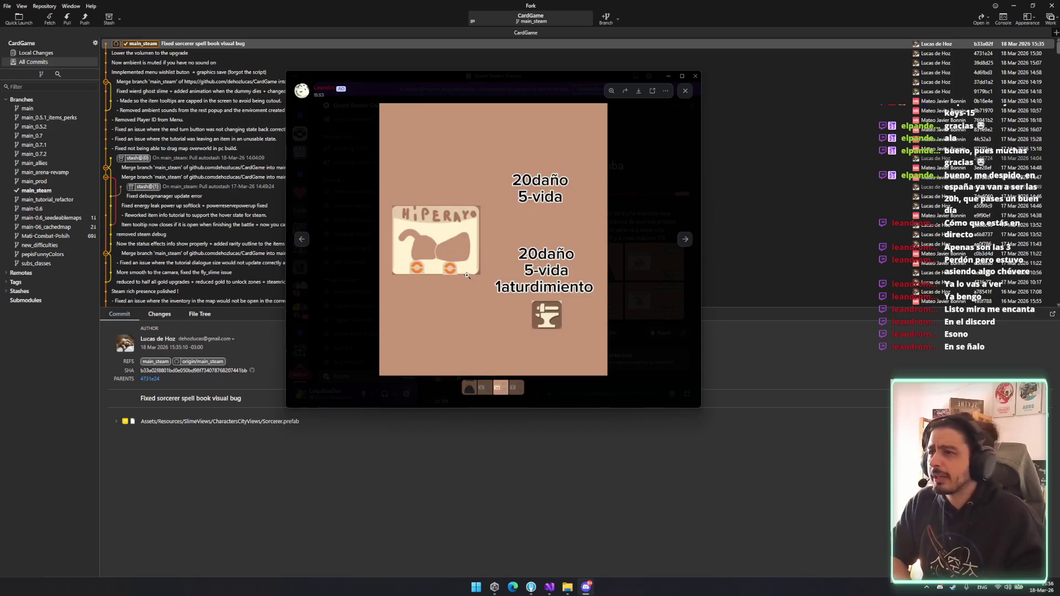
pyautogui.press('Right')
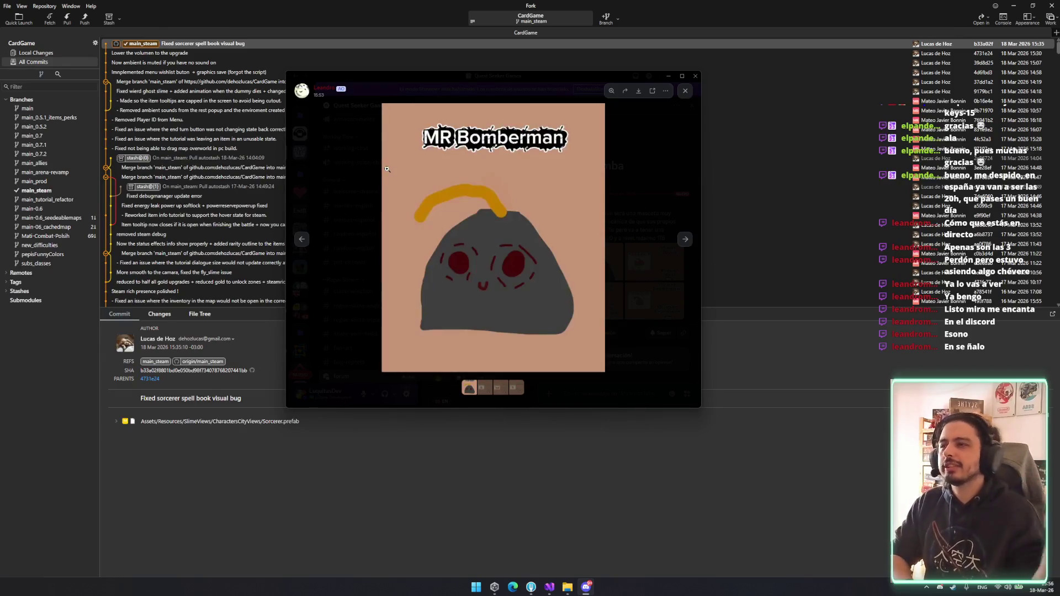
pyautogui.press('Left')
pyautogui.press('Left')
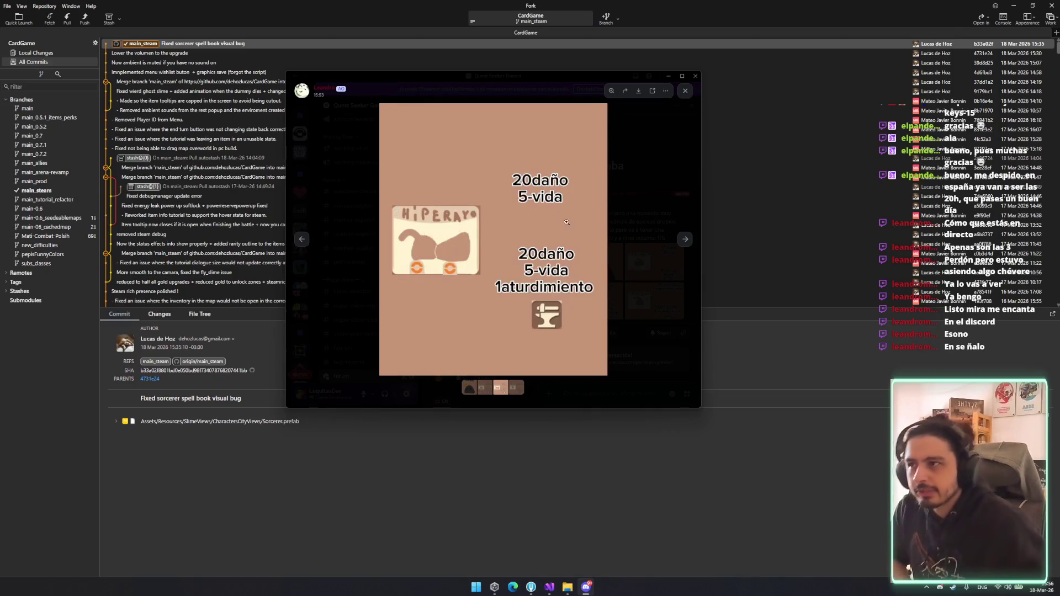
pyautogui.press('Right')
pyautogui.press('Right')
pyautogui.press('Left')
pyautogui.press('Left')
pyautogui.press('Escape')
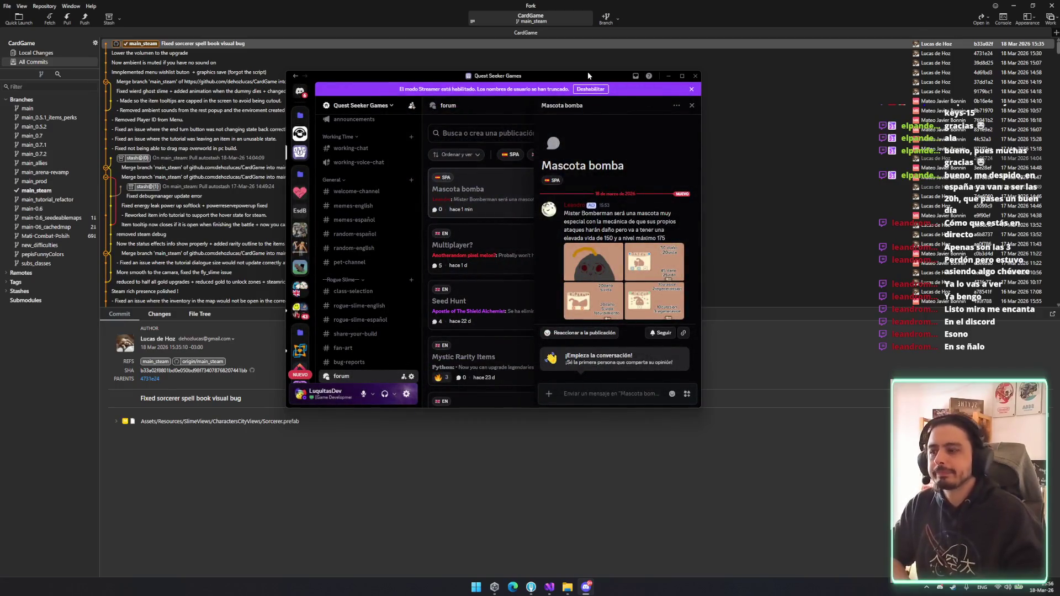
pyautogui.click(669, 76)
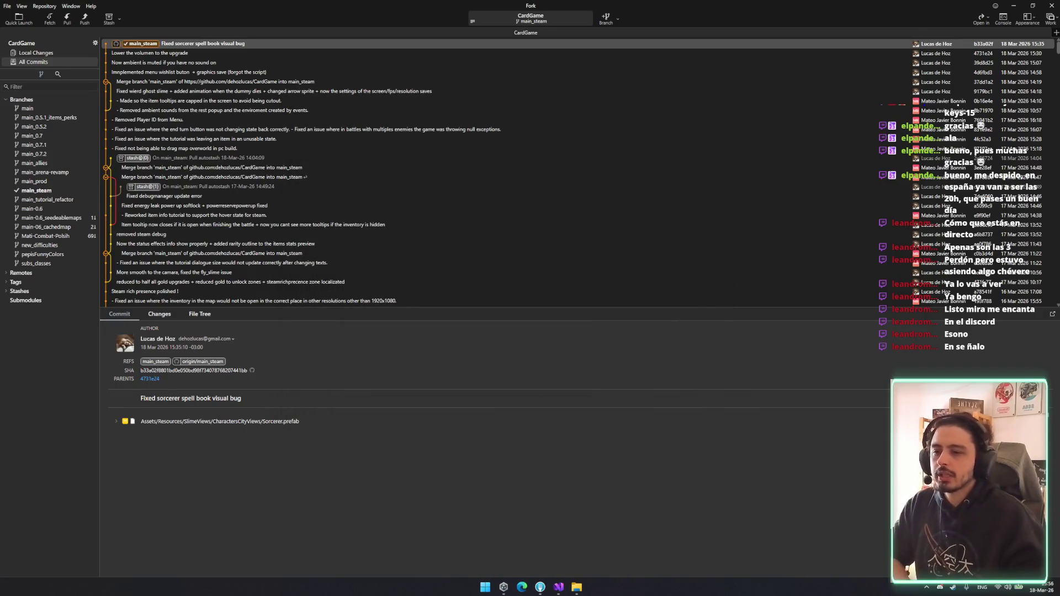
# Check Fork's local changes and main_steam history, minimise Fork, and shift Unity Hub aside to reach CardGame.
pyautogui.click(455, 560)
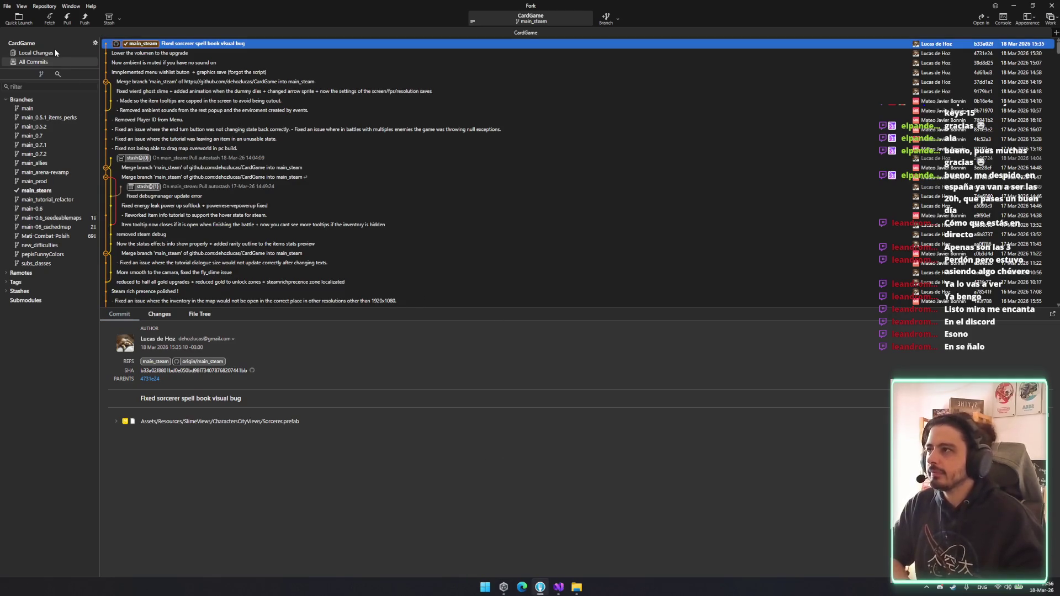
pyautogui.click(87, 52)
pyautogui.click(89, 190)
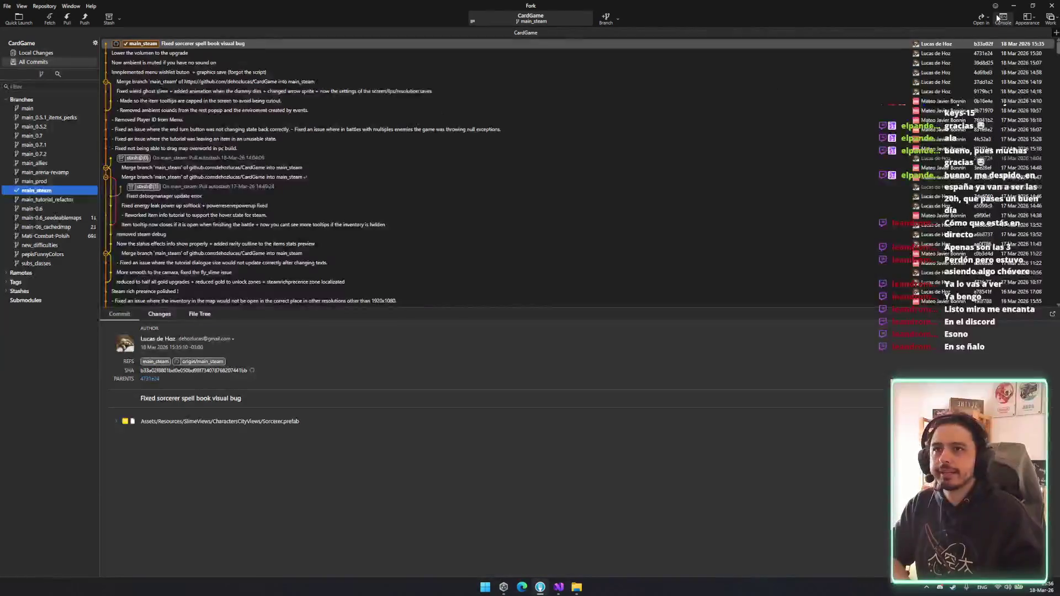
pyautogui.click(1014, 6)
pyautogui.moveTo(585, 146); pyautogui.dragTo(624, 157)
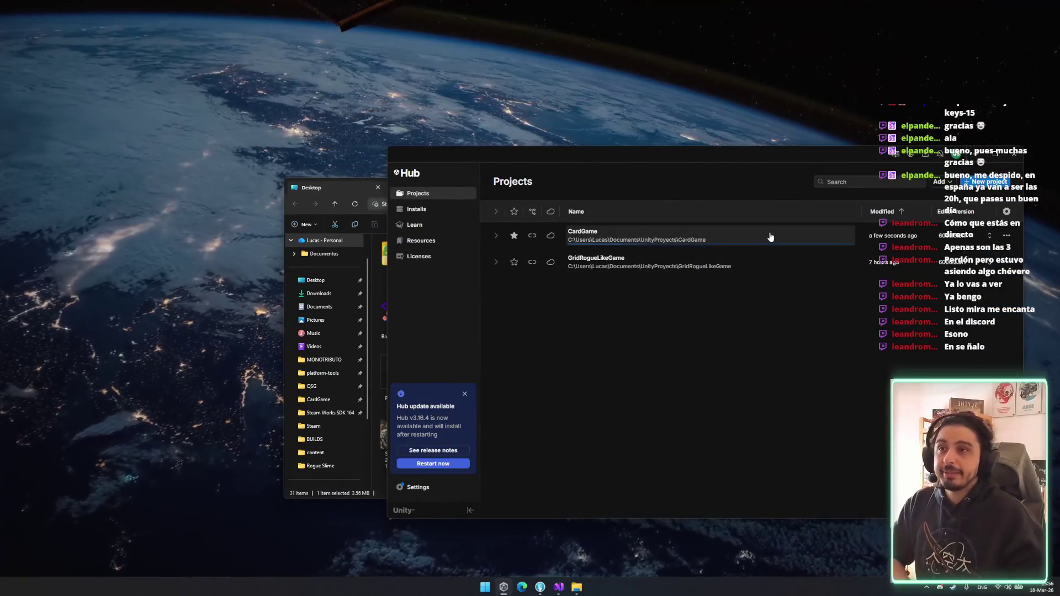
pyautogui.click(789, 236)
# Move the Desktop folder window to the lower left, then close it.
pyautogui.moveTo(484, 191)
pyautogui.mouseDown()
pyautogui.moveTo(293, 292)
pyautogui.moveTo(317, 231)
pyautogui.mouseUp()
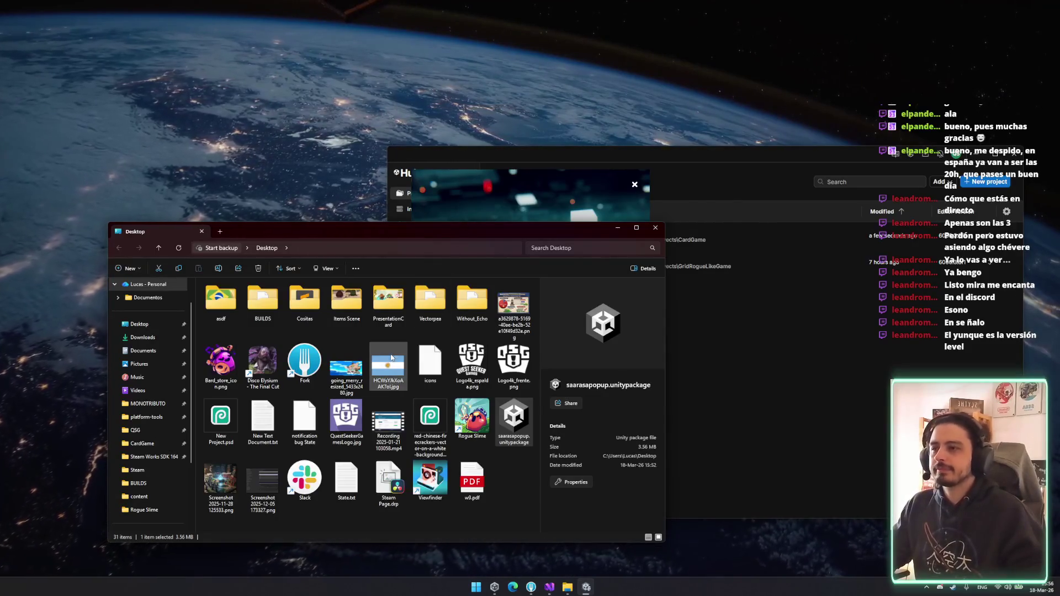
pyautogui.click(655, 228)
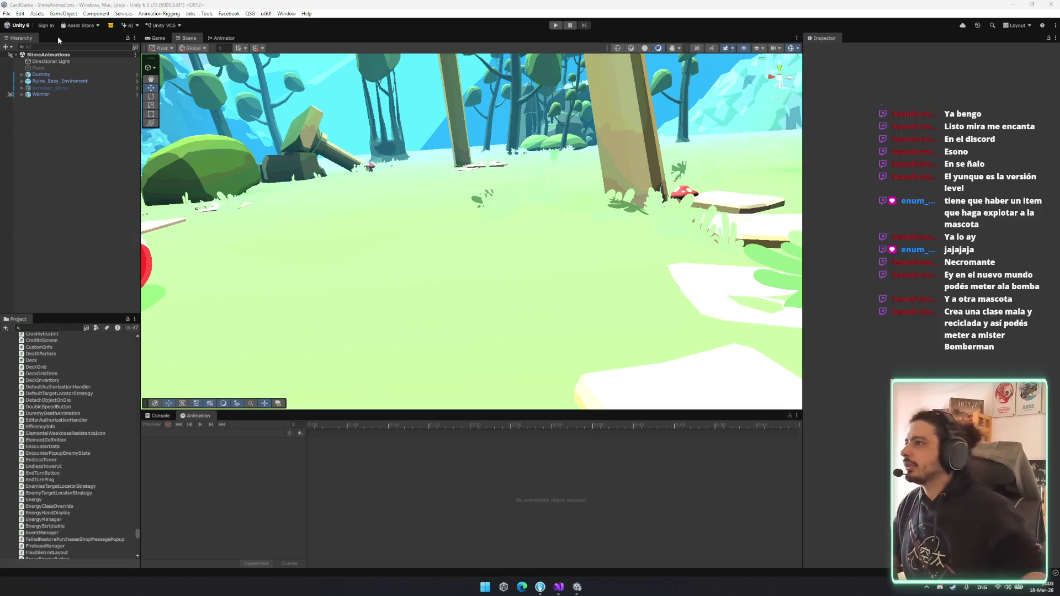
# Delete the Directional Light from the SlimeAnimations scene and save the scene.
pyautogui.click(56, 61)
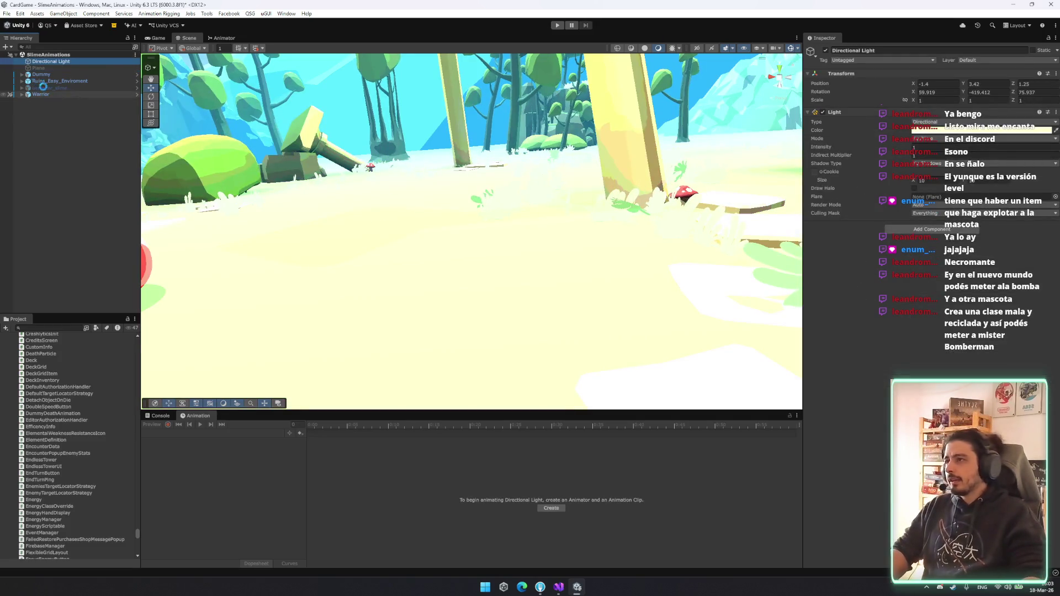
pyautogui.press('Delete')
pyautogui.moveTo(482, 223); pyautogui.dragTo(543, 217)
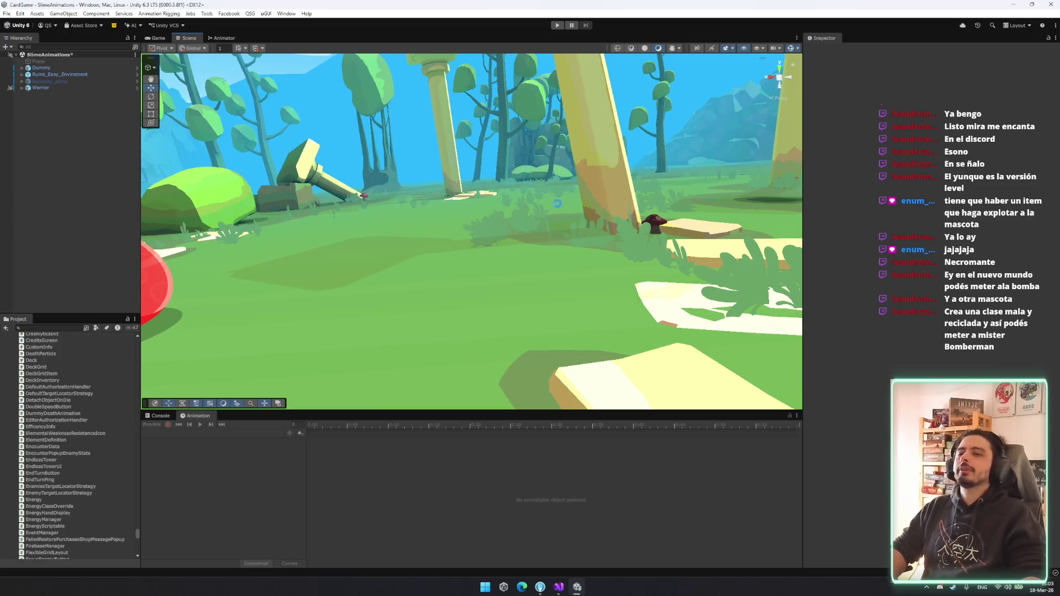
pyautogui.hotkey('ctrl', 's')
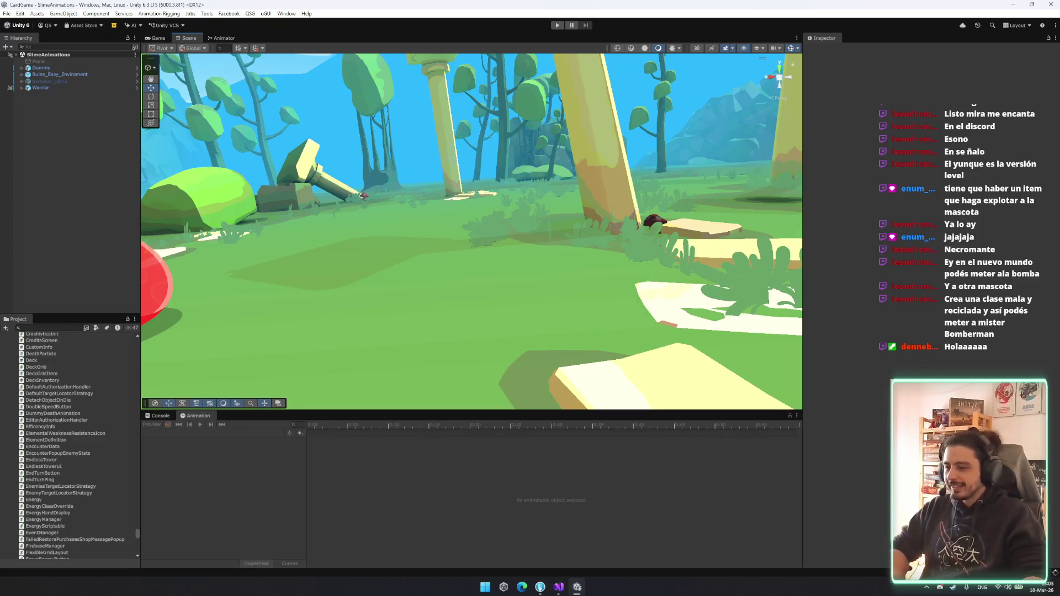
# Select Ruins_Easy_Enviroment and the tile_1 (3) ground tile while orbiting the camera around the red slime.
pyautogui.click(59, 74)
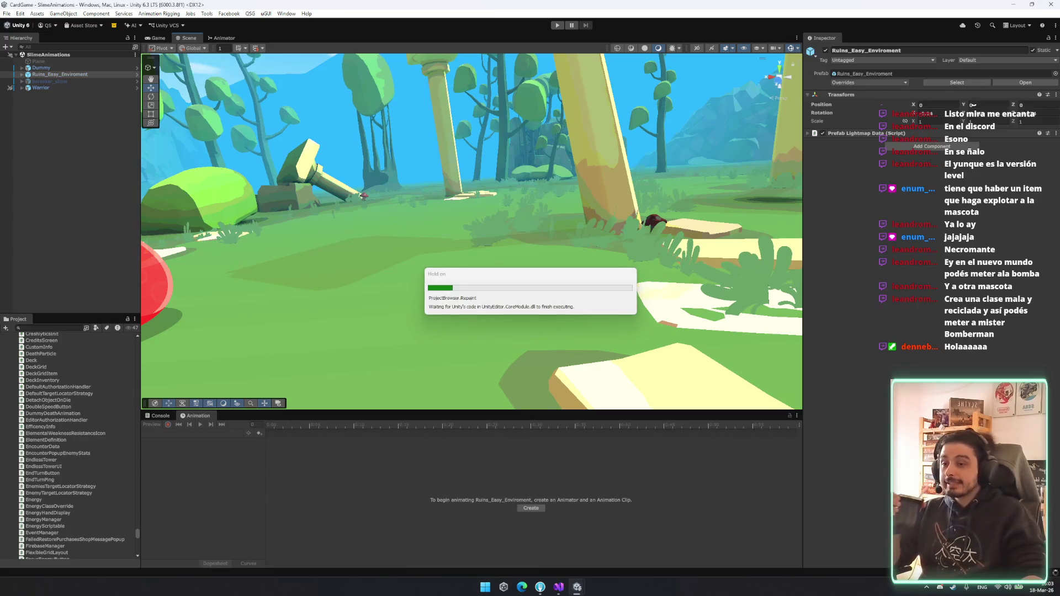
pyautogui.click(545, 312)
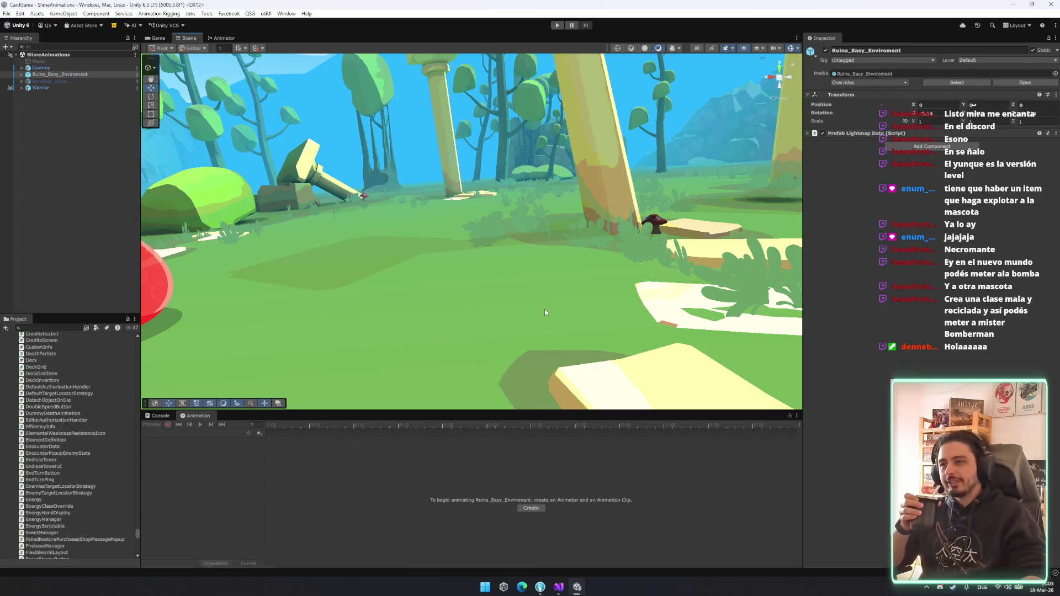
pyautogui.click(503, 376)
pyautogui.moveTo(533, 345)
pyautogui.mouseDown()
pyautogui.moveTo(505, 247)
pyautogui.moveTo(554, 249)
pyautogui.moveTo(488, 251)
pyautogui.mouseUp()
pyautogui.scroll(-5, 488, 251)
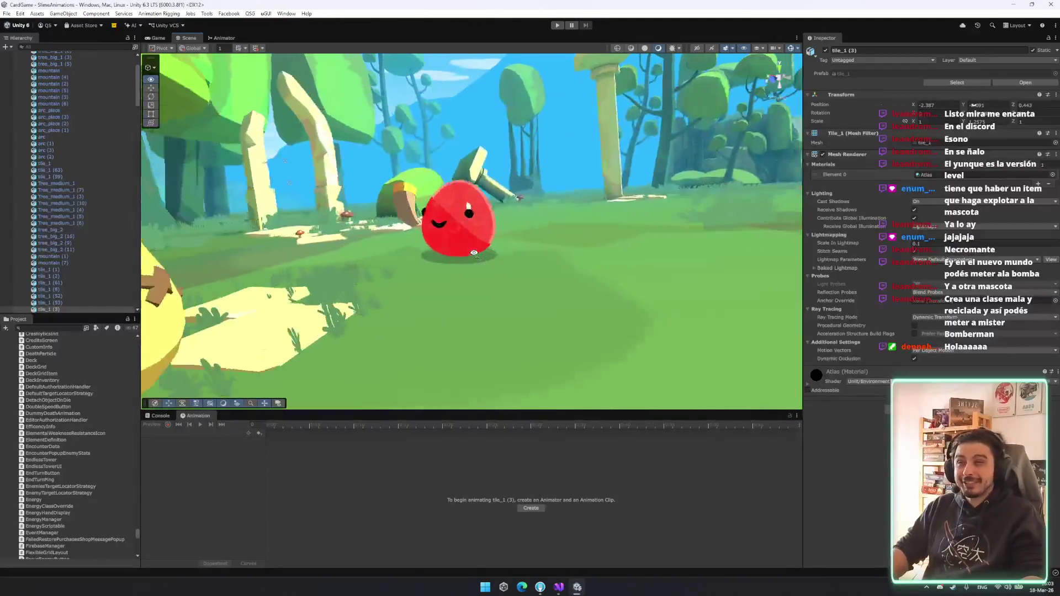
pyautogui.click(478, 130)
pyautogui.moveTo(478, 130); pyautogui.dragTo(436, 167)
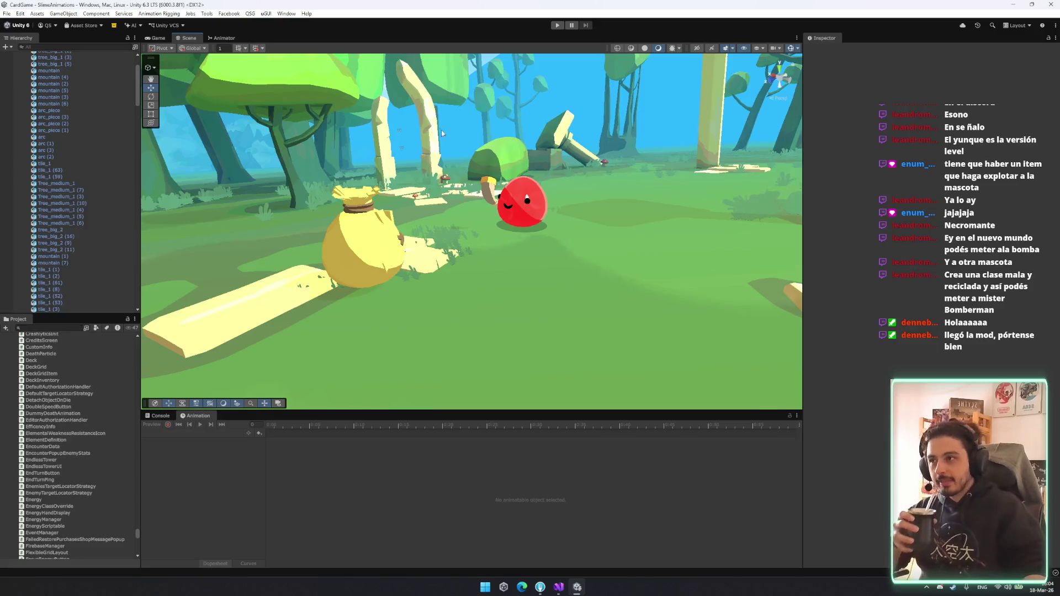
# Select and deselect the Warrior, widen the view, and open the SceneTool window with Ctrl+Shift+S.
pyautogui.click(424, 209)
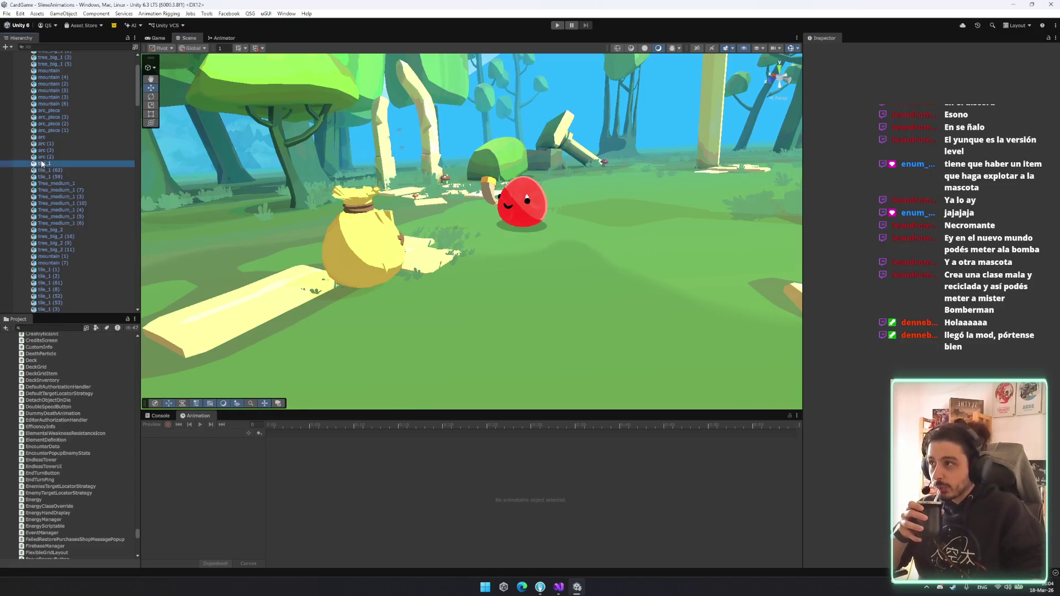
pyautogui.click(149, 175)
pyautogui.press('Down')
pyautogui.press('Down')
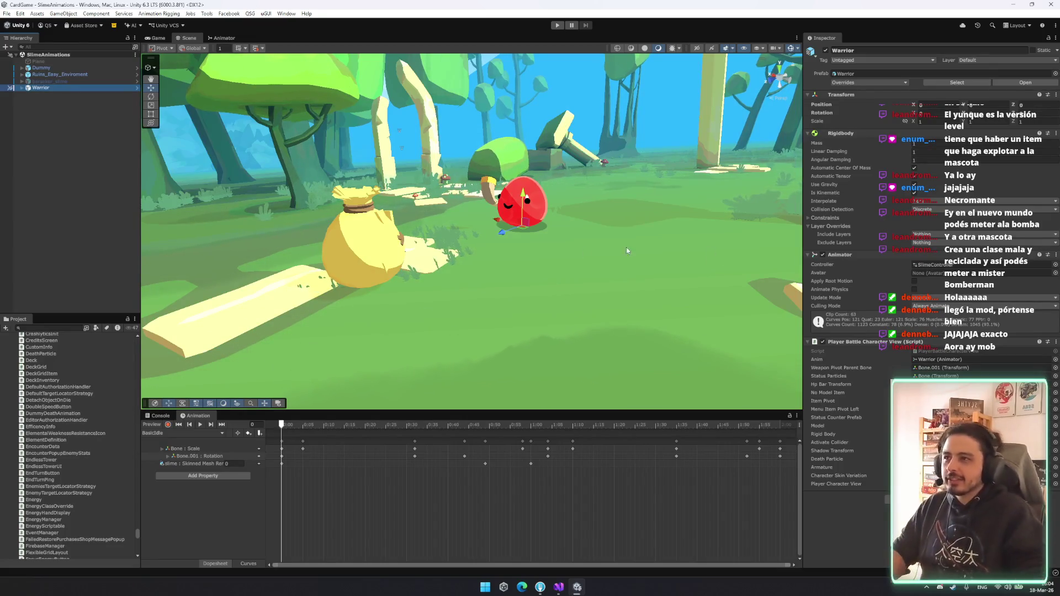
pyautogui.click(32, 159)
pyautogui.moveTo(429, 223)
pyautogui.mouseDown()
pyautogui.moveTo(562, 233)
pyautogui.moveTo(590, 224)
pyautogui.mouseUp()
pyautogui.hotkey('ctrl', 'shift', 's')
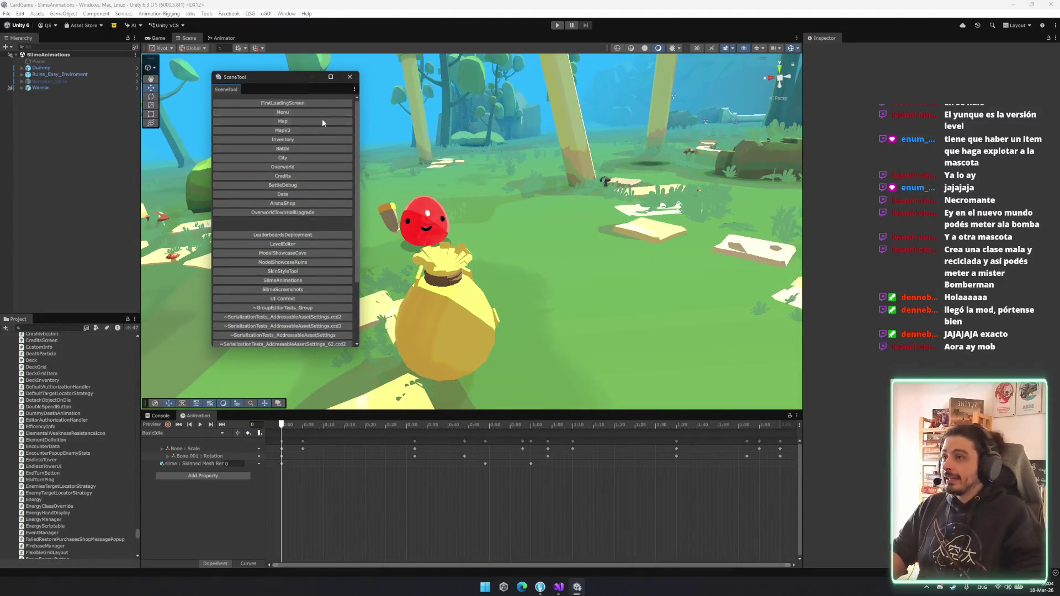
# Open File Explorer on the Desktop and select saarasapopup.unitypackage.
pyautogui.press('super+e')
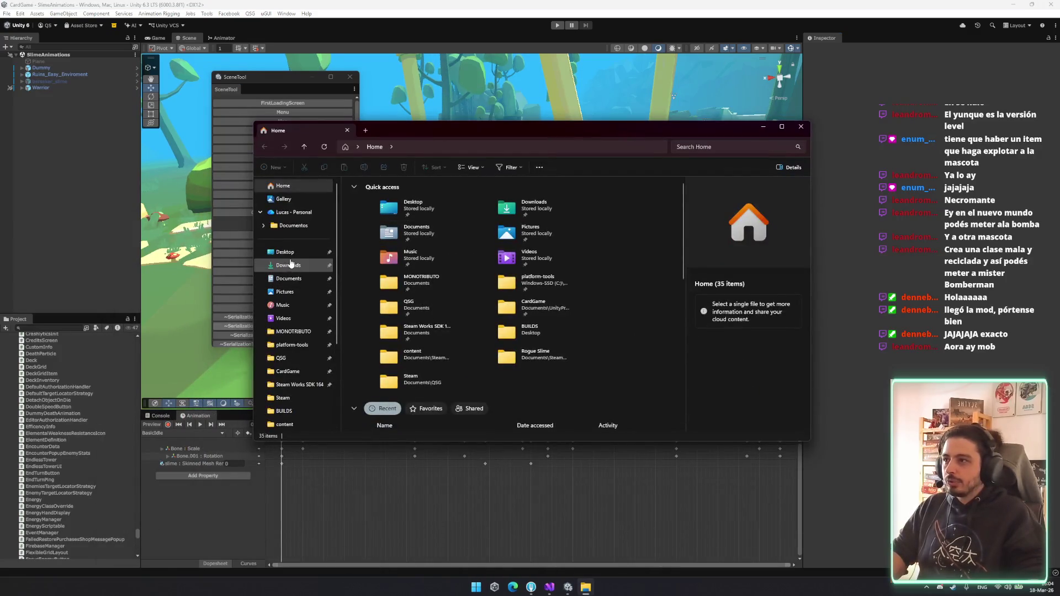
pyautogui.click(299, 251)
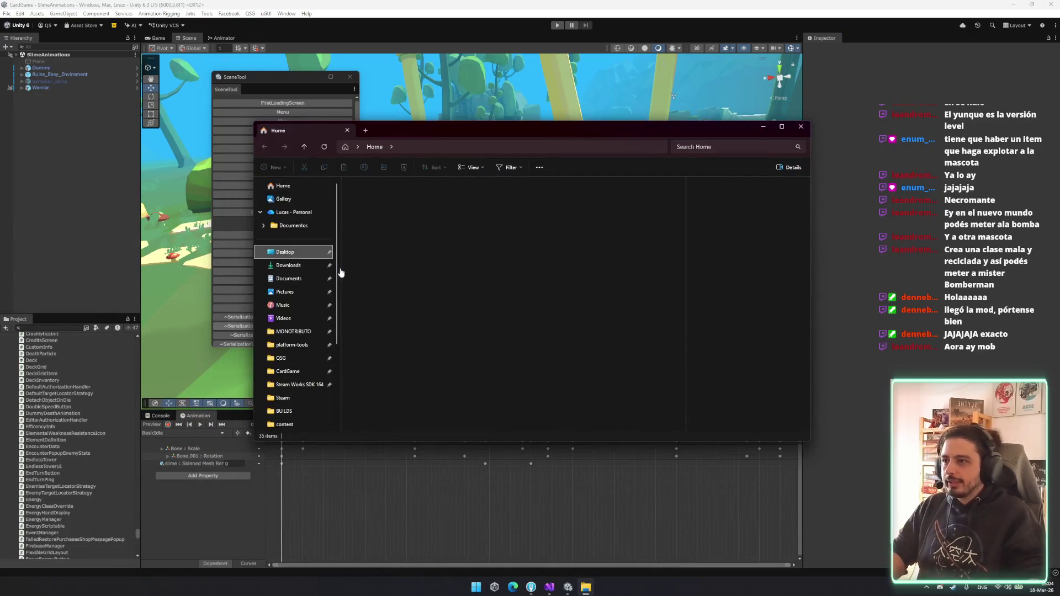
pyautogui.click(654, 316)
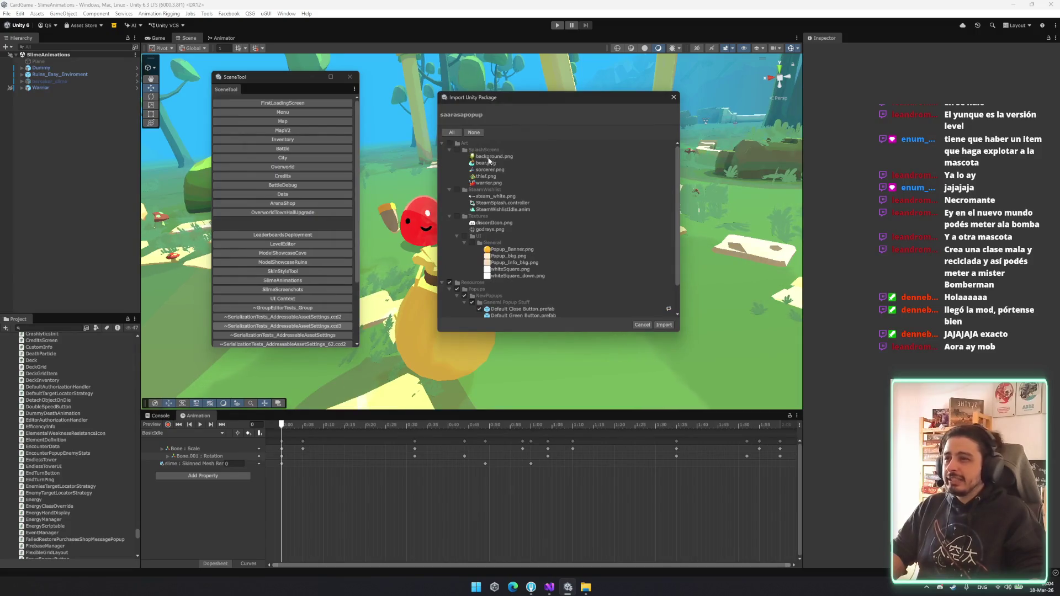
# Import SteamWishlistPopup.prefab, SteamWishlistPopup.cs and OpenWeb.cs from the saarasapopup package, then close SceneTool.
pyautogui.scroll(-2, 530, 265)
pyautogui.click(511, 289)
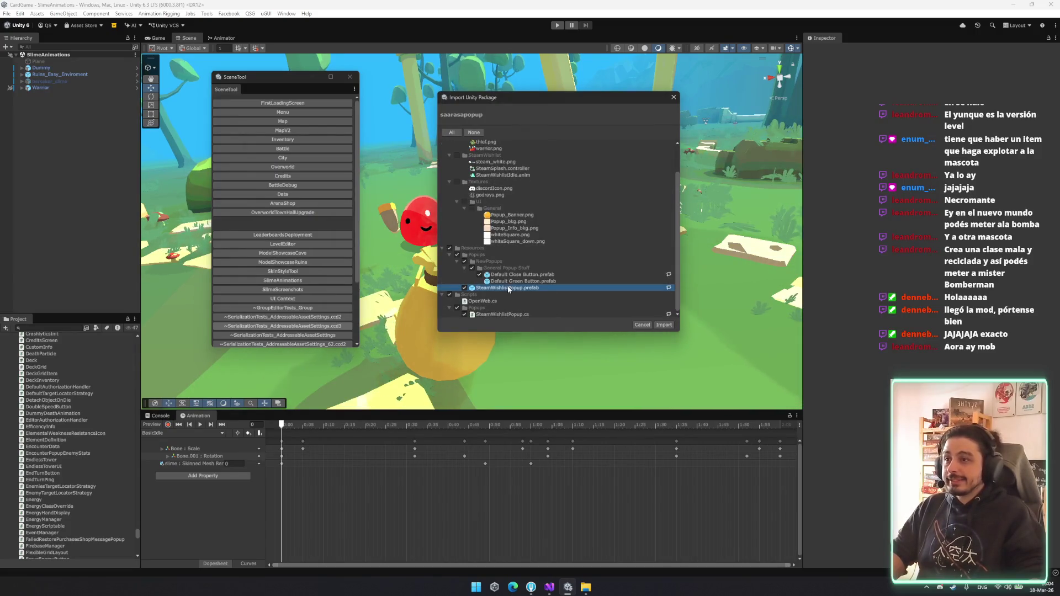
pyautogui.click(508, 314)
pyautogui.click(513, 301)
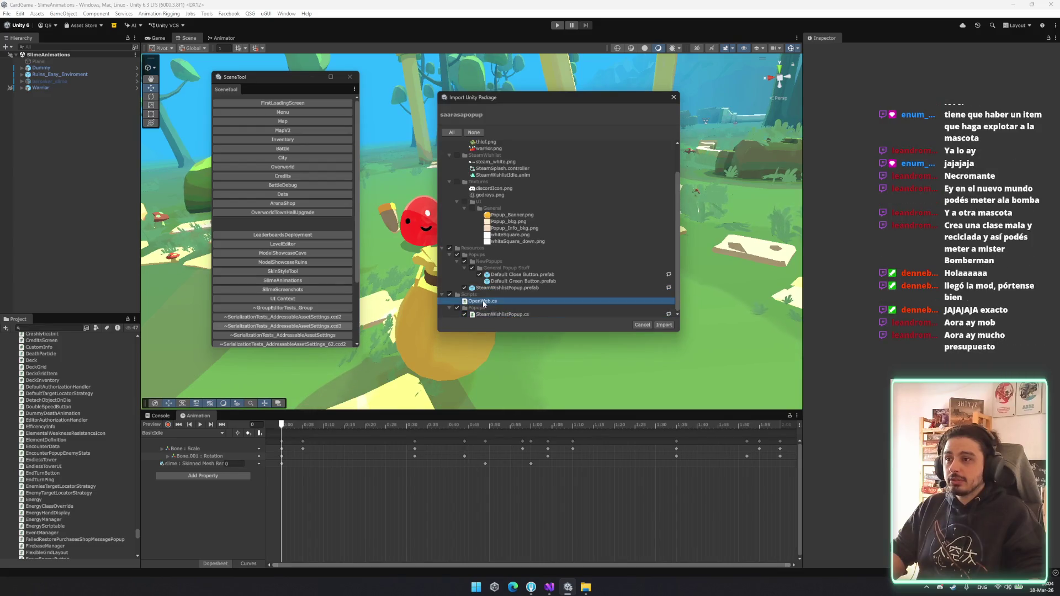
pyautogui.click(658, 324)
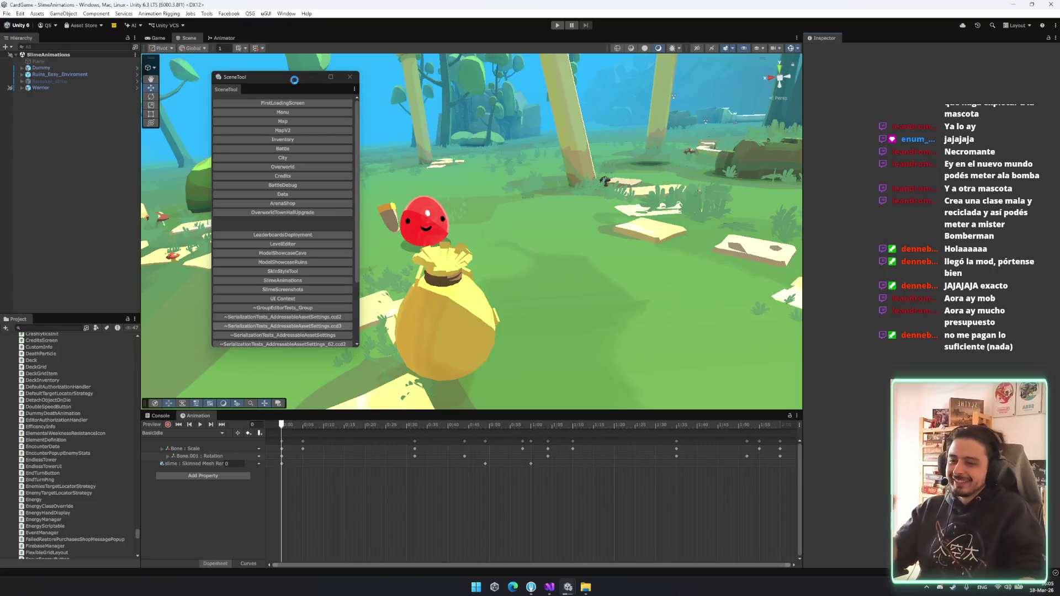
pyautogui.click(349, 75)
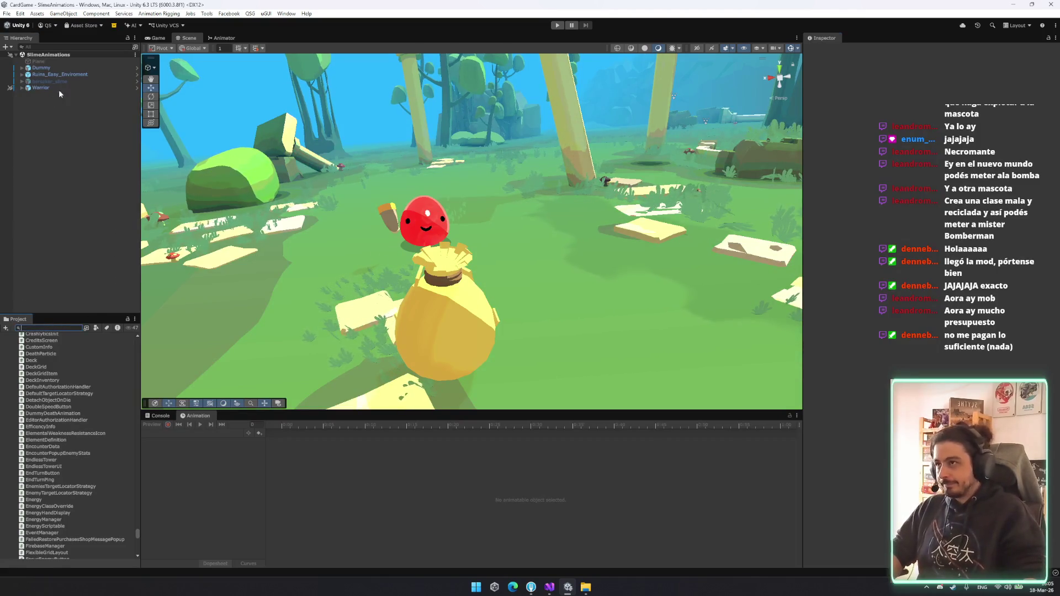
pyautogui.click(123, 13)
# Load the Menu scene from the SceneTool window.
pyautogui.click(182, 116)
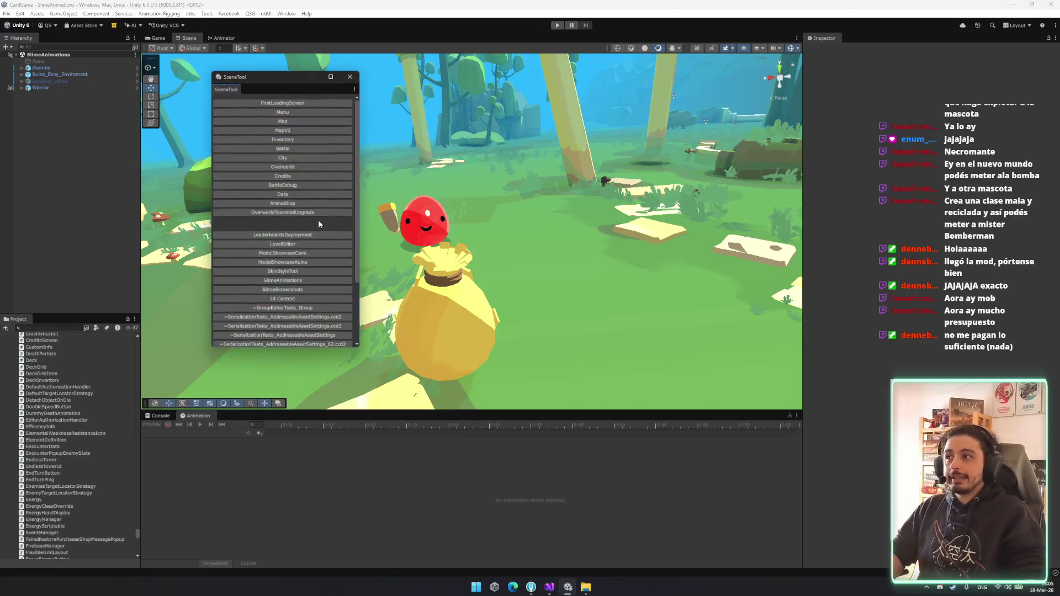
pyautogui.click(290, 112)
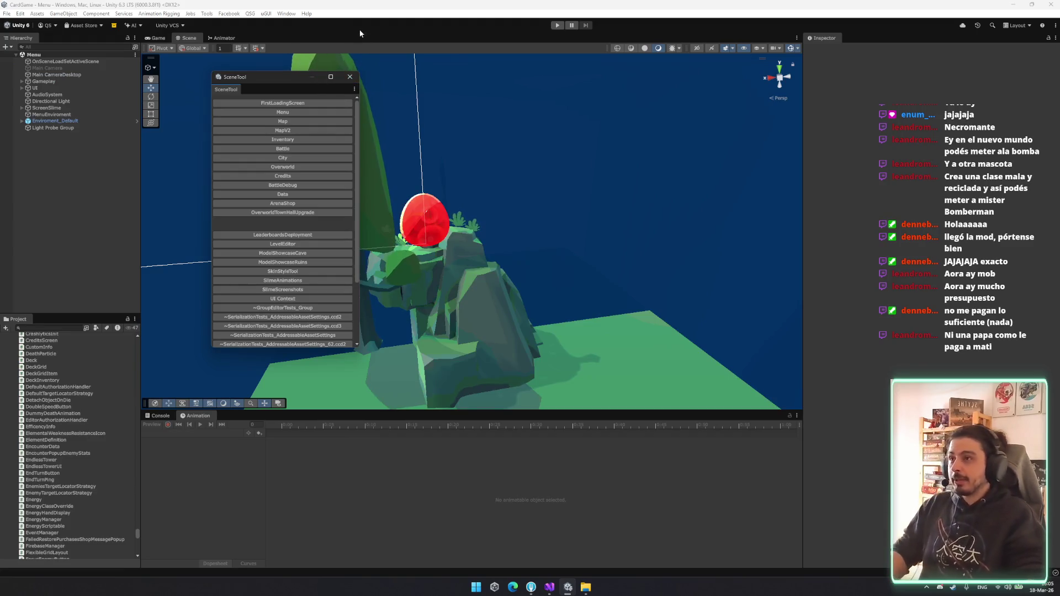
pyautogui.click(349, 77)
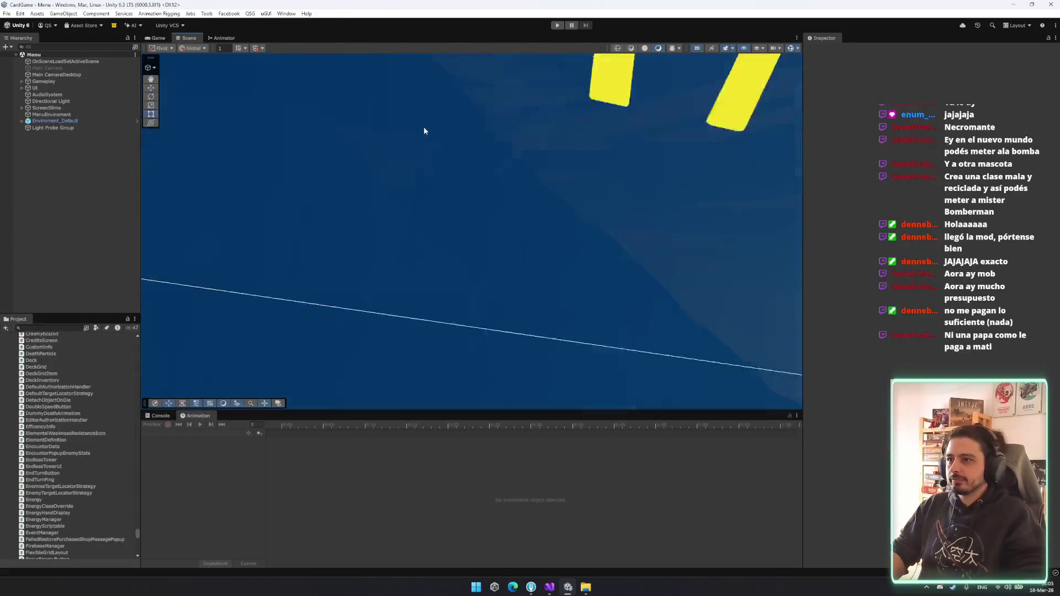
# Frame the Rogue Slime menu canvas and place the SteamWishlistPopup prefab into the scene.
pyautogui.doubleClick(65, 75)
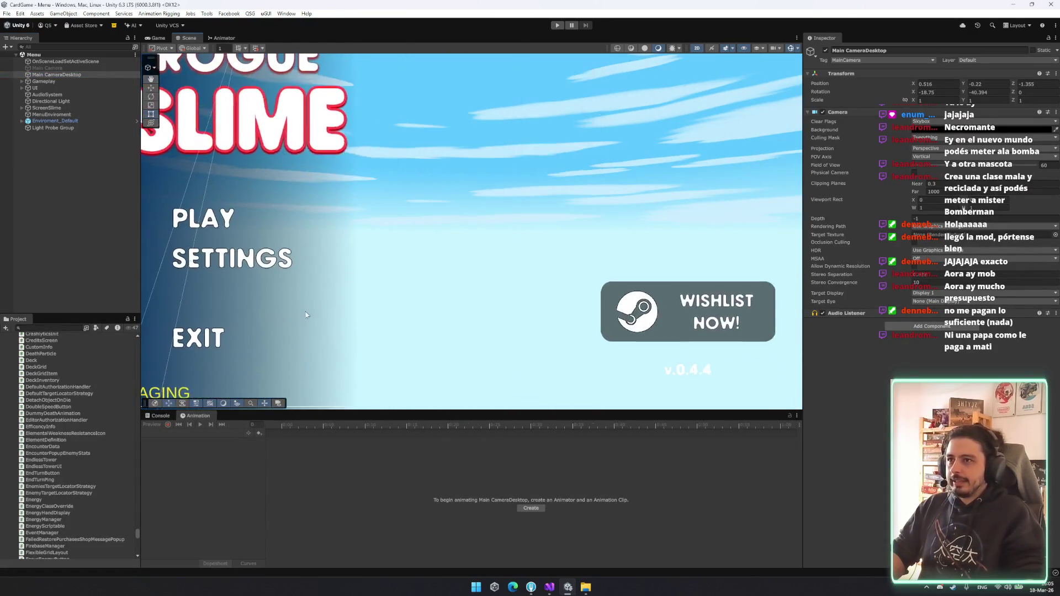
pyautogui.scroll(-2, 433, 255)
pyautogui.moveTo(432, 253); pyautogui.dragTo(412, 229)
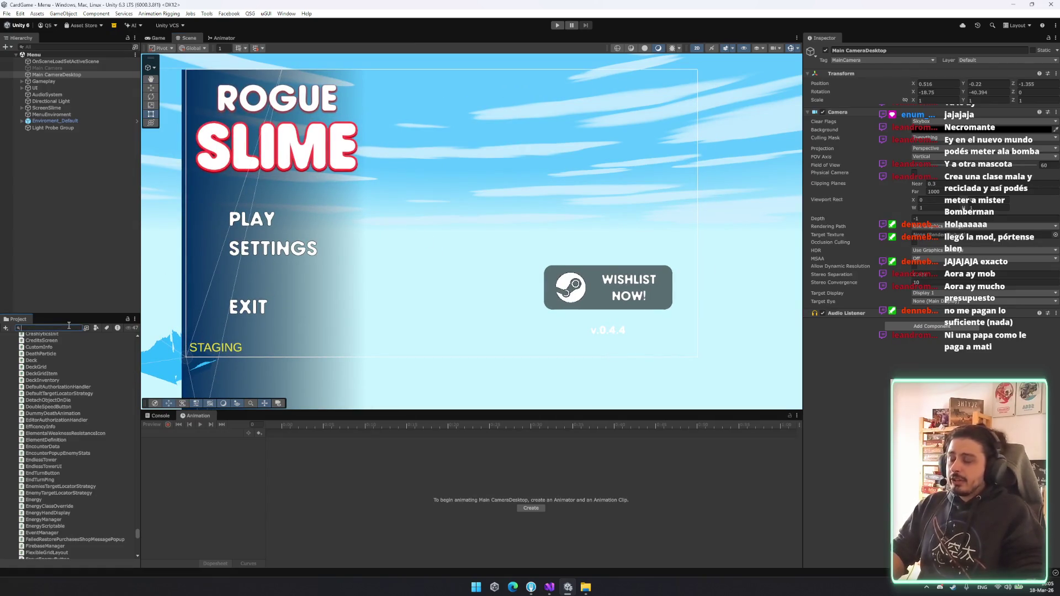
pyautogui.write('wishl')
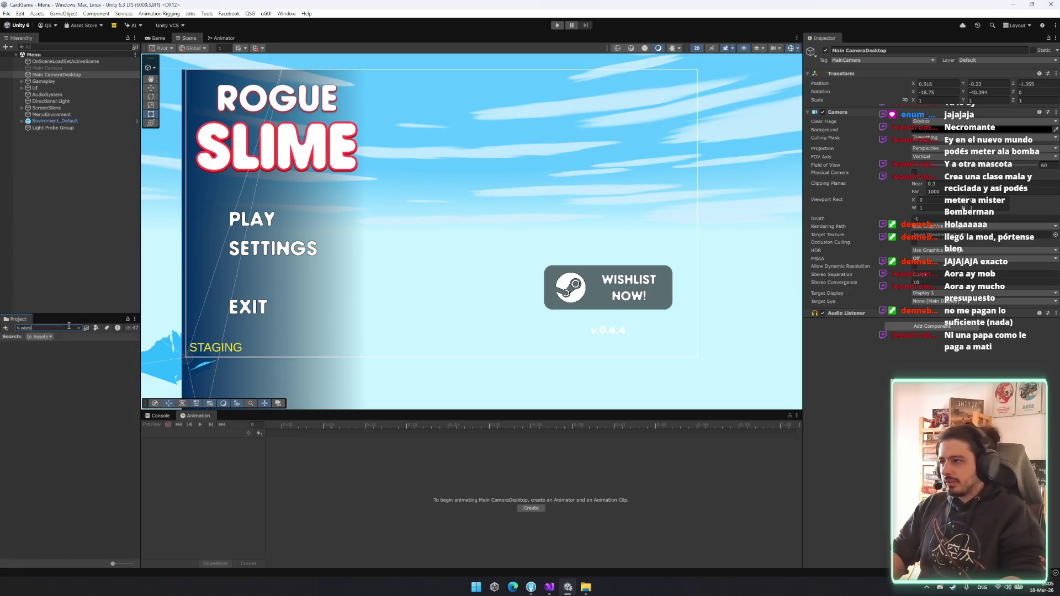
pyautogui.moveTo(38, 357)
pyautogui.mouseDown()
pyautogui.moveTo(103, 305)
pyautogui.moveTo(55, 83)
pyautogui.moveTo(52, 91)
pyautogui.mouseUp()
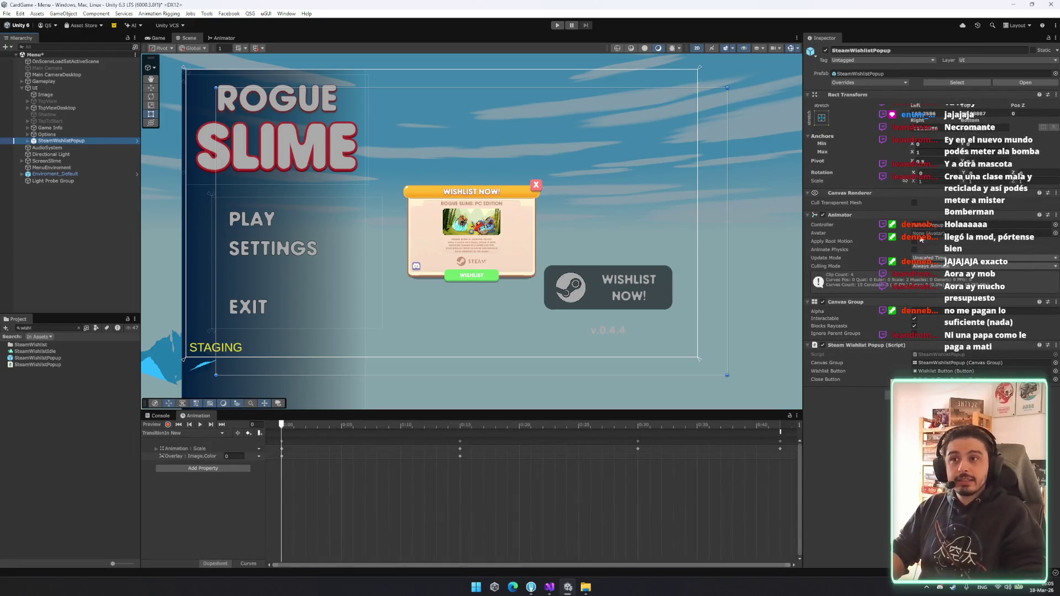
# Check the SteamWishlistPopup's anchor presets under UI.
pyautogui.click(822, 118)
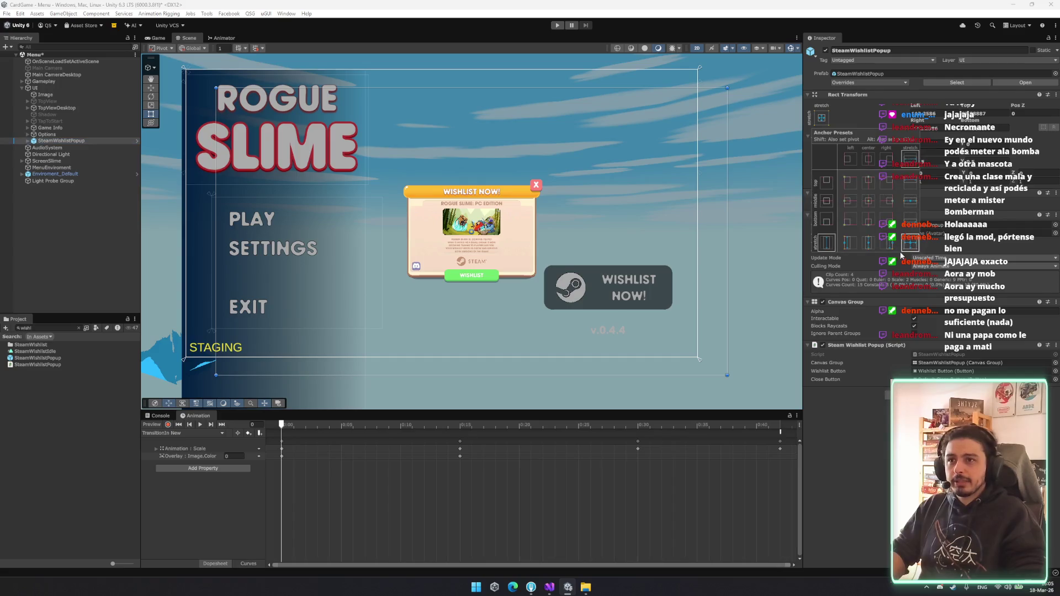
pyautogui.scroll(5, 501, 216)
pyautogui.scroll(-5, 501, 215)
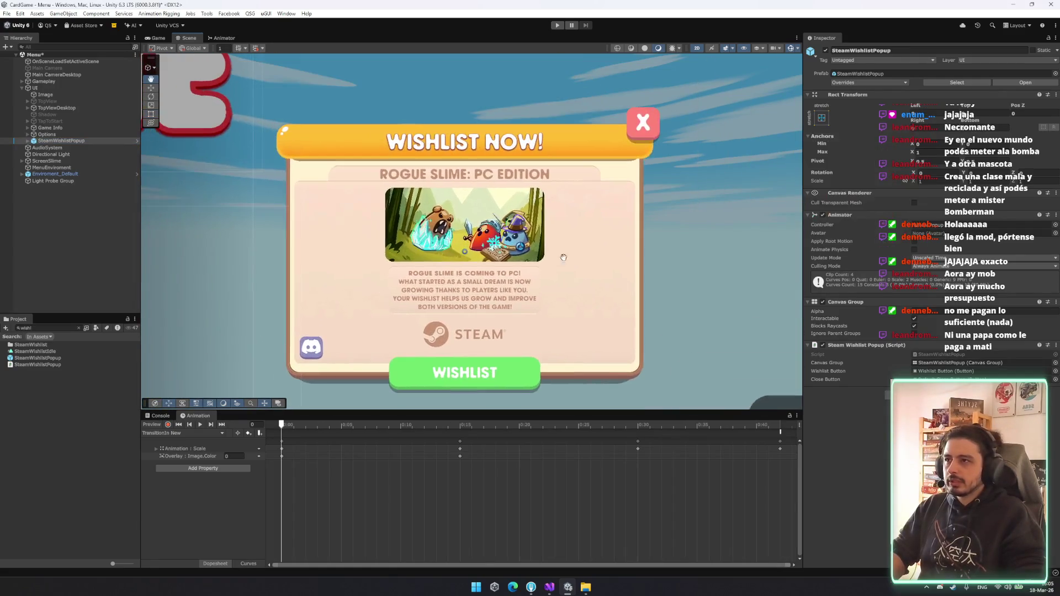
pyautogui.scroll(-2, 497, 184)
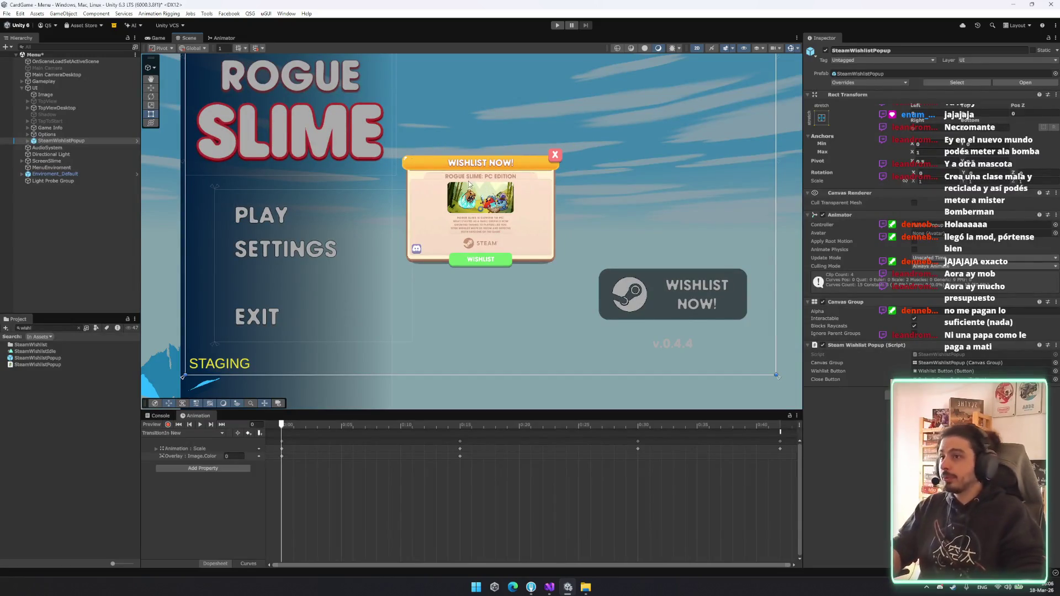
pyautogui.click(78, 127)
pyautogui.click(85, 141)
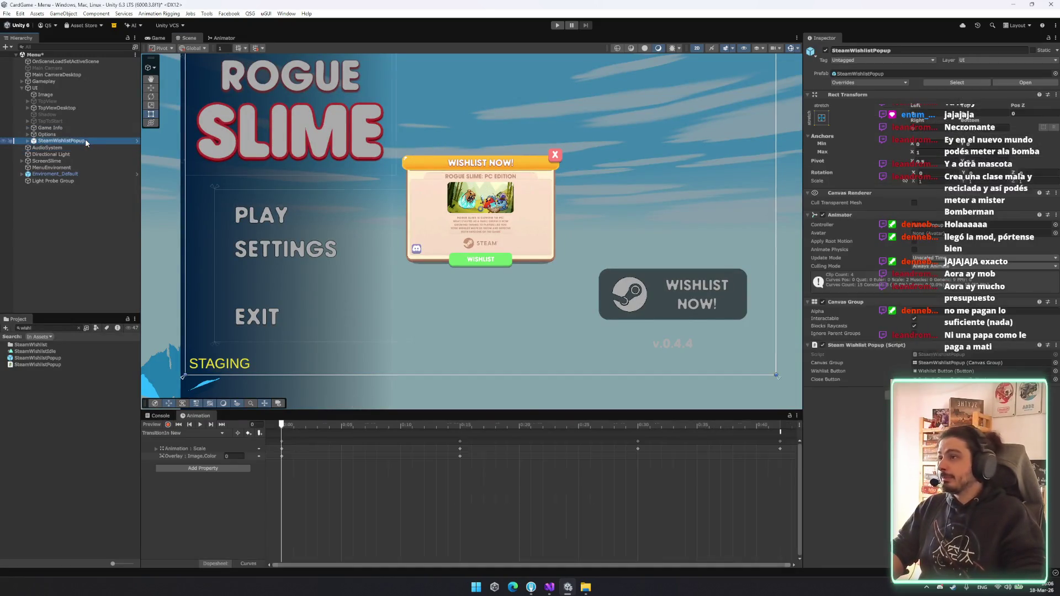
# Search the Project for 'tallys' and add a TallyScreenPopup instance under UI.
pyautogui.click(49, 327)
pyautogui.write('ta')
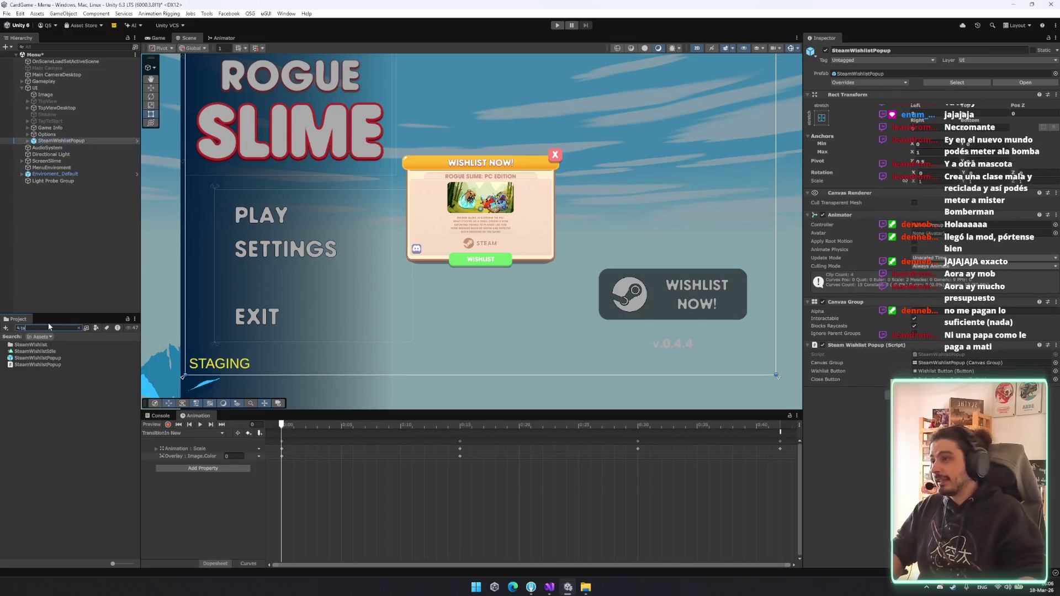
pyautogui.write('llys')
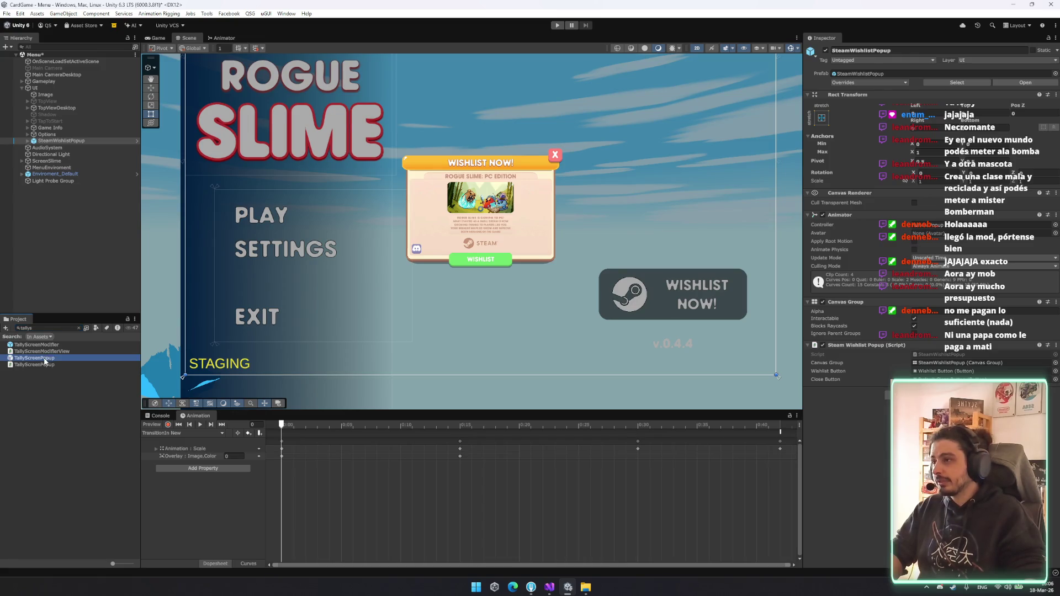
pyautogui.click(53, 141)
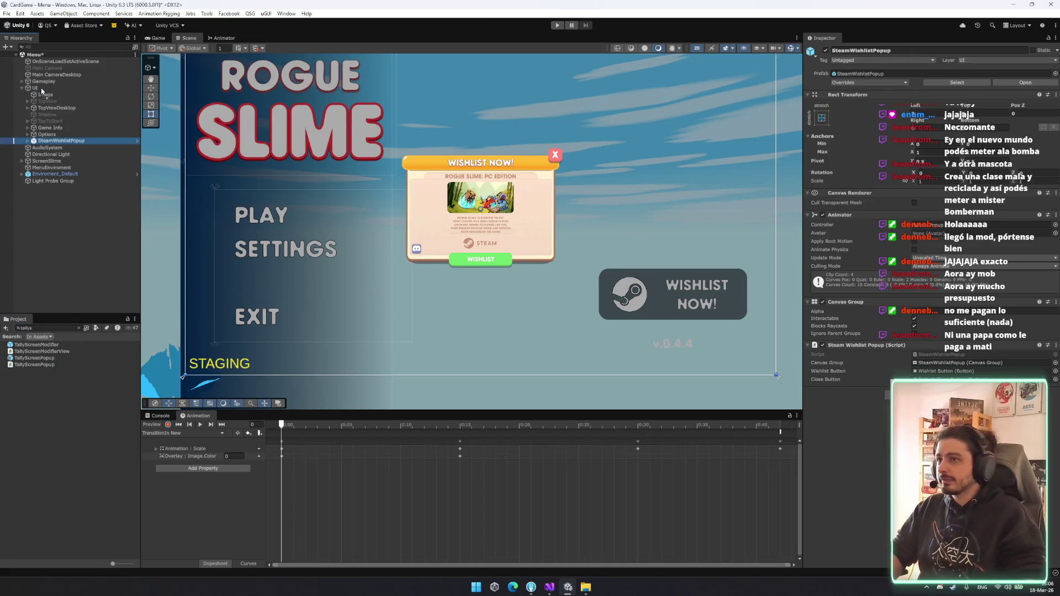
pyautogui.moveTo(35, 358)
pyautogui.mouseDown()
pyautogui.moveTo(475, 165)
pyautogui.moveTo(541, 194)
pyautogui.mouseUp()
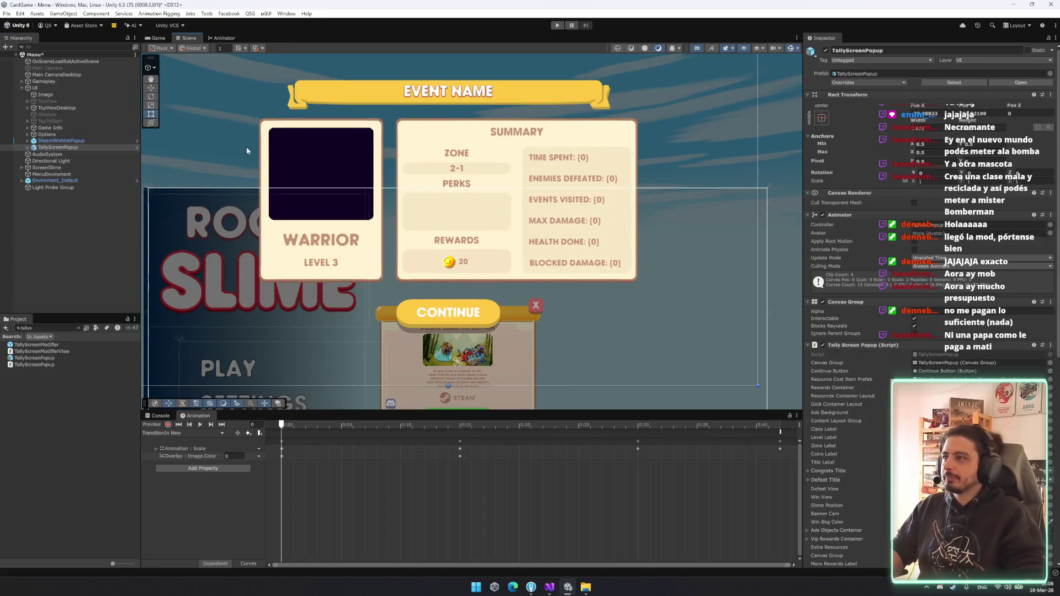
pyautogui.click(821, 120)
pyautogui.keyDown('alt'); pyautogui.click(910, 244); pyautogui.keyUp('alt')
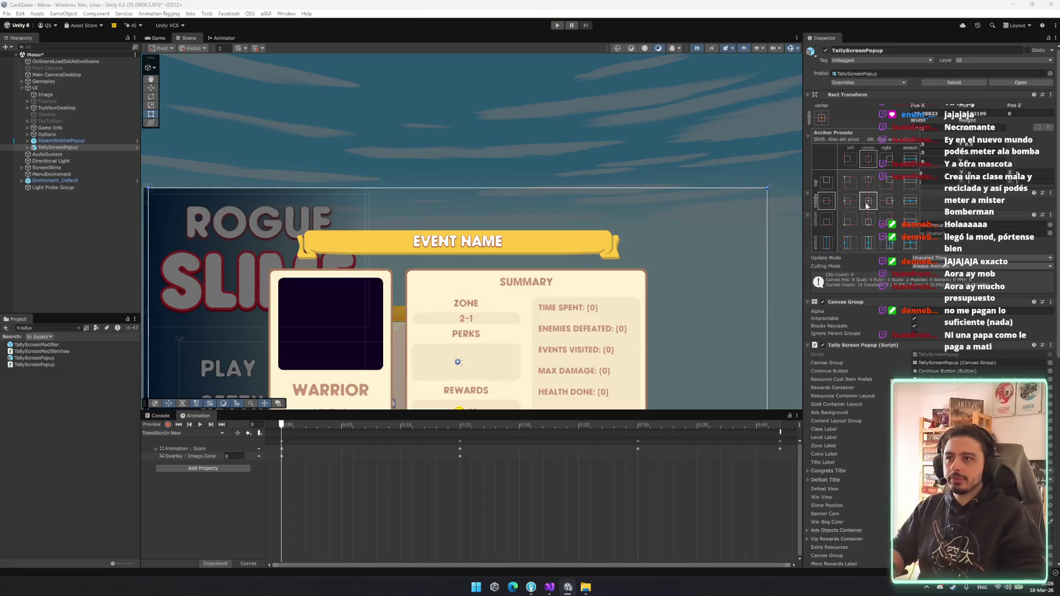
pyautogui.moveTo(55, 141); pyautogui.dragTo(55, 151)
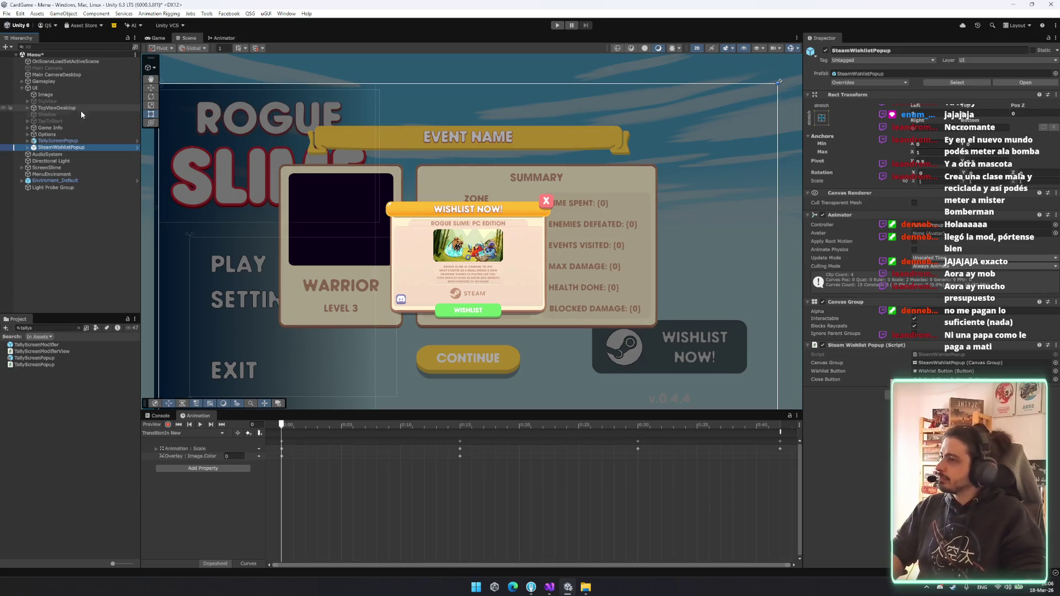
pyautogui.click(95, 140)
pyautogui.press('Right')
pyautogui.press('Down')
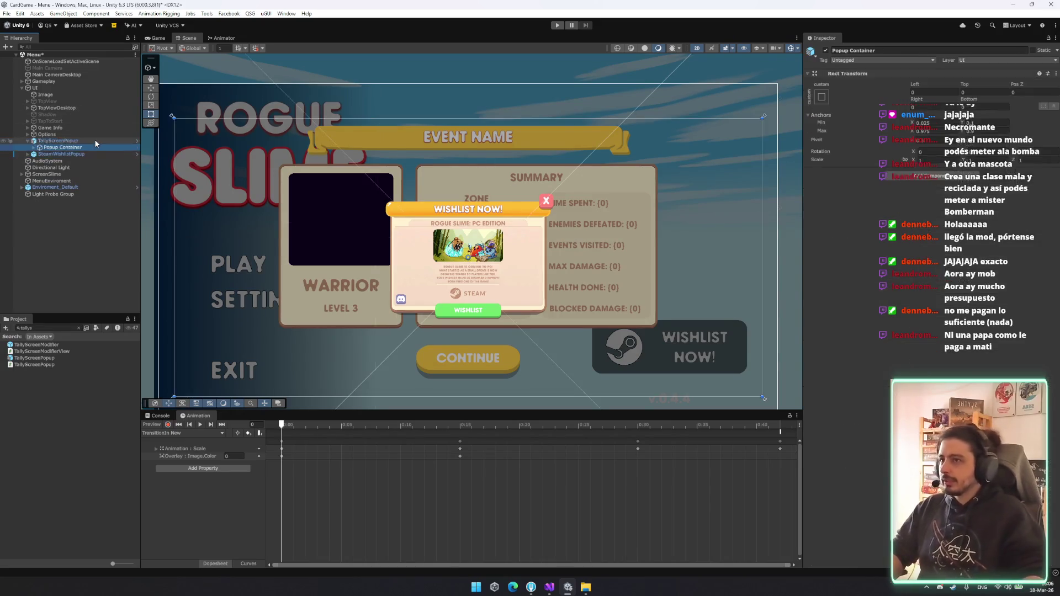
pyautogui.press('Down')
pyautogui.press('Right')
pyautogui.press('Down')
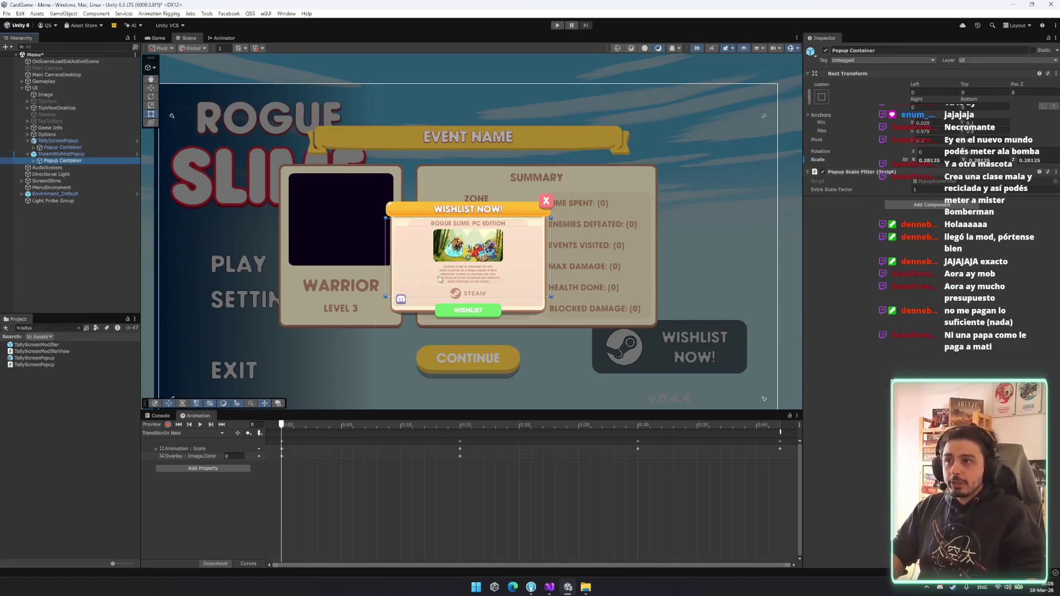
pyautogui.press('f')
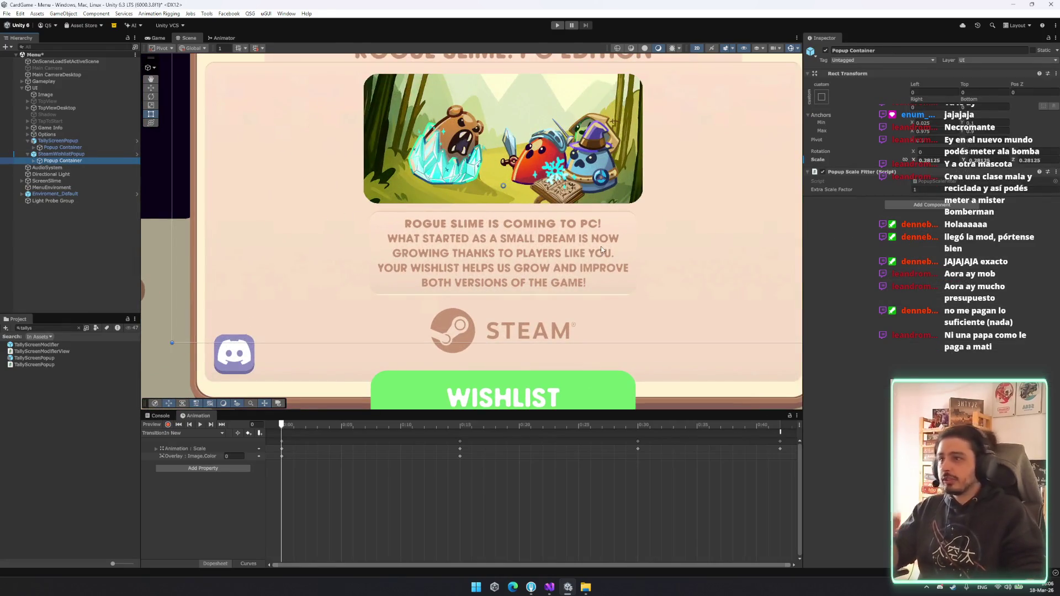
pyautogui.press('f')
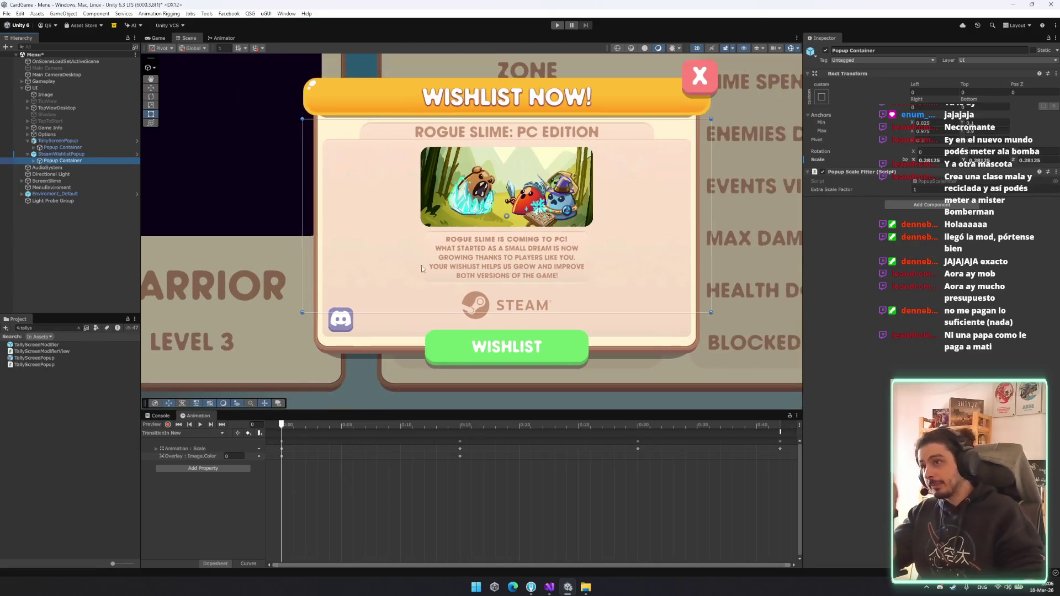
pyautogui.scroll(-5, 507, 288)
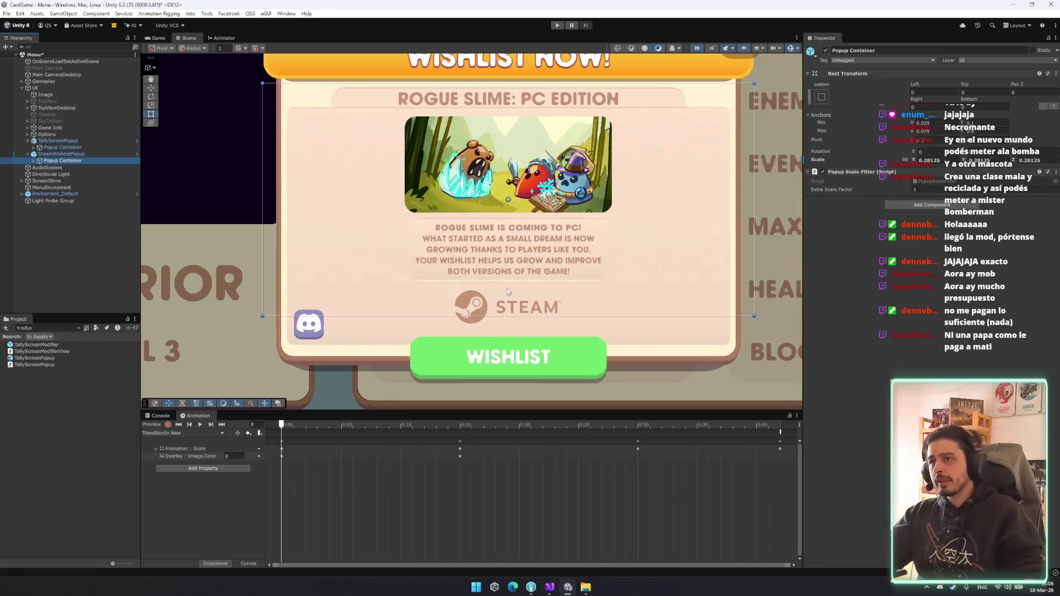
pyautogui.scroll(-1, 570, 275)
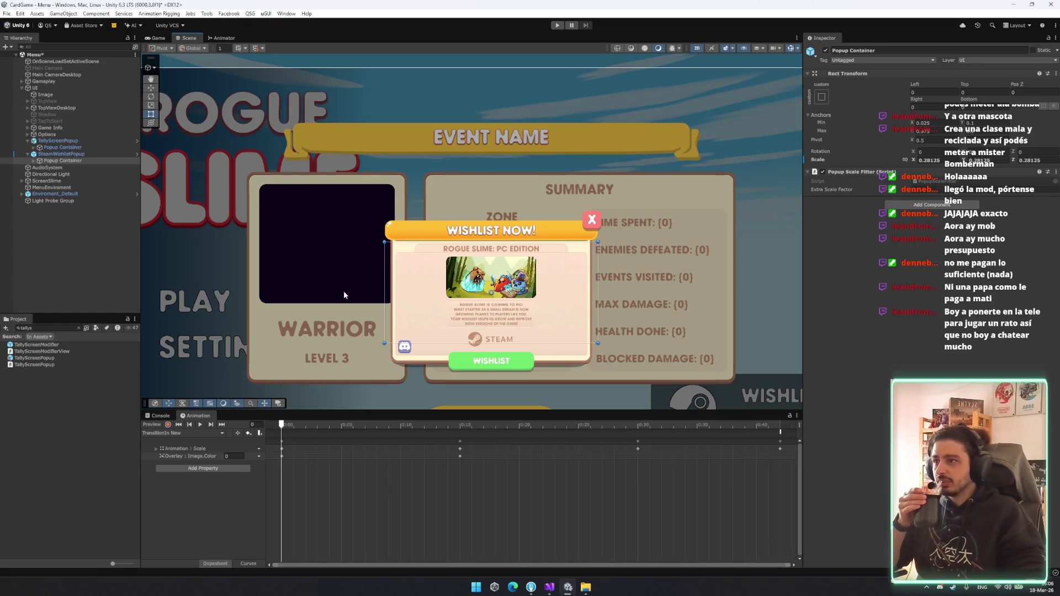
pyautogui.click(72, 160)
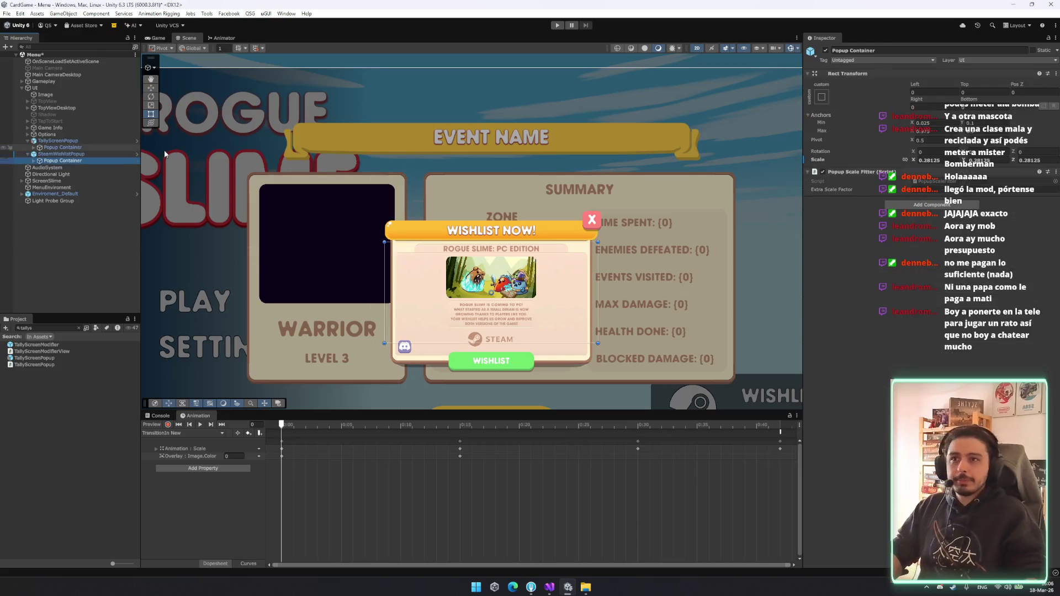
pyautogui.rightClick(872, 172)
# Remove the container's Popup Scale Fitter and set its Scale to 1, 1, 1.
pyautogui.click(901, 191)
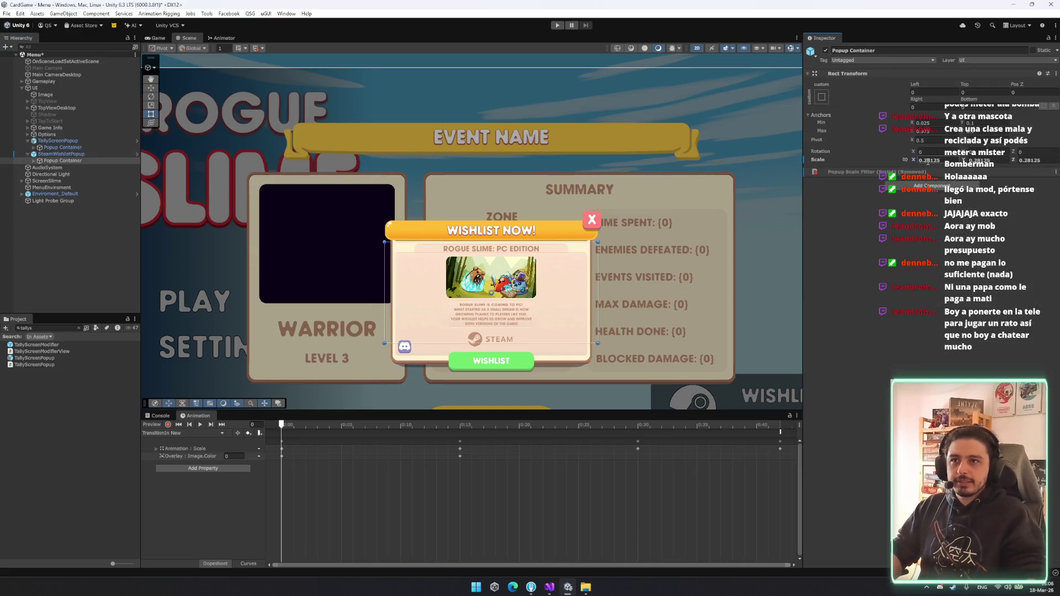
pyautogui.write('1')
pyautogui.press('Tab')
pyautogui.write('1')
pyautogui.press('Tab')
pyautogui.write('1')
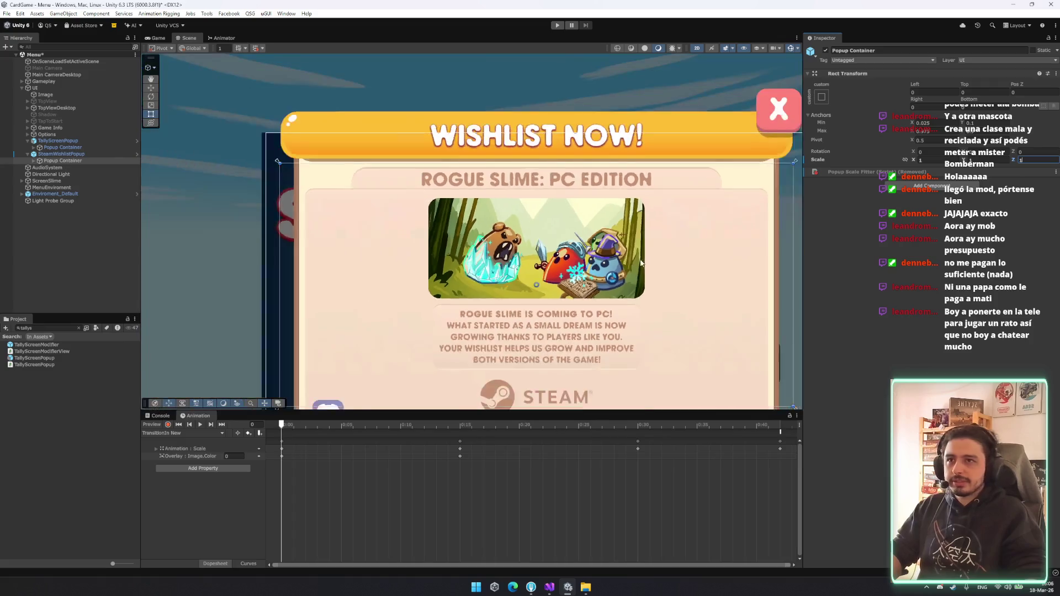
# Try anchor presets, finally anchoring the container to center/middle so Pos Y is 0.
pyautogui.click(822, 96)
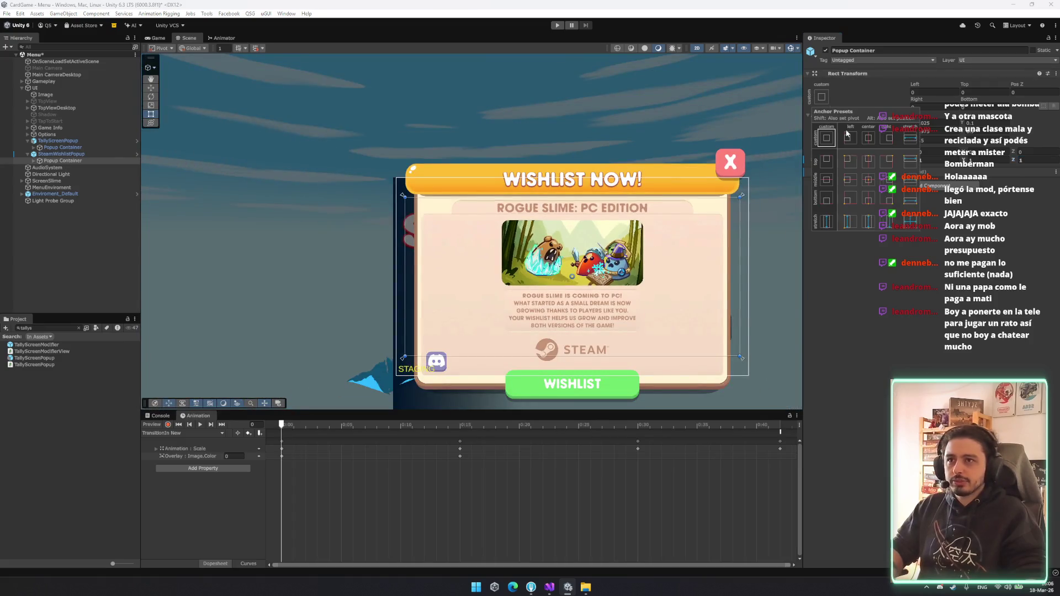
pyautogui.click(911, 228)
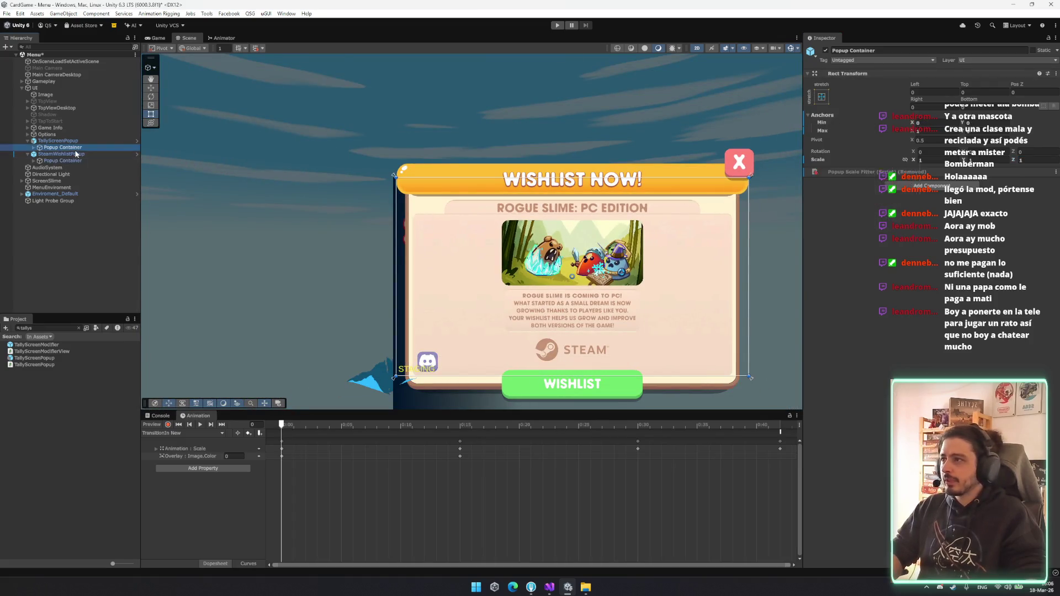
pyautogui.click(821, 97)
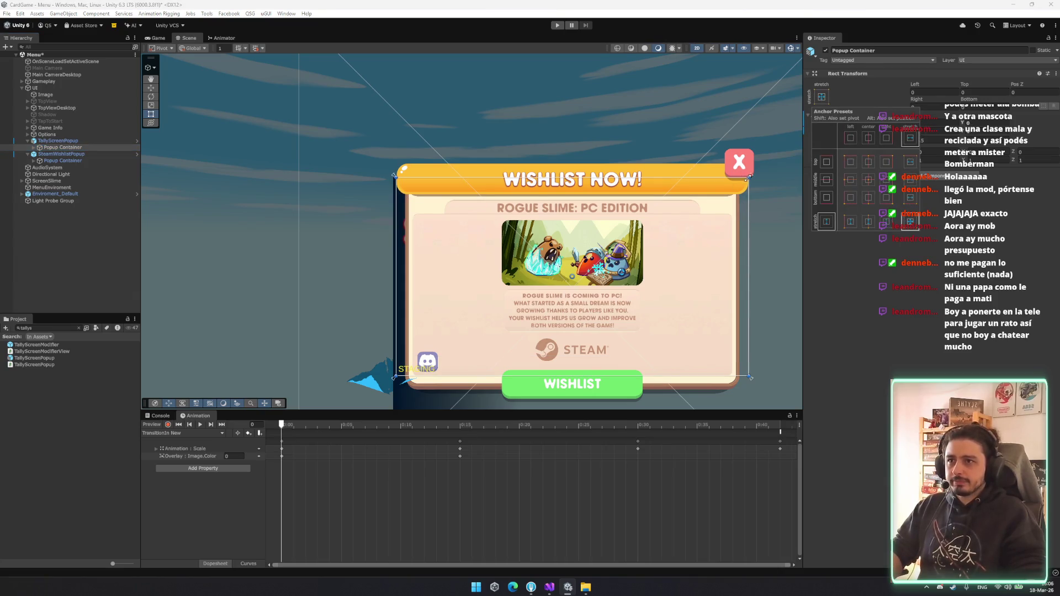
pyautogui.click(749, 178)
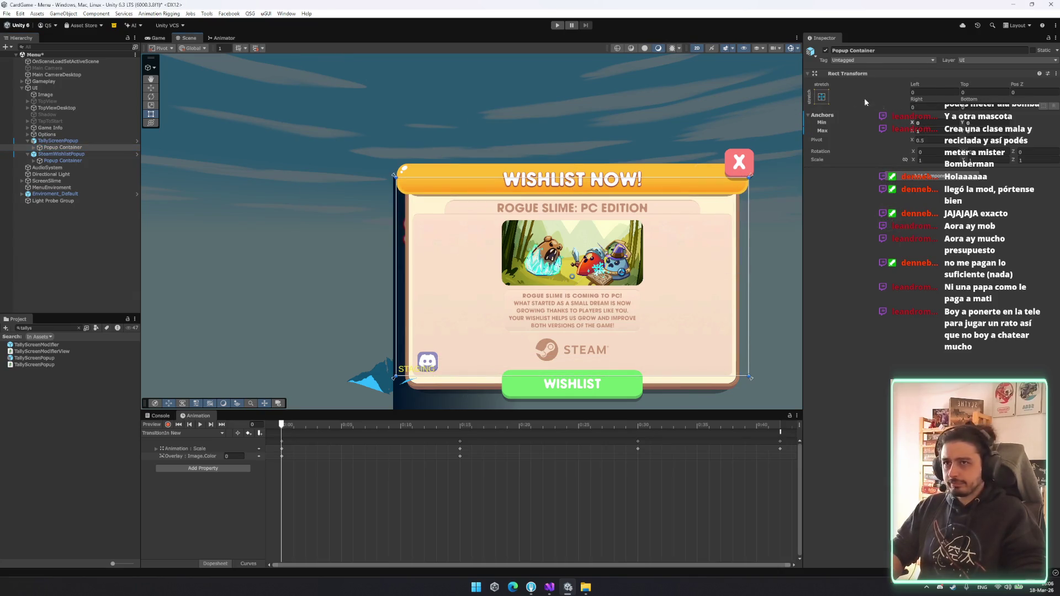
pyautogui.click(821, 96)
pyautogui.click(868, 196)
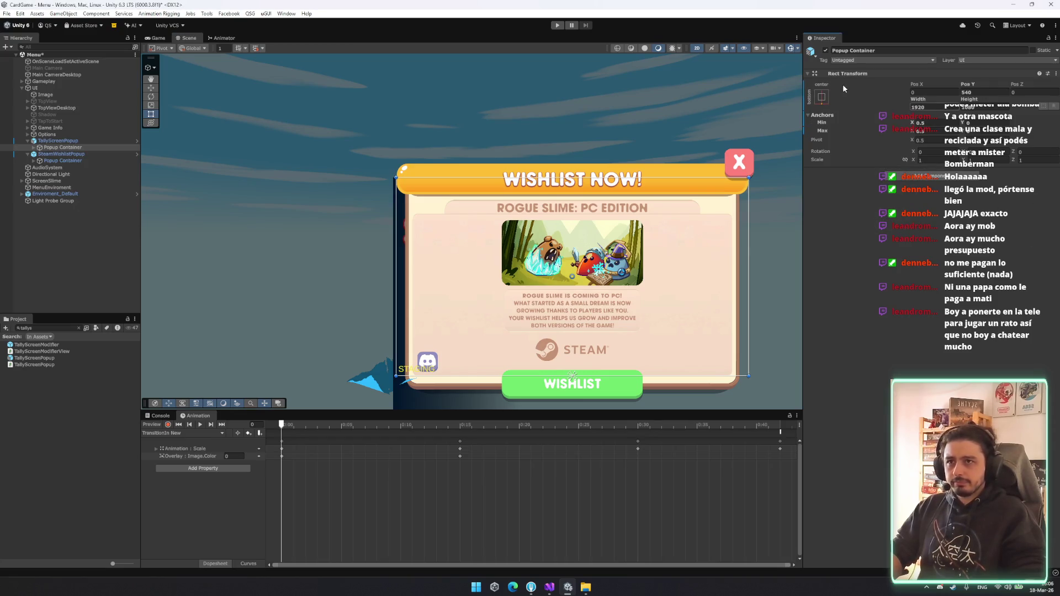
pyautogui.click(822, 97)
pyautogui.click(870, 180)
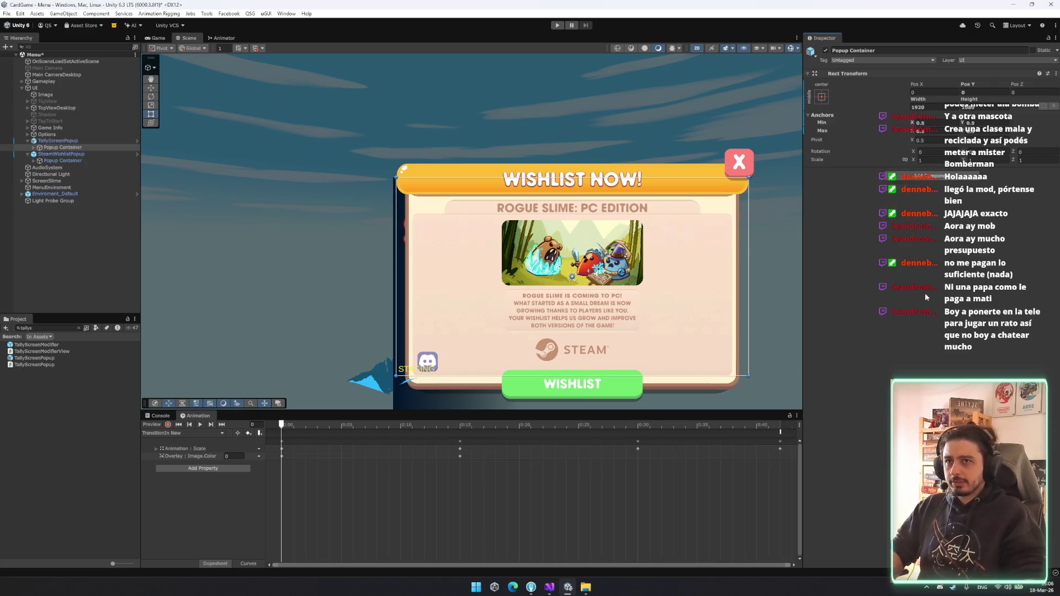
pyautogui.scroll(1, 577, 340)
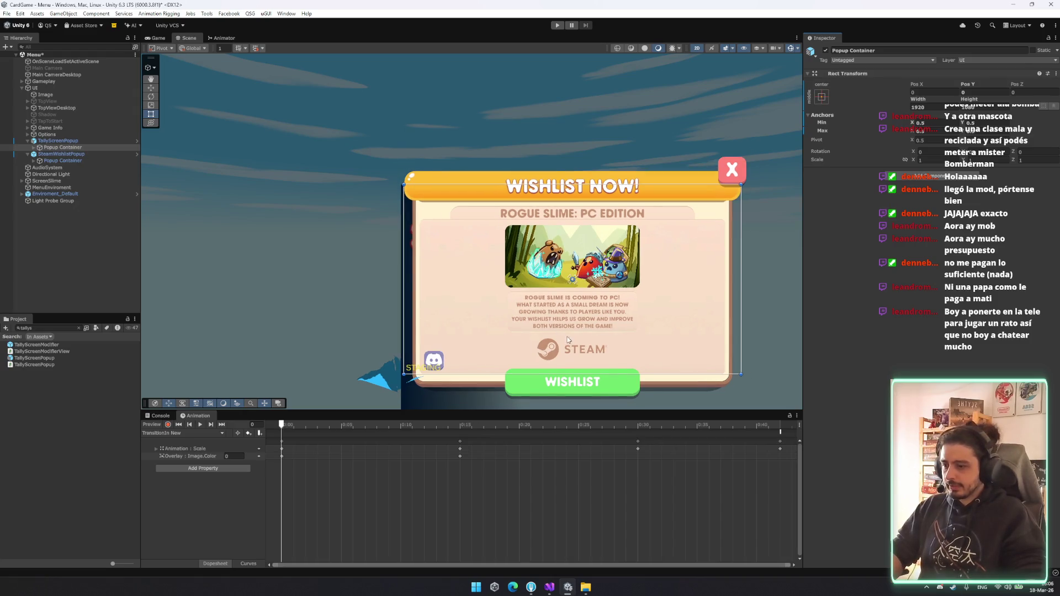
pyautogui.scroll(4, 572, 341)
pyautogui.scroll(2, 592, 340)
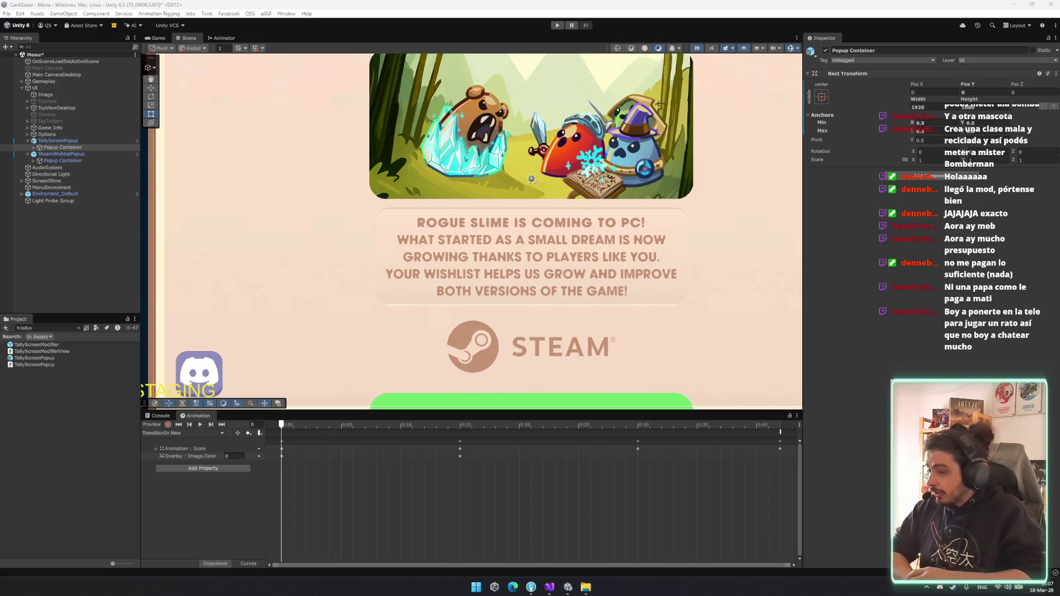
pyautogui.scroll(-5, 233, 256)
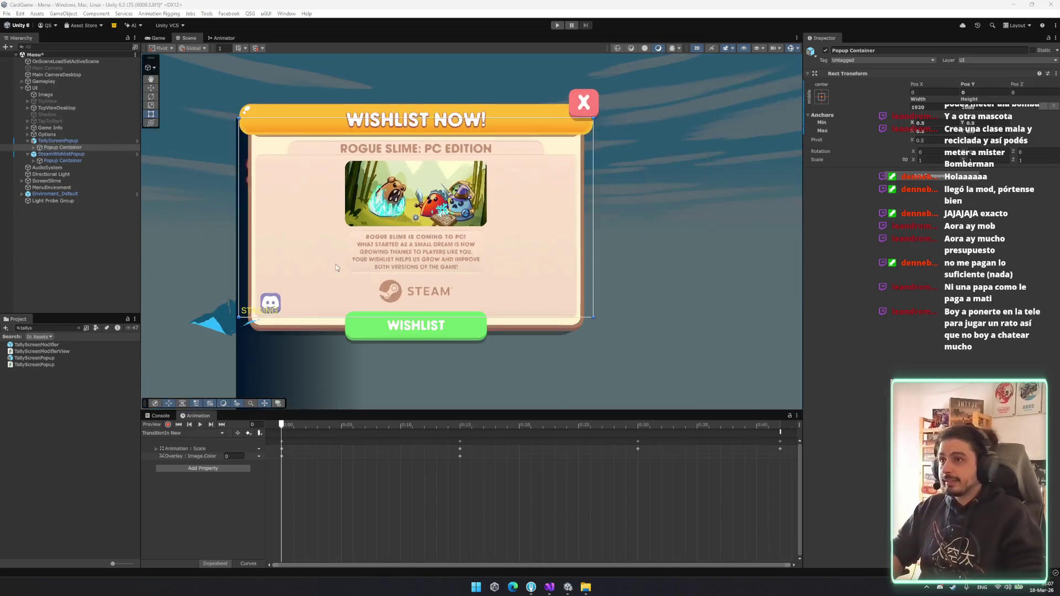
# Expand SteamWishlistPopup's Popup Container and Animation down to Base Content.
pyautogui.click(68, 155)
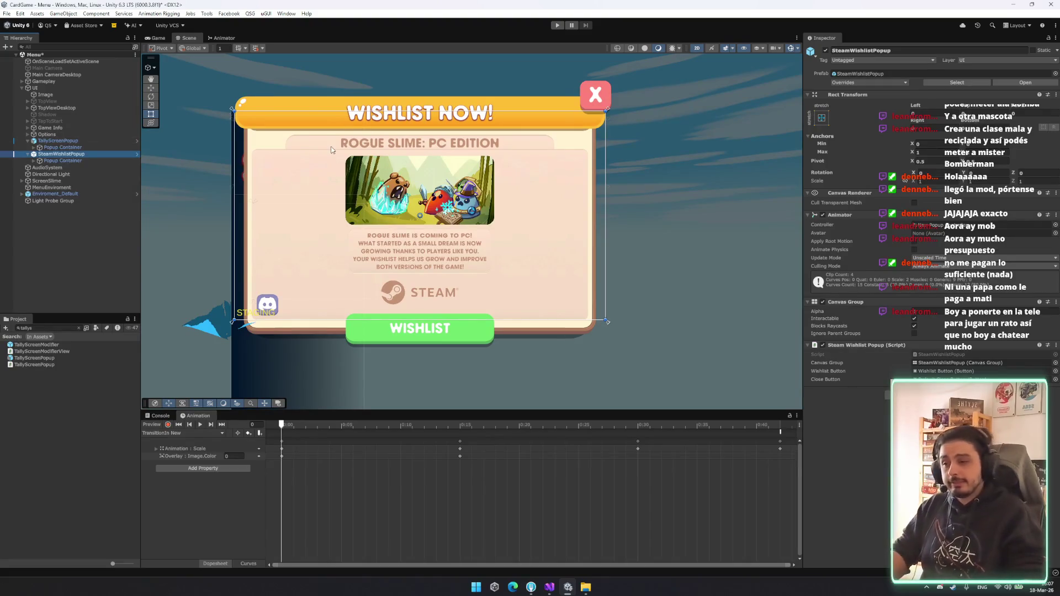
pyautogui.click(77, 160)
pyautogui.press('Right')
pyautogui.press('Down')
pyautogui.press('Down')
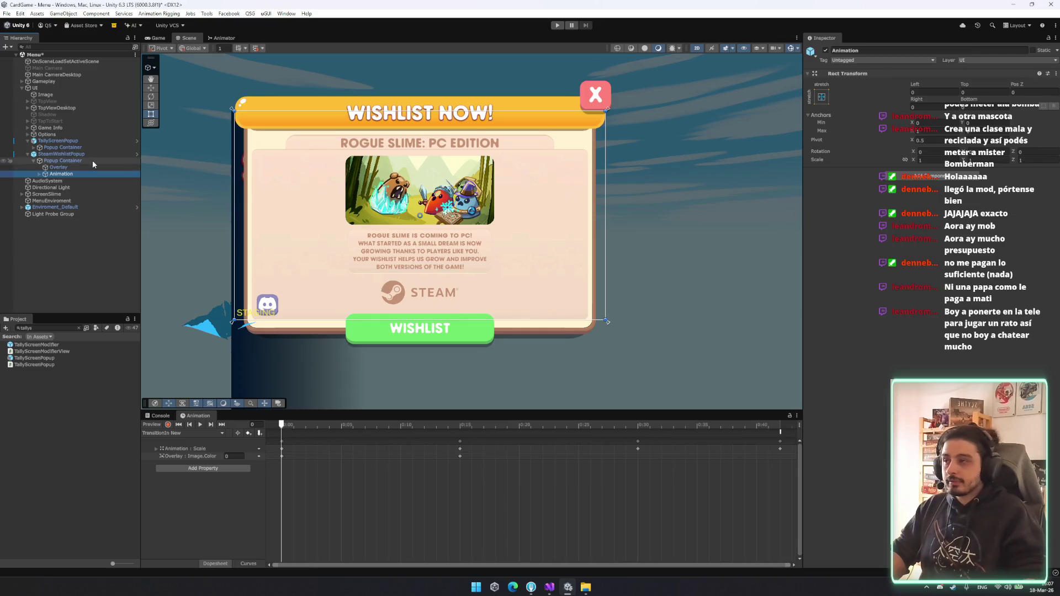
pyautogui.press('Right')
pyautogui.press('Down')
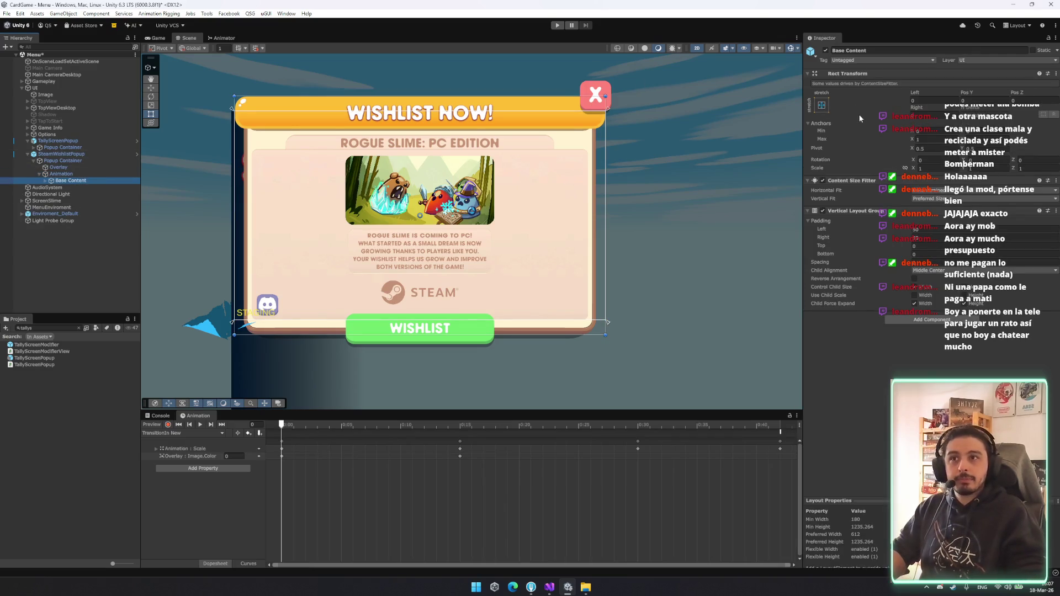
# Test-resize Base Content and delete the Banner Container, undoing both changes.
pyautogui.click(869, 186)
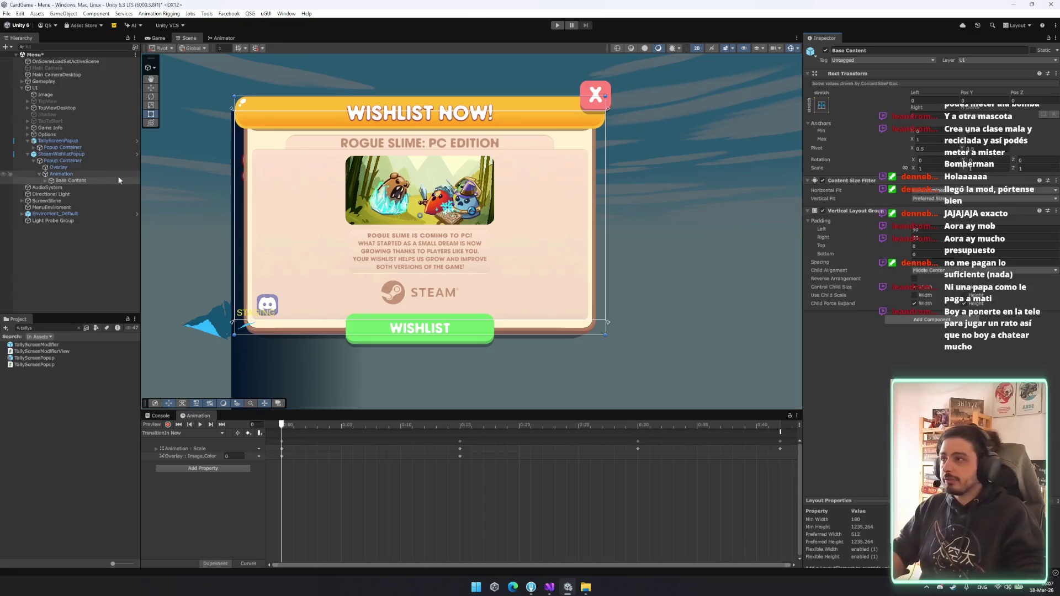
pyautogui.moveTo(606, 97)
pyautogui.mouseDown()
pyautogui.moveTo(501, 98)
pyautogui.moveTo(535, 98)
pyautogui.mouseUp()
pyautogui.hotkey('ctrl', 'z')
pyautogui.click(81, 180)
pyautogui.press('Right')
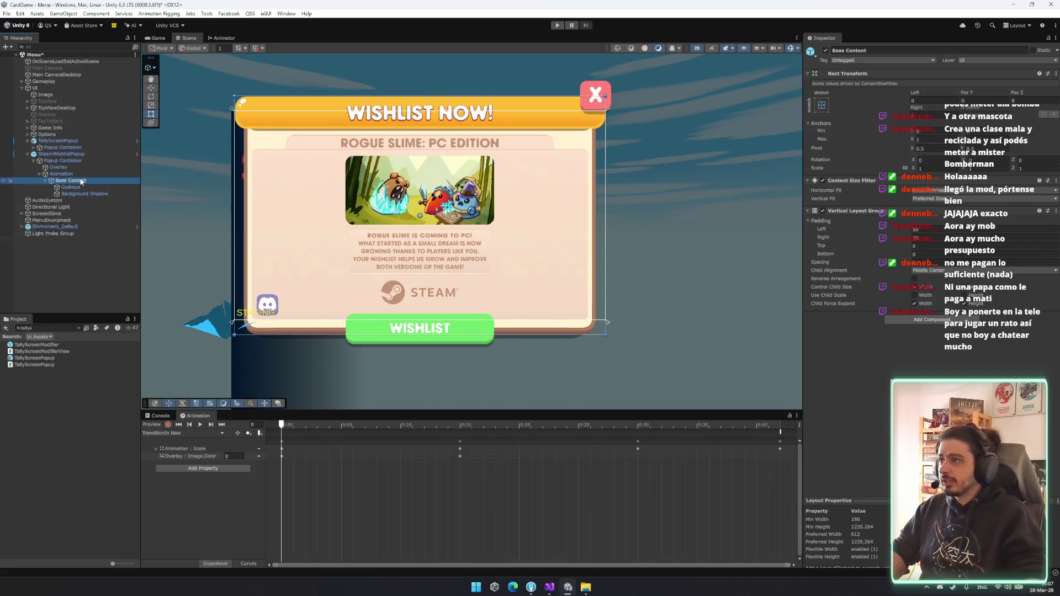
pyautogui.press('Down')
pyautogui.press('Down')
pyautogui.press('Down')
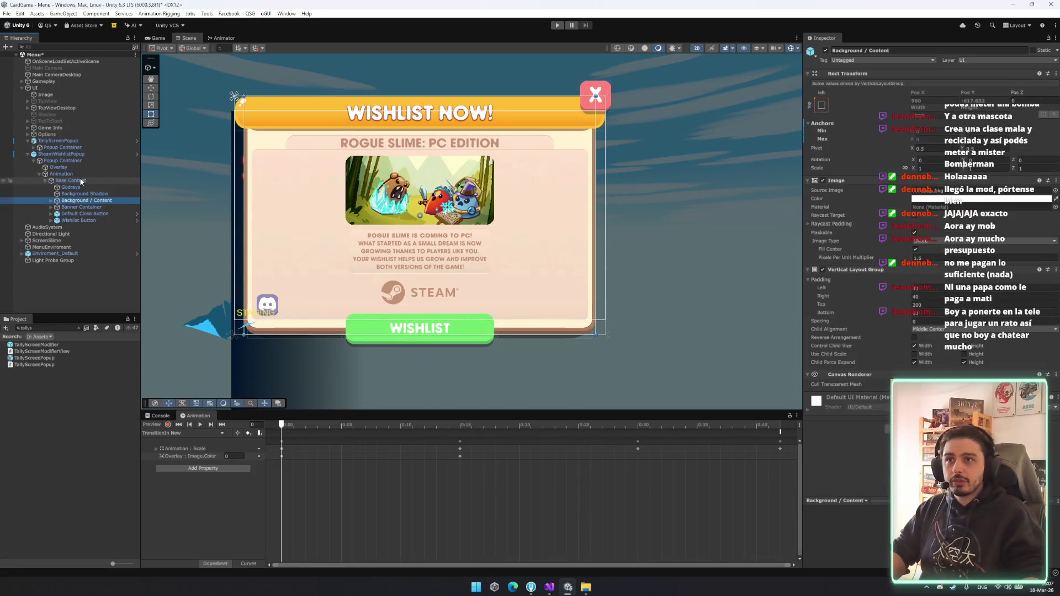
pyautogui.press('Down')
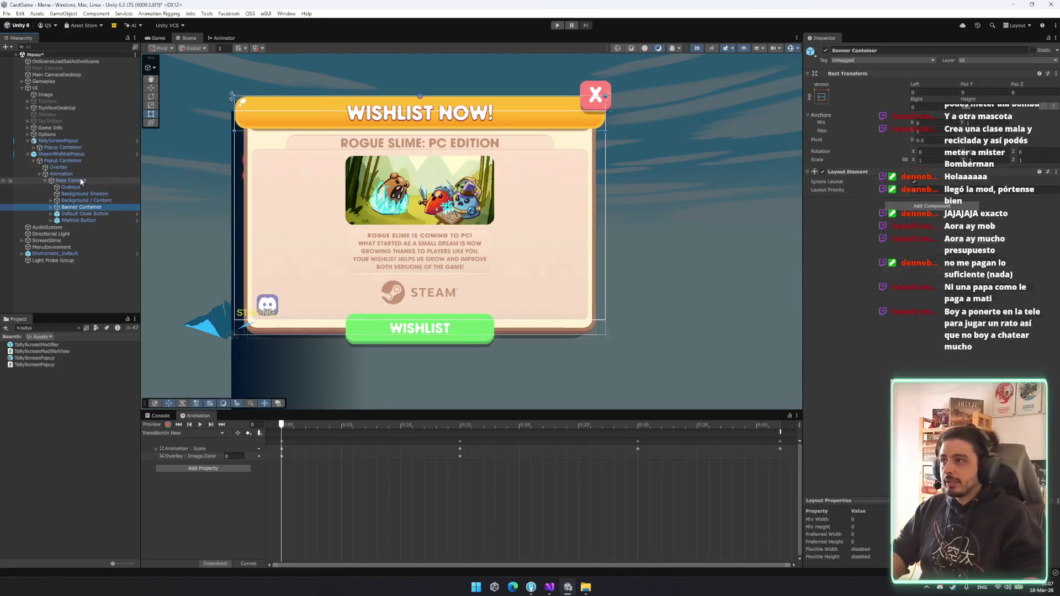
pyautogui.press('Right')
pyautogui.press('Down')
pyautogui.press('Down')
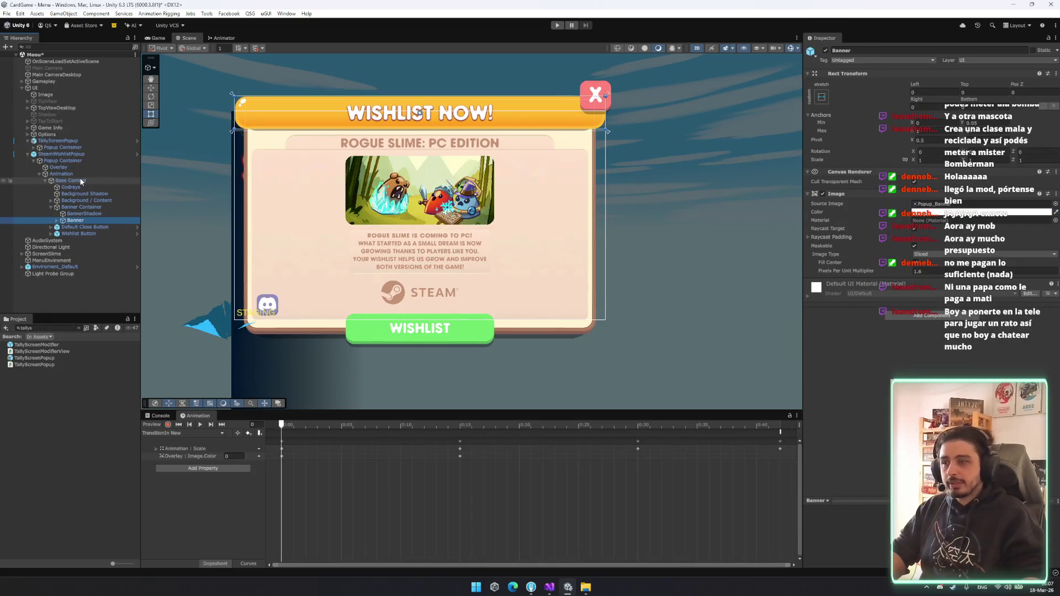
pyautogui.press('Left')
pyautogui.press('Left')
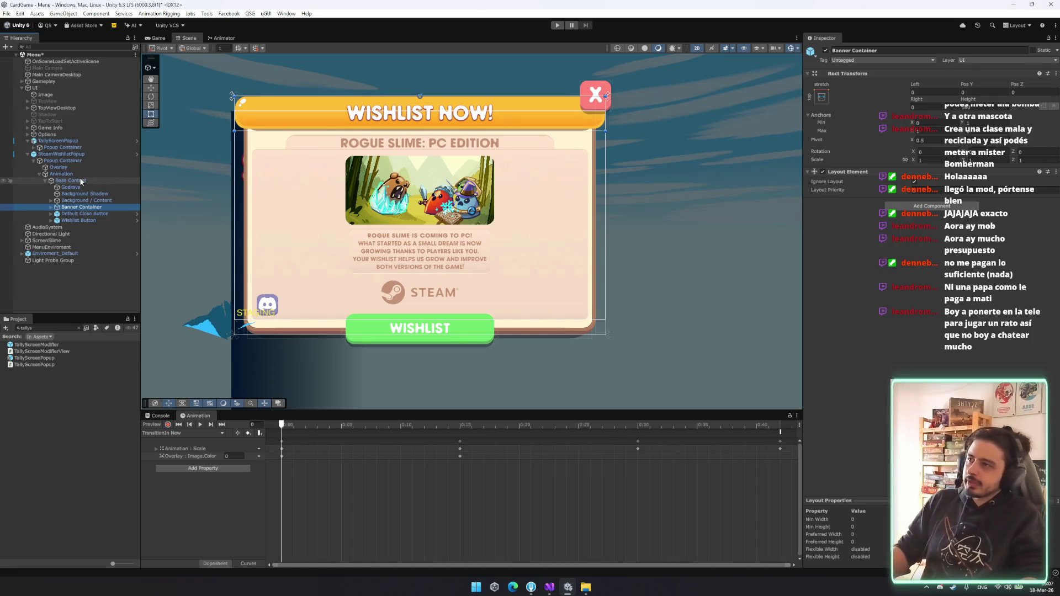
pyautogui.press('Delete')
pyautogui.hotkey('ctrl', 'z')
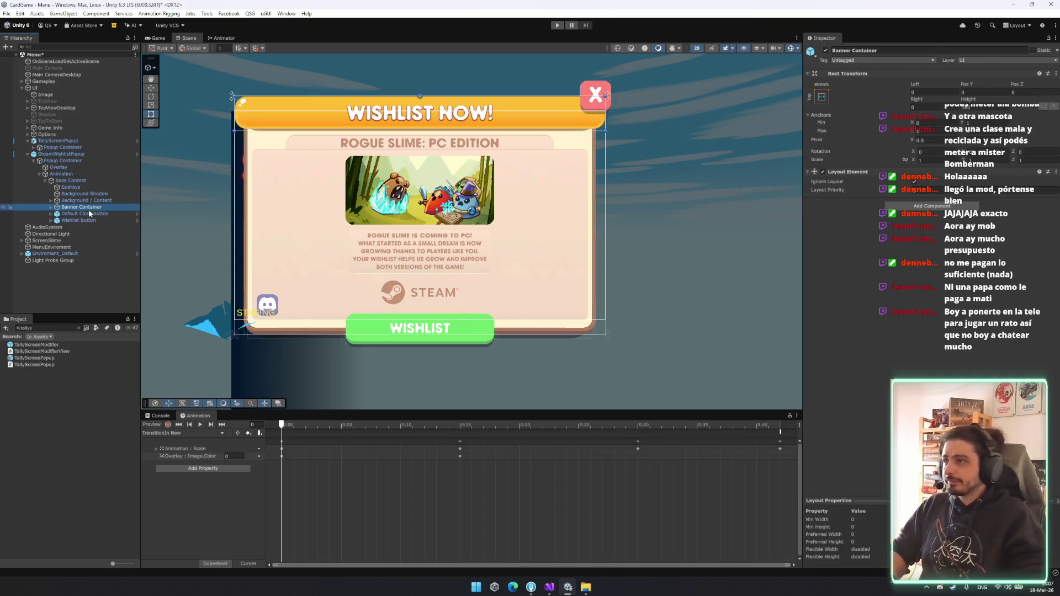
# Expand TallyScreenPopup's Popup Container, Animation and Base Content down to Background / Content.
pyautogui.click(74, 147)
pyautogui.press('Right')
pyautogui.press('Down')
pyautogui.press('Down')
pyautogui.press('Right')
pyautogui.press('Down')
pyautogui.press('Right')
pyautogui.press('Down')
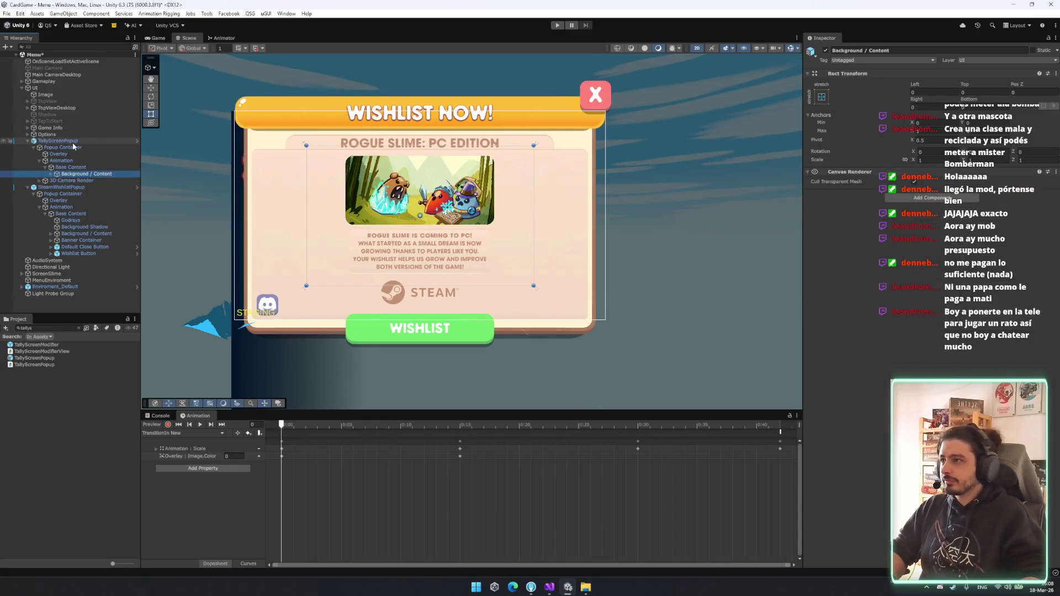
# Duplicate the Tally popup's Banner Container into the wishlist Base Content, after Background / Content.
pyautogui.press('Right')
pyautogui.press('Down')
pyautogui.press('Left')
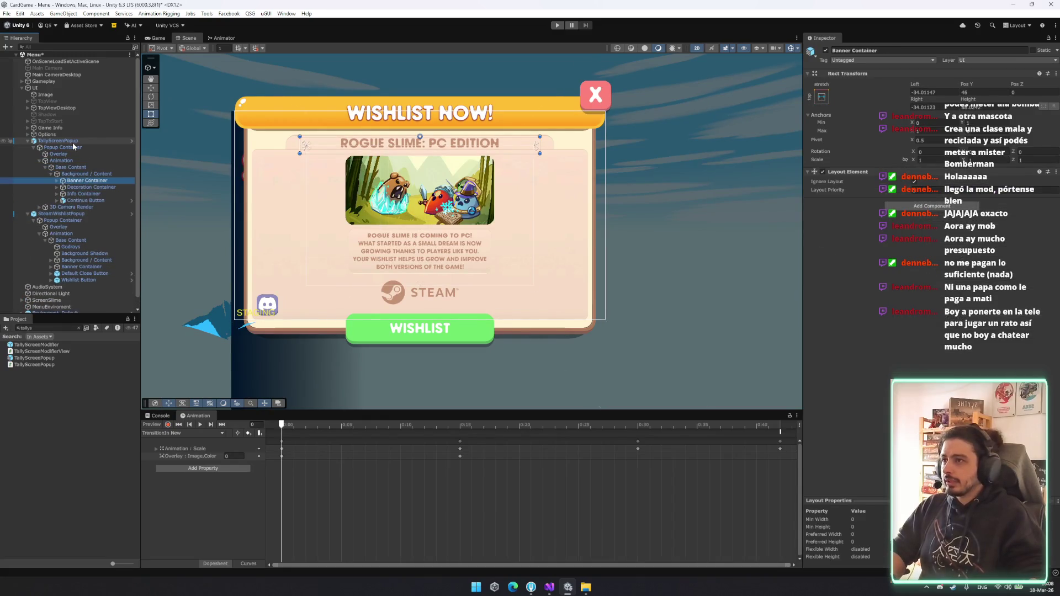
pyautogui.hotkey('ctrl', 'd')
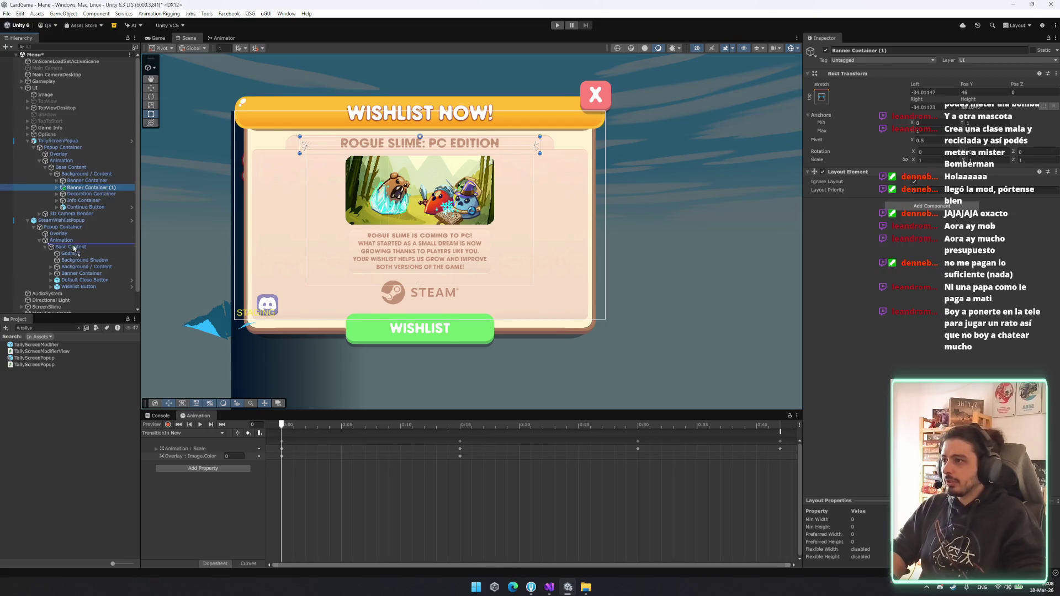
pyautogui.moveTo(78, 250); pyautogui.dragTo(77, 249)
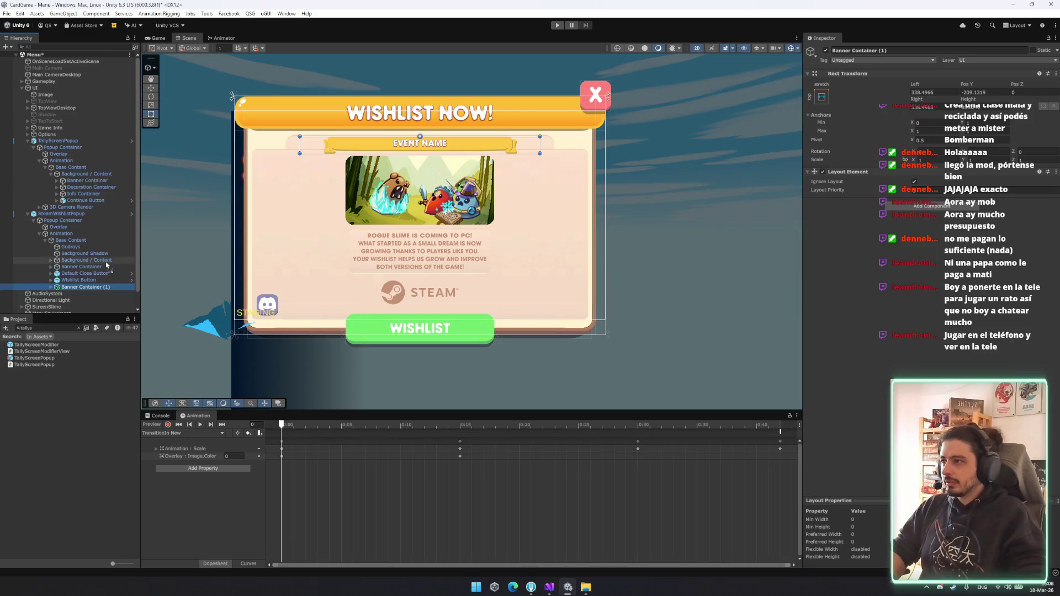
pyautogui.moveTo(107, 266); pyautogui.dragTo(107, 264)
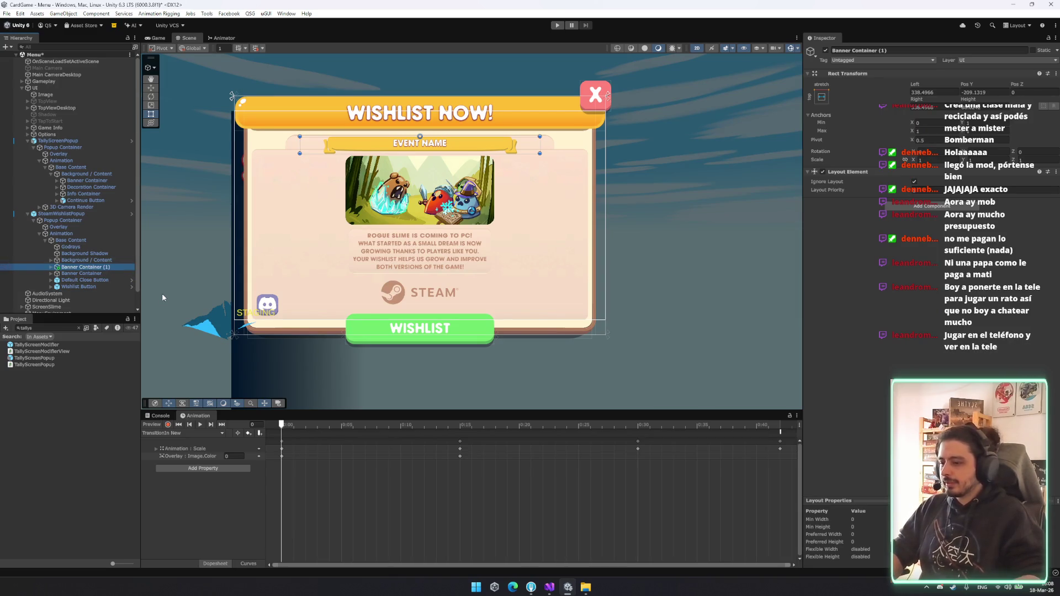
# Rename the copied banner to Banner Container, dropping the (1) suffix.
pyautogui.press('BackSpace')
pyautogui.press('BackSpace')
pyautogui.press('BackSpace')
pyautogui.press('Return')
pyautogui.press('Down')
pyautogui.press('Right')
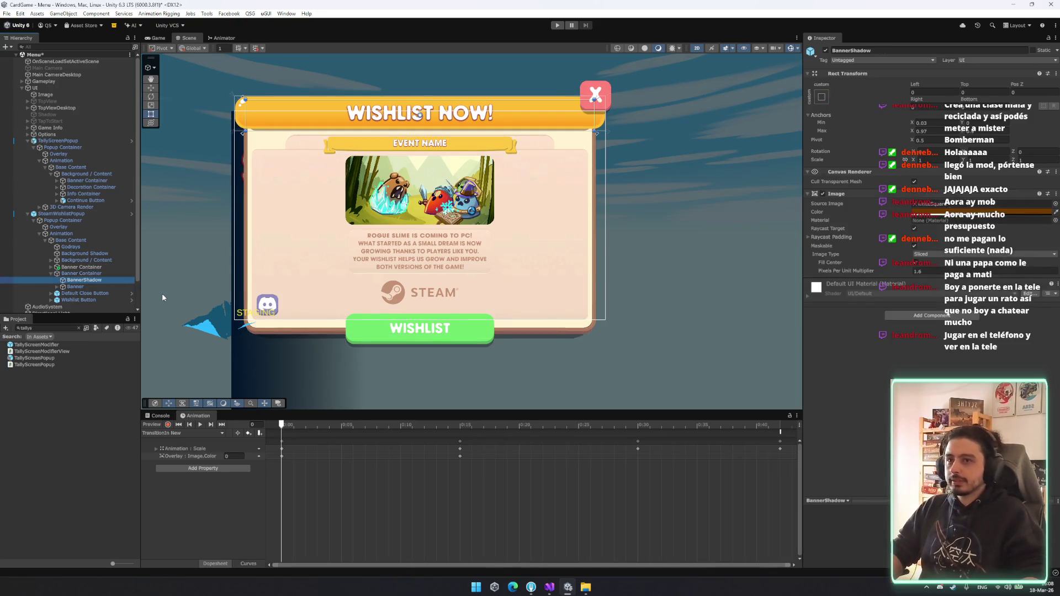
pyautogui.press('Up')
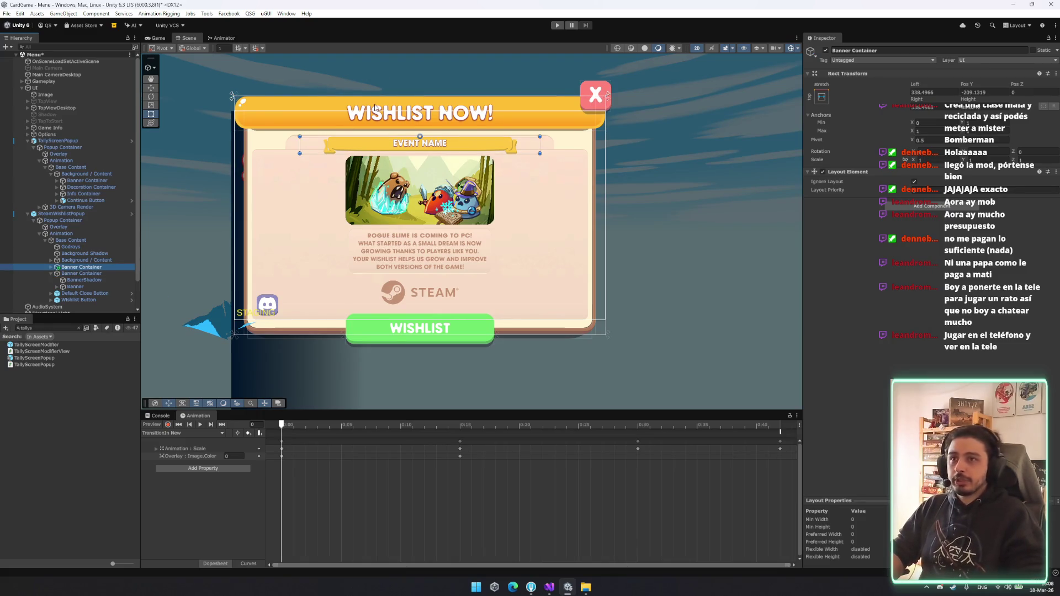
pyautogui.scroll(1, 375, 106)
pyautogui.scroll(-2, 375, 106)
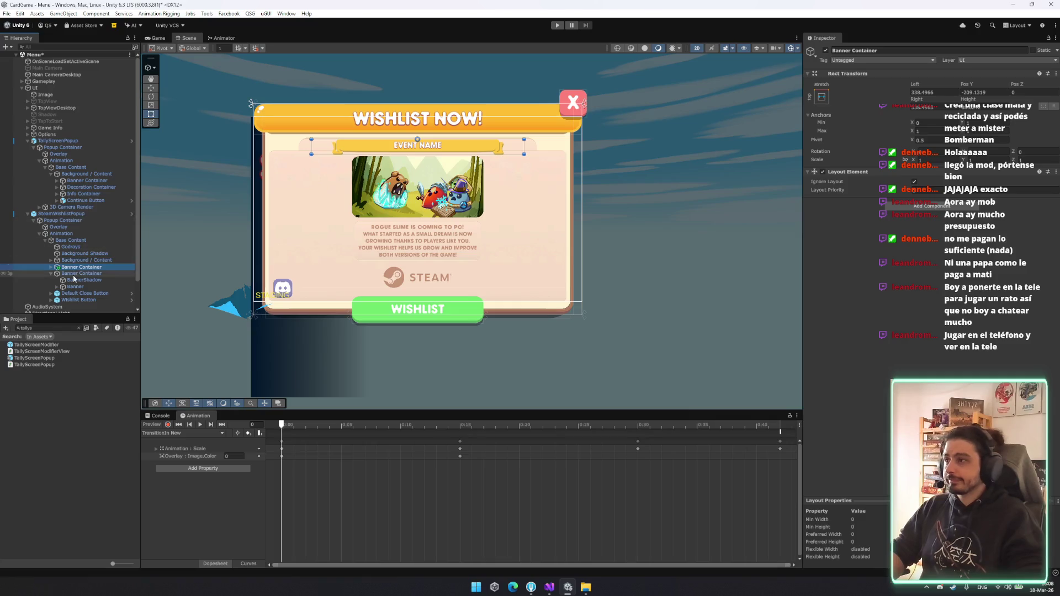
pyautogui.click(88, 253)
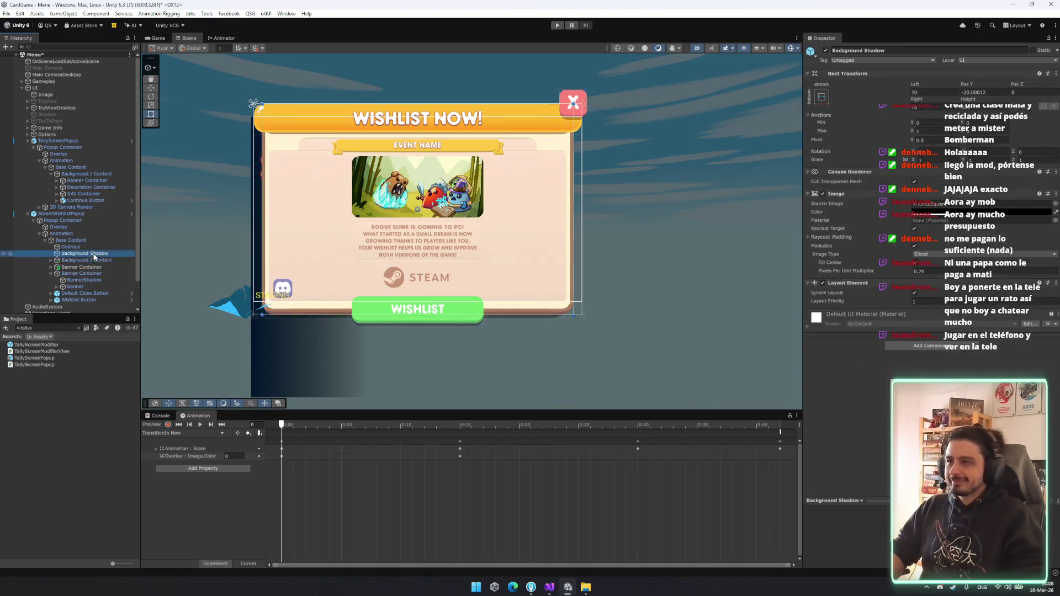
pyautogui.click(92, 260)
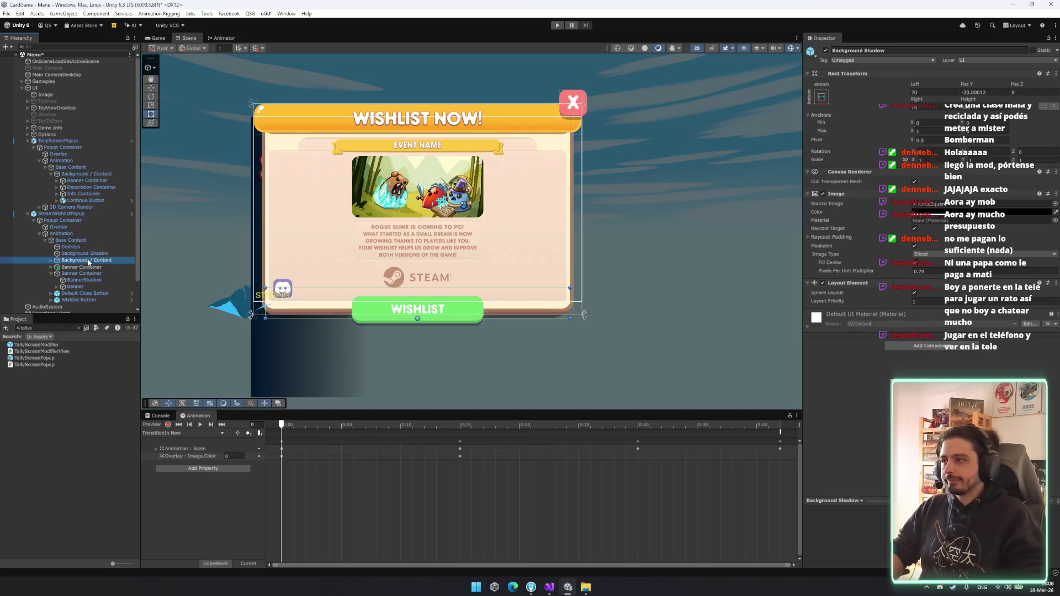
pyautogui.click(89, 247)
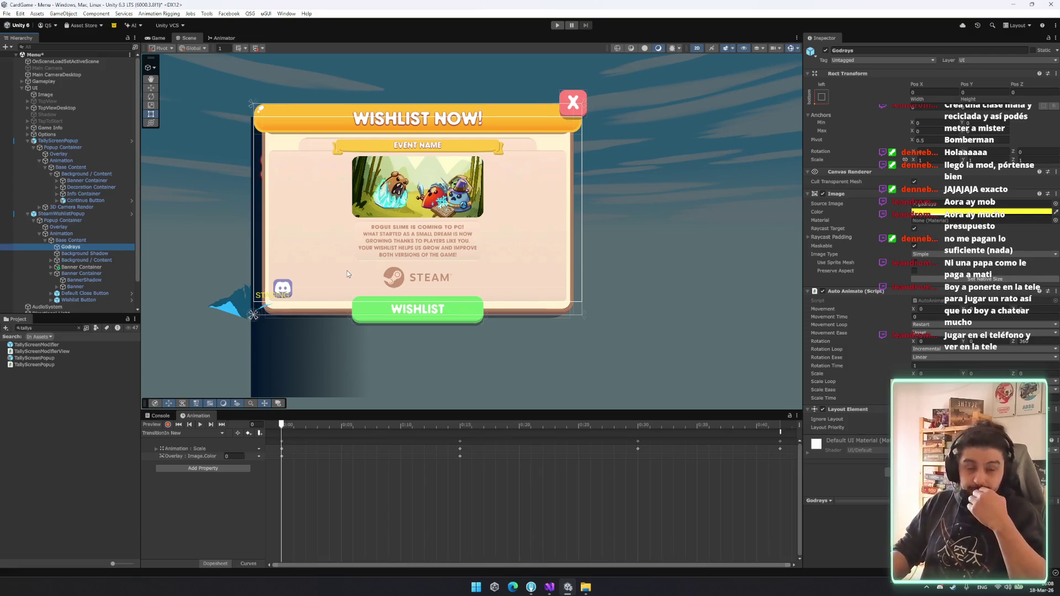
pyautogui.scroll(5, 494, 220)
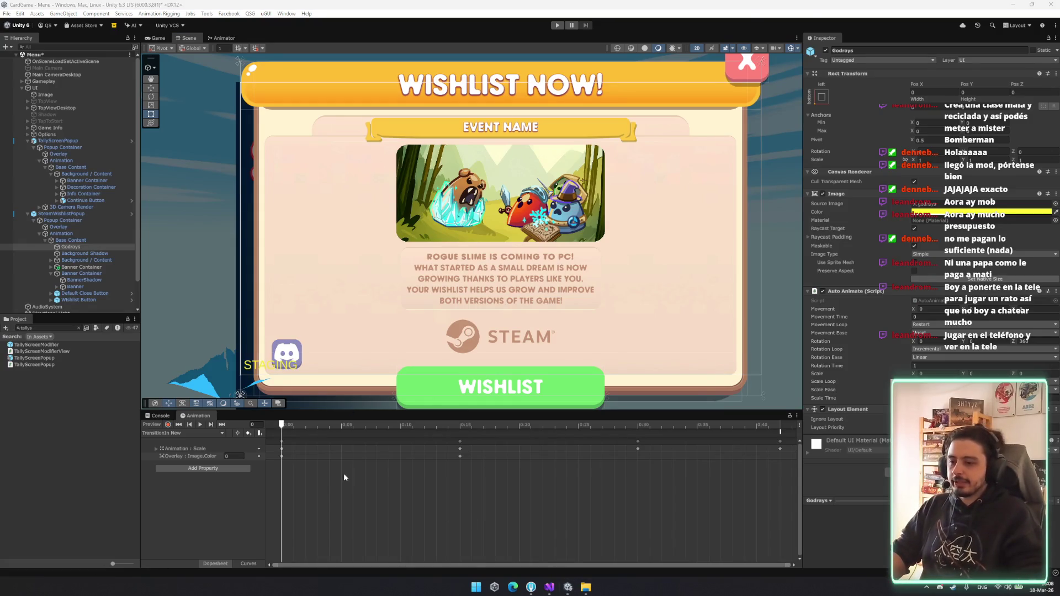
pyautogui.scroll(-5, 549, 243)
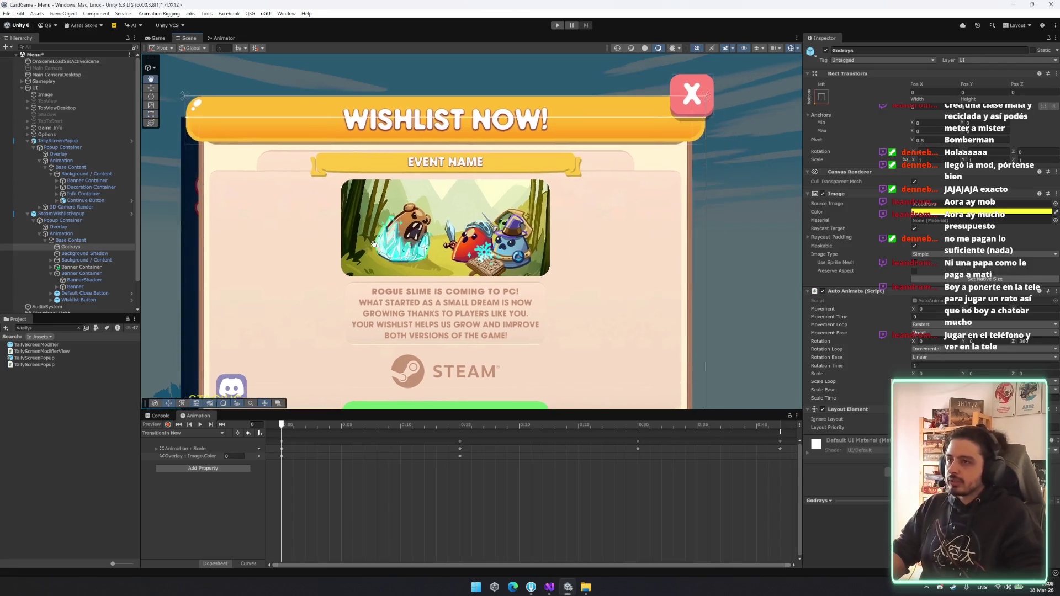
pyautogui.click(101, 280)
pyautogui.click(101, 273)
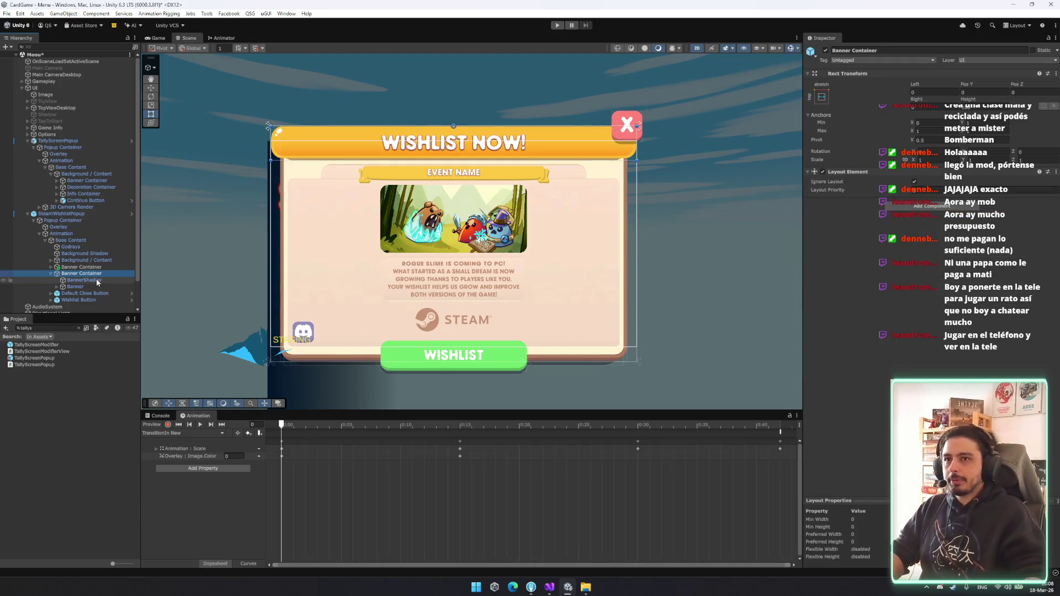
# Select the header Title Label's WISHLIST NOW! text in the Inspector.
pyautogui.press('Down')
pyautogui.press('Down')
pyautogui.press('Right')
pyautogui.press('Down')
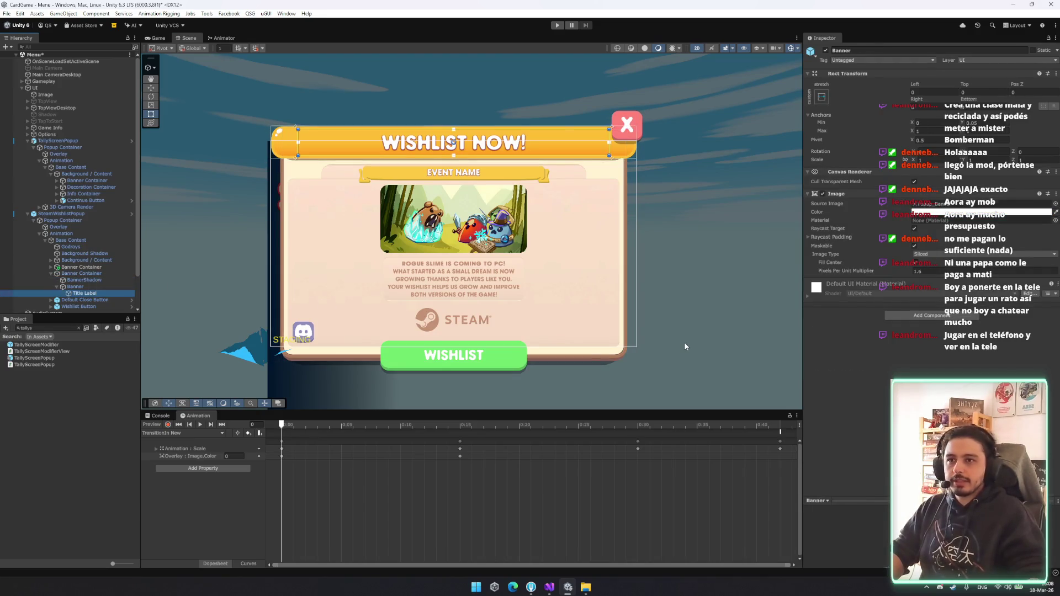
pyautogui.scroll(-3, 887, 378)
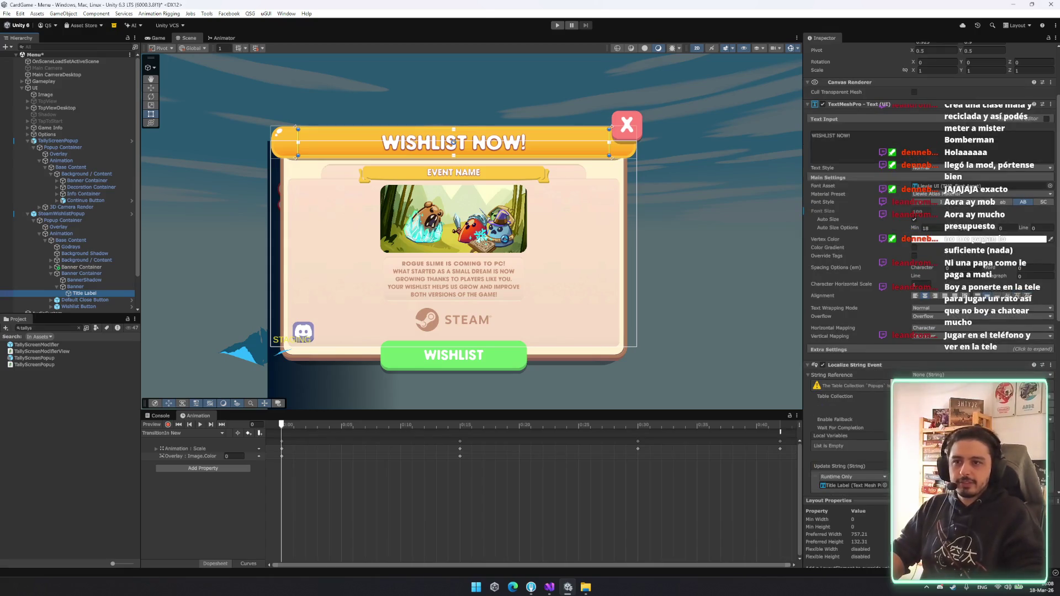
pyautogui.scroll(2, 875, 241)
pyautogui.click(875, 241)
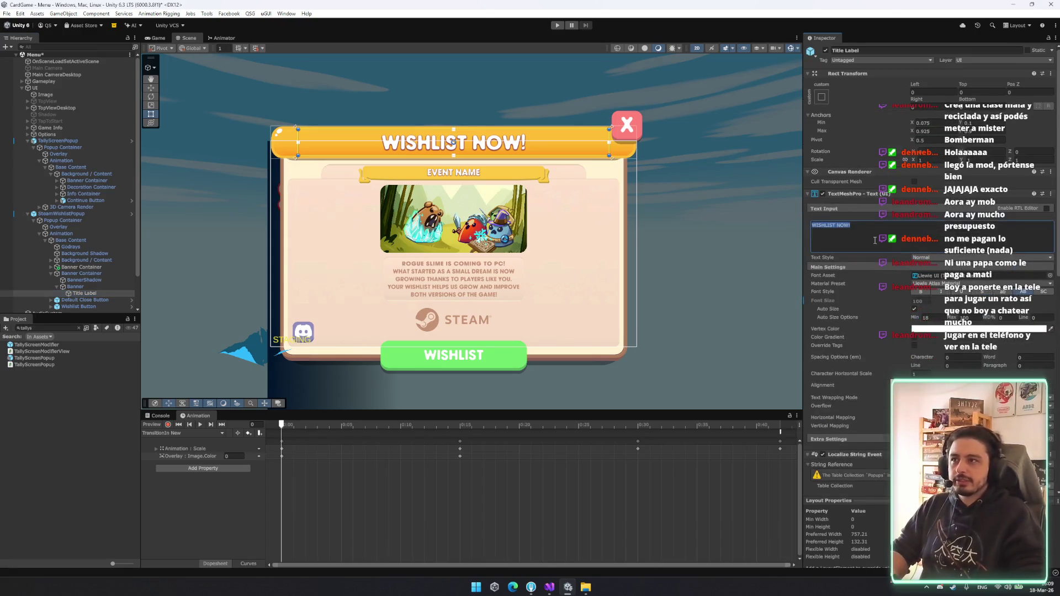
pyautogui.click(858, 458)
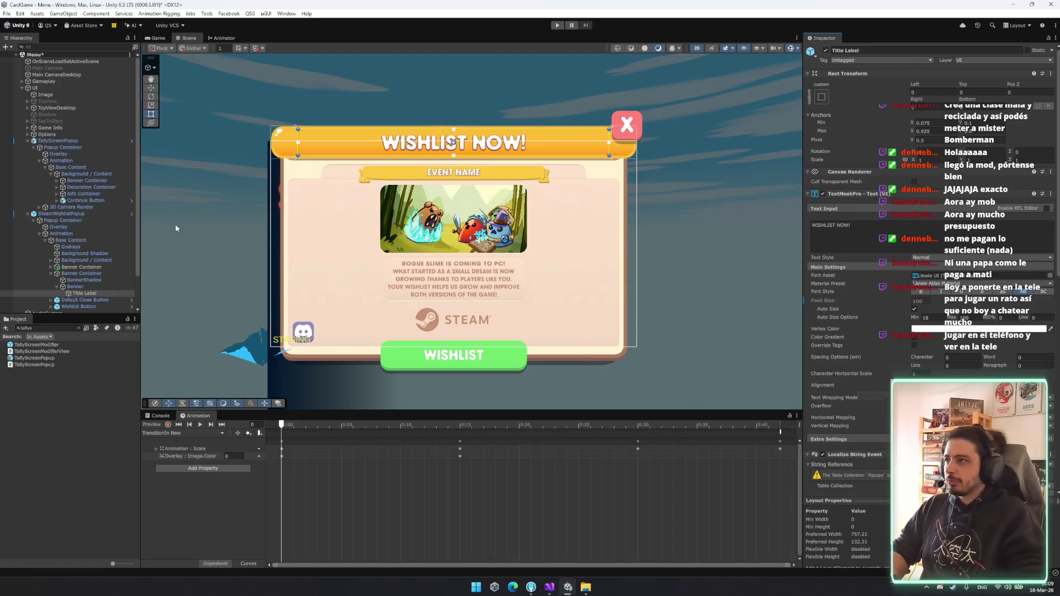
# Locate the new banner's Title Label under its Banner Container and inspect its settings.
pyautogui.click(93, 194)
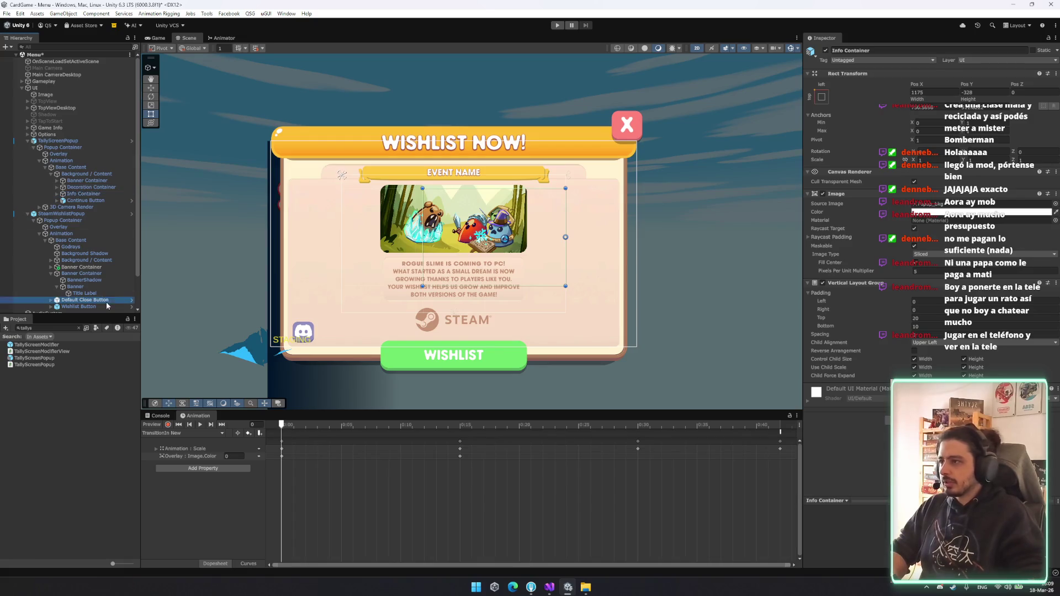
pyautogui.click(103, 267)
pyautogui.press('Right')
pyautogui.press('Down')
pyautogui.press('Right')
pyautogui.press('Down')
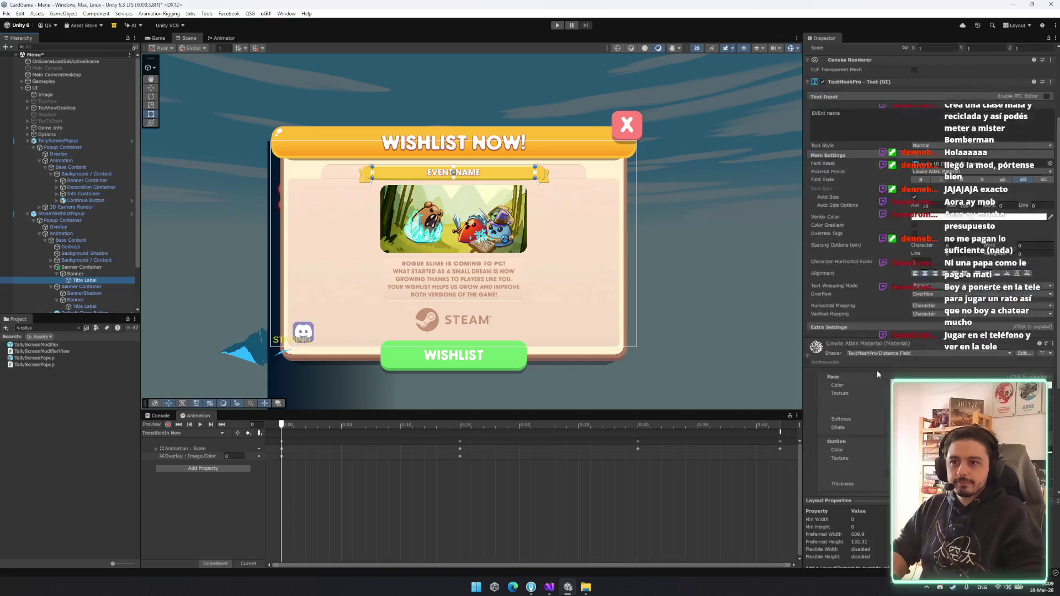
pyautogui.click(868, 198)
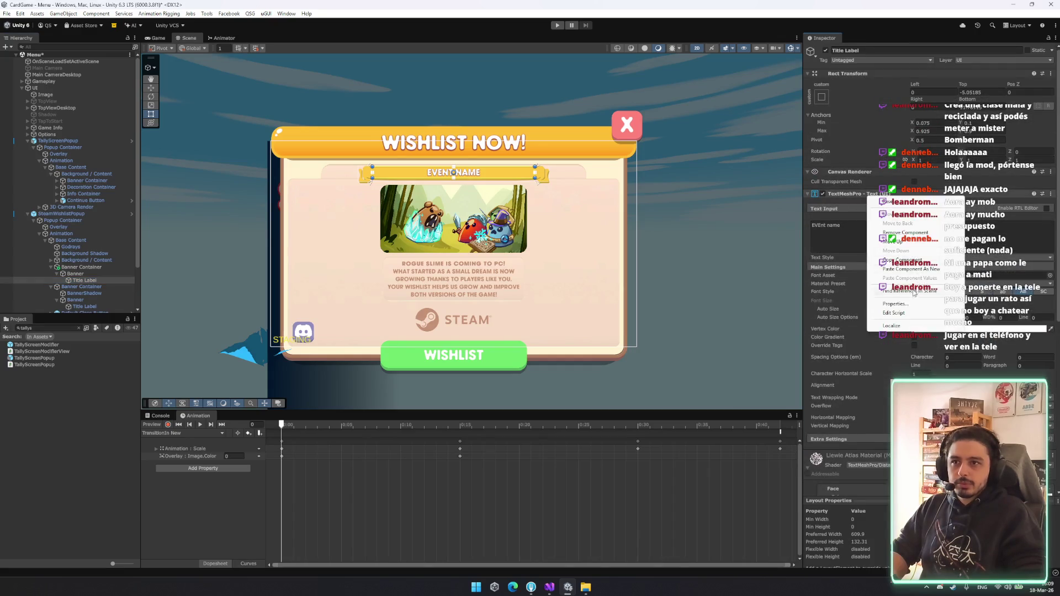
pyautogui.scroll(-3, 882, 304)
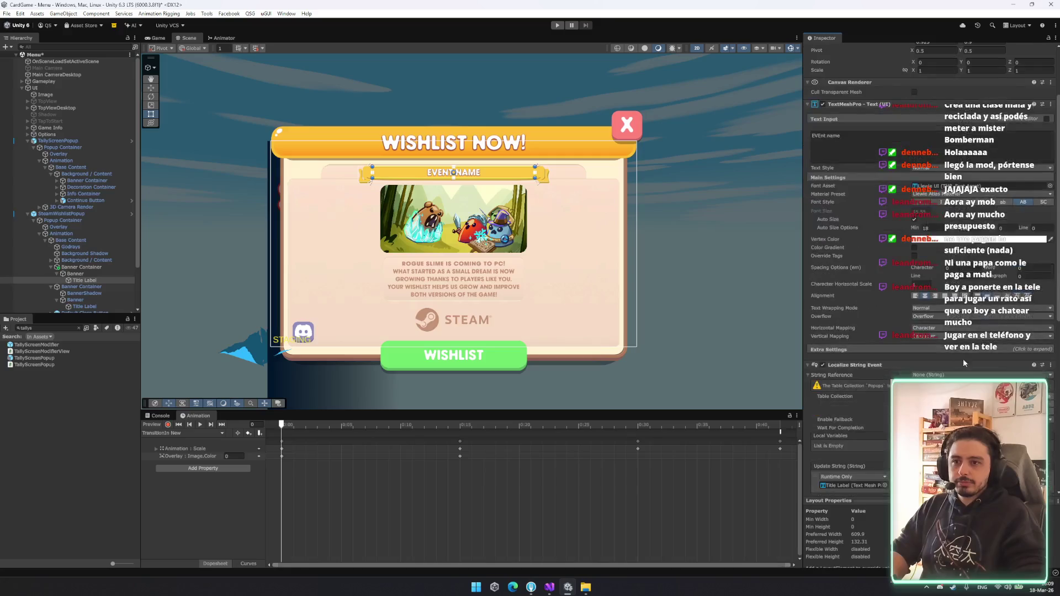
pyautogui.scroll(1, 882, 303)
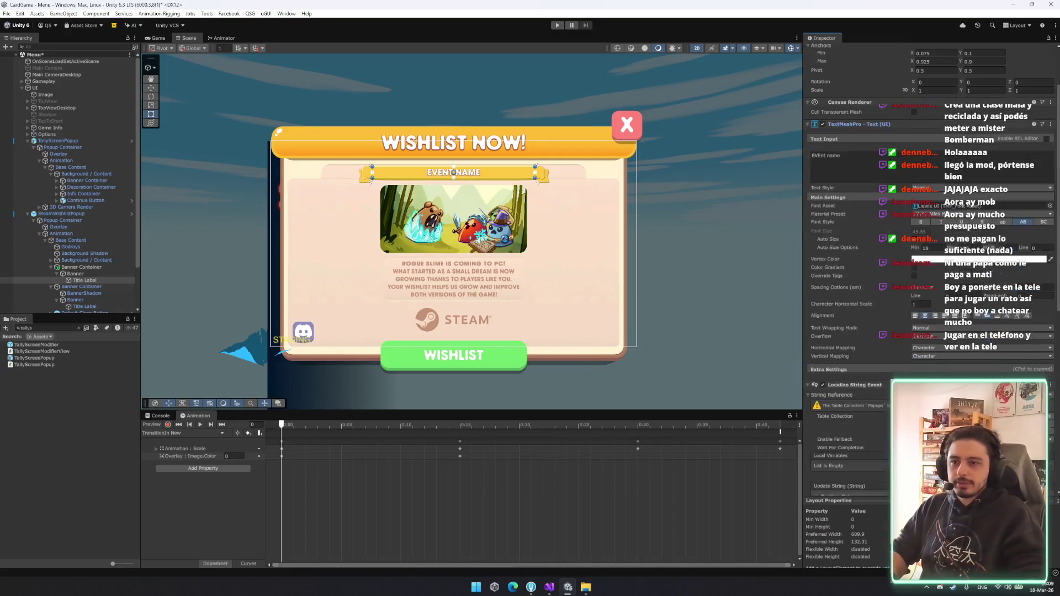
pyautogui.scroll(-3, 850, 475)
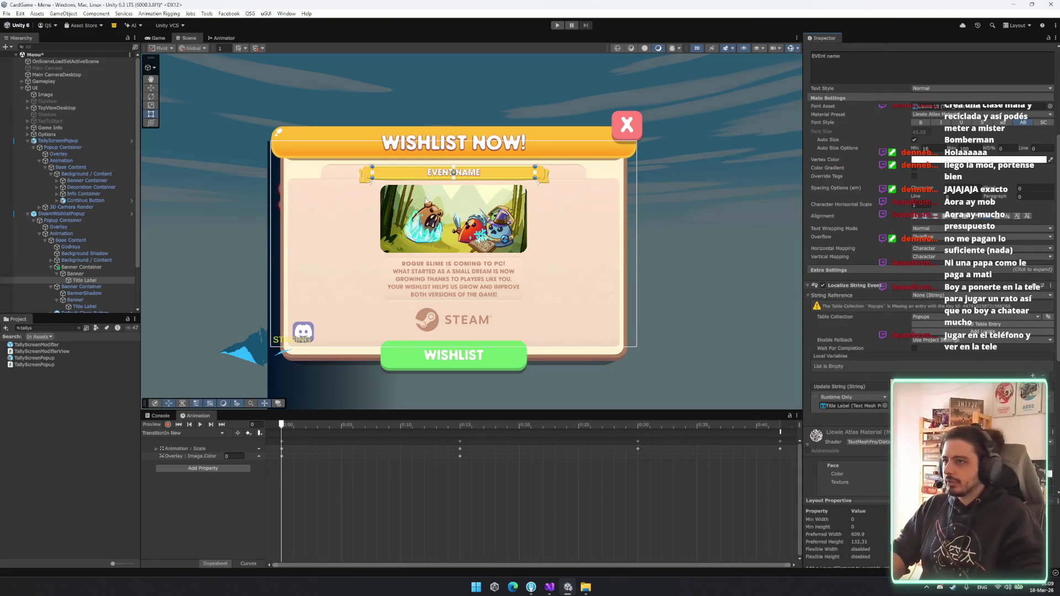
pyautogui.scroll(-2, 83, 265)
# Replace the new banner's event-name placeholder with the copied WISHLIST NOW! text.
pyautogui.click(84, 281)
pyautogui.click(865, 238)
pyautogui.click(85, 255)
pyautogui.click(906, 228)
pyautogui.hotkey('ctrl', 'a')
pyautogui.hotkey('ctrl', 'v')
pyautogui.click(80, 243)
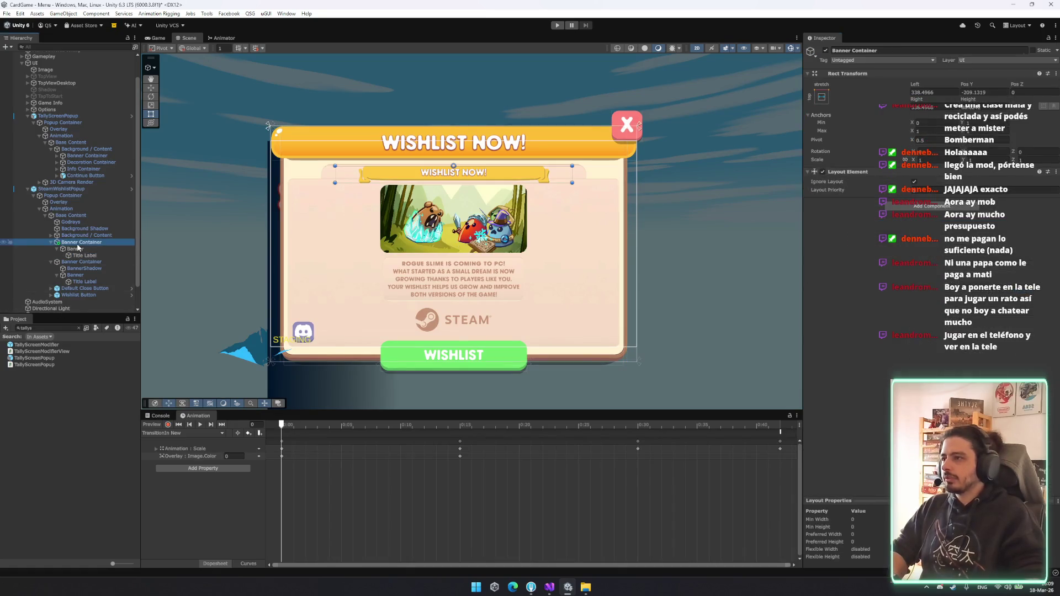
pyautogui.click(50, 243)
pyautogui.click(81, 249)
# Delete the big header Banner Container and expand Background / Content to reach Info.
pyautogui.press('Delete')
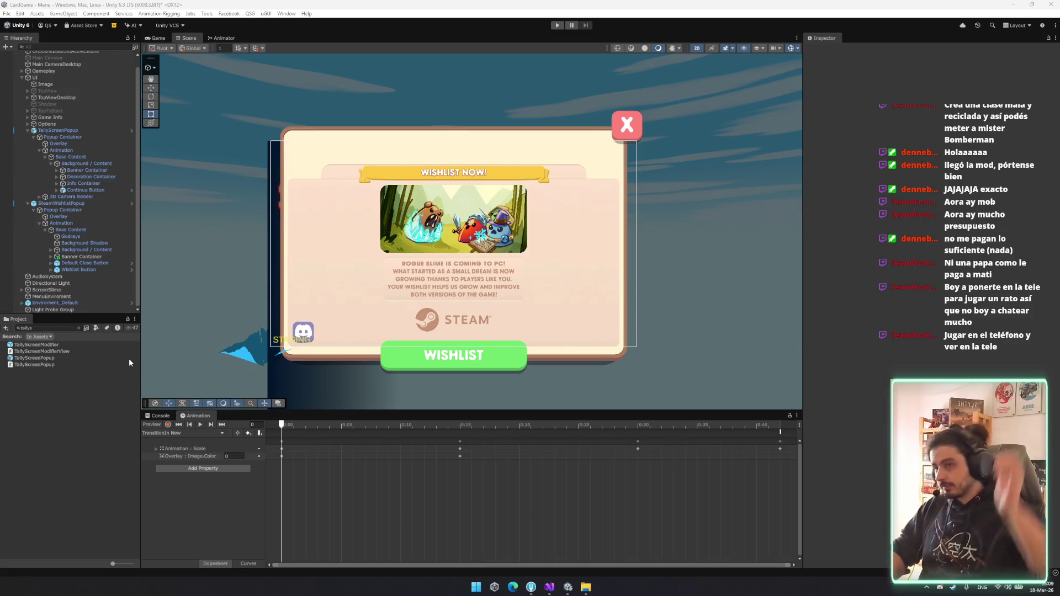
pyautogui.click(87, 250)
pyautogui.press('Right')
pyautogui.press('Down')
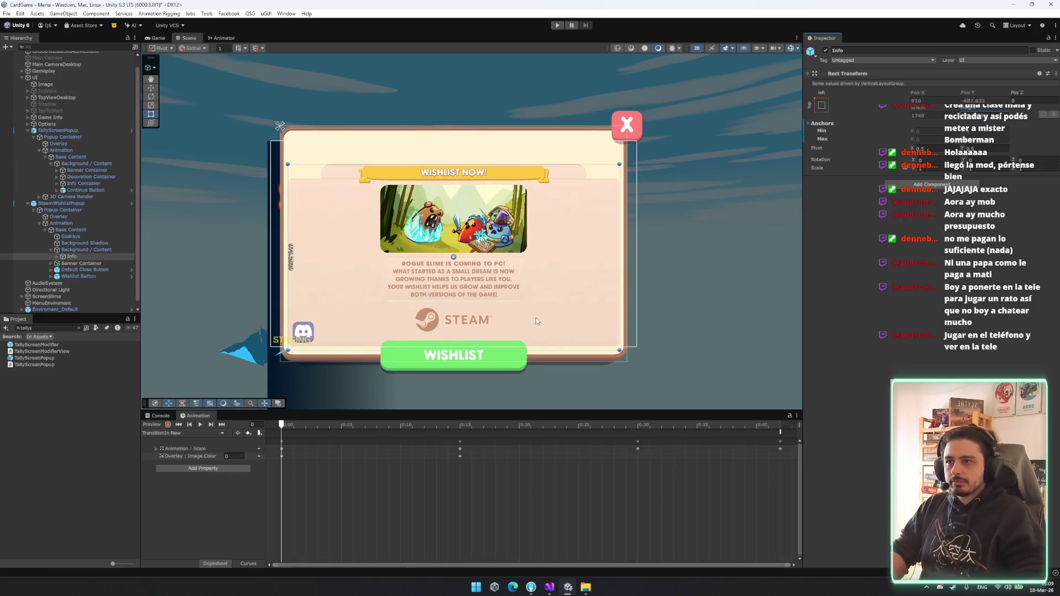
# Try padding values on Background / Content's Vertical Layout Group: top 0, left 0, right 40.
pyautogui.click(87, 249)
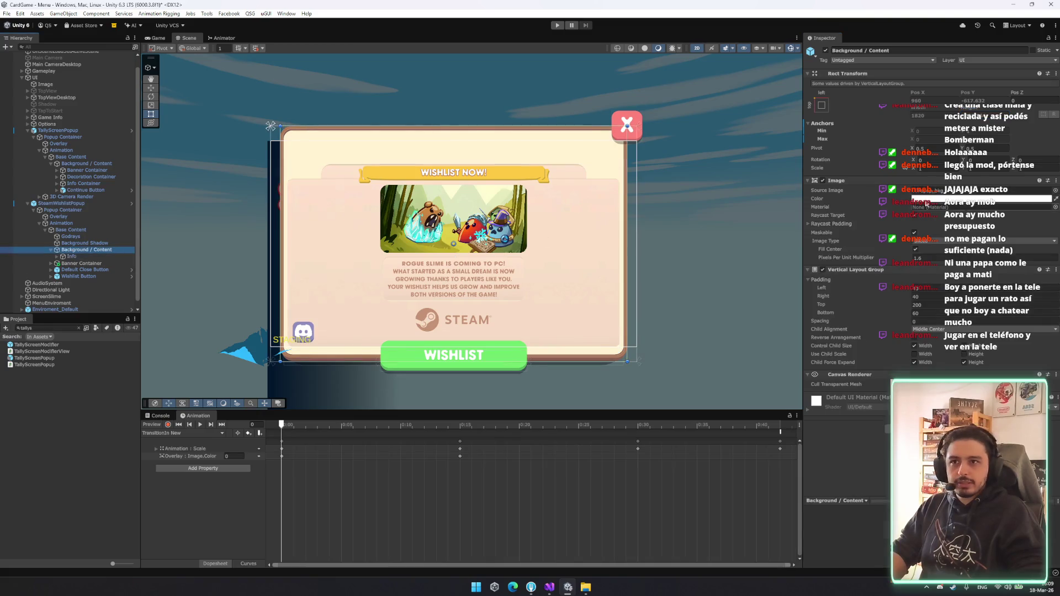
pyautogui.moveTo(903, 309)
pyautogui.mouseDown()
pyautogui.moveTo(737, 287)
pyautogui.moveTo(865, 291)
pyautogui.moveTo(697, 258)
pyautogui.mouseUp()
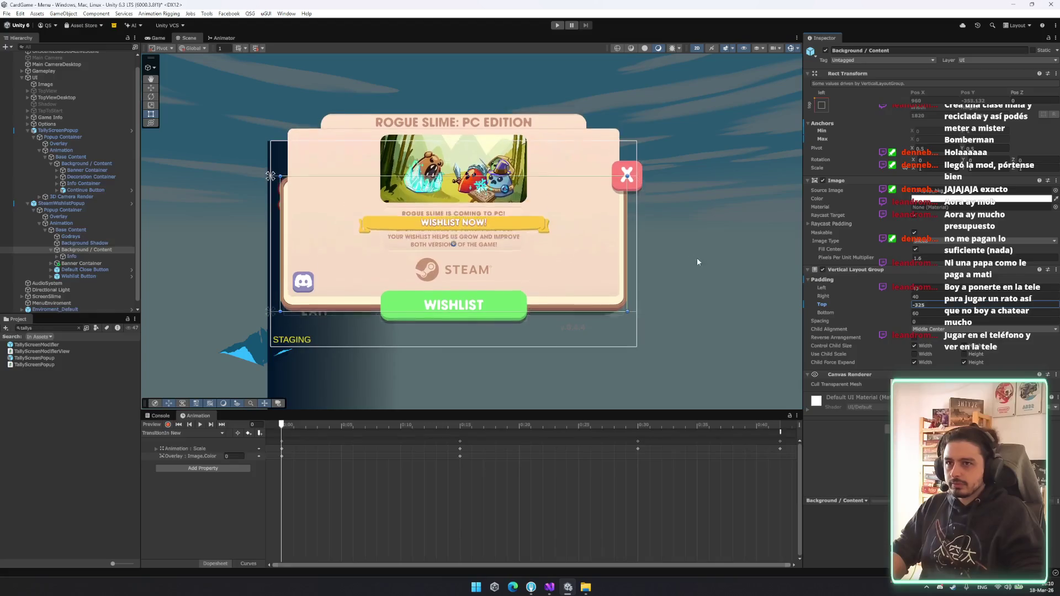
pyautogui.click(954, 306)
pyautogui.write('0')
pyautogui.click(939, 288)
pyautogui.write('0')
pyautogui.click(942, 295)
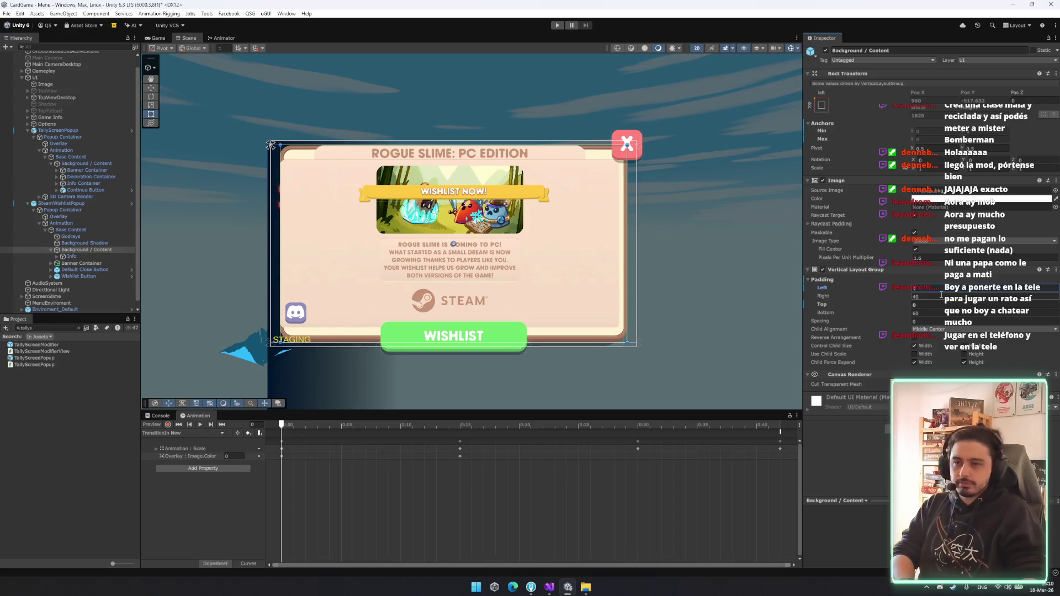
pyautogui.press('Return')
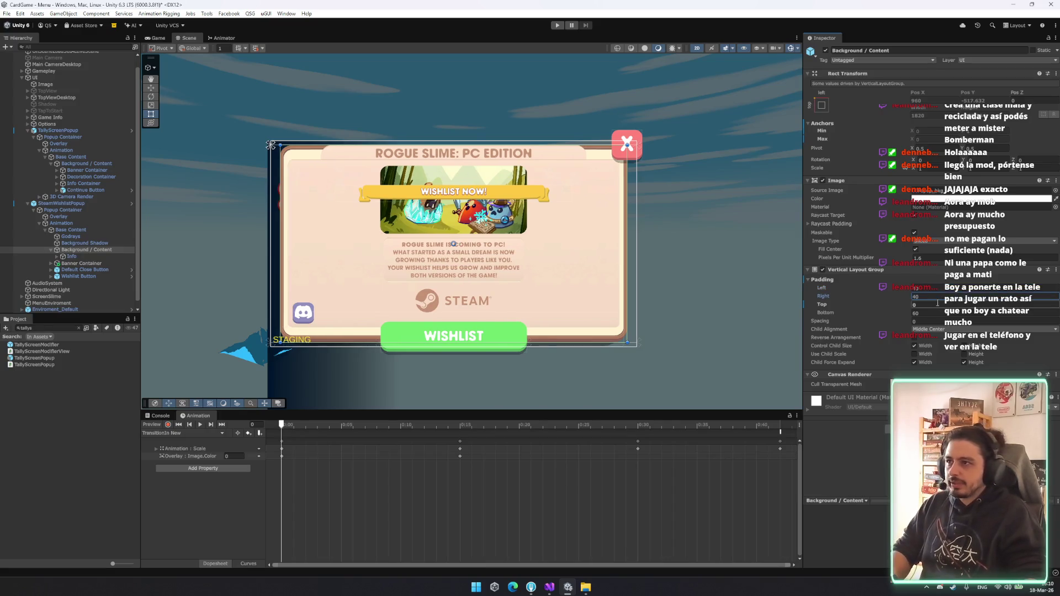
# Settle the Vertical Layout Group padding at Top 0 and Bottom 40.
pyautogui.click(933, 303)
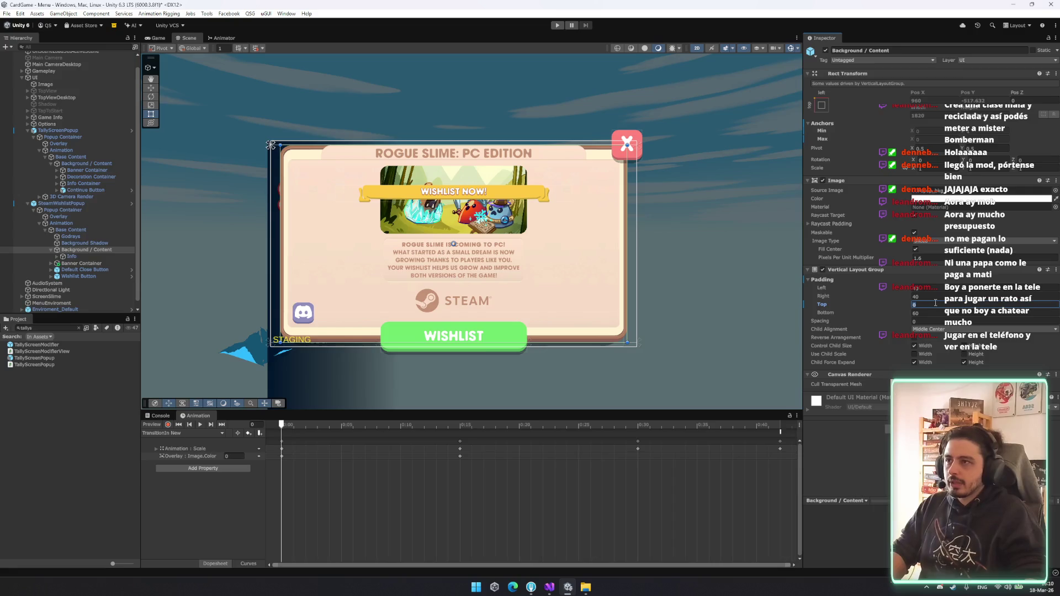
pyautogui.write('200')
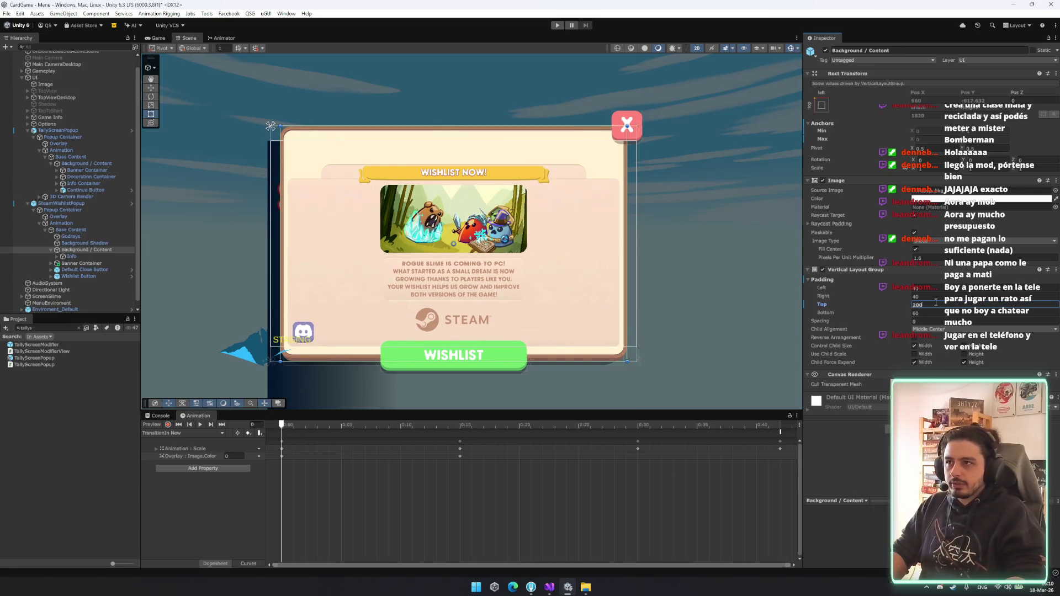
pyautogui.press('BackSpace')
pyautogui.press('BackSpace')
pyautogui.press('BackSpace')
pyautogui.write('40')
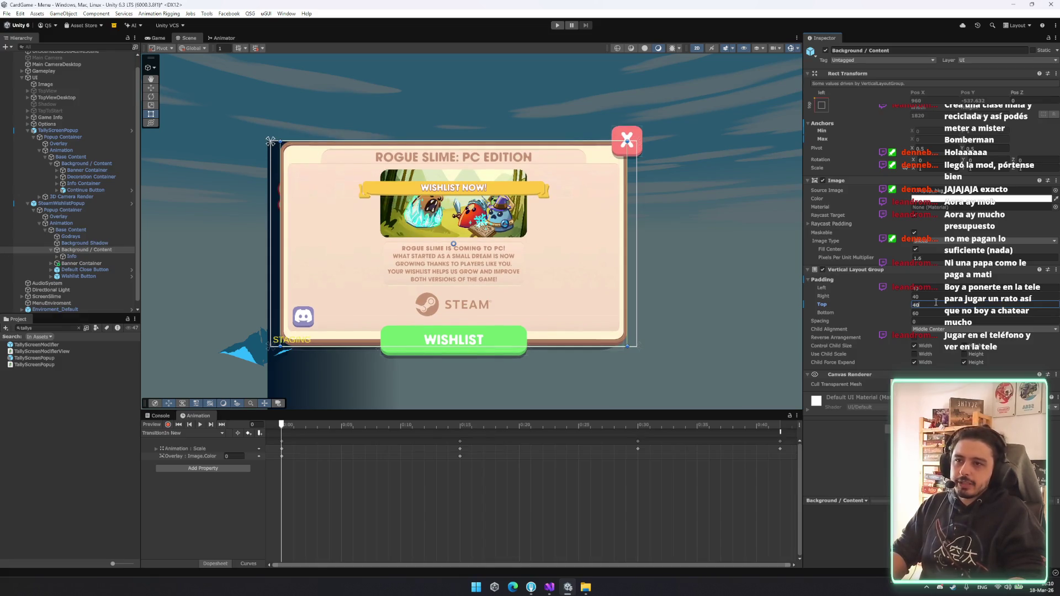
pyautogui.press('BackSpace')
pyautogui.press('BackSpace')
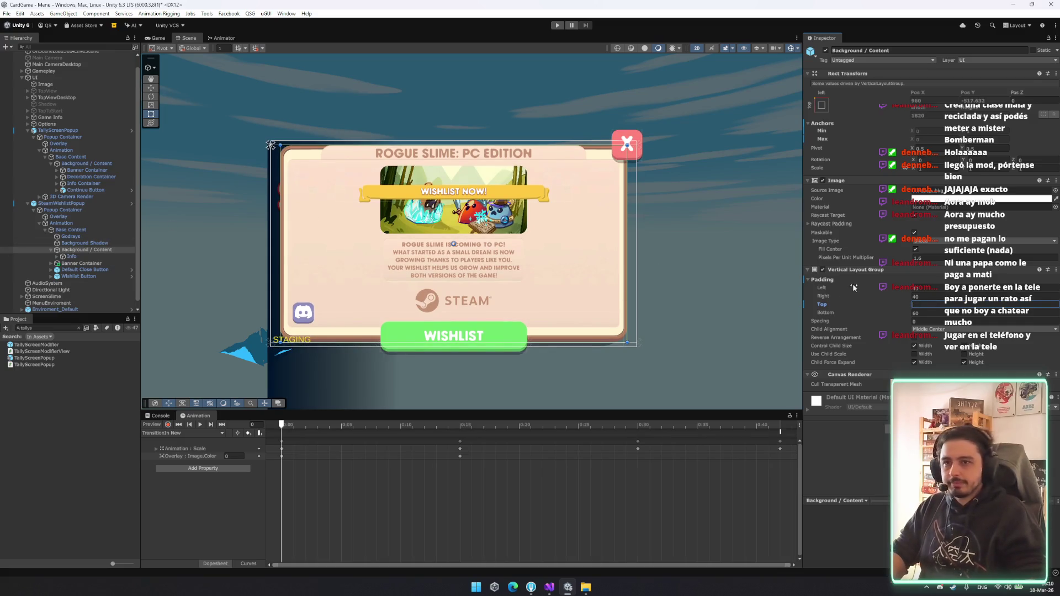
pyautogui.write('40')
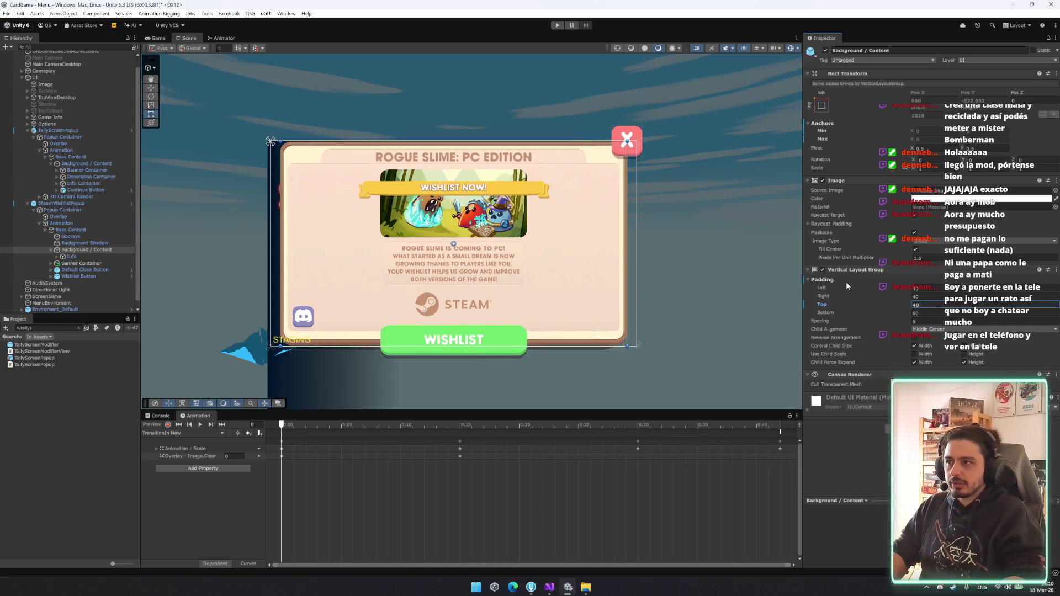
pyautogui.press('BackSpace')
pyautogui.press('BackSpace')
pyautogui.press('Tab')
pyautogui.write('0')
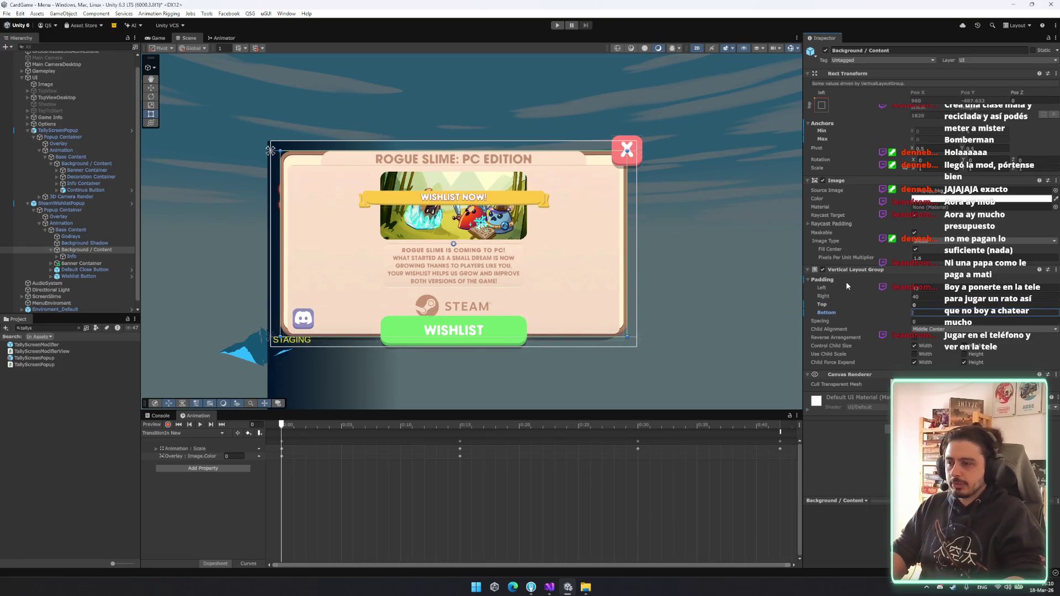
pyautogui.write('40')
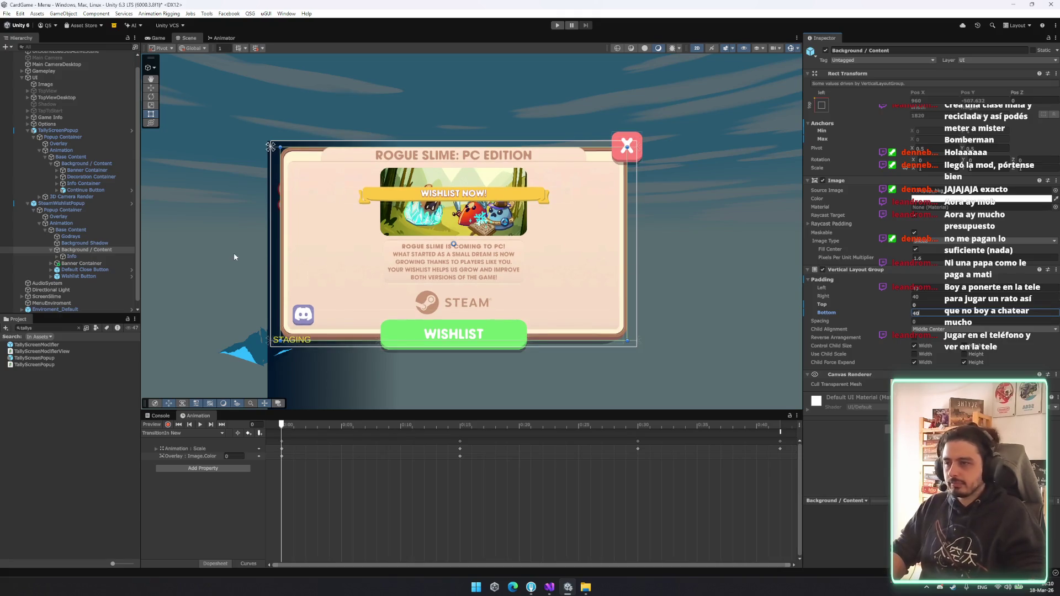
pyautogui.click(84, 257)
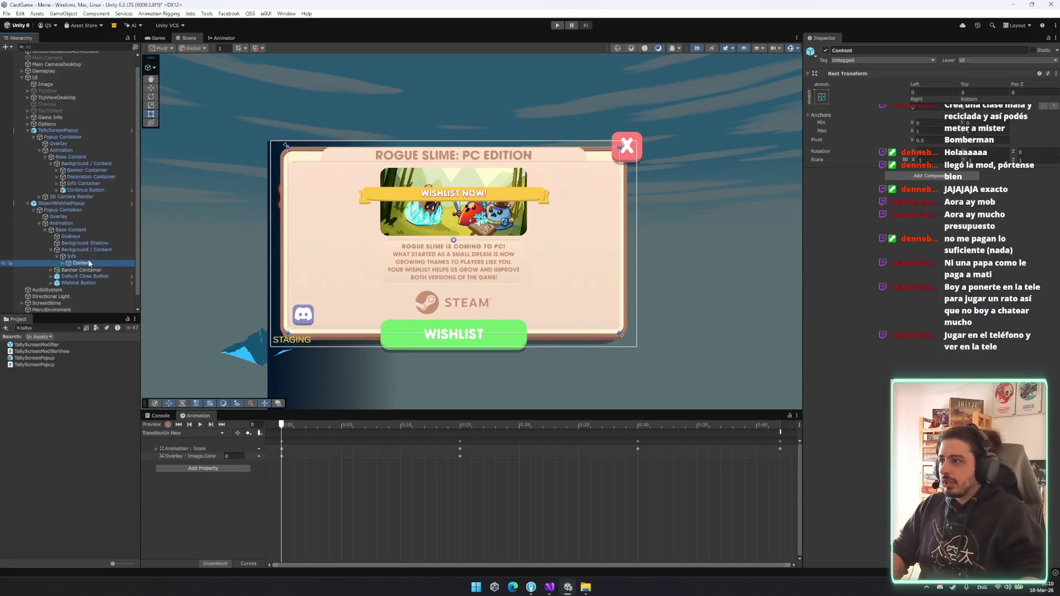
# Delete the ROGUE SLIME: PC EDITION Title from the Info Container.
pyautogui.press('Right')
pyautogui.press('Down')
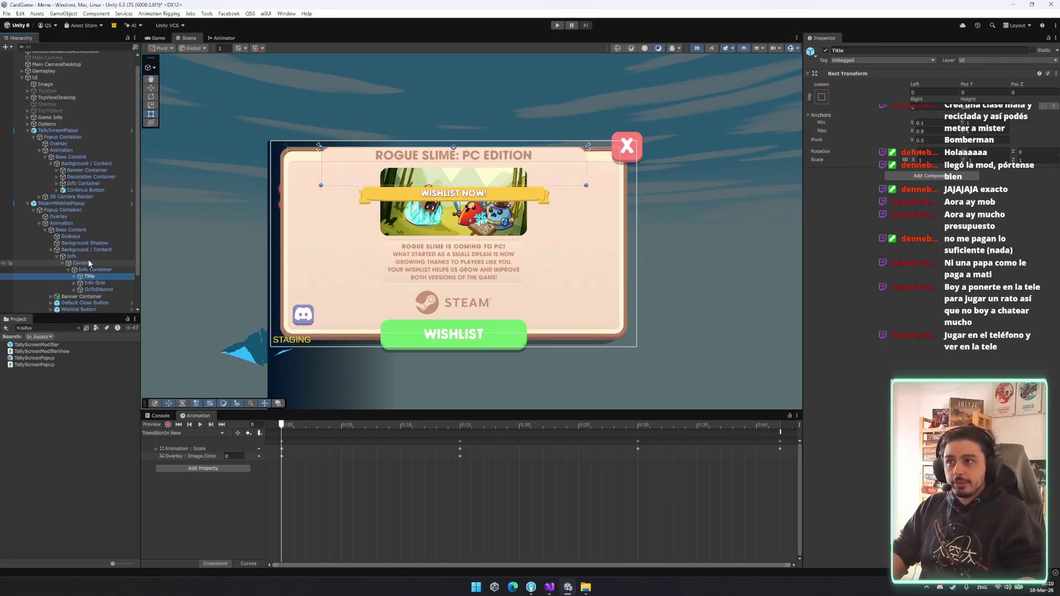
pyautogui.press('Delete')
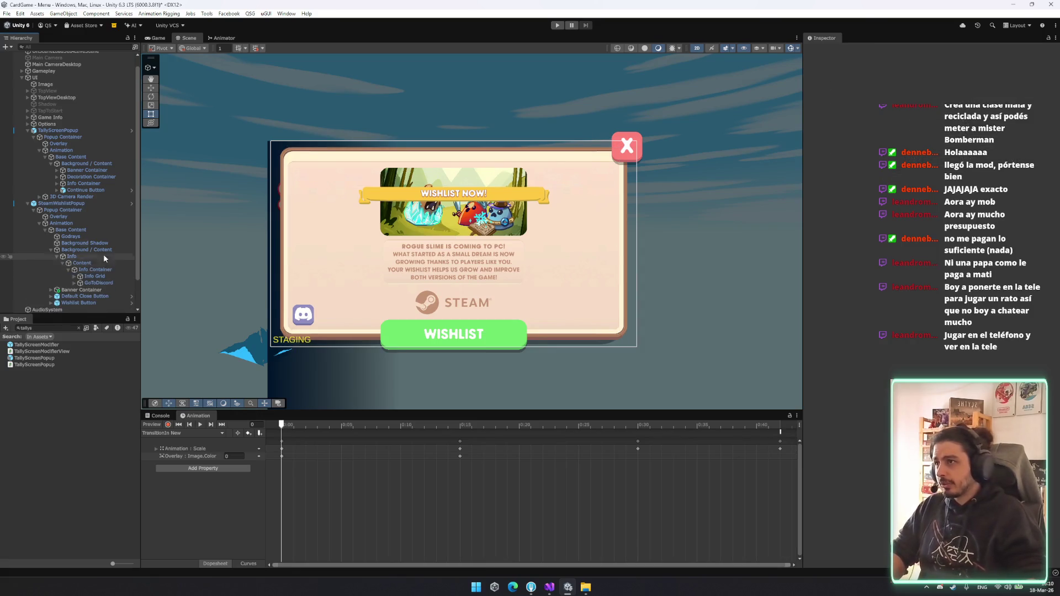
# Shrink the Info Grid's height and shift the Info section's Pos Y upward.
pyautogui.click(96, 263)
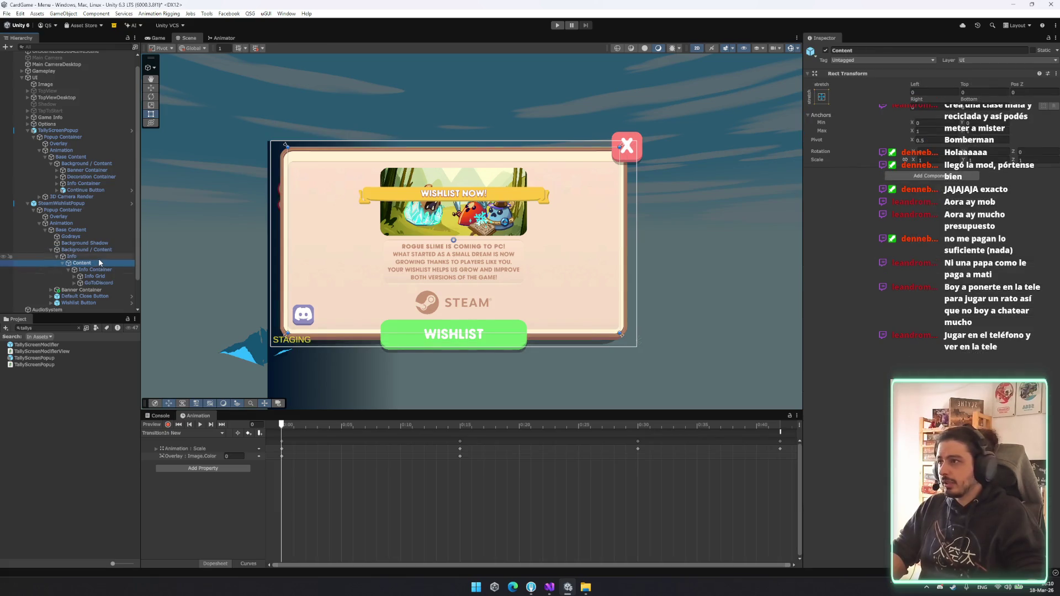
pyautogui.click(93, 276)
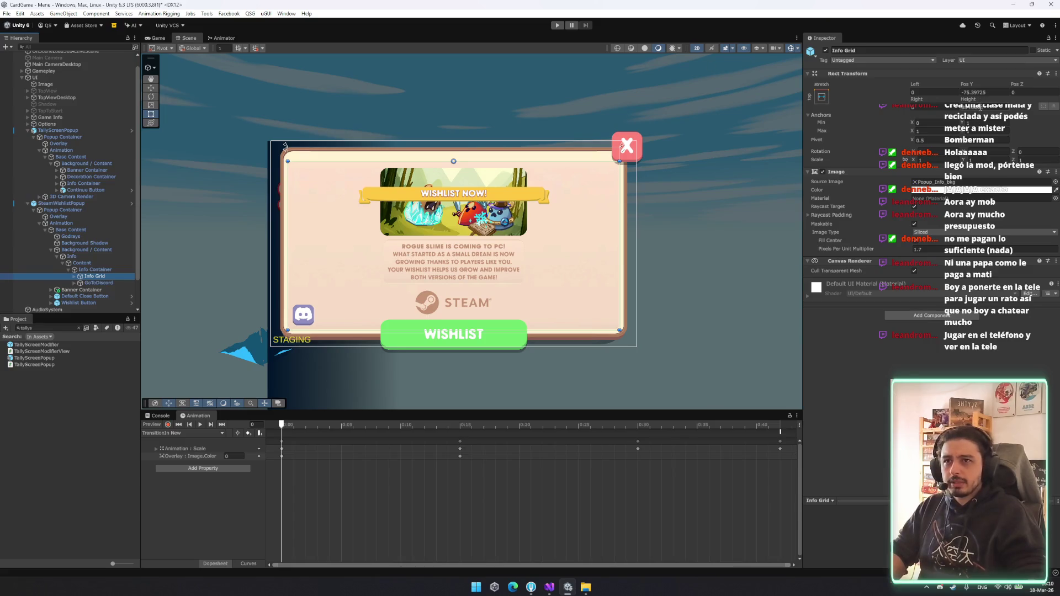
pyautogui.moveTo(969, 100)
pyautogui.mouseDown()
pyautogui.moveTo(302, 26)
pyautogui.moveTo(429, 524)
pyautogui.moveTo(616, 492)
pyautogui.mouseUp()
pyautogui.click(89, 269)
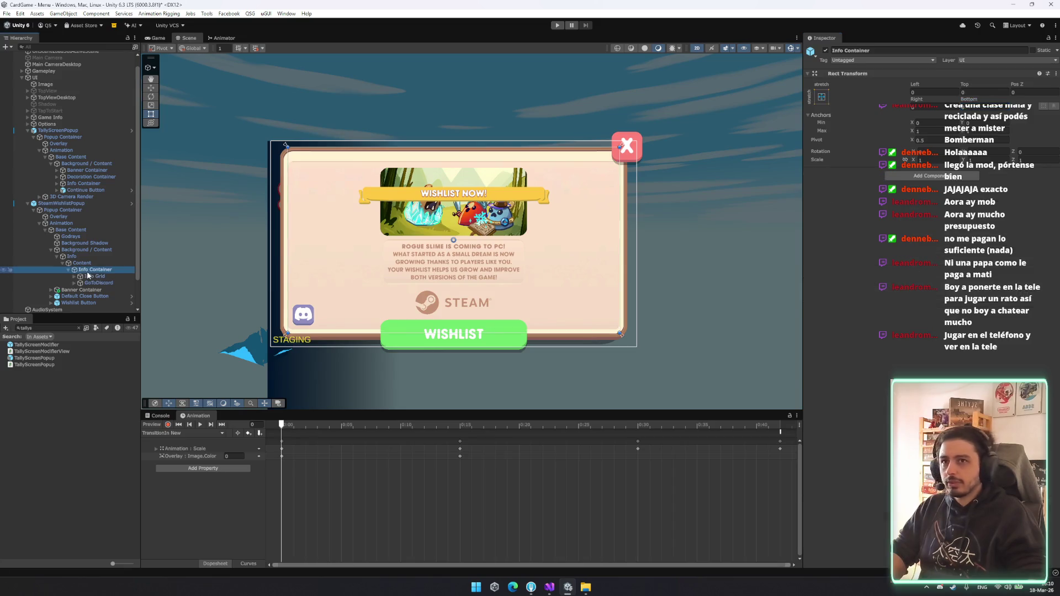
pyautogui.press('Up')
pyautogui.press('Up')
pyautogui.moveTo(978, 98)
pyautogui.mouseDown()
pyautogui.moveTo(595, 96)
pyautogui.moveTo(833, 149)
pyautogui.moveTo(771, 144)
pyautogui.moveTo(806, 160)
pyautogui.moveTo(767, 148)
pyautogui.moveTo(711, 55)
pyautogui.moveTo(757, 125)
pyautogui.moveTo(718, 104)
pyautogui.moveTo(785, 208)
pyautogui.moveTo(595, 118)
pyautogui.moveTo(419, 107)
pyautogui.moveTo(1021, 158)
pyautogui.moveTo(961, 109)
pyautogui.mouseUp()
# Check Background / Content's top padding, then delete and restore the Godrays object.
pyautogui.scroll(5, 573, 192)
pyautogui.scroll(-5, 573, 192)
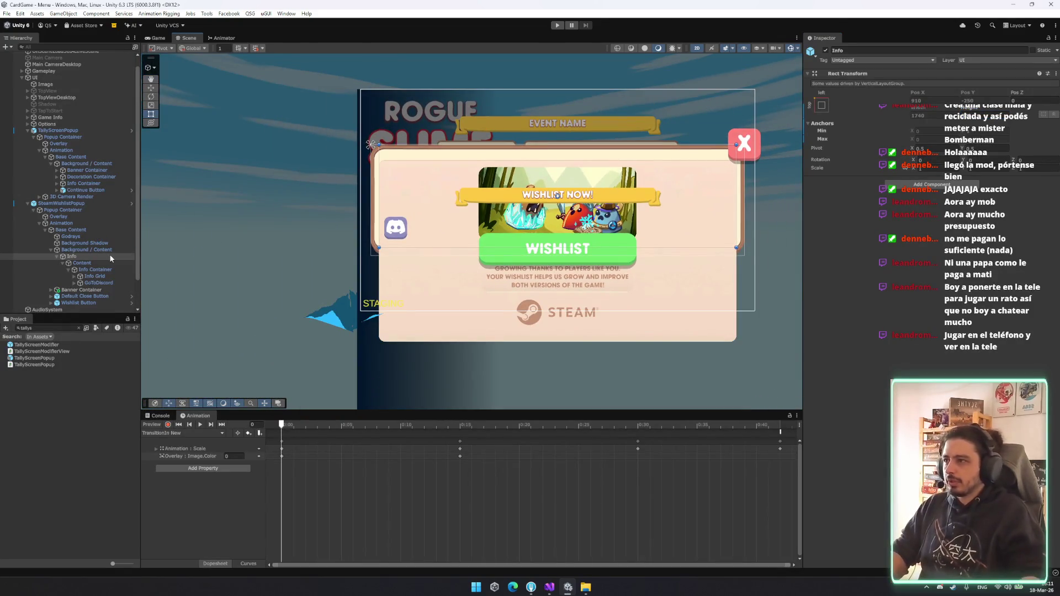
pyautogui.click(94, 249)
pyautogui.click(921, 304)
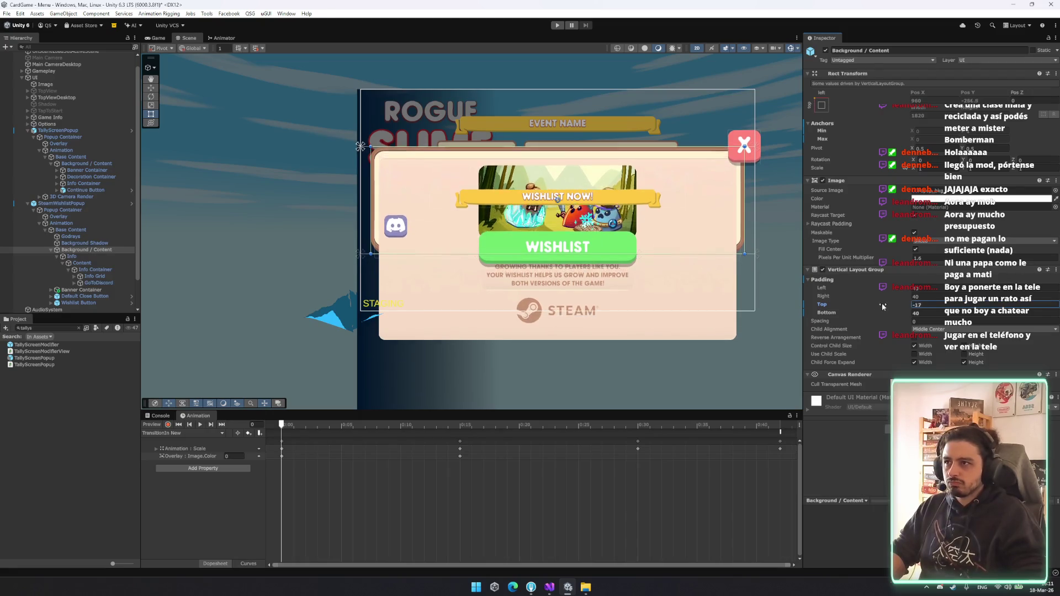
pyautogui.click(105, 244)
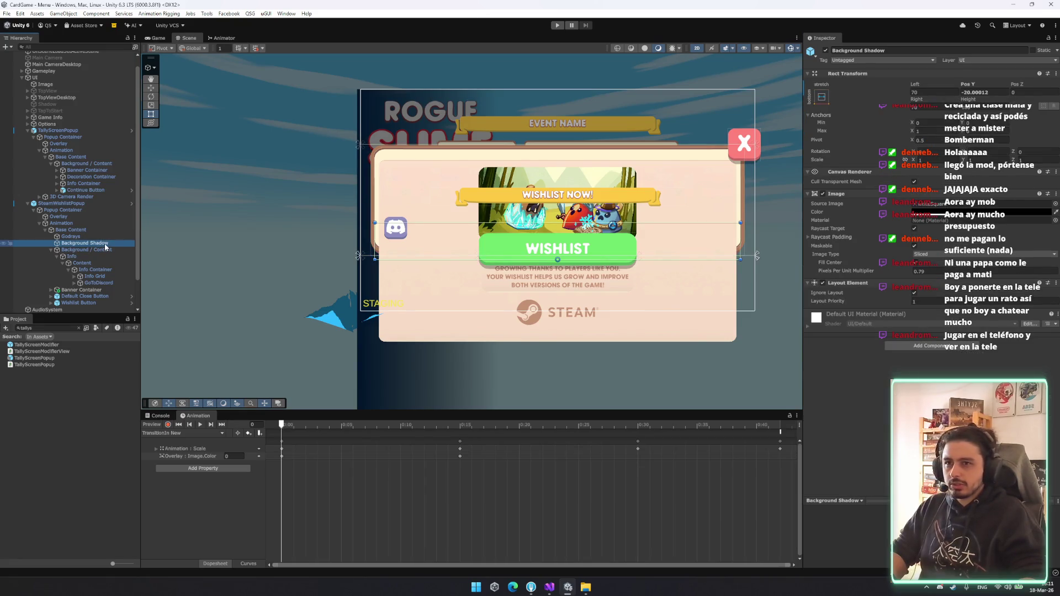
pyautogui.press('Up')
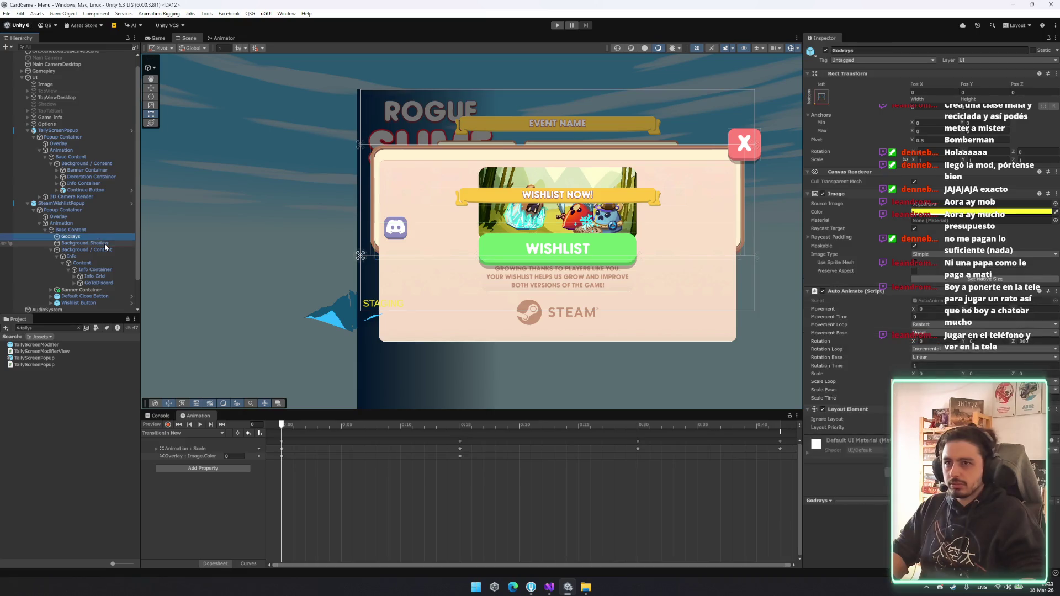
pyautogui.press('Delete')
pyautogui.hotkey('ctrl', 'z')
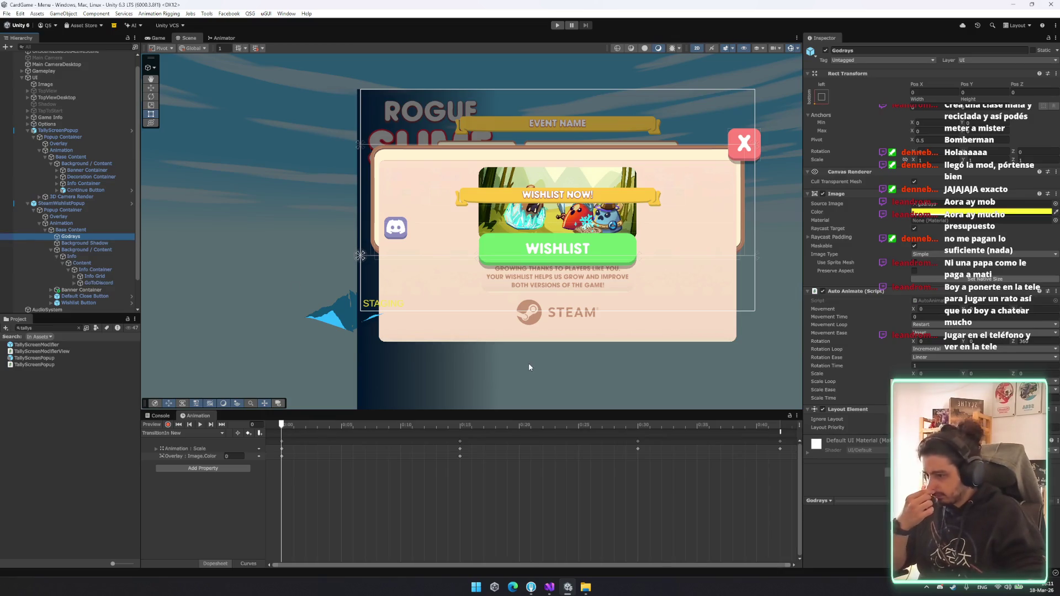
# Try a top padding of -123 on Base Content, then revert it to 0.
pyautogui.click(80, 230)
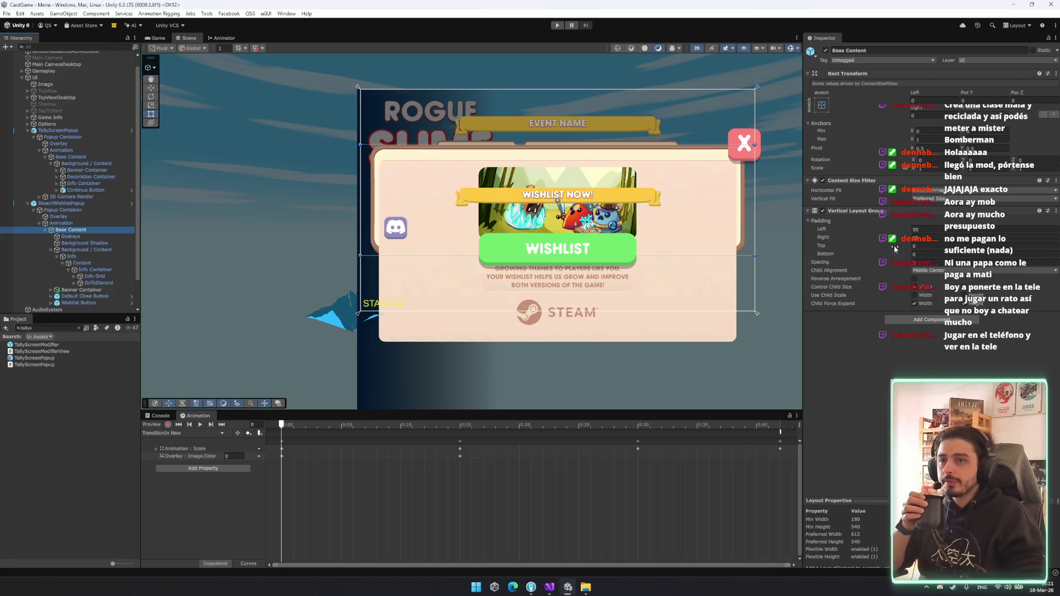
pyautogui.click(919, 245)
pyautogui.write('-123')
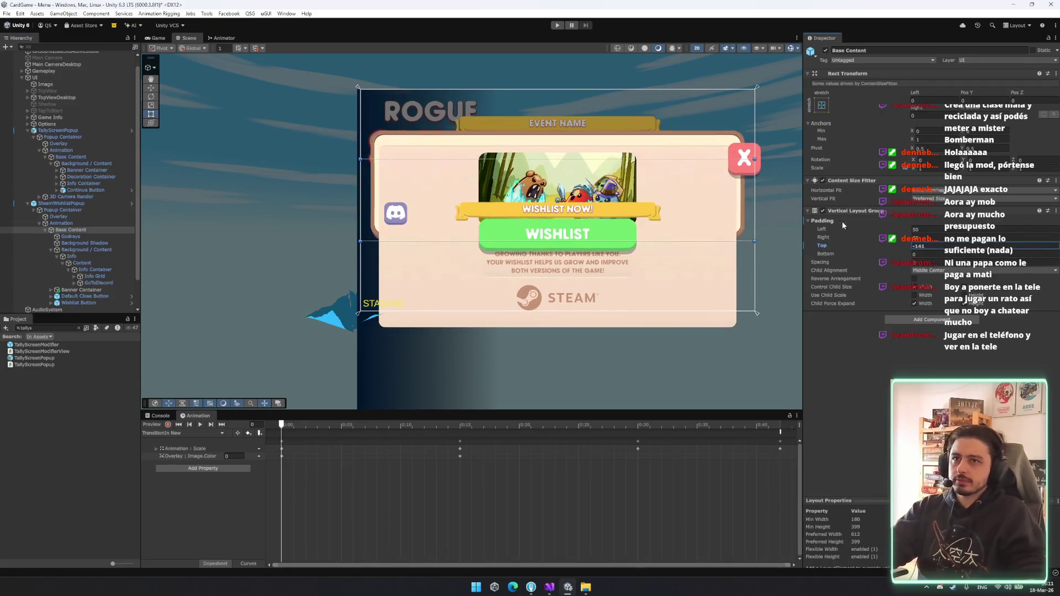
pyautogui.press('Escape')
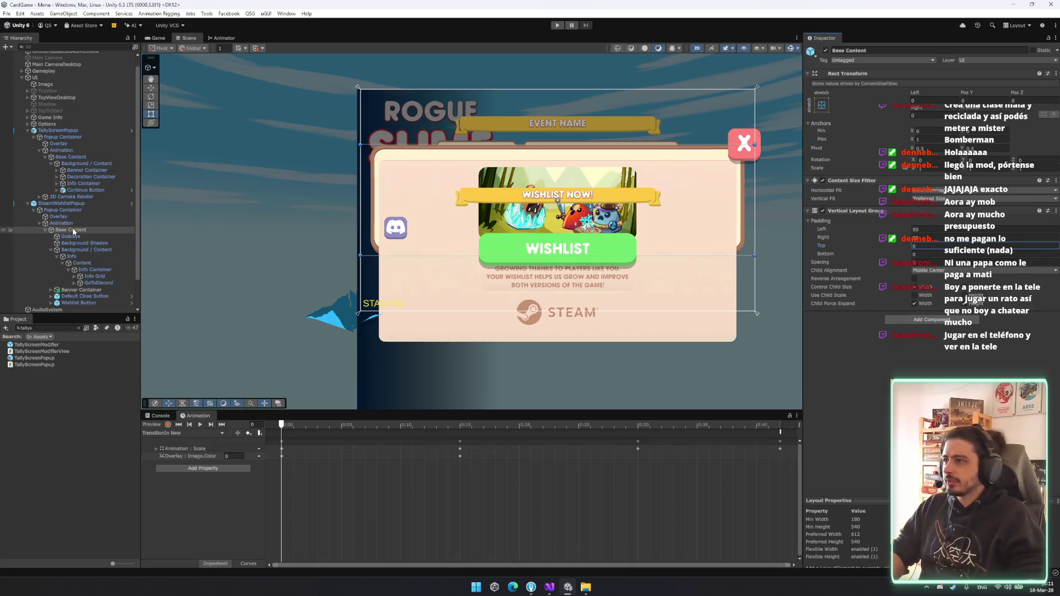
# Try narrowing the wishlist popup's Popup Container width, then undo the resize.
pyautogui.click(61, 223)
pyautogui.click(74, 210)
pyautogui.press('Down')
pyautogui.press('Up')
pyautogui.press('Up')
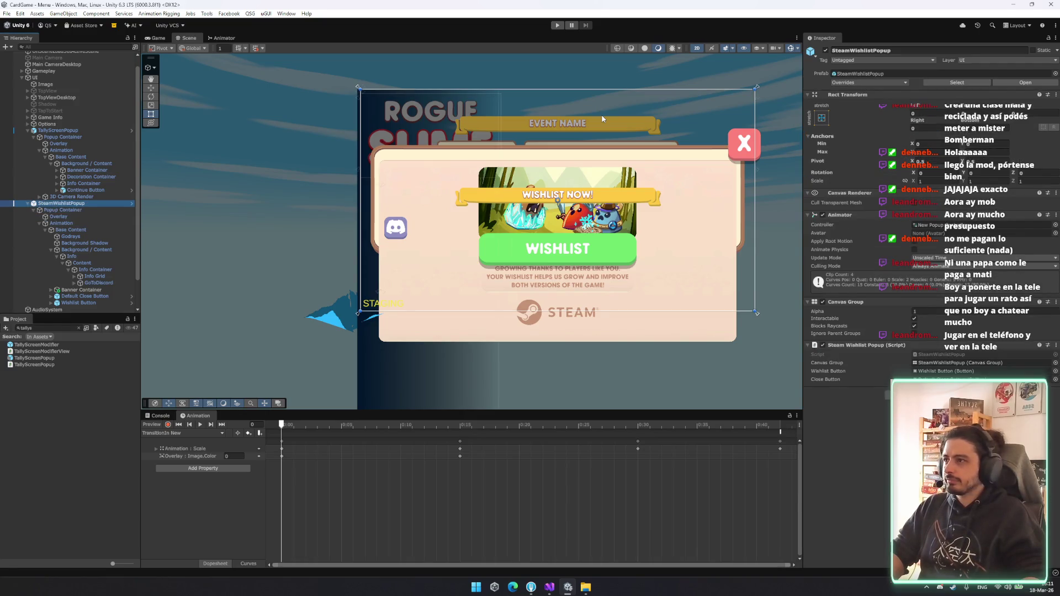
pyautogui.press('Down')
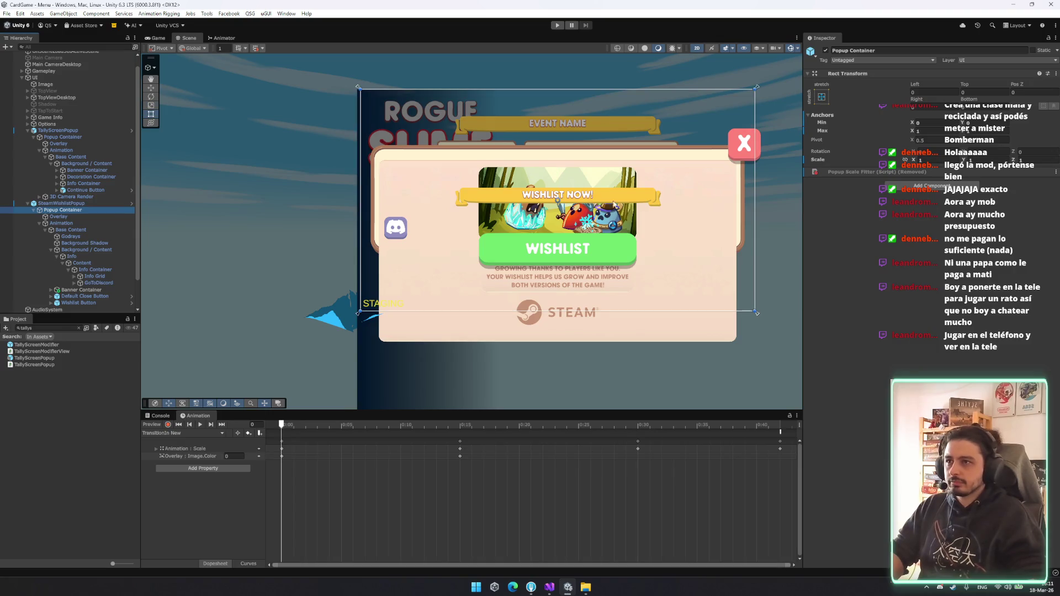
pyautogui.moveTo(756, 143); pyautogui.dragTo(479, 164)
pyautogui.hotkey('ctrl', 'z')
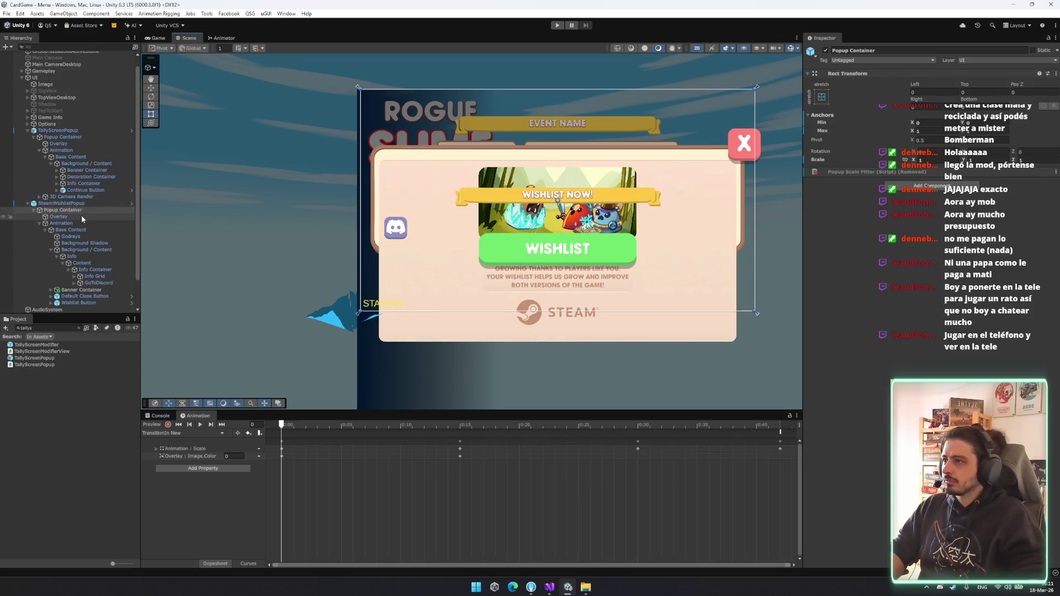
# Anchor the wishlist Popup Container to middle centre, matching the Tally popup's container.
pyautogui.click(82, 137)
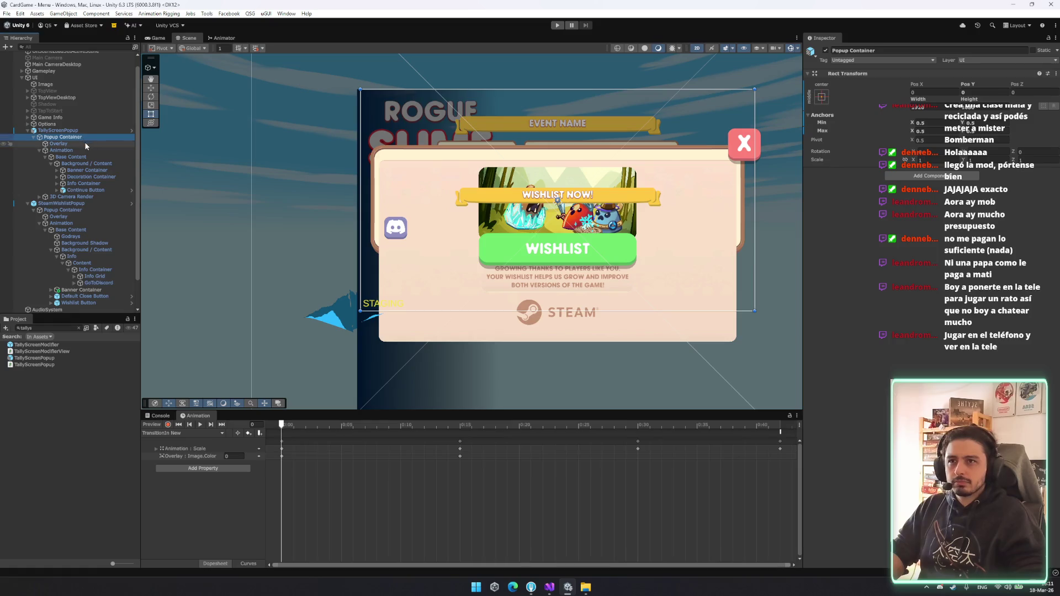
pyautogui.click(112, 210)
pyautogui.click(822, 96)
pyautogui.click(869, 180)
pyautogui.click(969, 101)
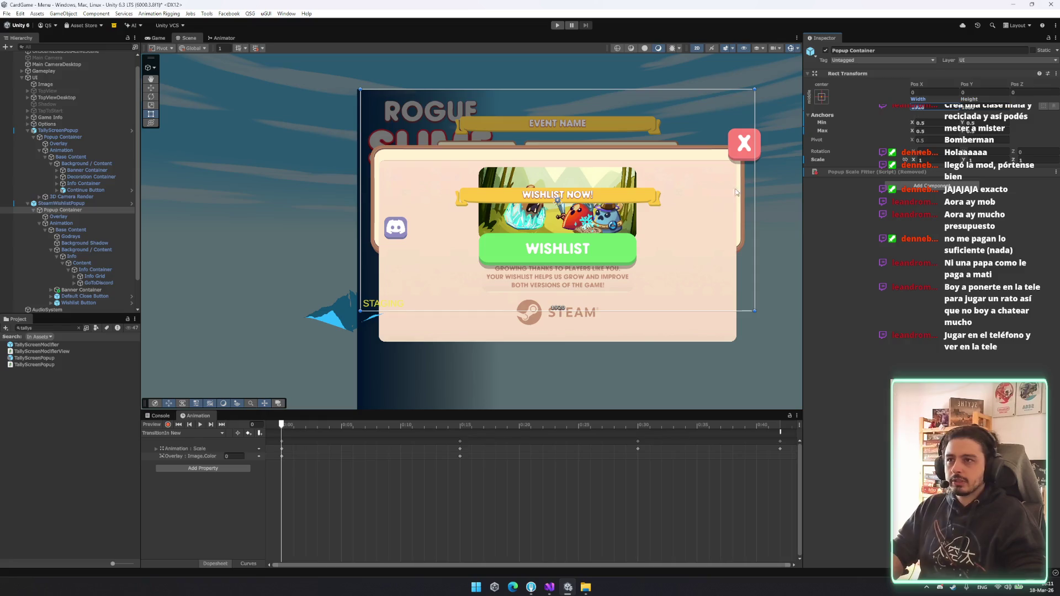
# Select the TallyScreenPopup's Overlay and Base Content to compare their Rect Transform layout.
pyautogui.click(756, 121)
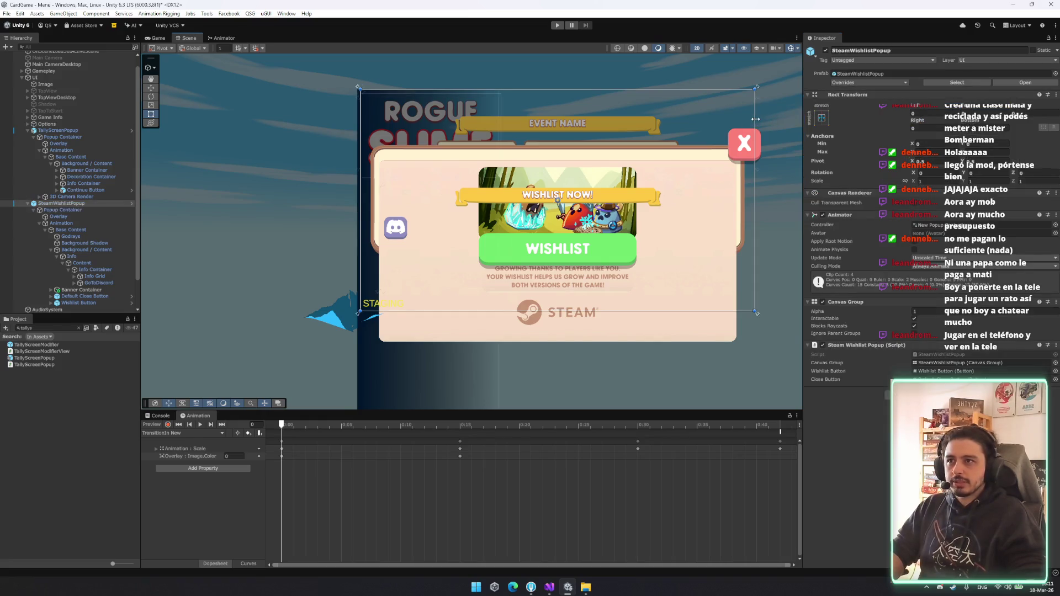
pyautogui.click(753, 116)
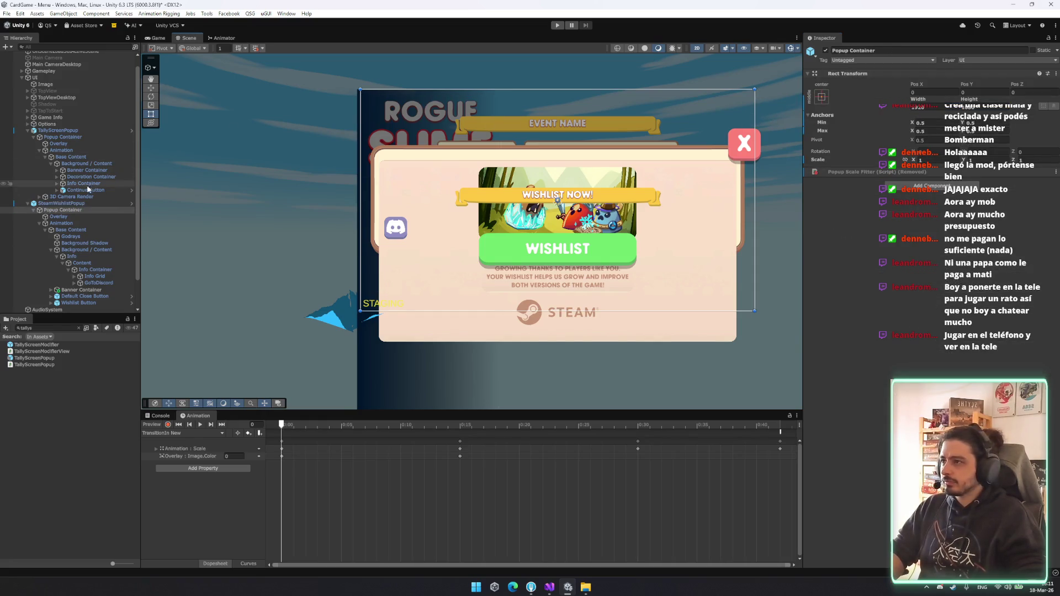
pyautogui.click(730, 107)
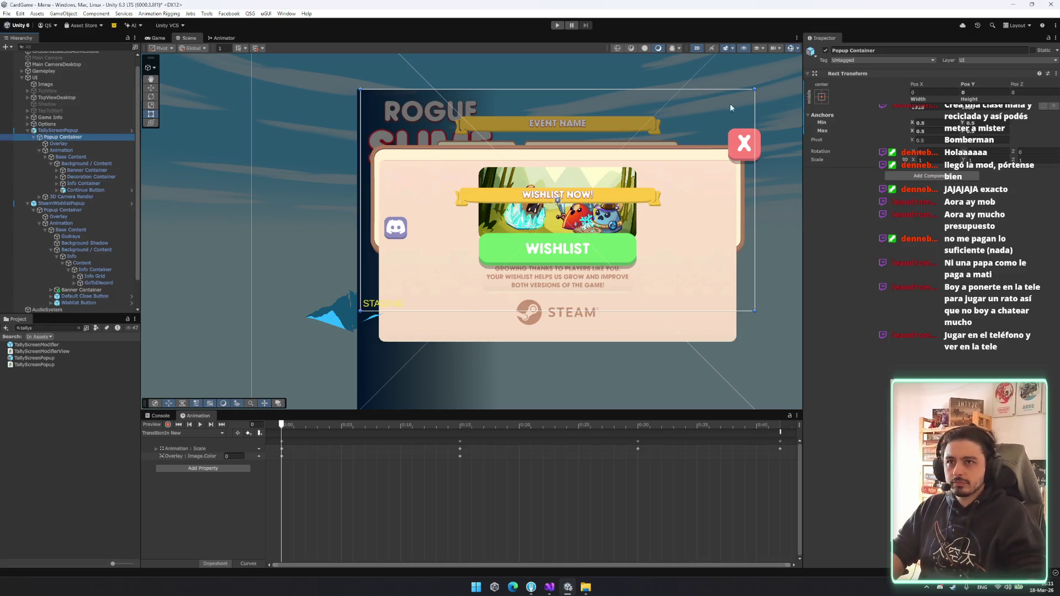
pyautogui.click(459, 119)
pyautogui.click(458, 119)
pyautogui.click(459, 118)
pyautogui.click(459, 119)
pyautogui.click(458, 119)
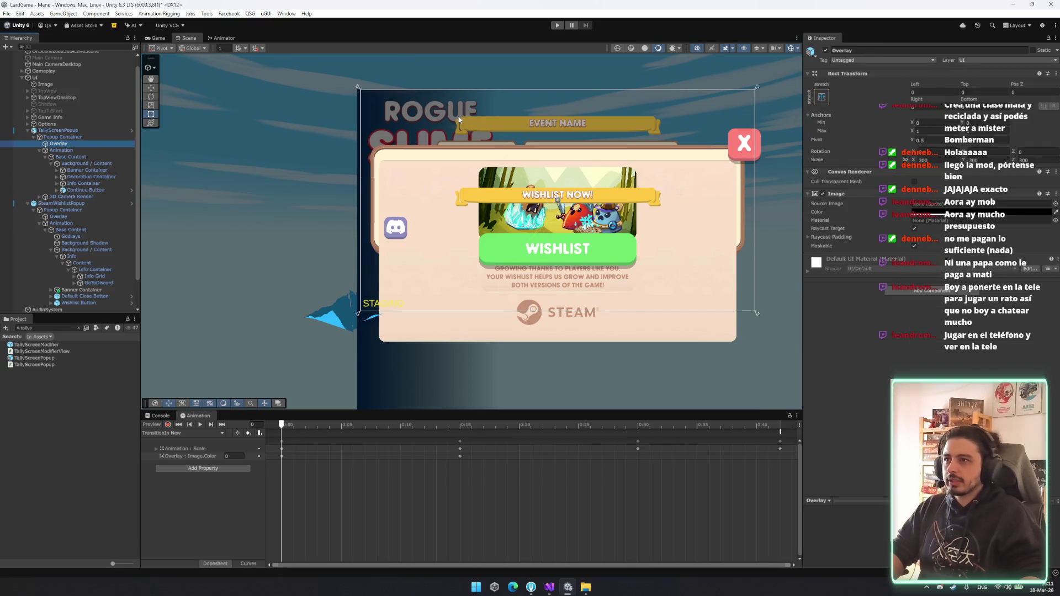
pyautogui.click(459, 119)
pyautogui.click(459, 119)
pyautogui.click(458, 119)
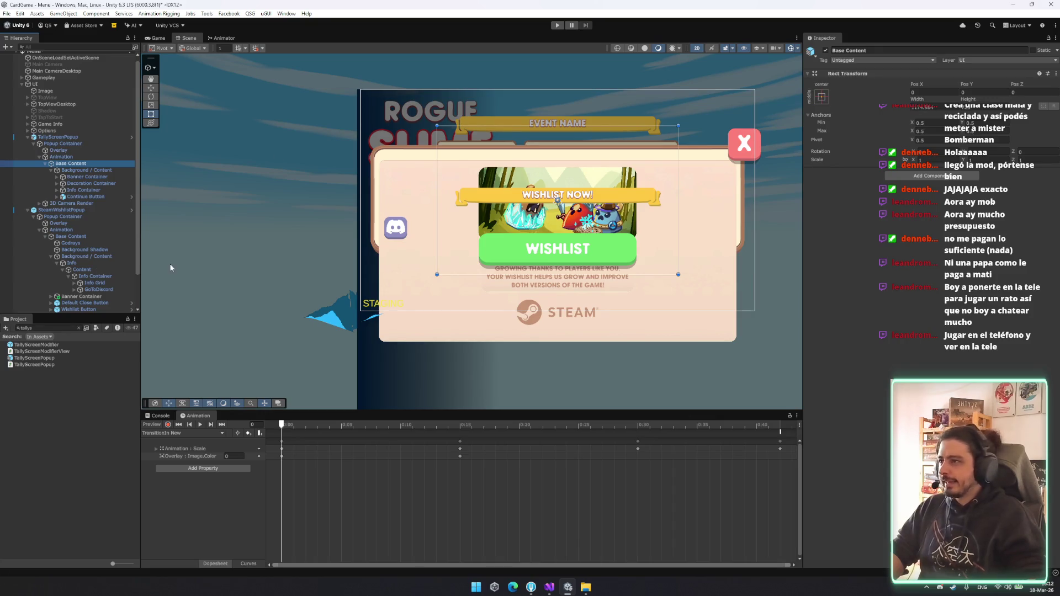
# Anchor the wishlist Base Content to middle centre, narrow it to about 1246 wide, and frame it.
pyautogui.click(457, 231)
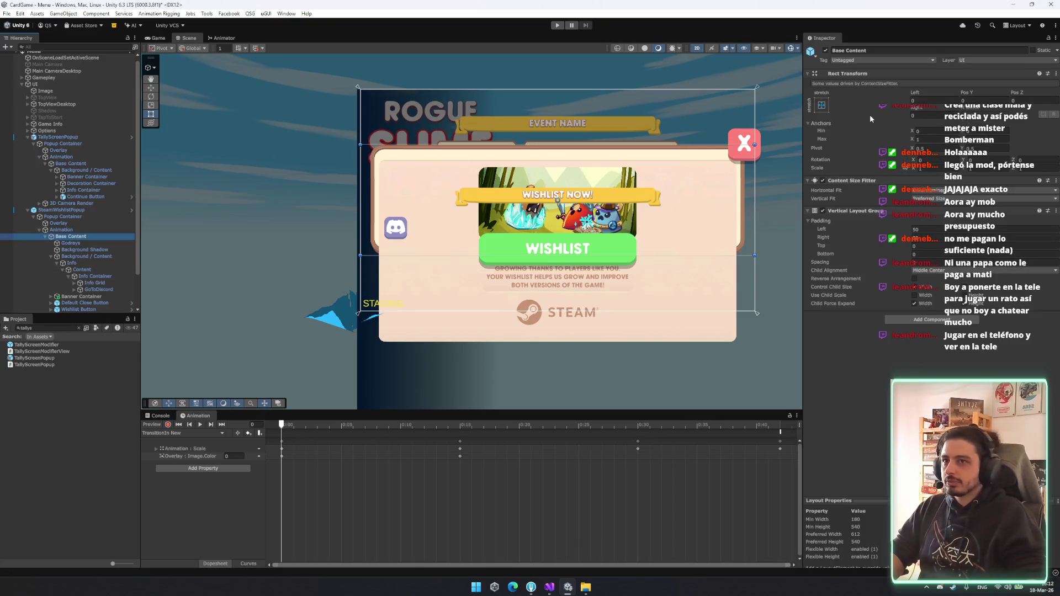
pyautogui.click(827, 105)
pyautogui.click(872, 188)
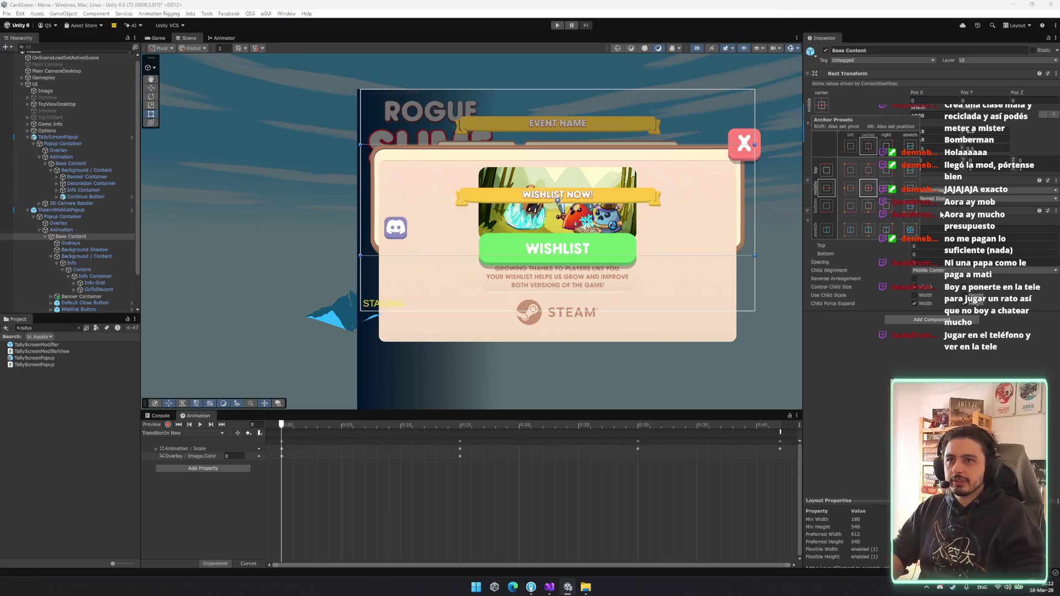
pyautogui.click(934, 116)
pyautogui.moveTo(752, 173)
pyautogui.mouseDown()
pyautogui.moveTo(677, 178)
pyautogui.moveTo(690, 187)
pyautogui.mouseUp()
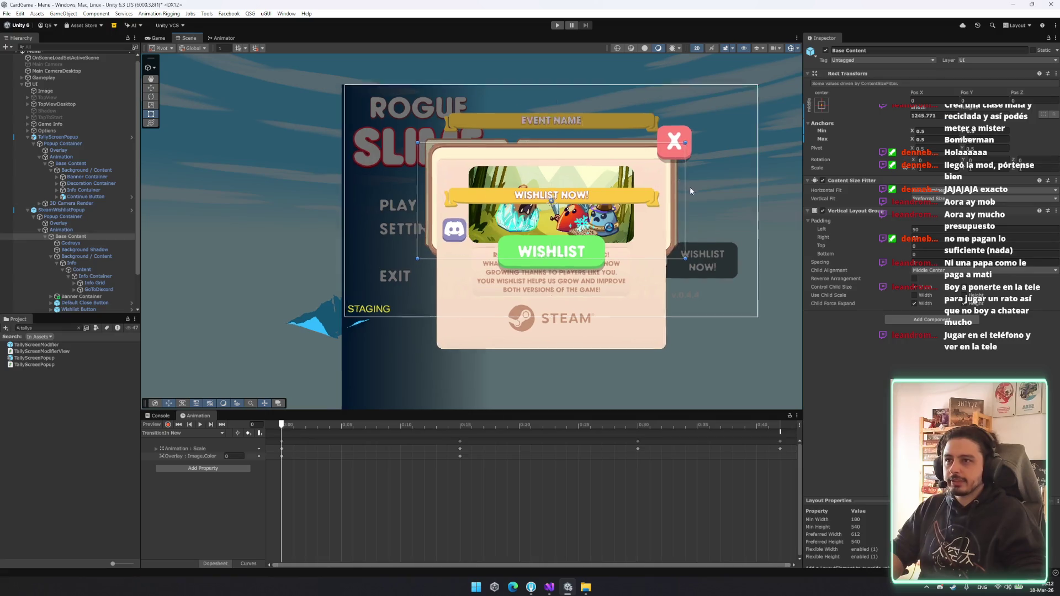
pyautogui.press('f')
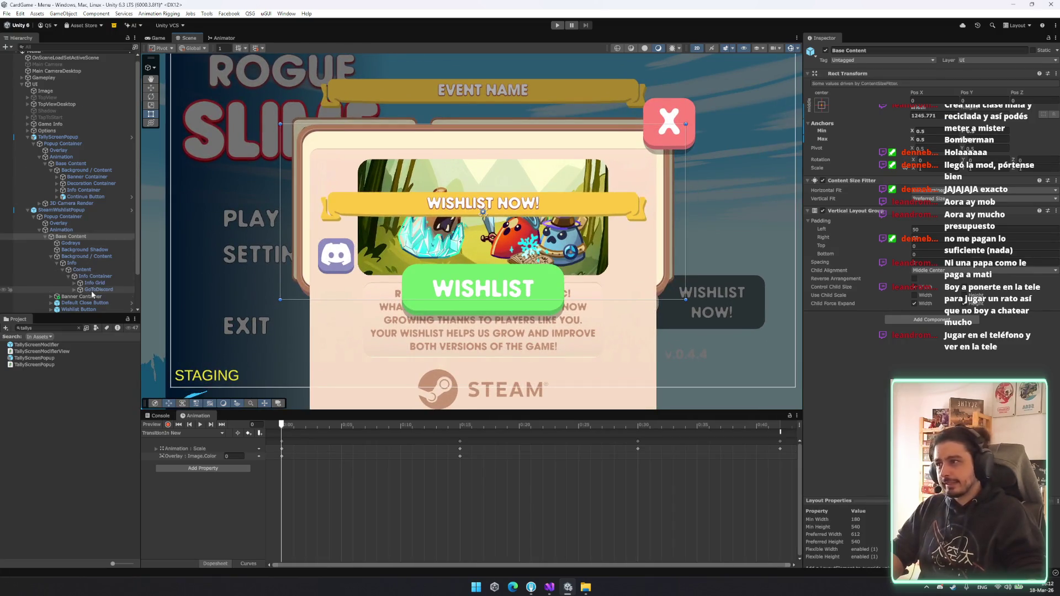
pyautogui.scroll(-3, 96, 285)
# Reduce the Default Close Button's width from 160 to about 78.
pyautogui.click(98, 263)
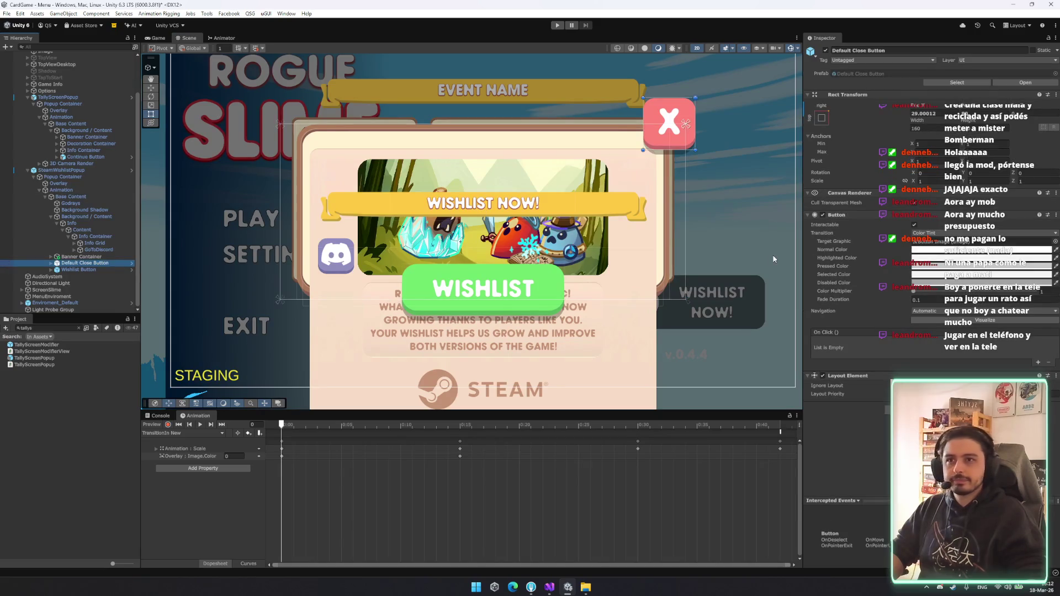
pyautogui.click(931, 129)
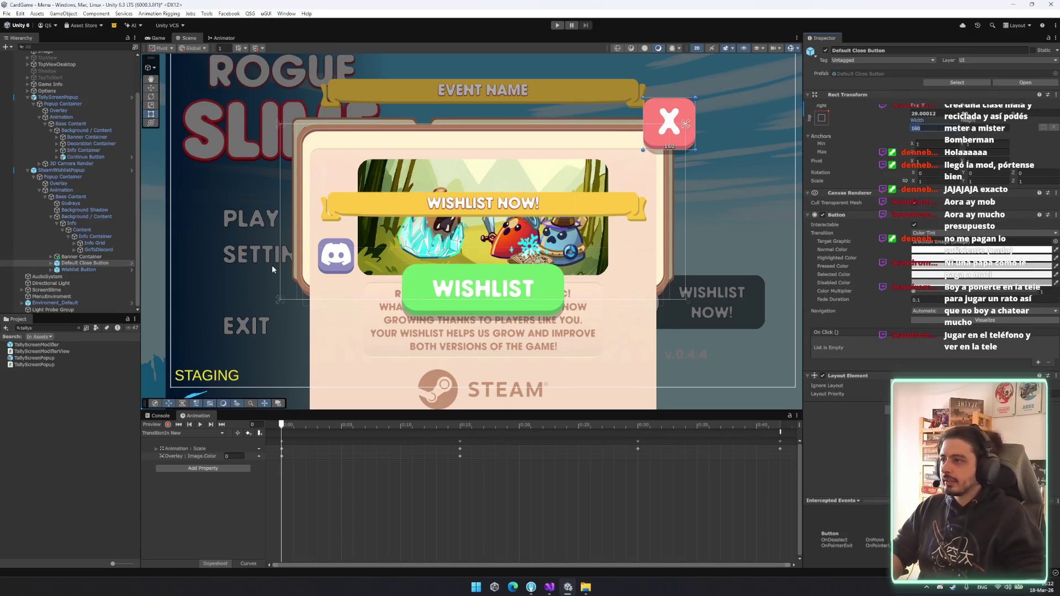
pyautogui.moveTo(652, 160)
pyautogui.mouseDown()
pyautogui.moveTo(630, 215)
pyautogui.moveTo(649, 189)
pyautogui.mouseUp()
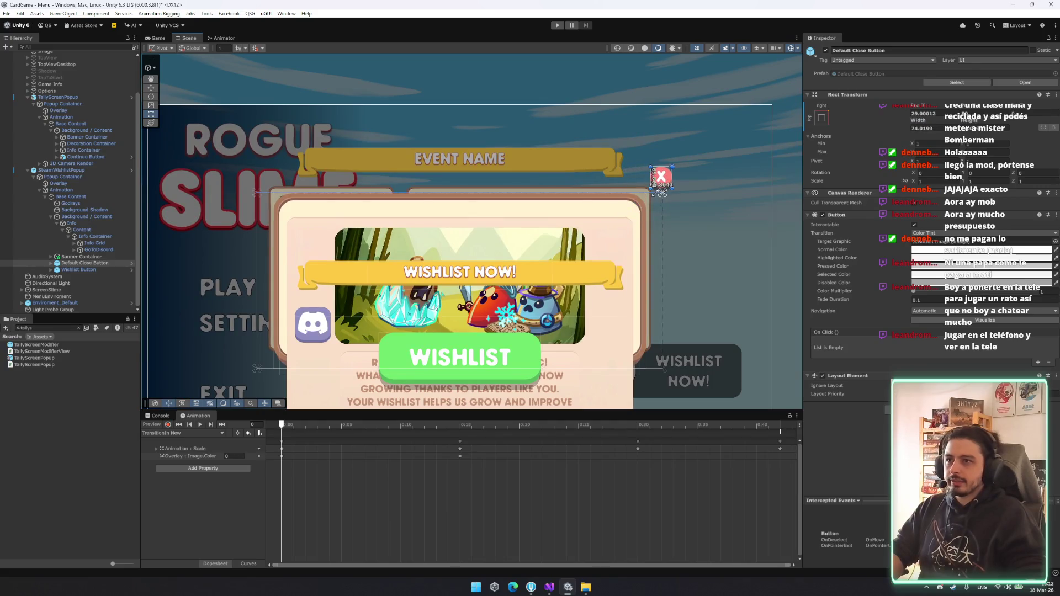
pyautogui.scroll(2, 657, 213)
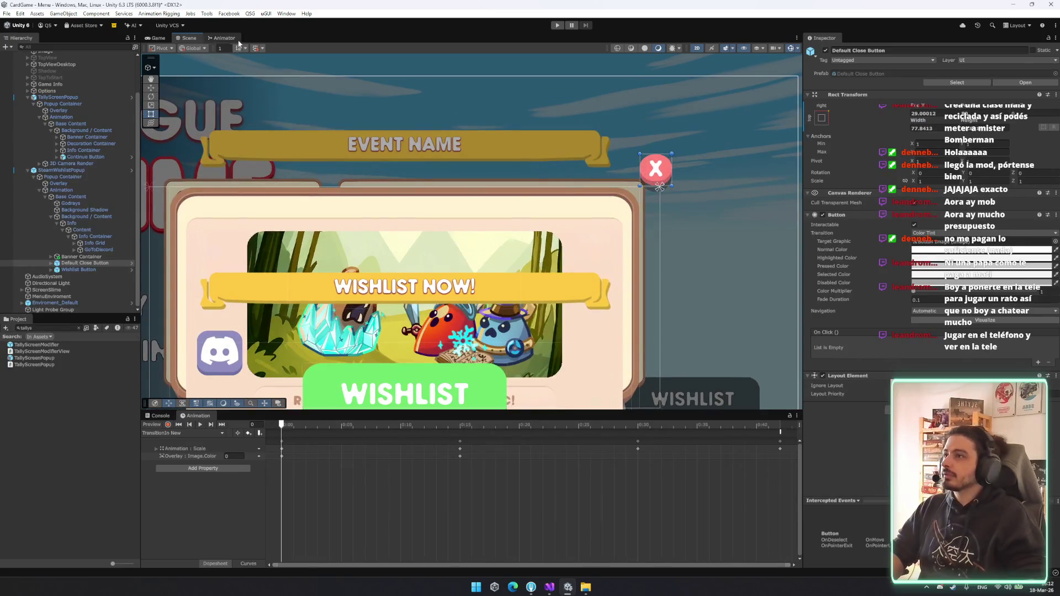
# Dock the Scene view below the Game view to preview the wishlist popup.
pyautogui.click(158, 38)
pyautogui.click(177, 39)
pyautogui.moveTo(177, 38)
pyautogui.mouseDown()
pyautogui.moveTo(387, 248)
pyautogui.moveTo(418, 403)
pyautogui.moveTo(408, 420)
pyautogui.moveTo(396, 411)
pyautogui.moveTo(396, 209)
pyautogui.moveTo(398, 275)
pyautogui.mouseUp()
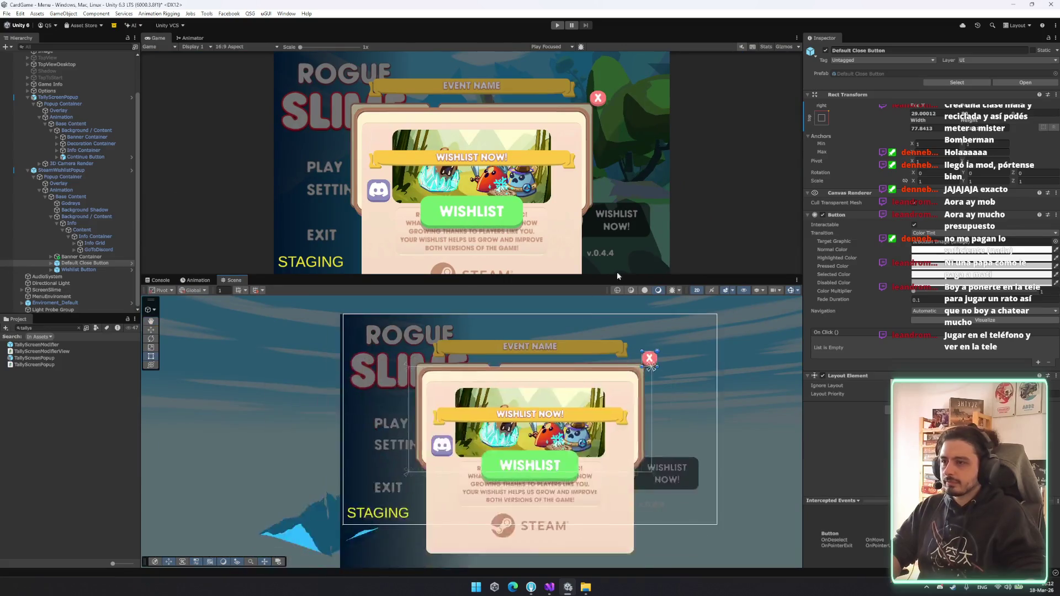
# Set the close button's Button Image Pixels Per Unit Multiplier to 5.
pyautogui.press('f')
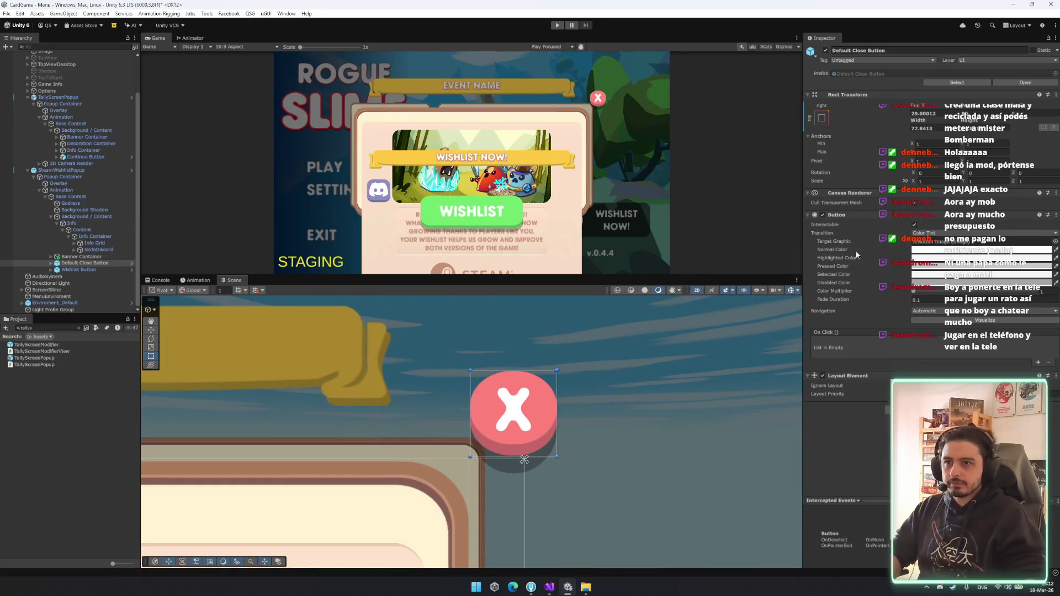
pyautogui.click(50, 263)
pyautogui.click(83, 276)
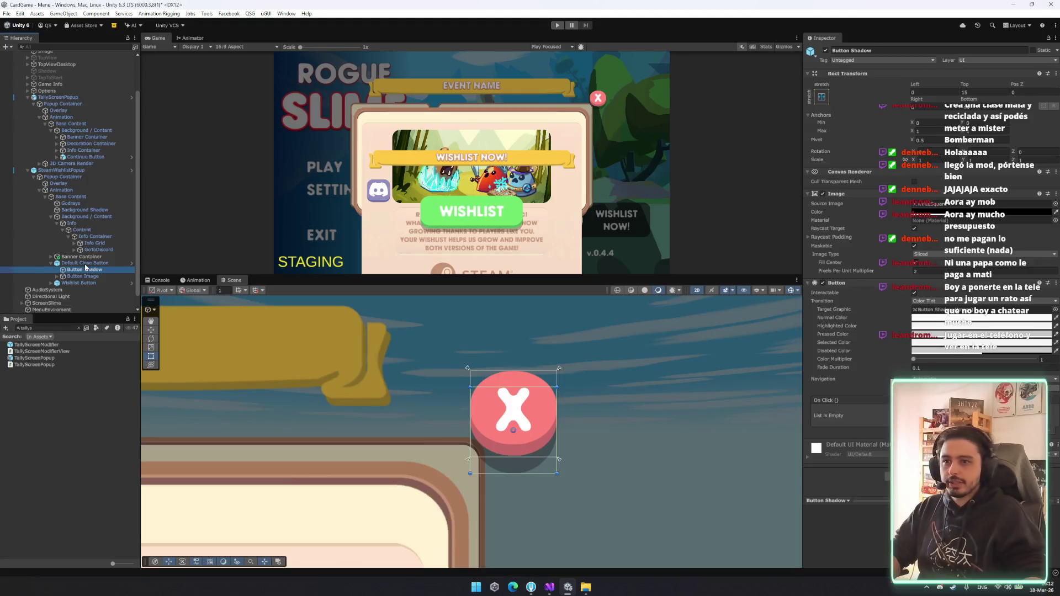
pyautogui.moveTo(914, 275); pyautogui.dragTo(917, 274)
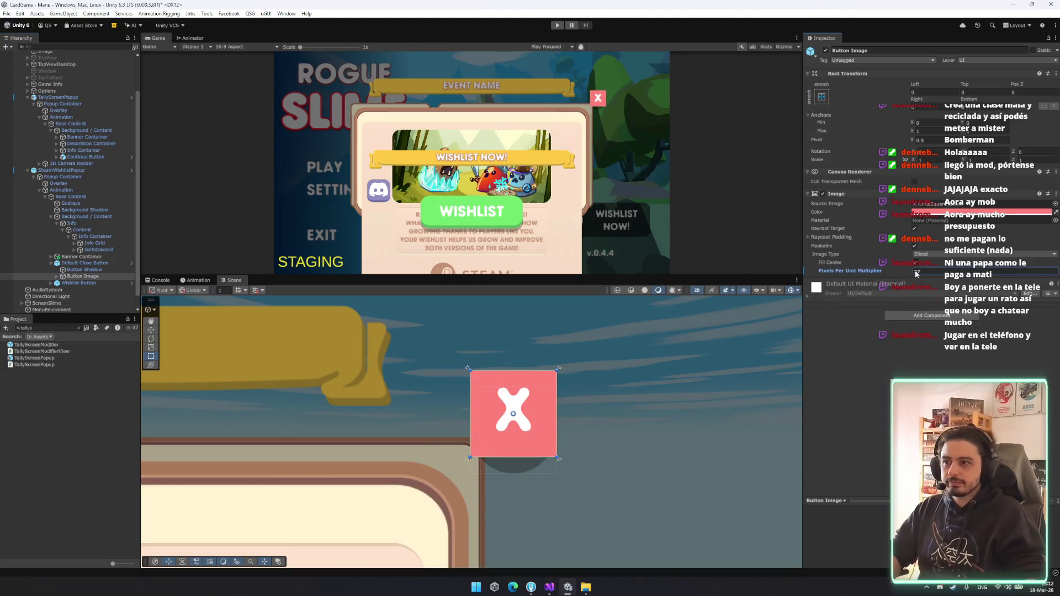
pyautogui.write('3')
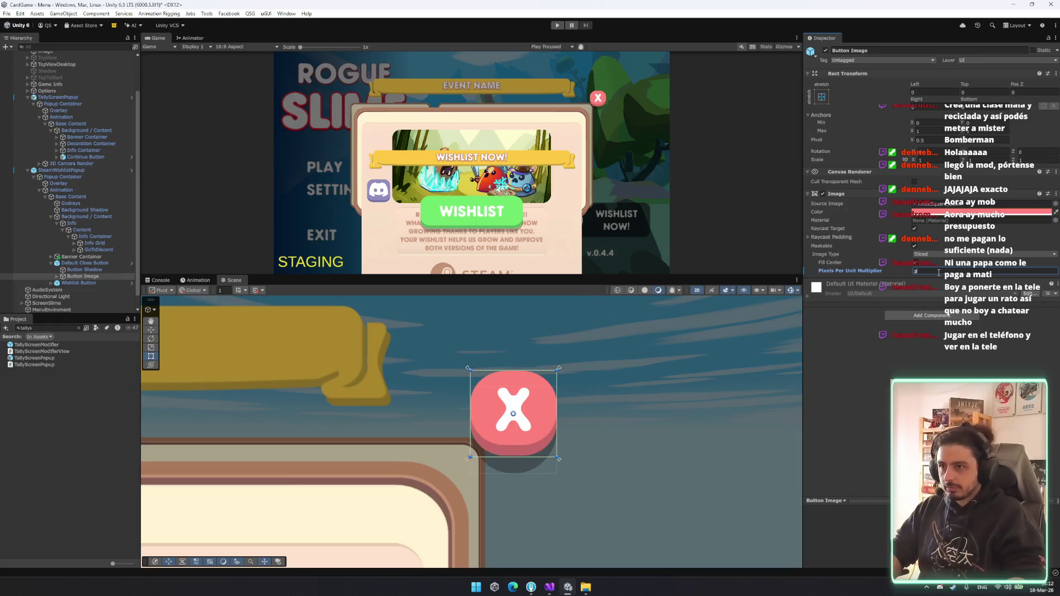
pyautogui.press('BackSpace')
pyautogui.write('5')
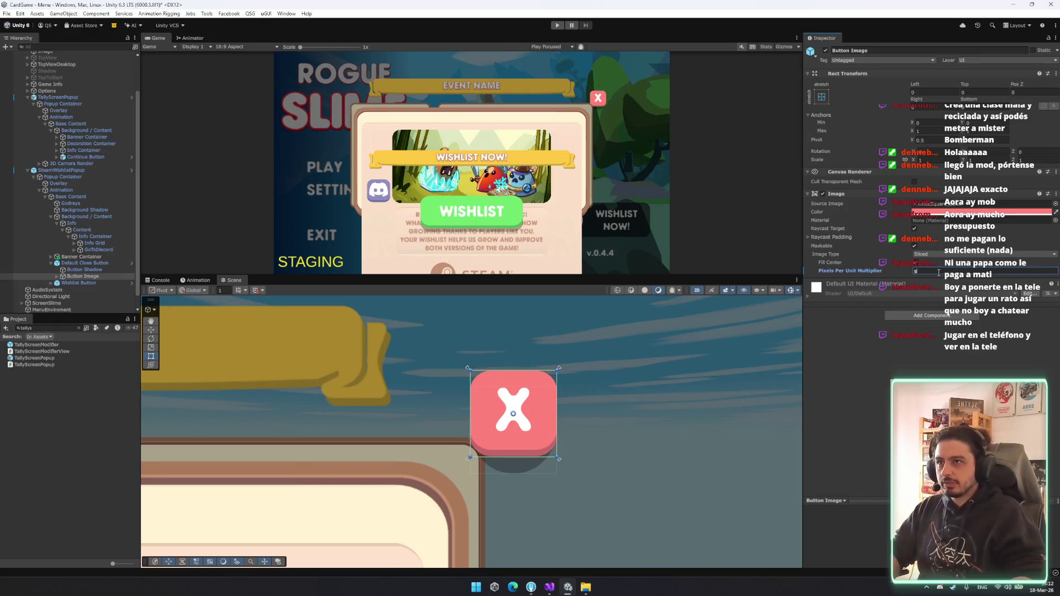
# Give Button Shadow a Pixels Per Unit Multiplier of 5 and raise it to a top offset of 6.
pyautogui.click(86, 263)
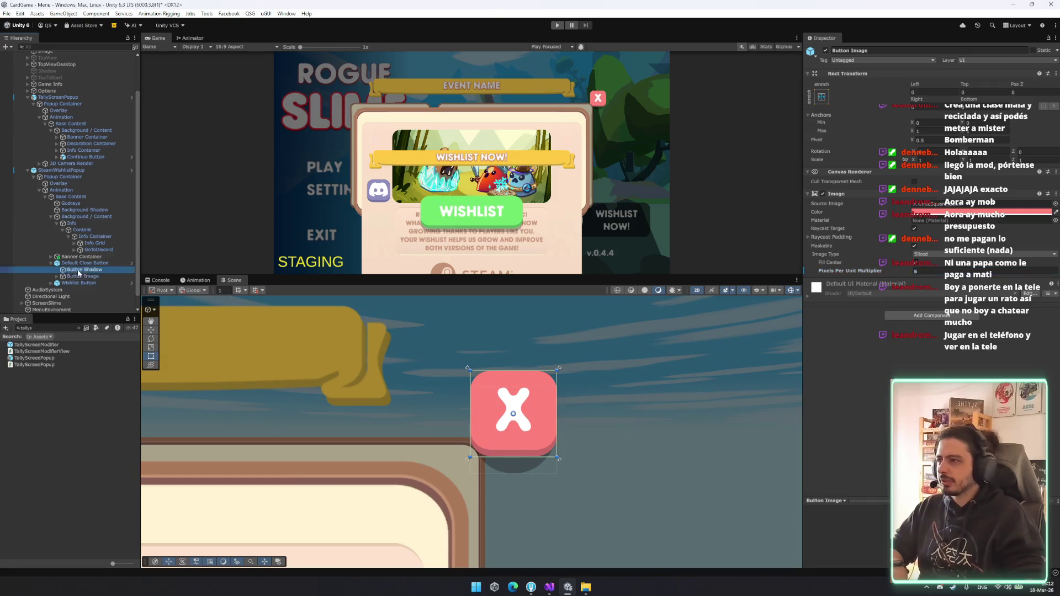
pyautogui.press('Down')
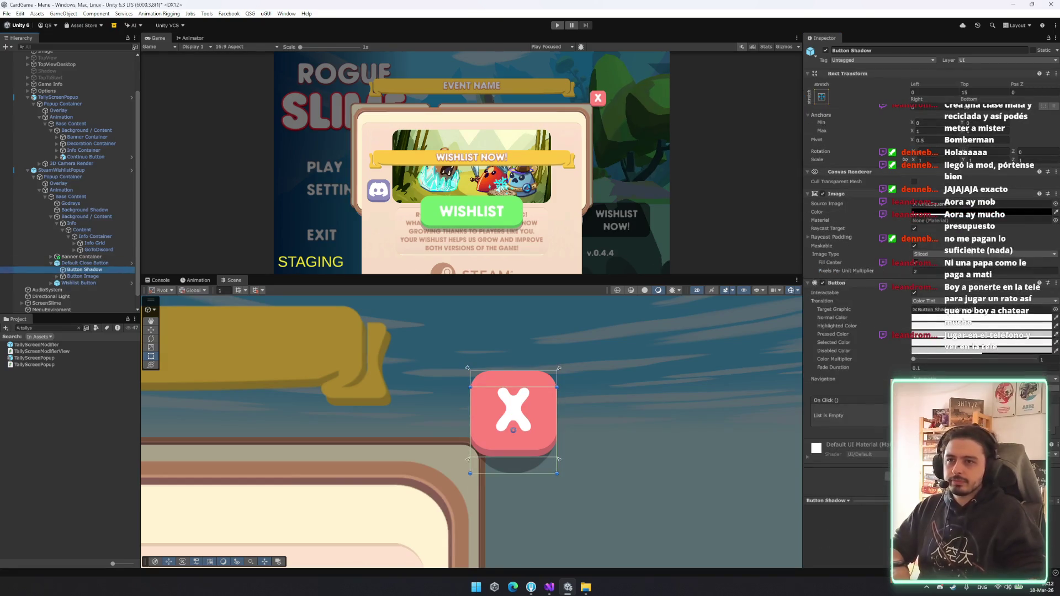
pyautogui.write('5')
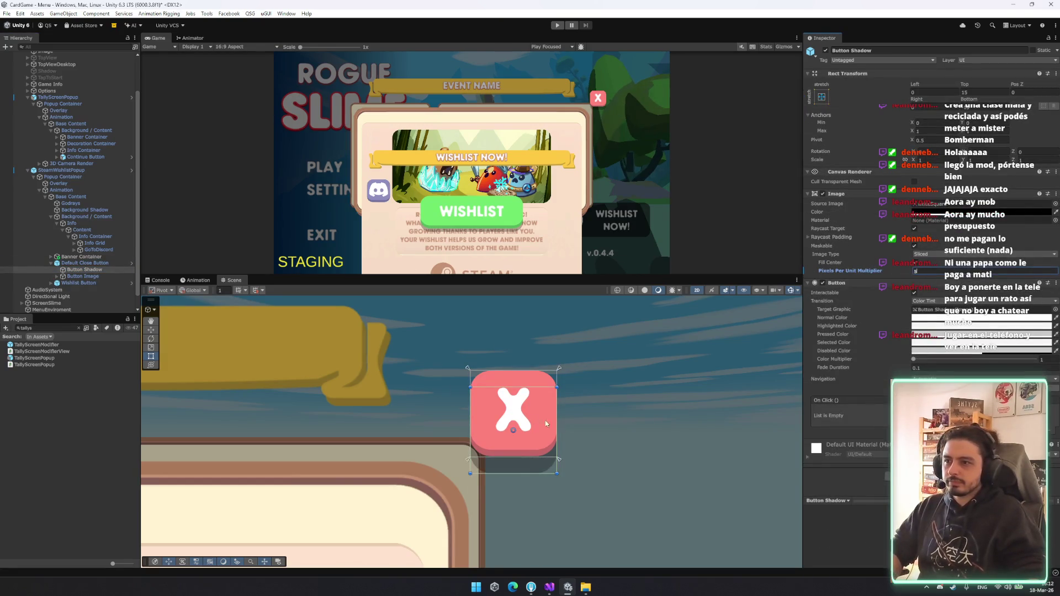
pyautogui.moveTo(516, 406); pyautogui.dragTo(515, 395)
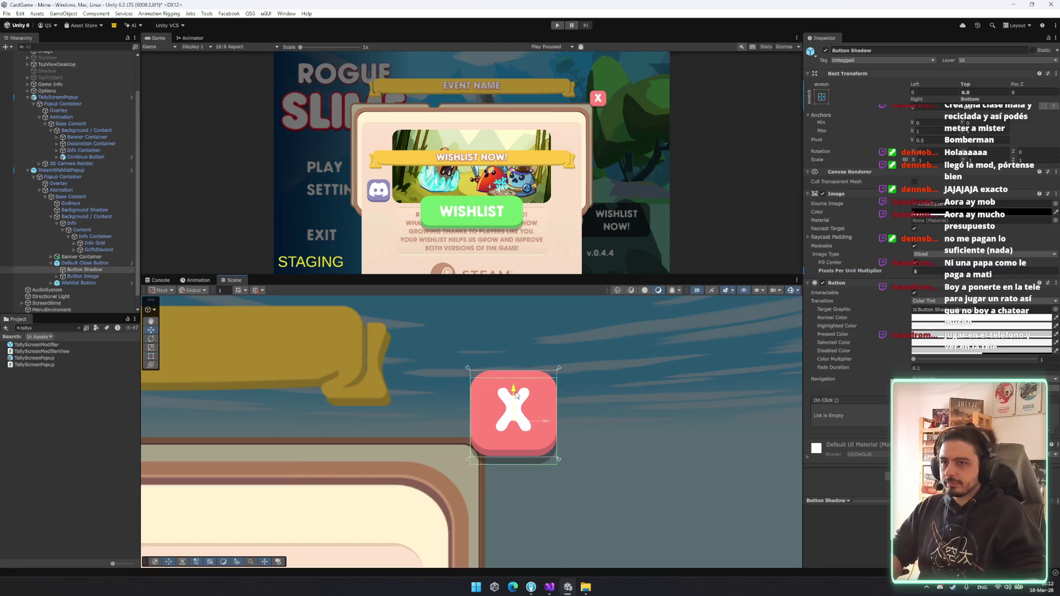
# Remove the Button component from Button Shadow.
pyautogui.click(87, 270)
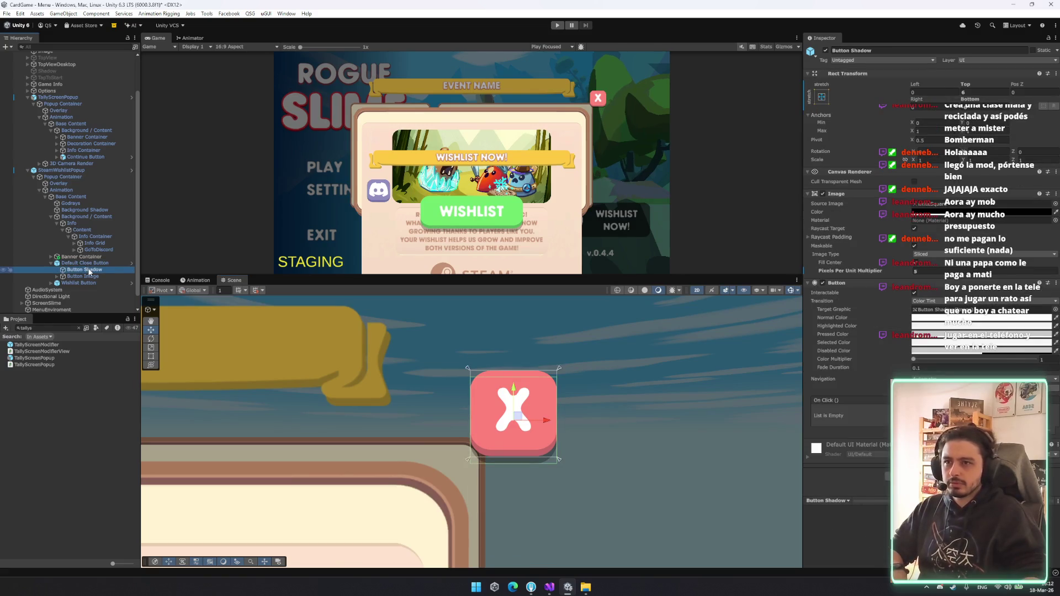
pyautogui.press('Left')
pyautogui.click(88, 271)
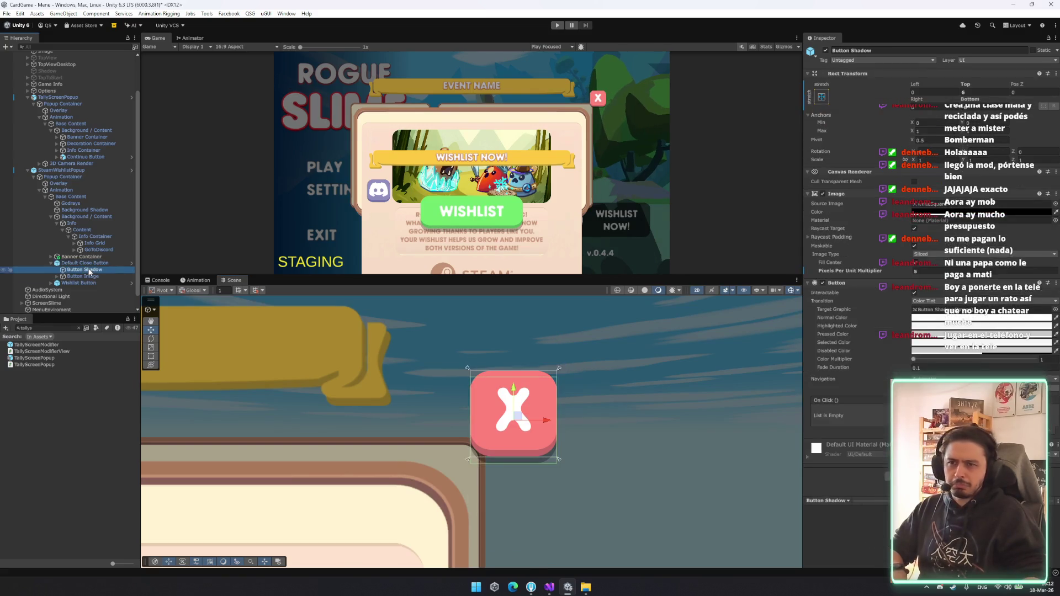
pyautogui.rightClick(858, 282)
pyautogui.click(884, 319)
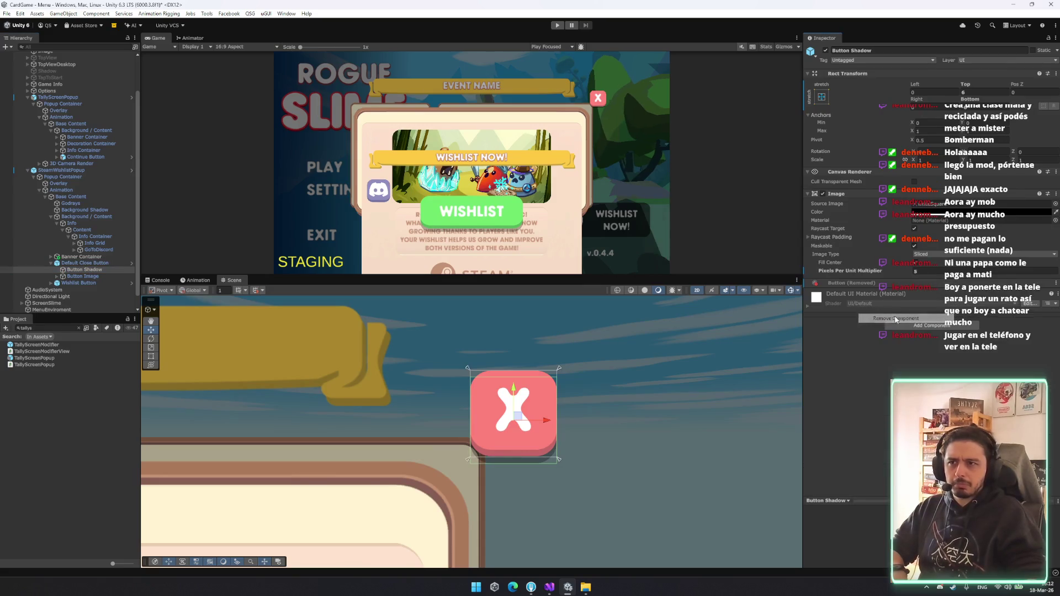
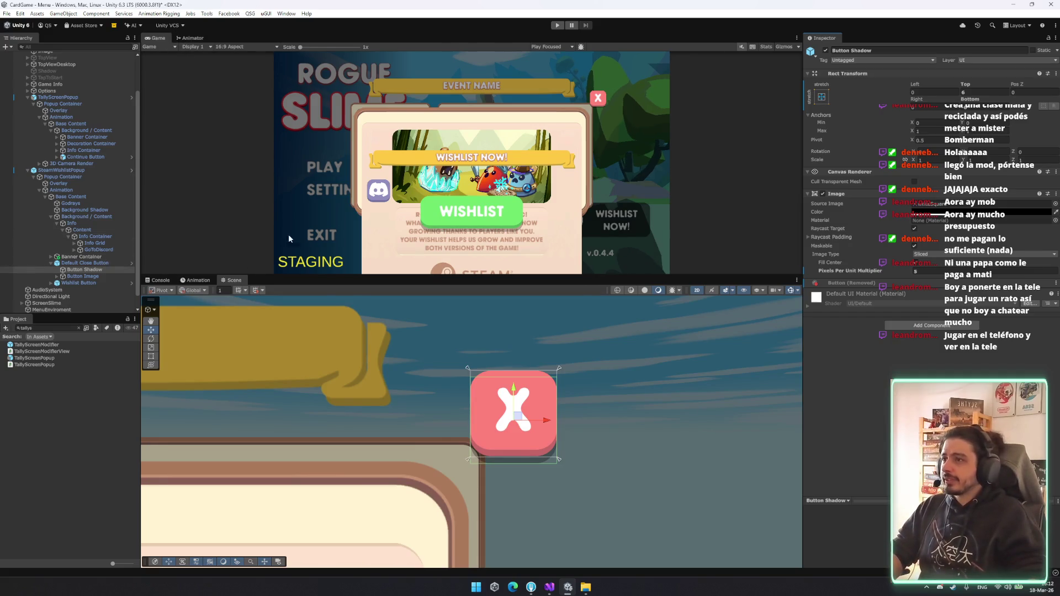
# Raise the WISHLIST NOW! Banner Container up to the popup's top edge.
pyautogui.scroll(-6, 543, 407)
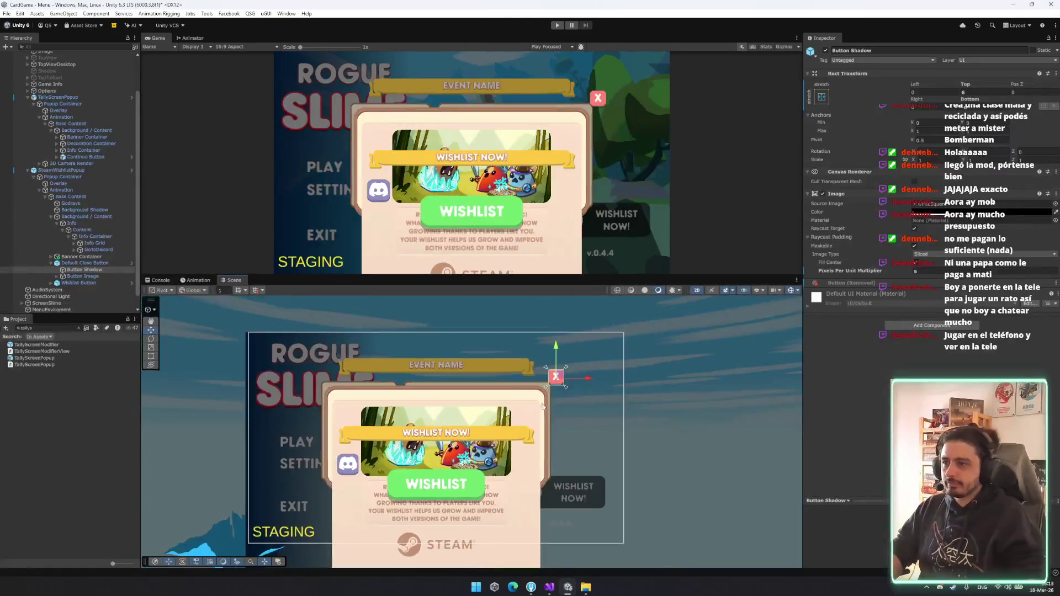
pyautogui.moveTo(542, 407); pyautogui.dragTo(555, 354)
pyautogui.click(89, 211)
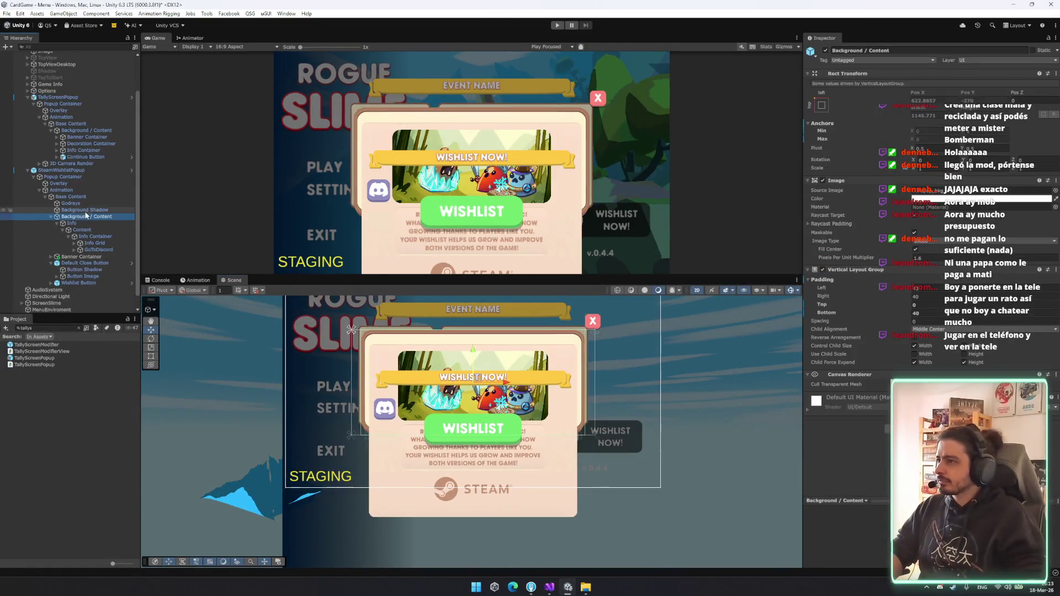
pyautogui.click(92, 243)
pyautogui.click(80, 257)
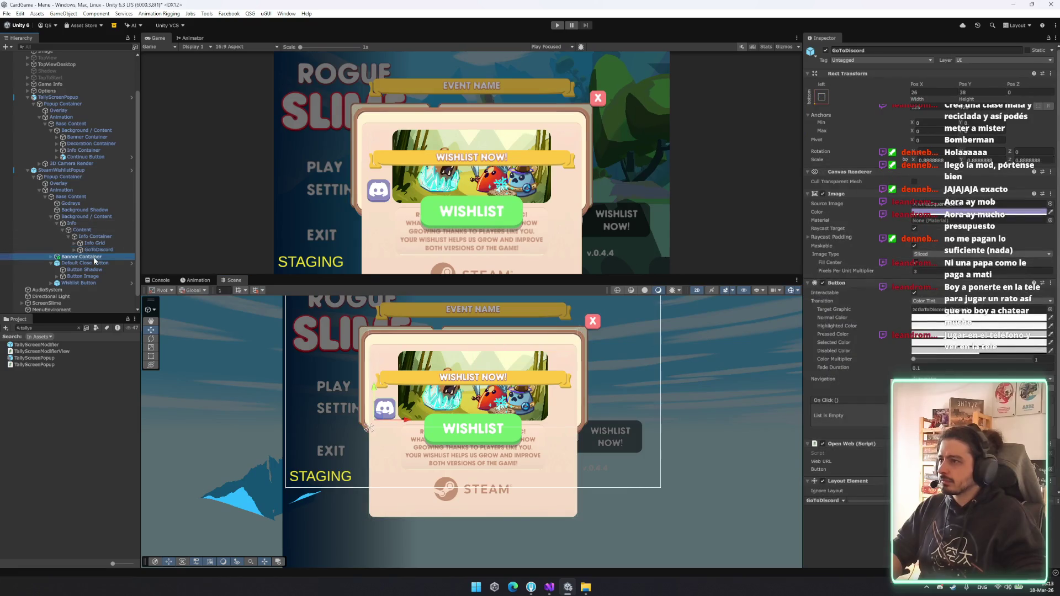
pyautogui.moveTo(548, 380); pyautogui.dragTo(560, 436)
pyautogui.moveTo(493, 398); pyautogui.dragTo(492, 329)
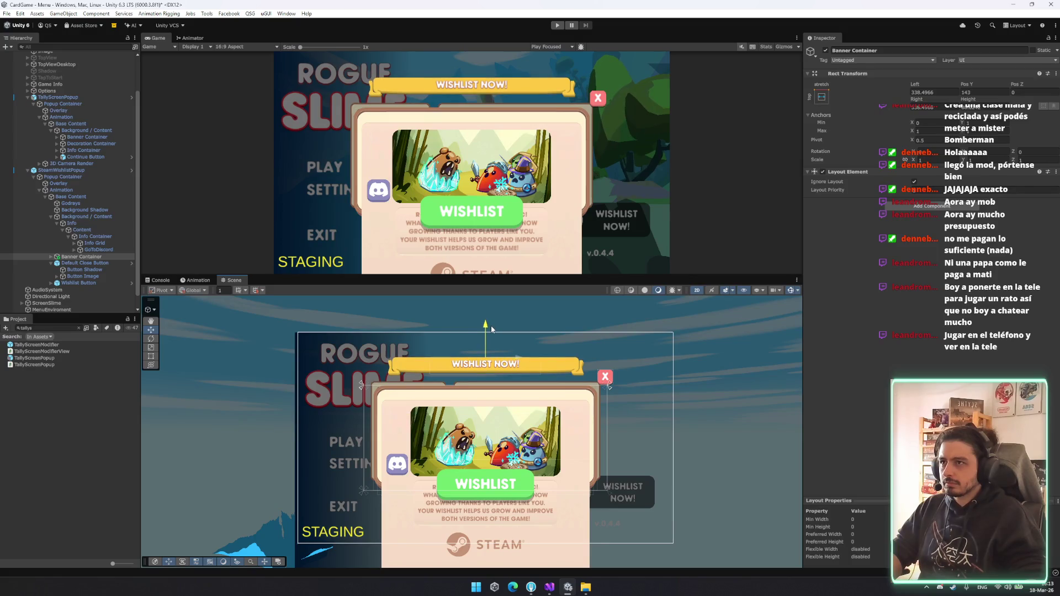
pyautogui.press('f')
pyautogui.moveTo(491, 325)
pyautogui.mouseDown()
pyautogui.moveTo(491, 309)
pyautogui.moveTo(482, 344)
pyautogui.mouseUp()
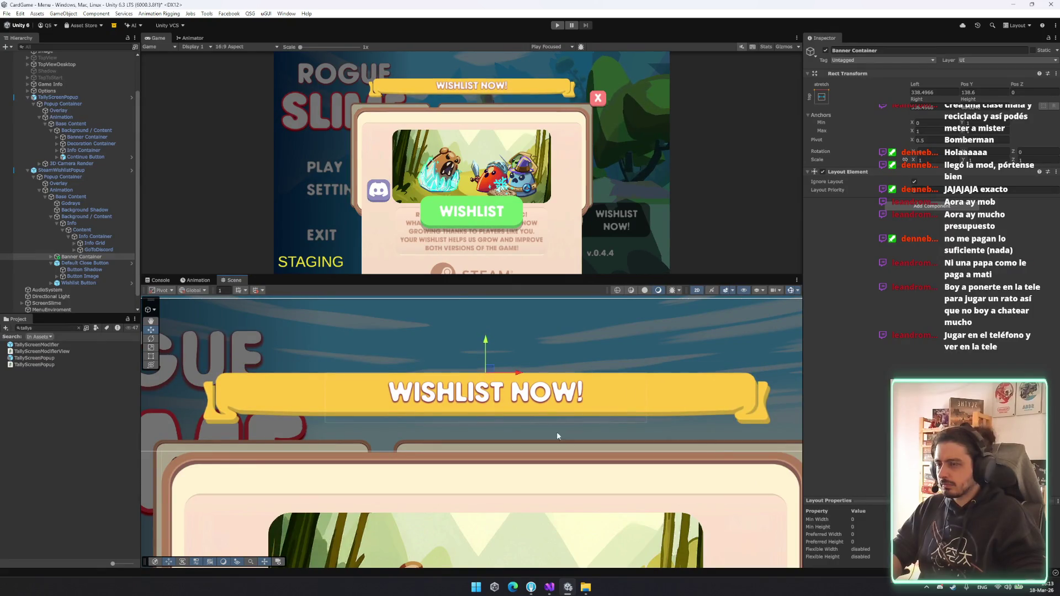
# Set the Background / Content image's Pixels Per Unit Multiplier to 5 to retune its border.
pyautogui.scroll(-5, 443, 390)
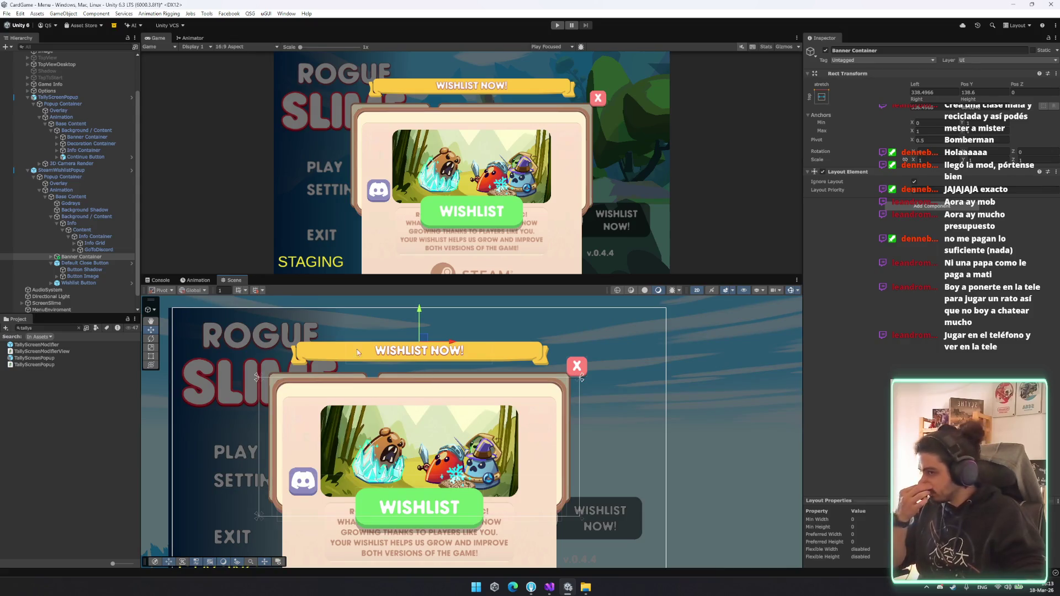
pyautogui.click(97, 217)
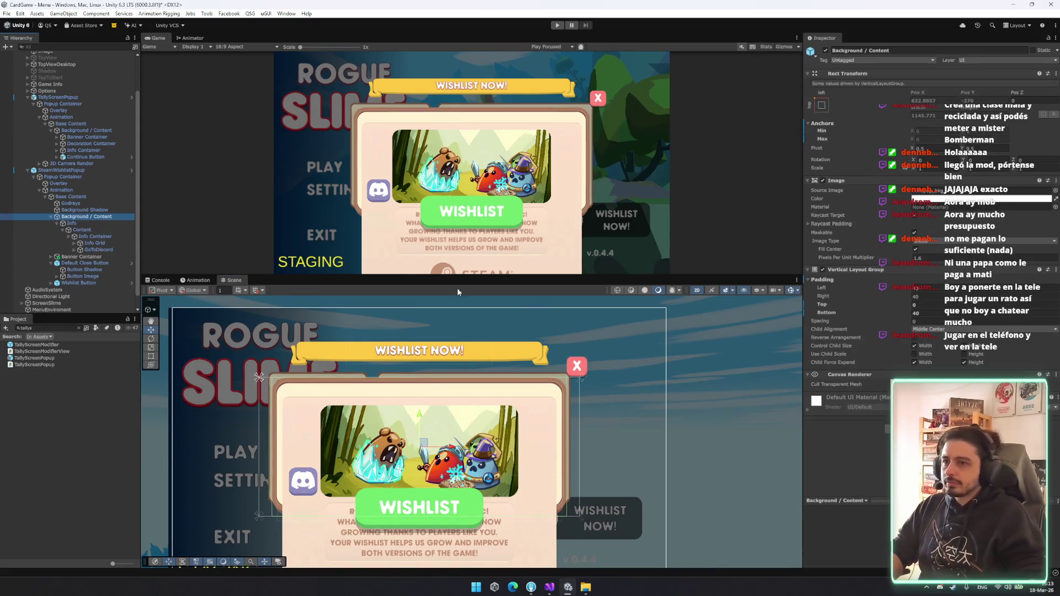
pyautogui.doubleClick(920, 258)
pyautogui.write('3')
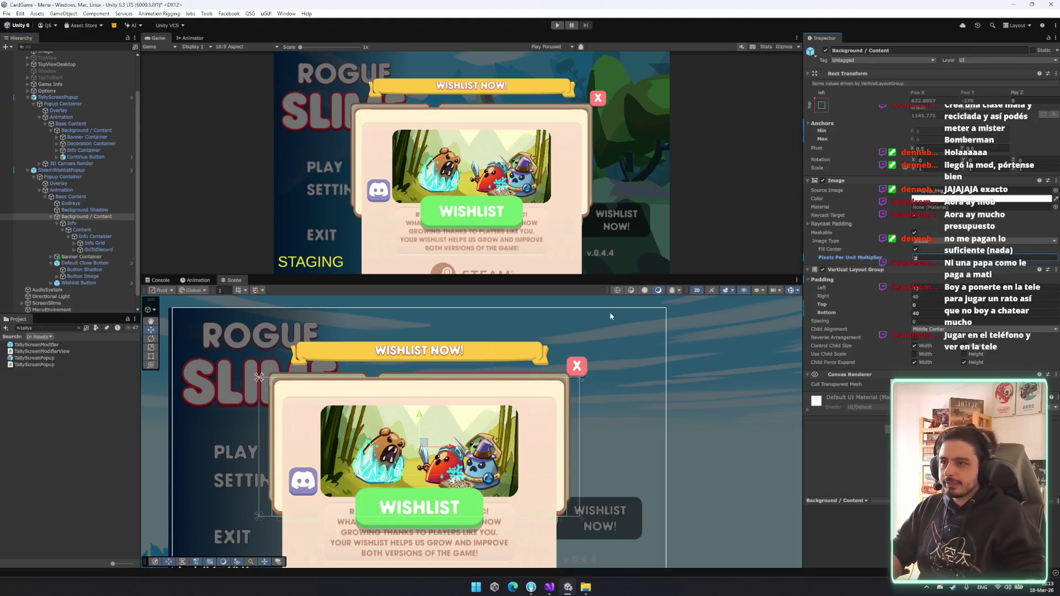
pyautogui.press('Return')
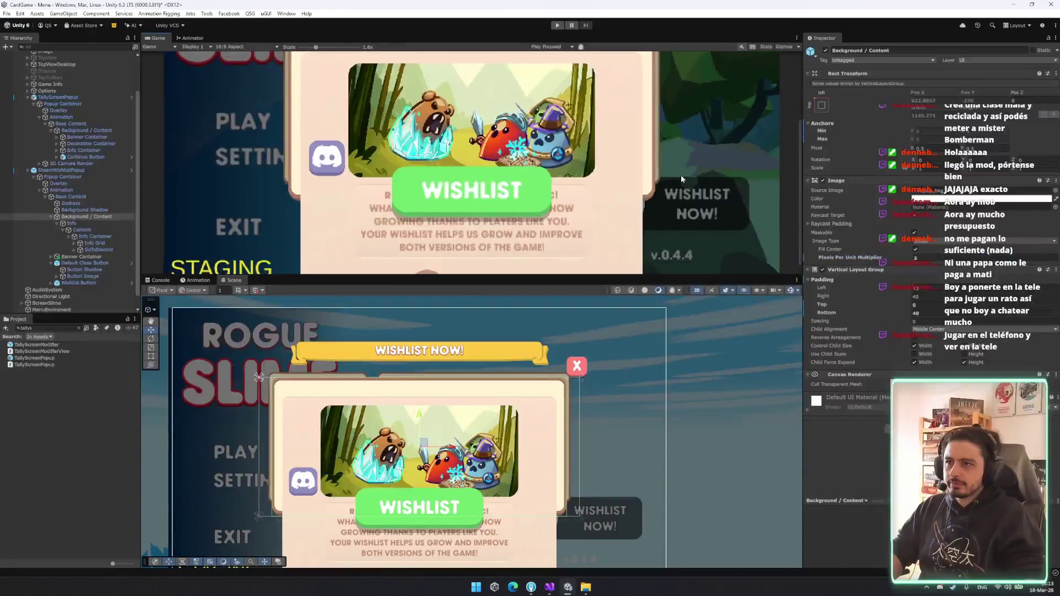
pyautogui.scroll(10, 486, 374)
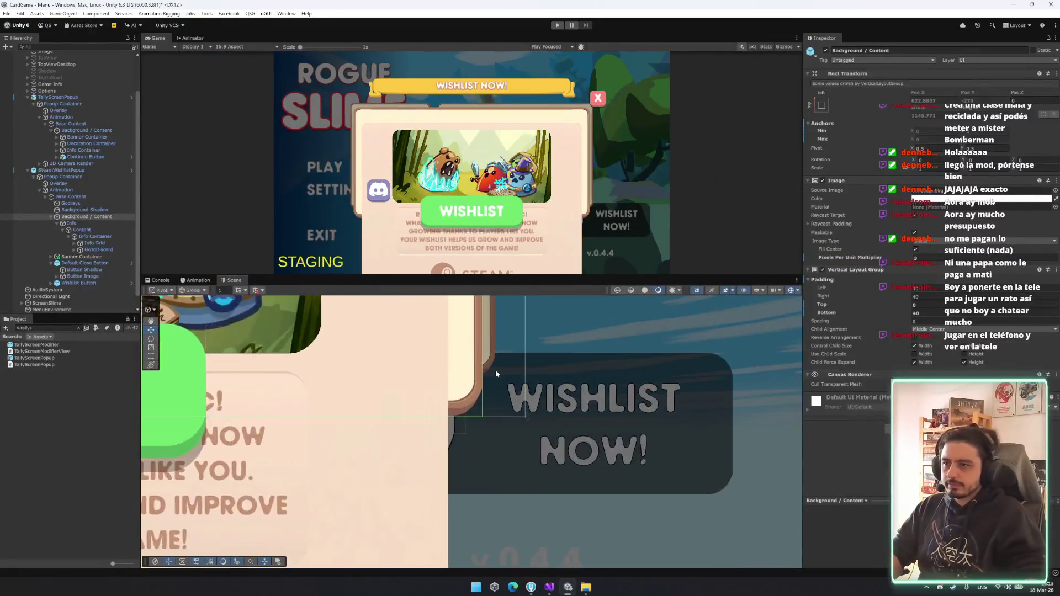
pyautogui.scroll(2, 484, 377)
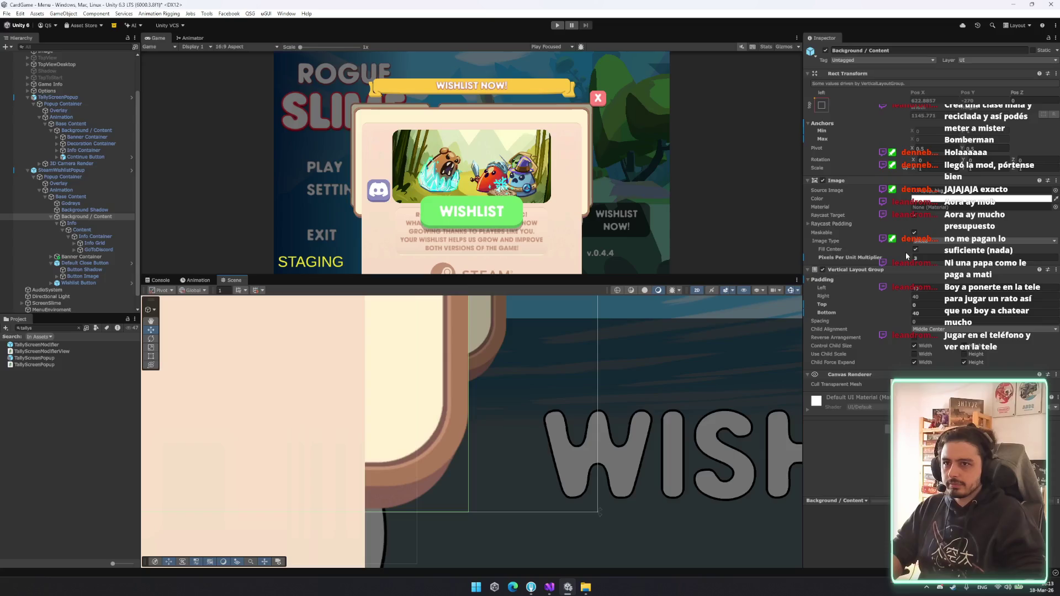
pyautogui.moveTo(905, 258); pyautogui.dragTo(938, 258)
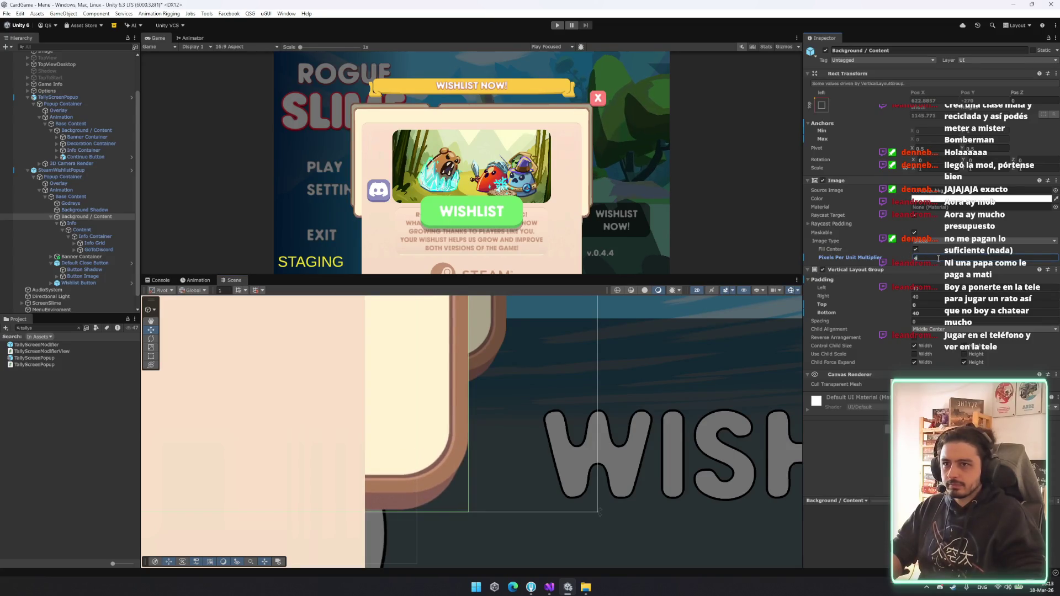
pyautogui.write('5')
pyautogui.scroll(-3, 555, 386)
# Select the ItemStatsTooltip object under TooltipCanvas in the Hierarchy.
pyautogui.rightClick(471, 386)
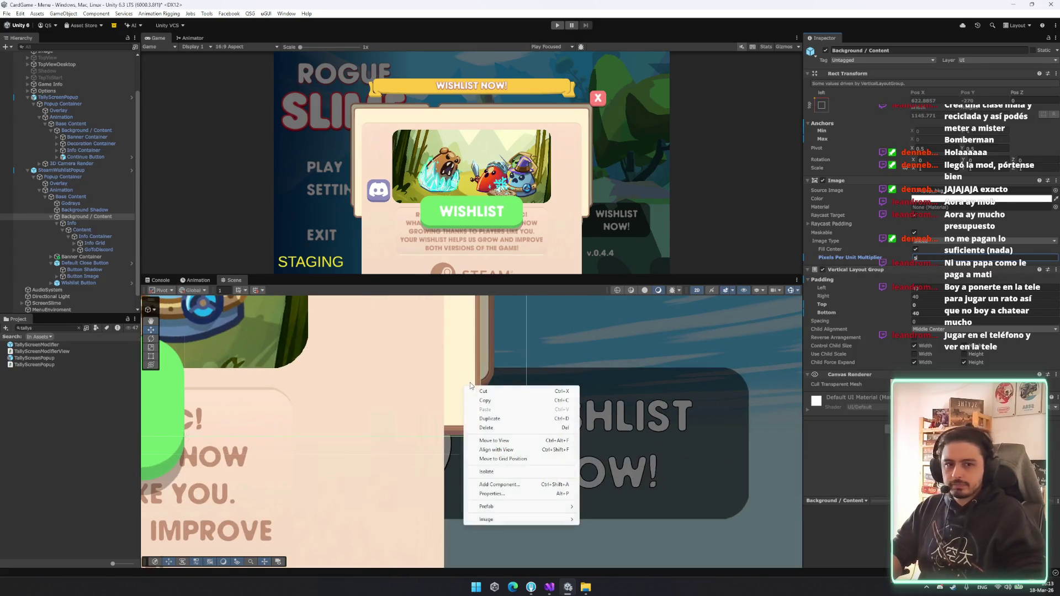
pyautogui.press('Escape')
pyautogui.click(661, 359)
pyautogui.scroll(-3, 661, 359)
pyautogui.click(28, 263)
pyautogui.click(63, 270)
# Collapse the Gameplay hierarchy and frame the popup's Background / Content in the scene.
pyautogui.press('Left')
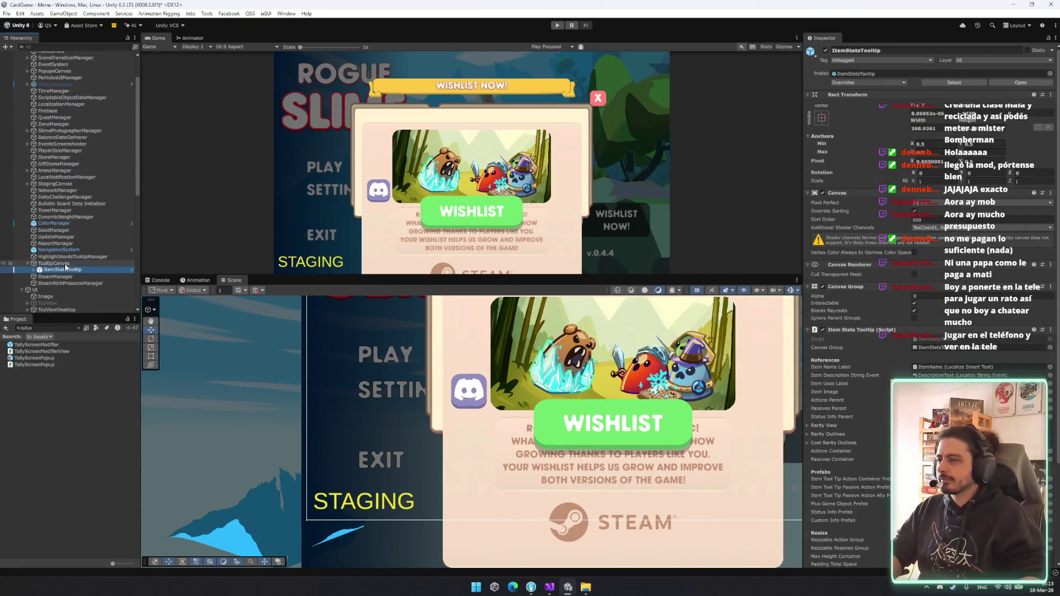
pyautogui.press('Left')
pyautogui.press('Left')
pyautogui.press('Left')
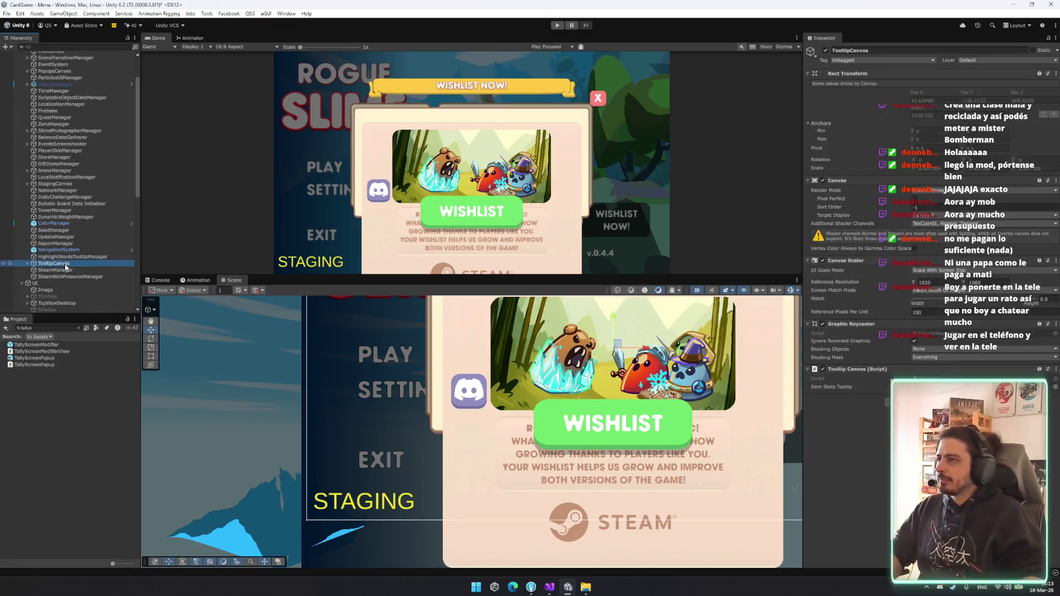
pyautogui.press('Left')
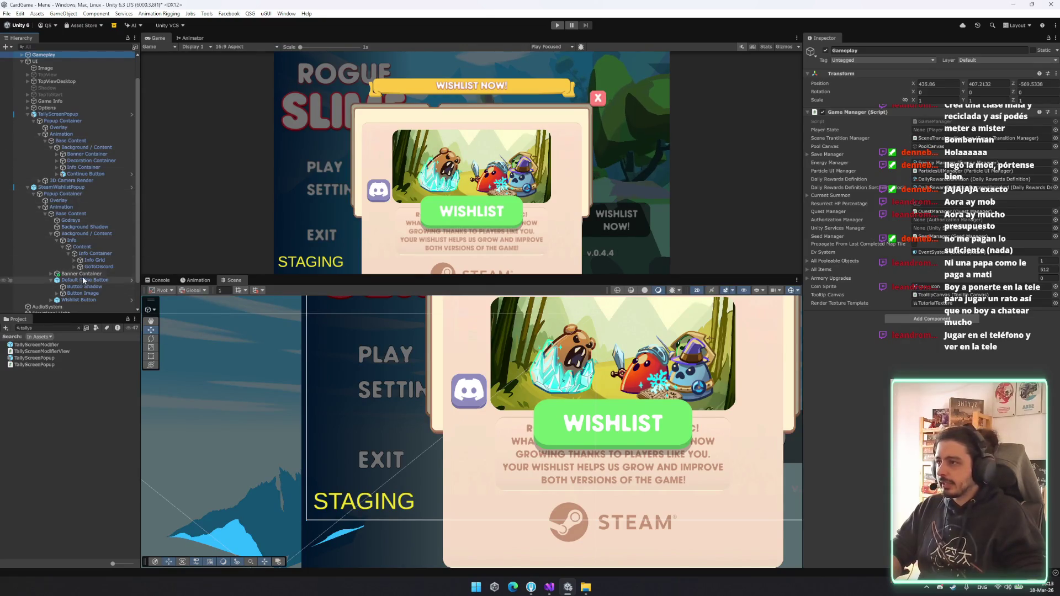
pyautogui.click(94, 234)
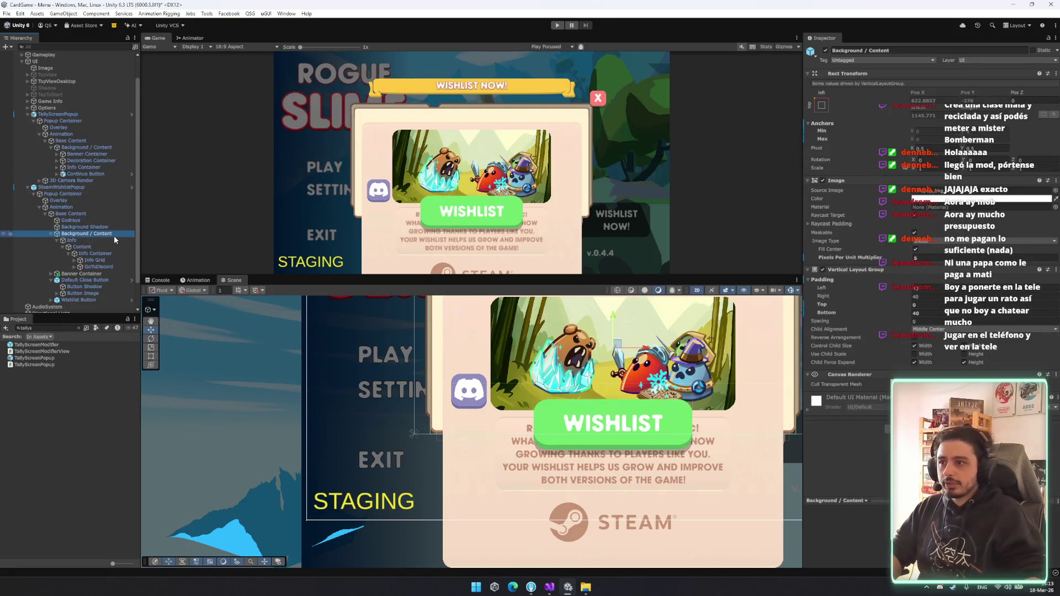
pyautogui.press('f')
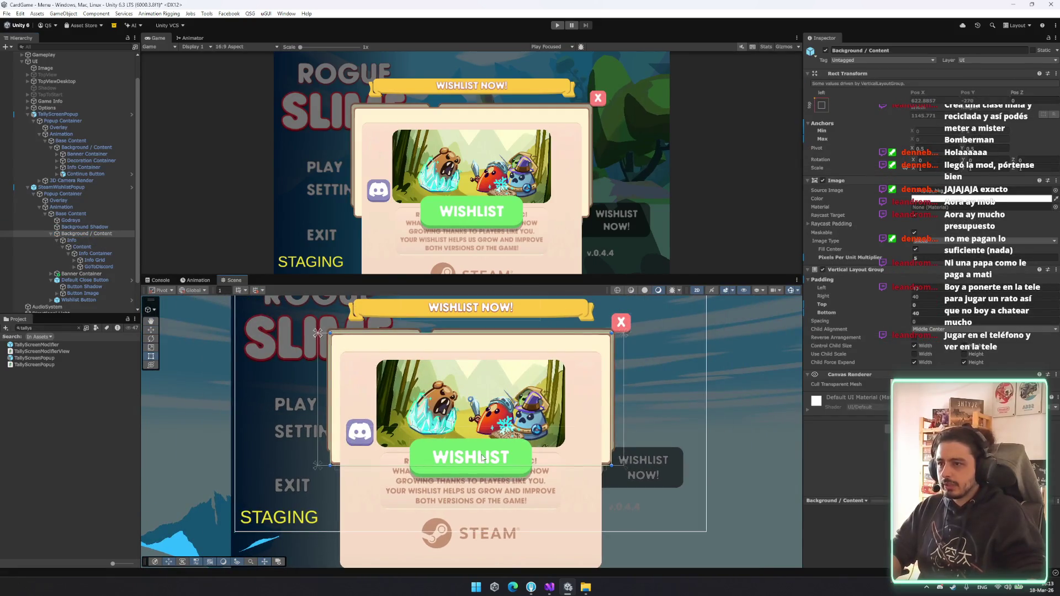
# Set the Info Grid's Pos Y to 0 so the description box sits over the artwork.
pyautogui.click(101, 242)
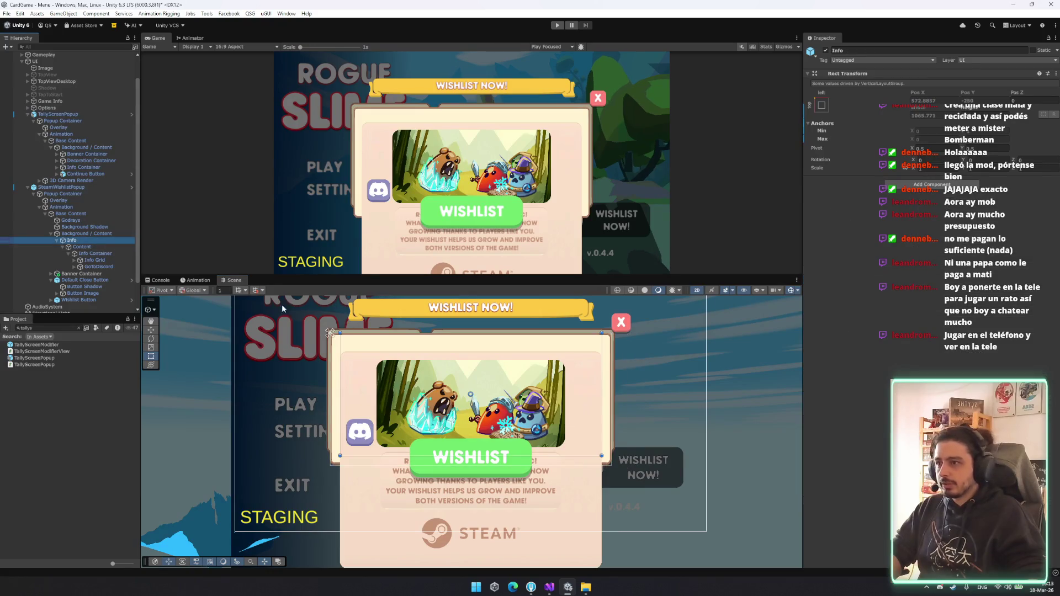
pyautogui.press('Down')
pyautogui.press('Down')
pyautogui.press('Down')
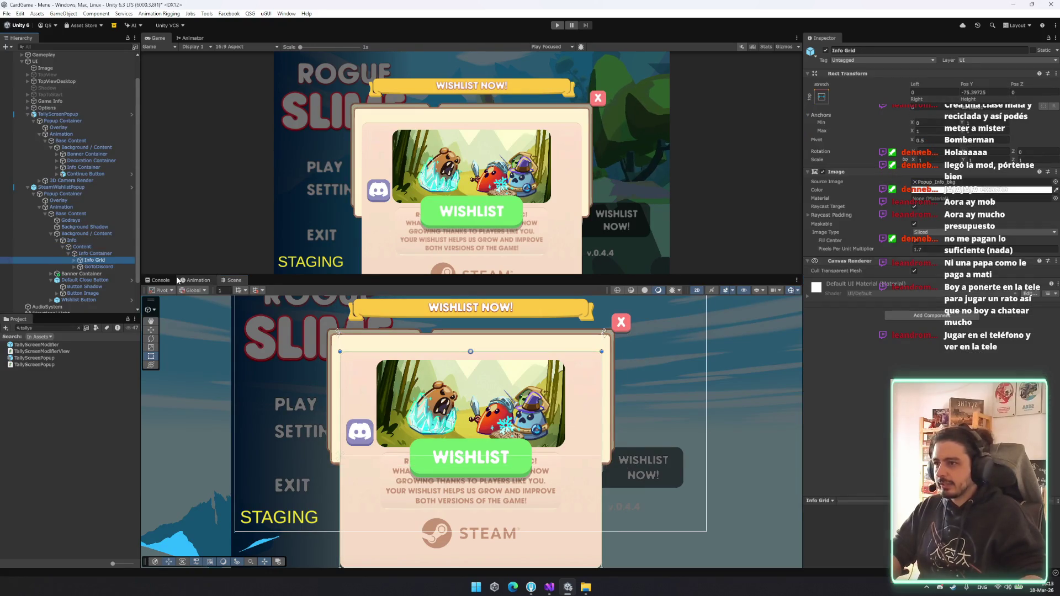
pyautogui.scroll(-2, 497, 398)
pyautogui.moveTo(477, 530)
pyautogui.mouseDown()
pyautogui.moveTo(479, 380)
pyautogui.moveTo(501, 437)
pyautogui.mouseUp()
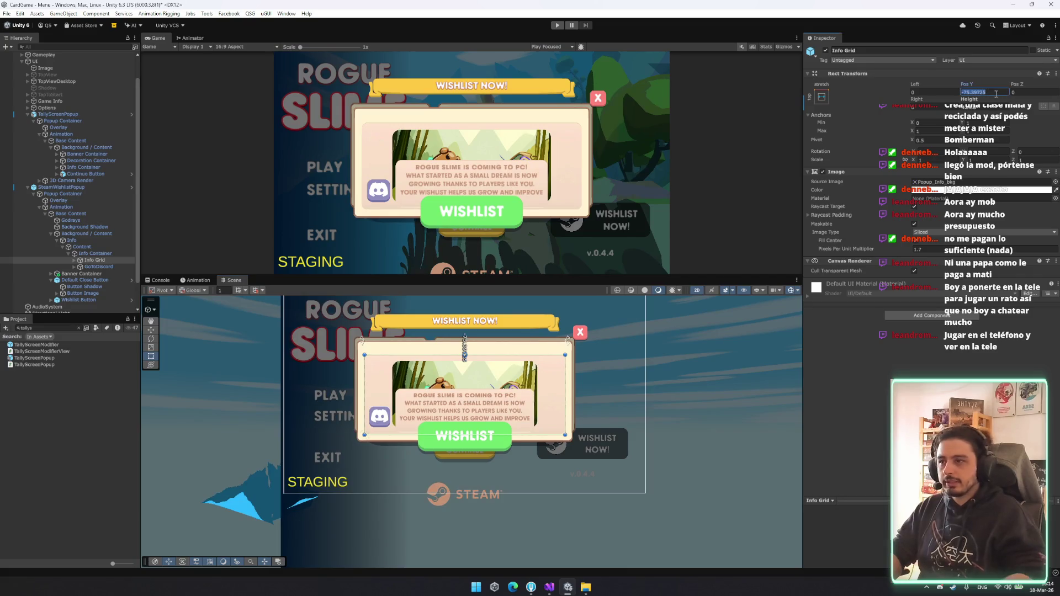
pyautogui.write('0')
pyautogui.press('Return')
pyautogui.scroll(3, 401, 374)
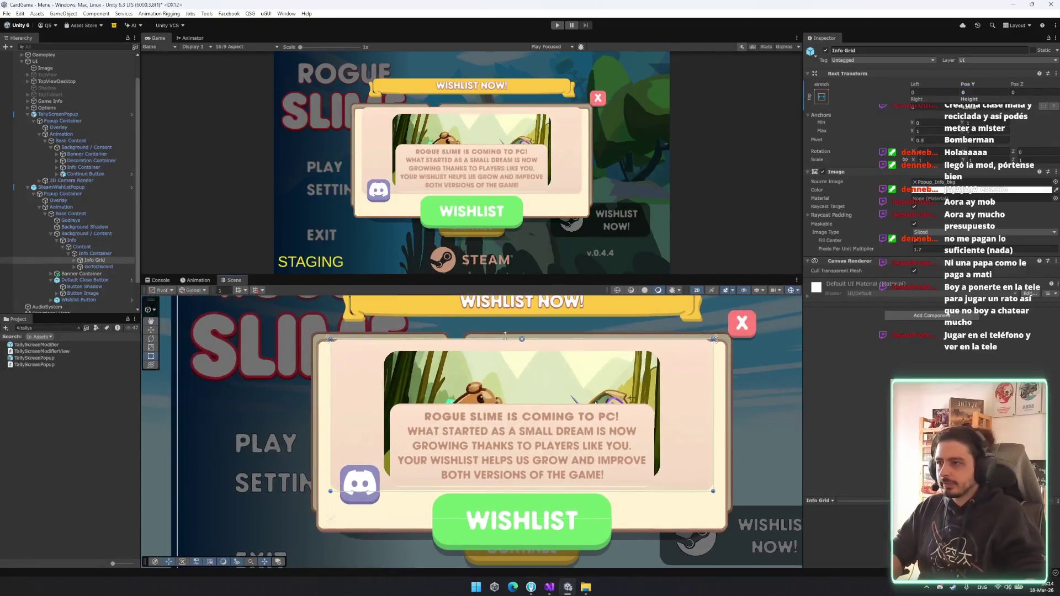
# Give Background / Content a top padding of 40.
pyautogui.click(95, 253)
pyautogui.press('Up')
pyautogui.press('Up')
pyautogui.press('Up')
pyautogui.click(939, 305)
pyautogui.write('40')
pyautogui.press('Return')
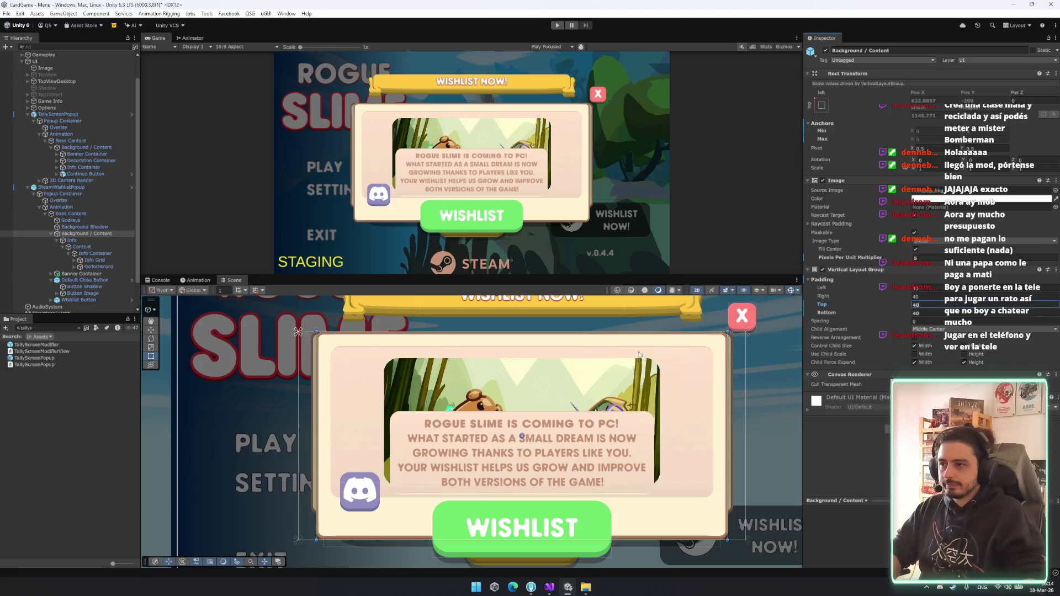
# Apply the stretch-both anchor preset so the Info Grid fills its container.
pyautogui.click(99, 266)
pyautogui.click(95, 254)
pyautogui.click(821, 96)
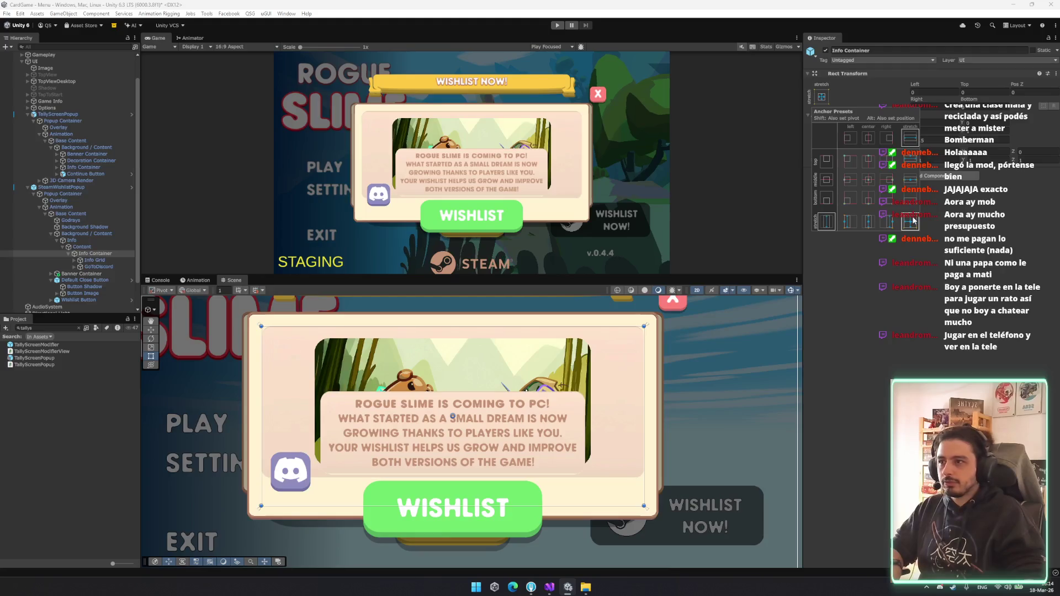
pyautogui.click(95, 260)
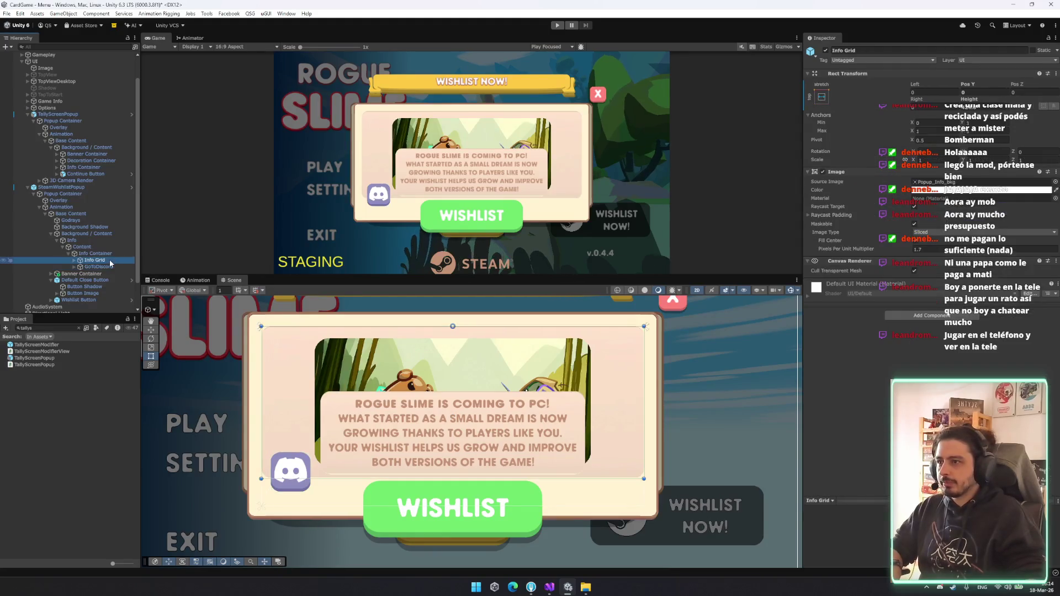
pyautogui.click(822, 96)
pyautogui.click(909, 224)
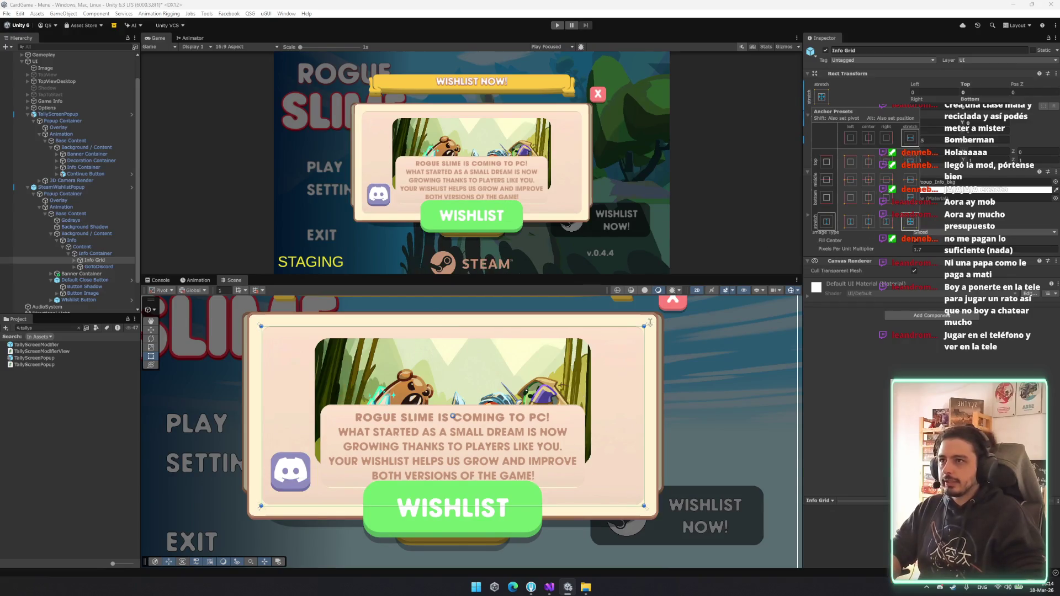
# Set the Info Grid image's Pixels Per Unit Multiplier to 3, matching the background border.
pyautogui.click(856, 249)
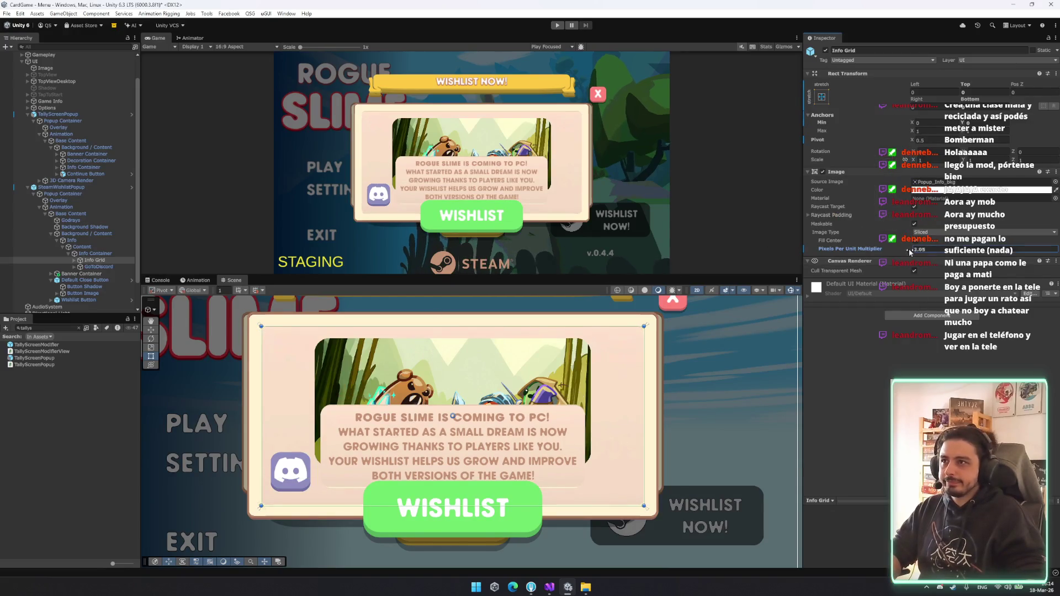
pyautogui.moveTo(856, 249); pyautogui.dragTo(885, 243)
pyautogui.write('1.7')
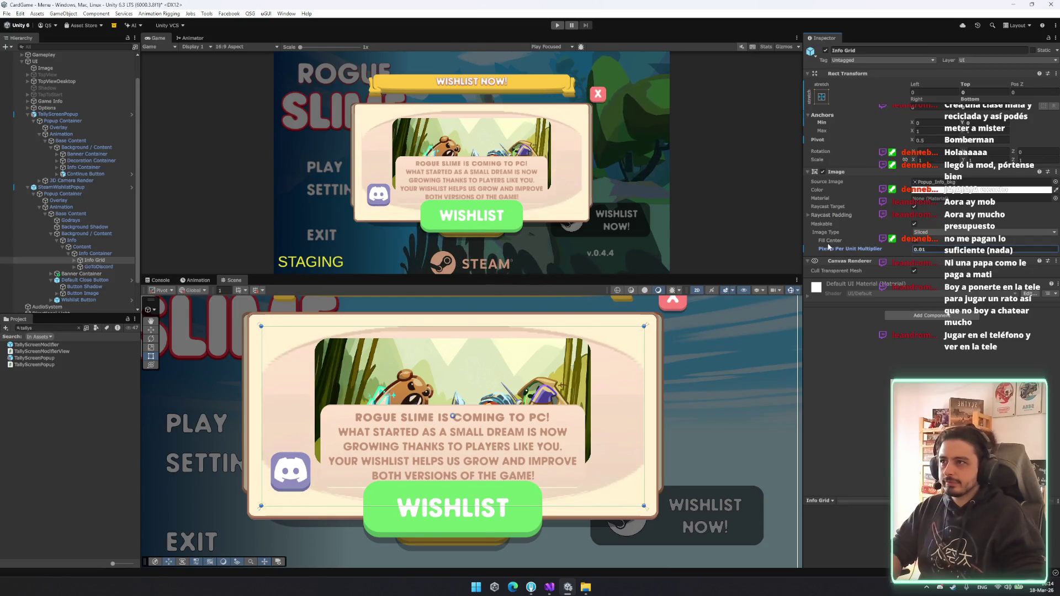
pyautogui.scroll(2, 697, 387)
pyautogui.write('3')
pyautogui.press('Return')
pyautogui.scroll(-2, 662, 456)
pyautogui.scroll(4, 605, 361)
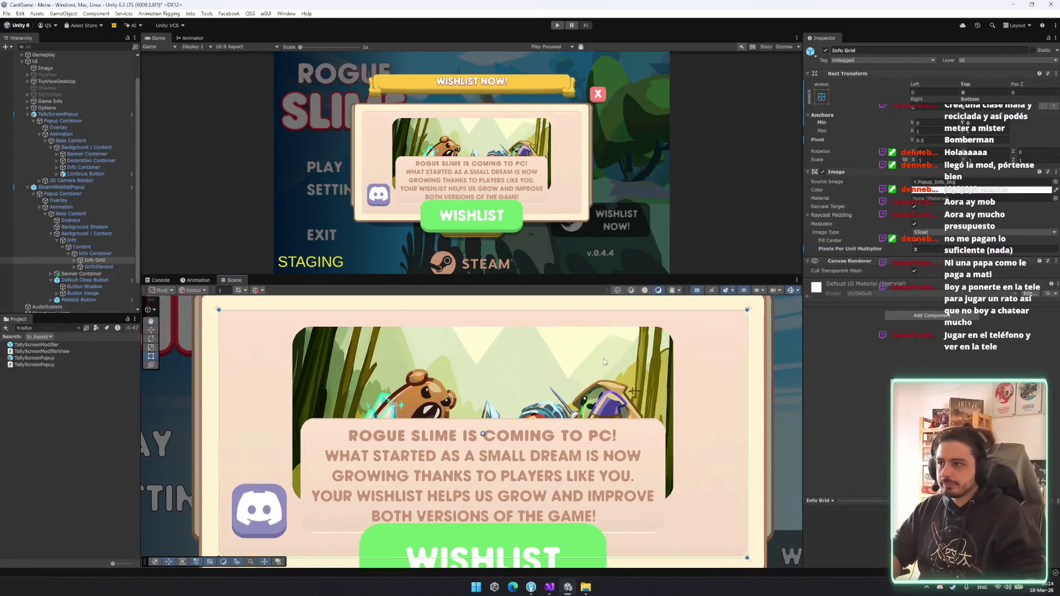
pyautogui.scroll(-1, 605, 362)
pyautogui.click(279, 503)
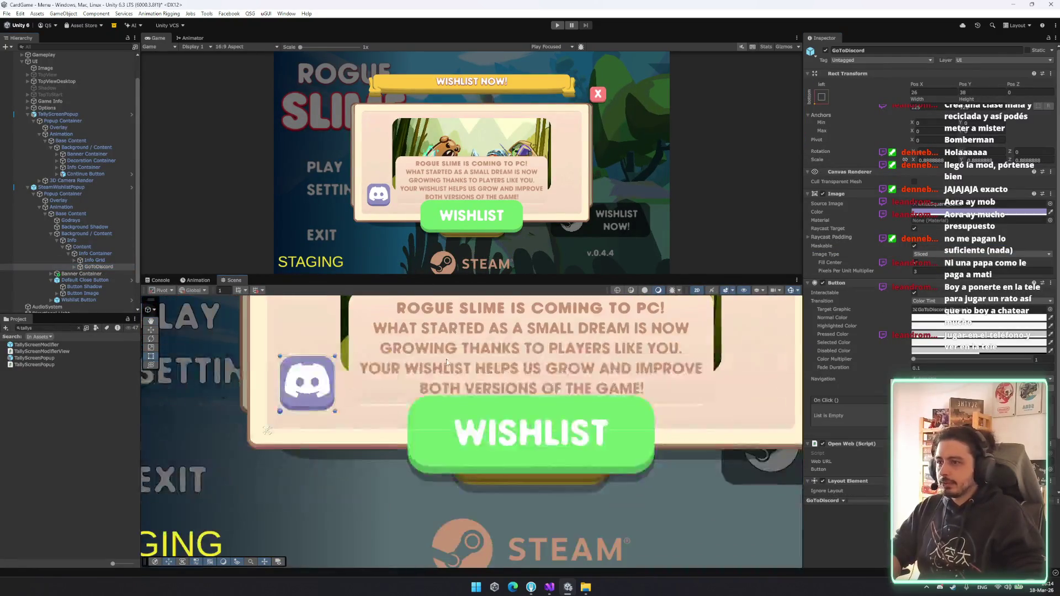
# Position the Discord icon at X 18, Y 18.
pyautogui.press('w')
pyautogui.moveTo(296, 405); pyautogui.dragTo(322, 451)
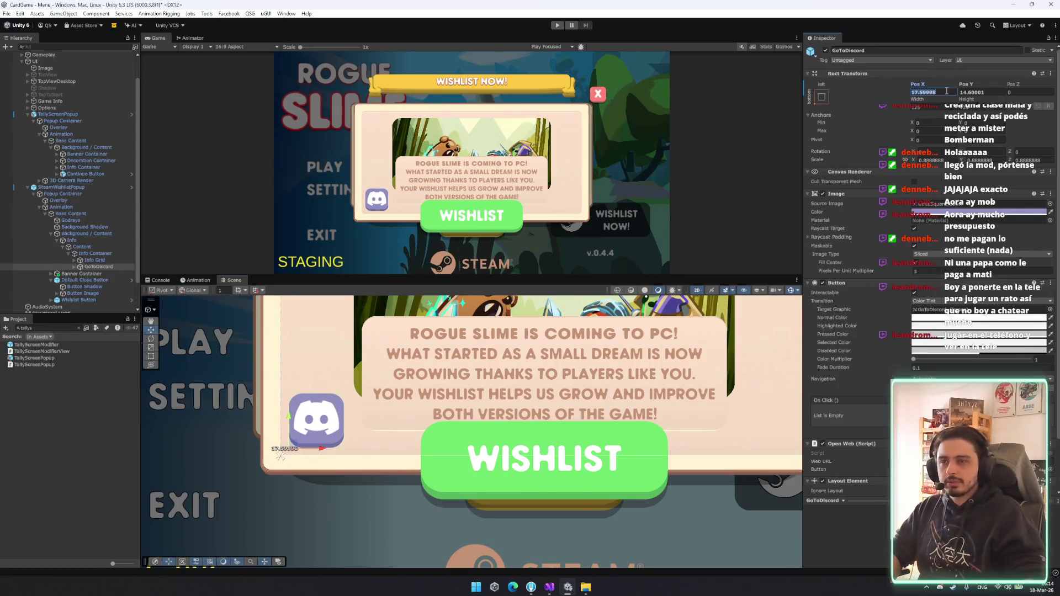
pyautogui.write('18')
pyautogui.press('Tab')
pyautogui.write('18')
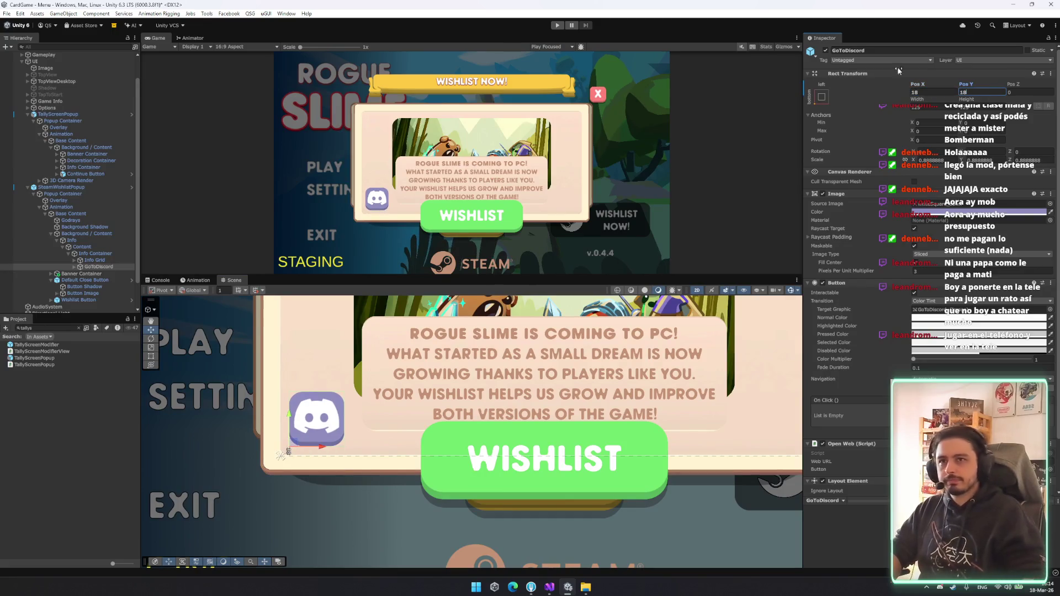
pyautogui.write('1')
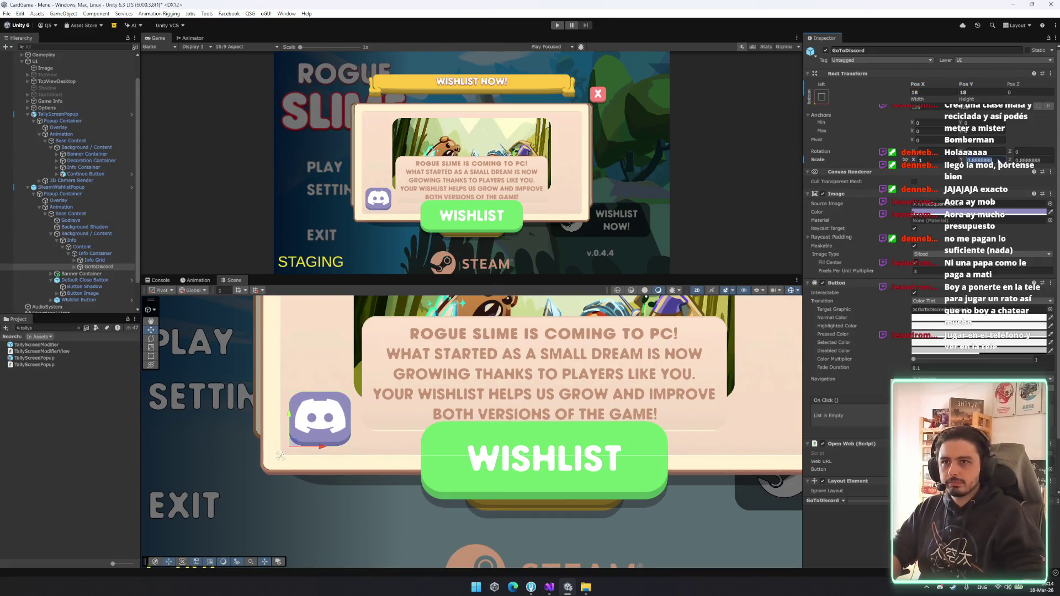
pyautogui.write('1')
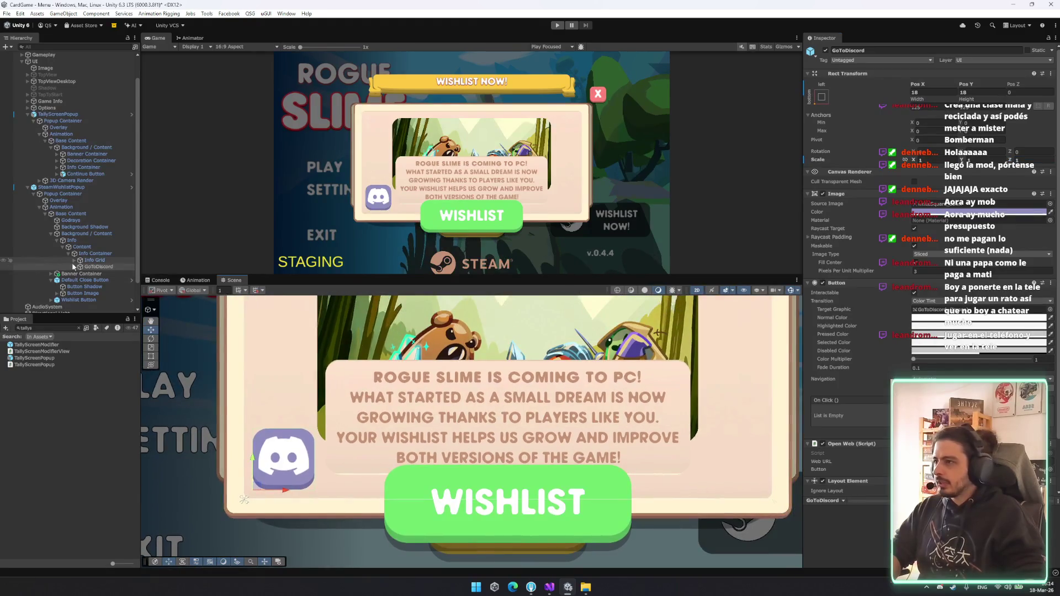
# Move the WISHLIST button lower and shorten it from its top edge.
pyautogui.click(83, 280)
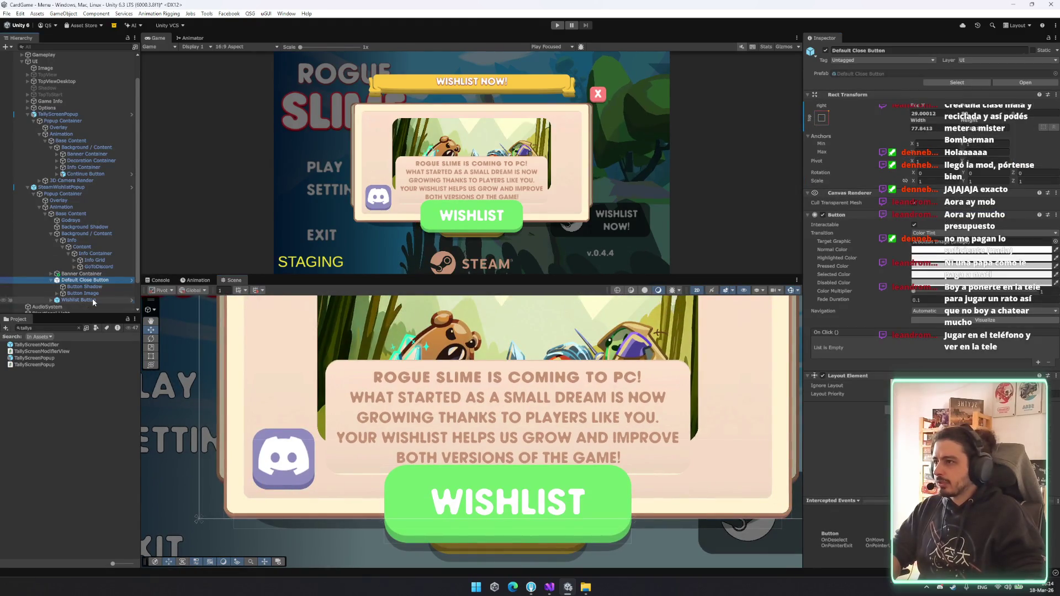
pyautogui.doubleClick(79, 300)
pyautogui.moveTo(437, 467)
pyautogui.mouseDown()
pyautogui.moveTo(442, 507)
pyautogui.moveTo(450, 480)
pyautogui.mouseUp()
pyautogui.press('t')
pyautogui.moveTo(515, 434); pyautogui.dragTo(515, 445)
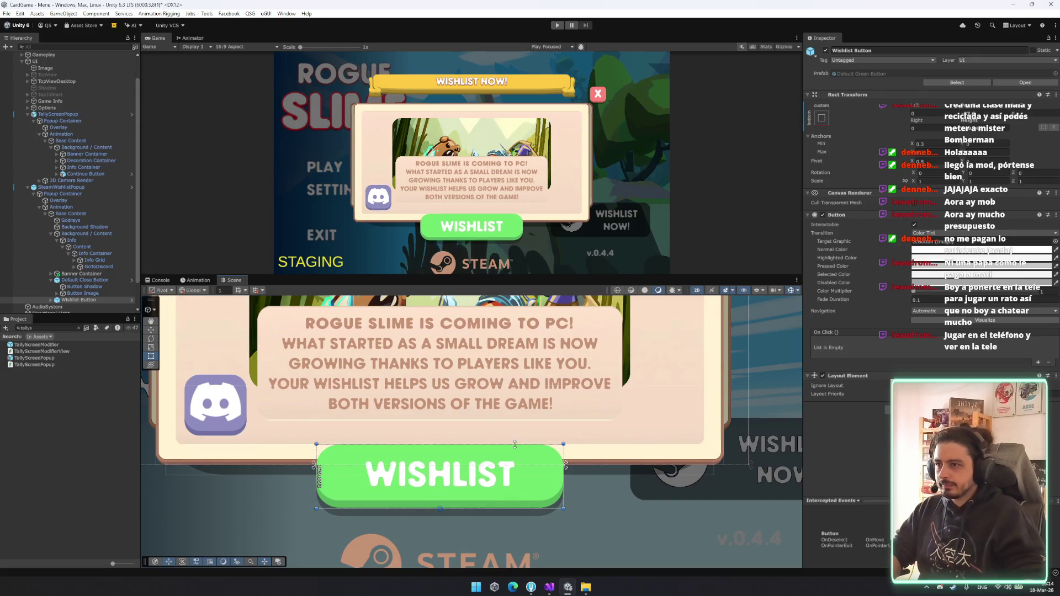
pyautogui.press('w')
pyautogui.moveTo(440, 481)
pyautogui.mouseDown()
pyautogui.moveTo(444, 464)
pyautogui.moveTo(440, 473)
pyautogui.mouseUp()
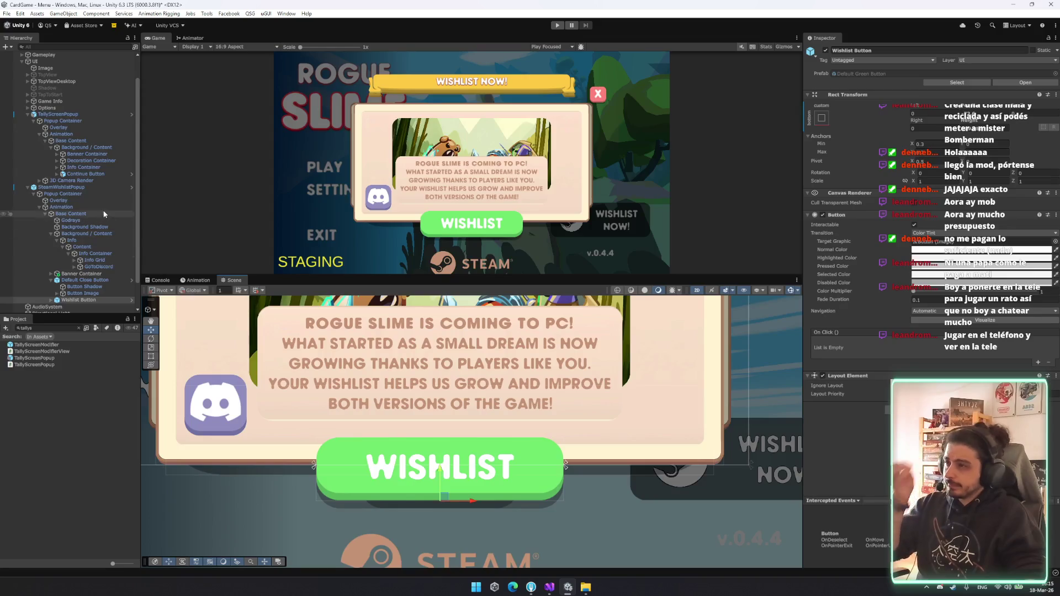
pyautogui.click(104, 260)
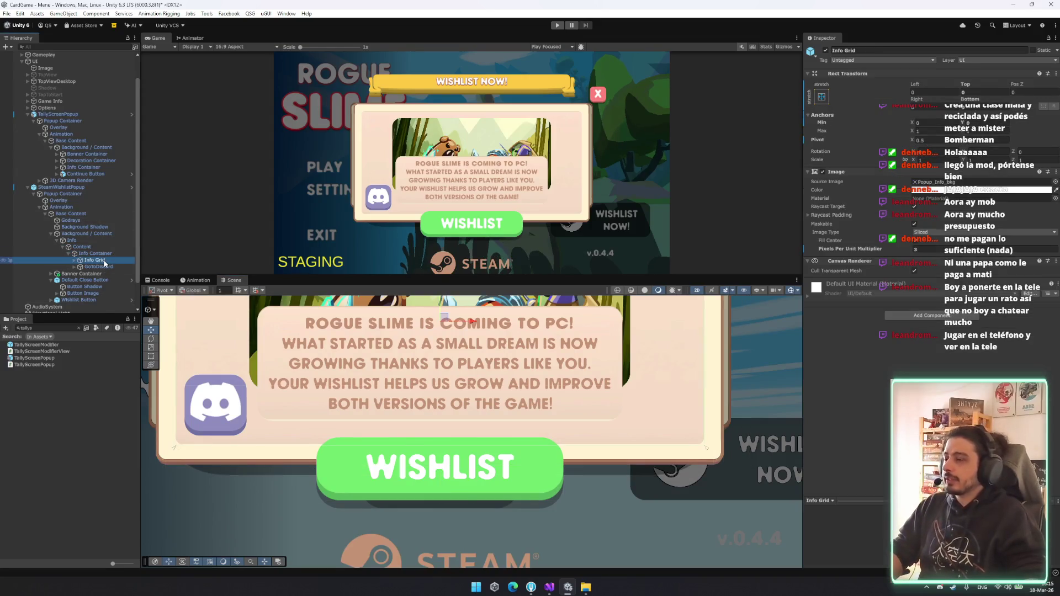
# Delete the SteamLogo from the Info Grid.
pyautogui.press('Right')
pyautogui.press('Down')
pyautogui.press('Down')
pyautogui.press('Down')
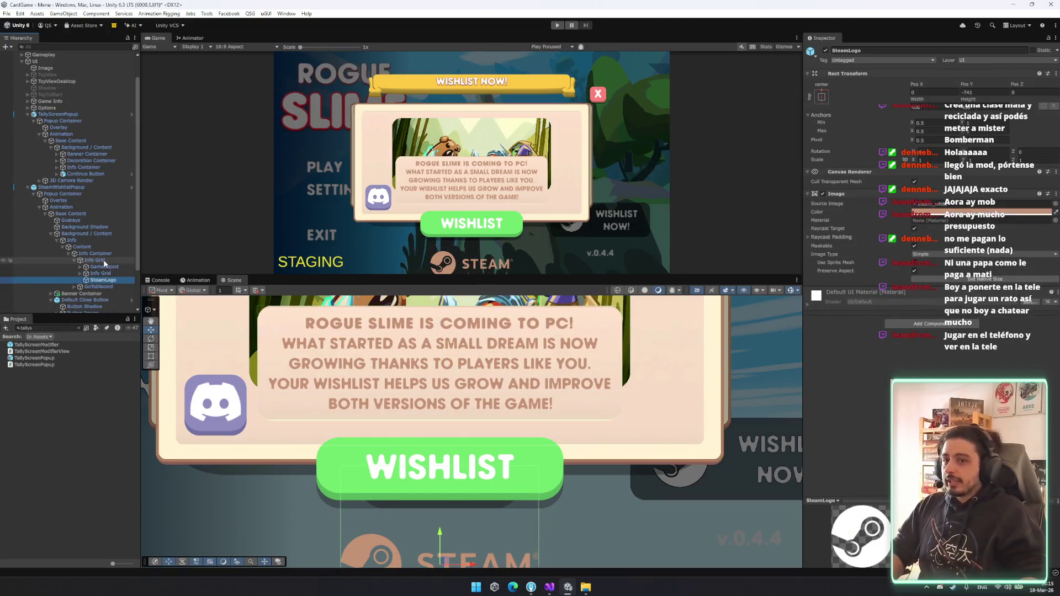
pyautogui.moveTo(601, 528); pyautogui.dragTo(590, 409)
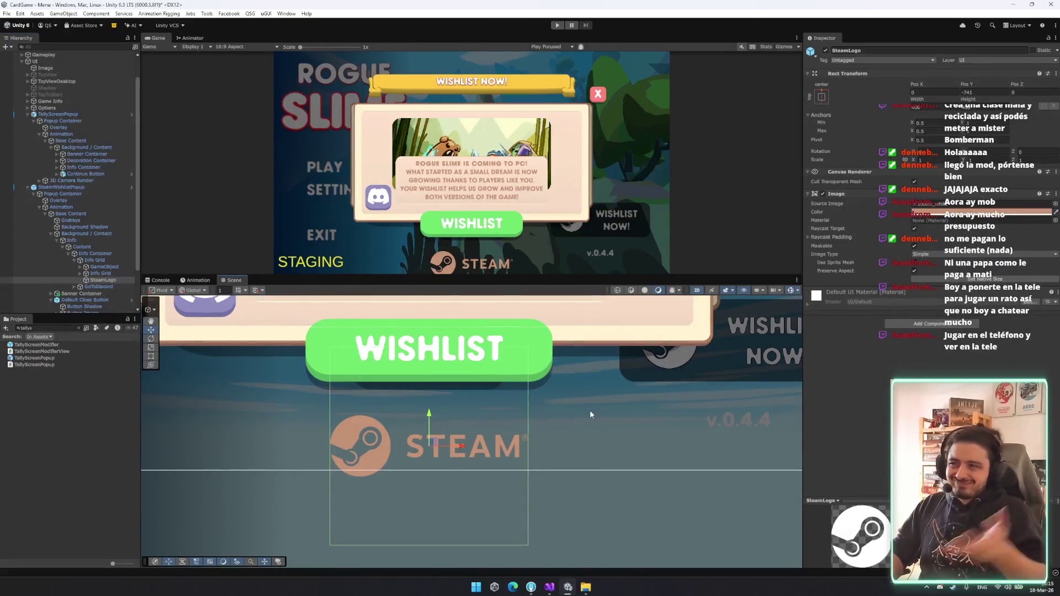
pyautogui.press('Delete')
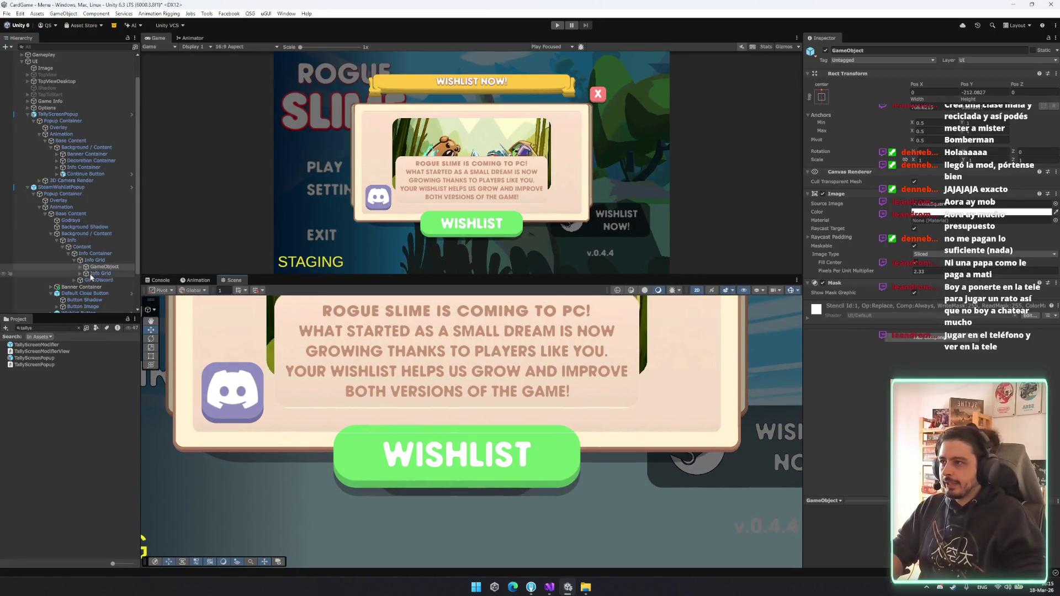
pyautogui.click(98, 273)
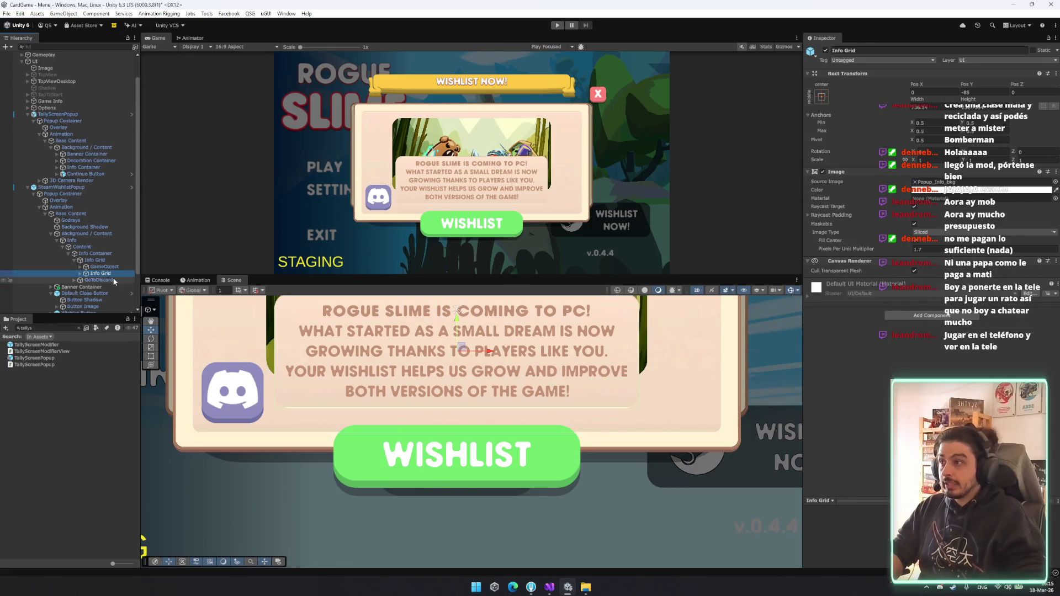
# Select the Button child inside Wishlist Button and bring up its context menu.
pyautogui.scroll(-3, 114, 280)
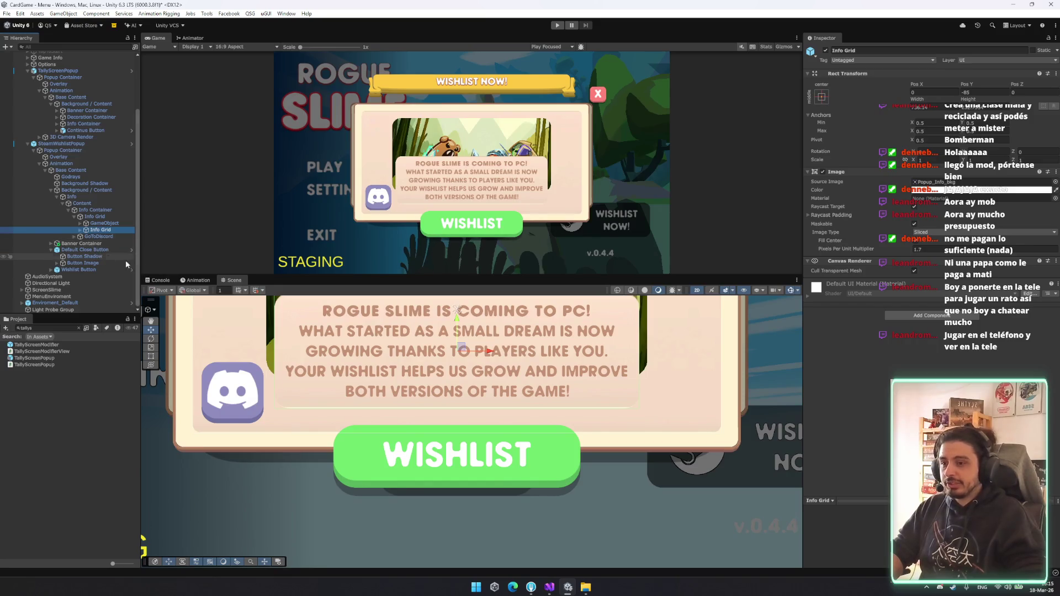
pyautogui.click(105, 257)
pyautogui.click(75, 270)
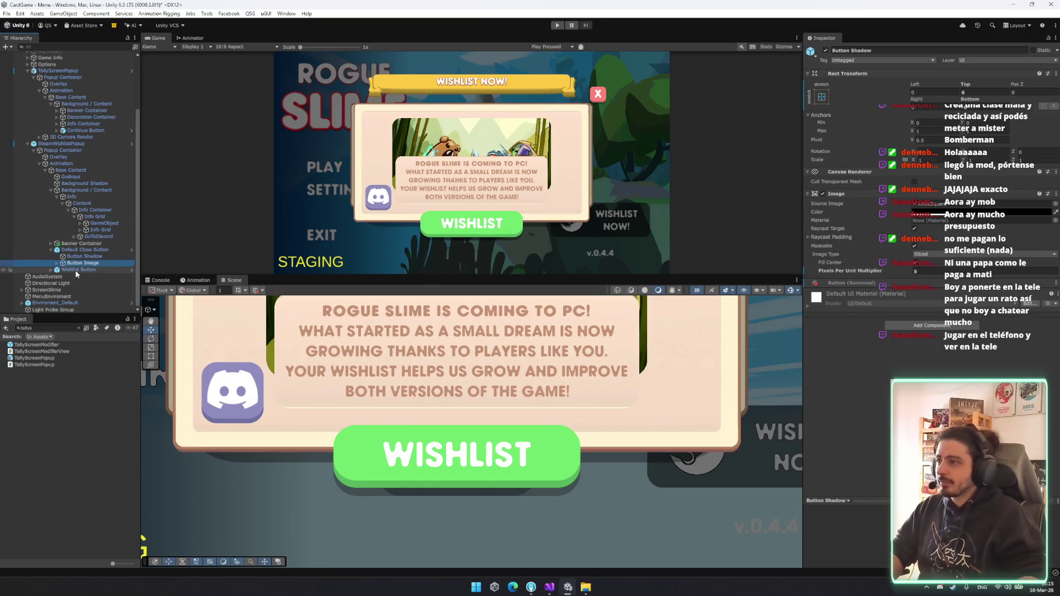
pyautogui.press('Right')
pyautogui.press('Down')
pyautogui.press('Down')
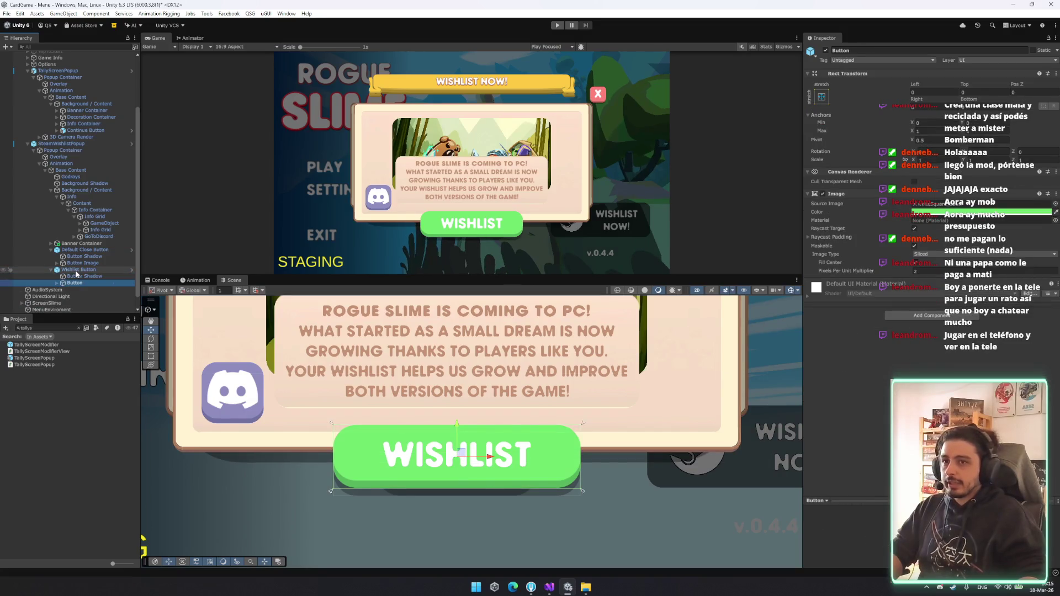
pyautogui.rightClick(66, 288)
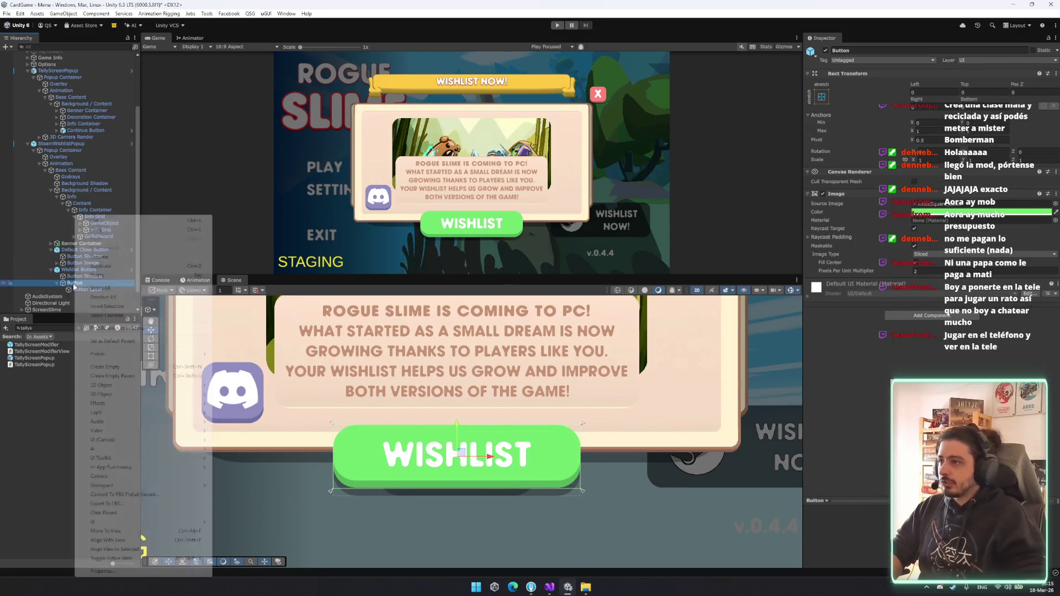
pyautogui.press('Escape')
pyautogui.rightClick(80, 284)
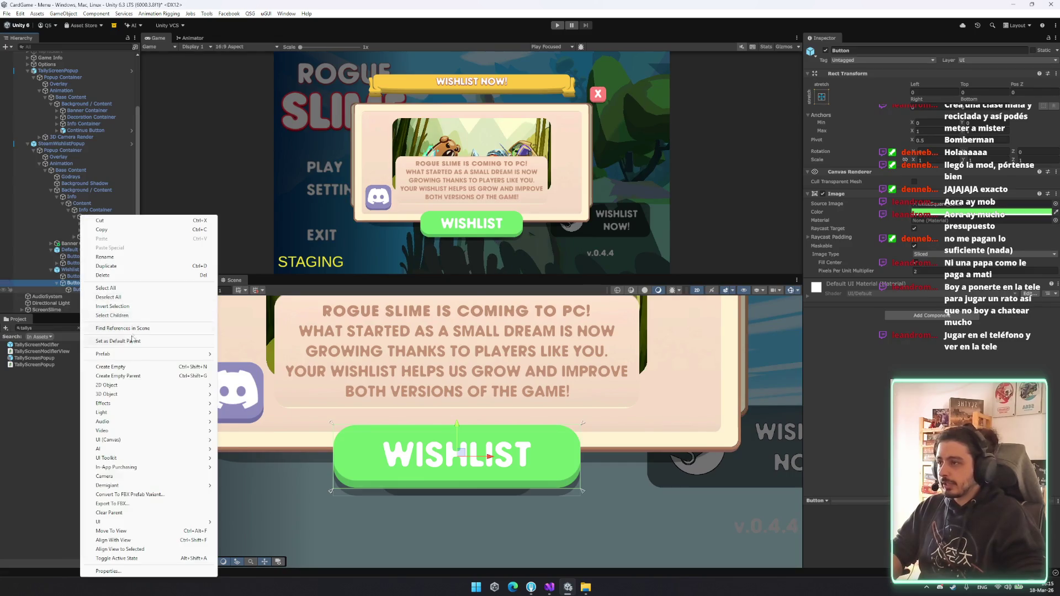
# Add a Mask component to the WISHLIST Button.
pyautogui.press('Escape')
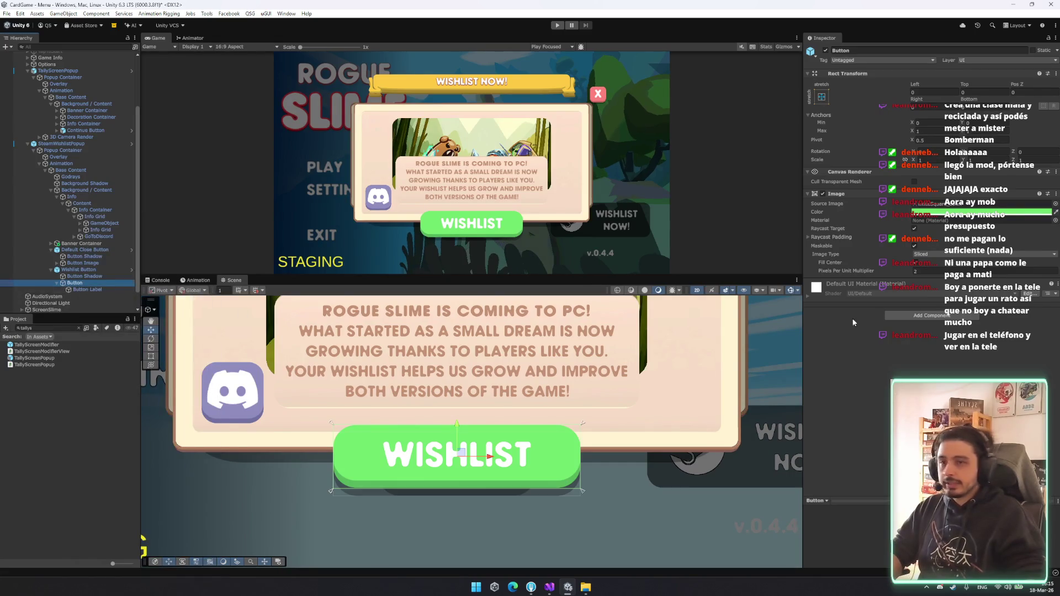
pyautogui.click(937, 316)
pyautogui.write('ma')
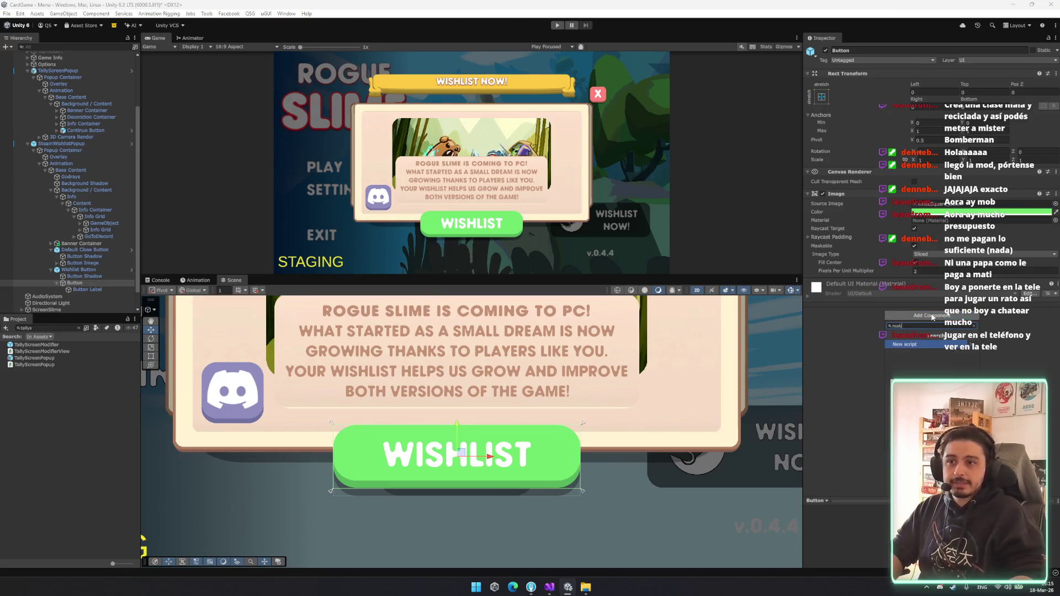
pyautogui.write('sk')
pyautogui.press('Return')
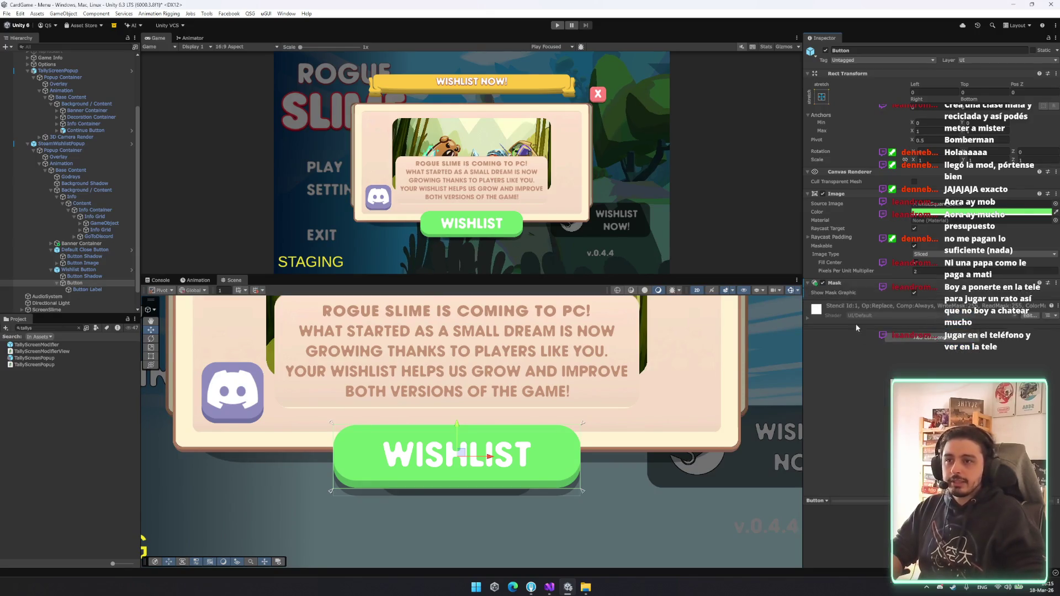
# Create a UI Image as a child of the Button.
pyautogui.rightClick(80, 283)
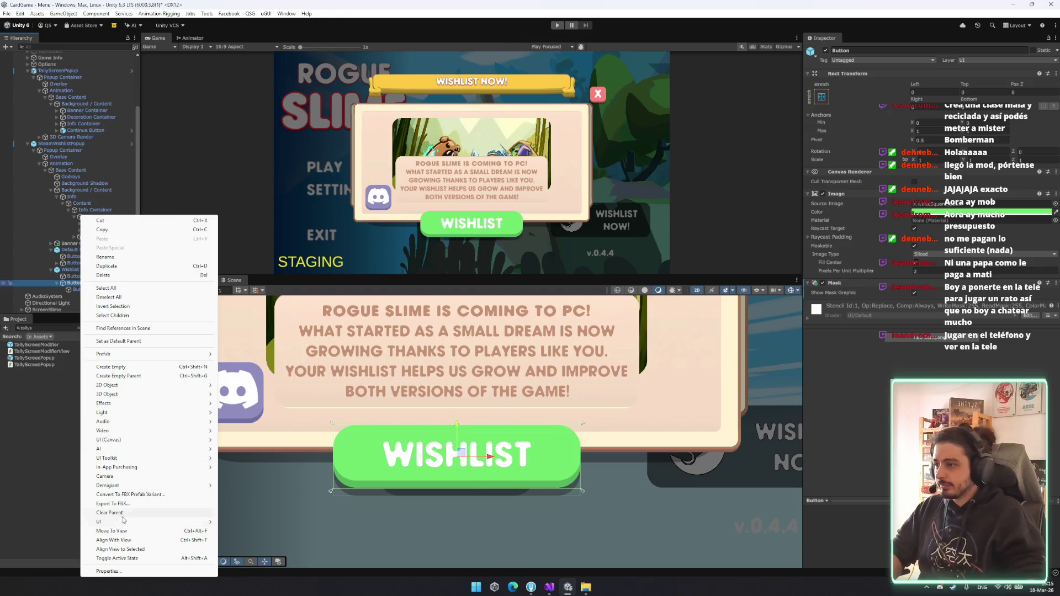
pyautogui.moveTo(131, 523)
pyautogui.moveTo(121, 440)
pyautogui.click(257, 442)
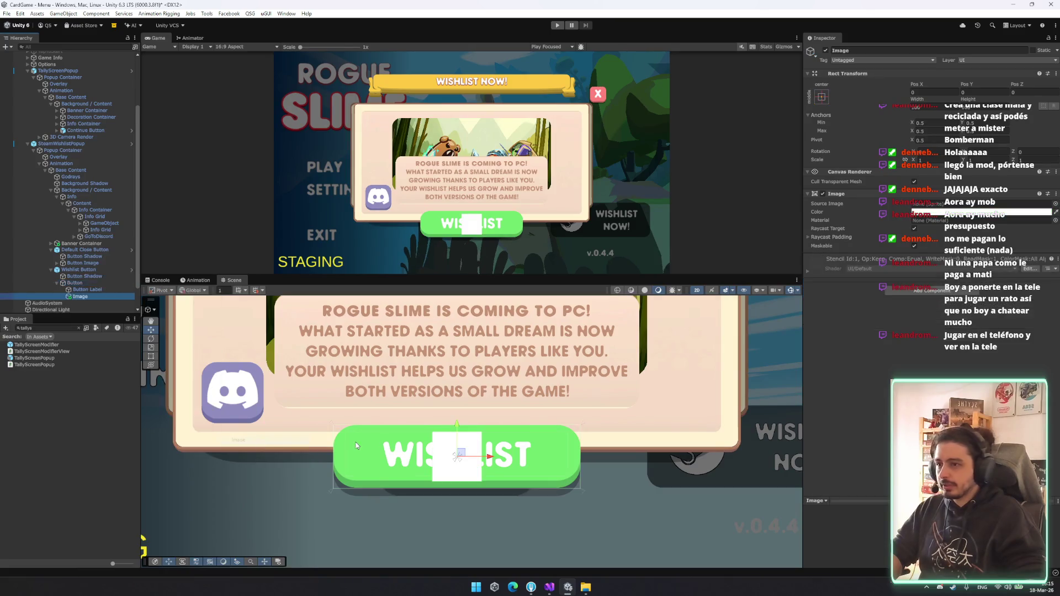
# Assign the TransitionImage sprite to the new image.
pyautogui.click(1055, 204)
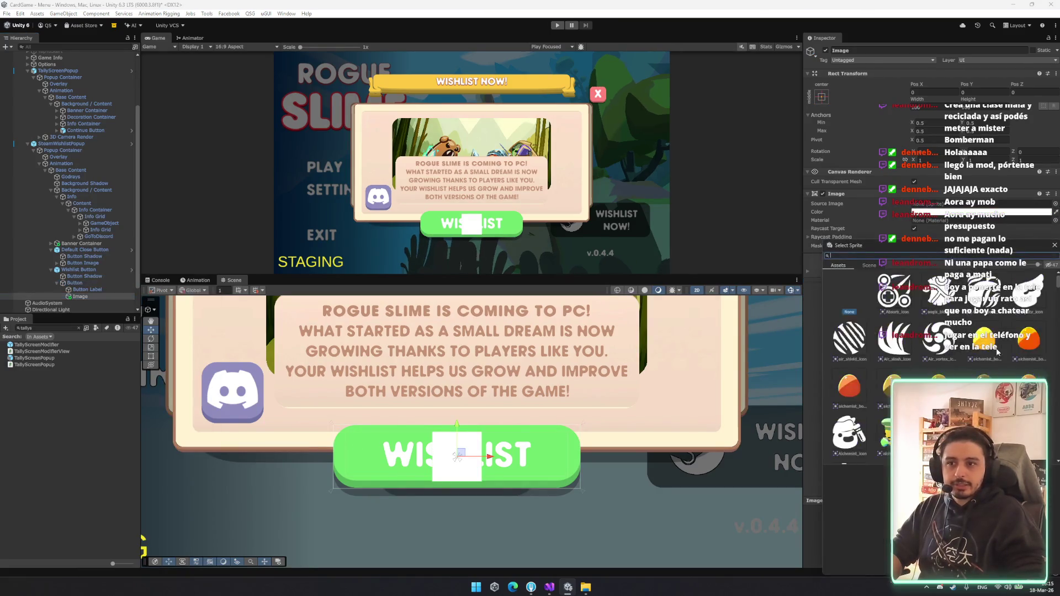
pyautogui.moveTo(1058, 293); pyautogui.dragTo(1057, 444)
pyautogui.scroll(3, 1024, 305)
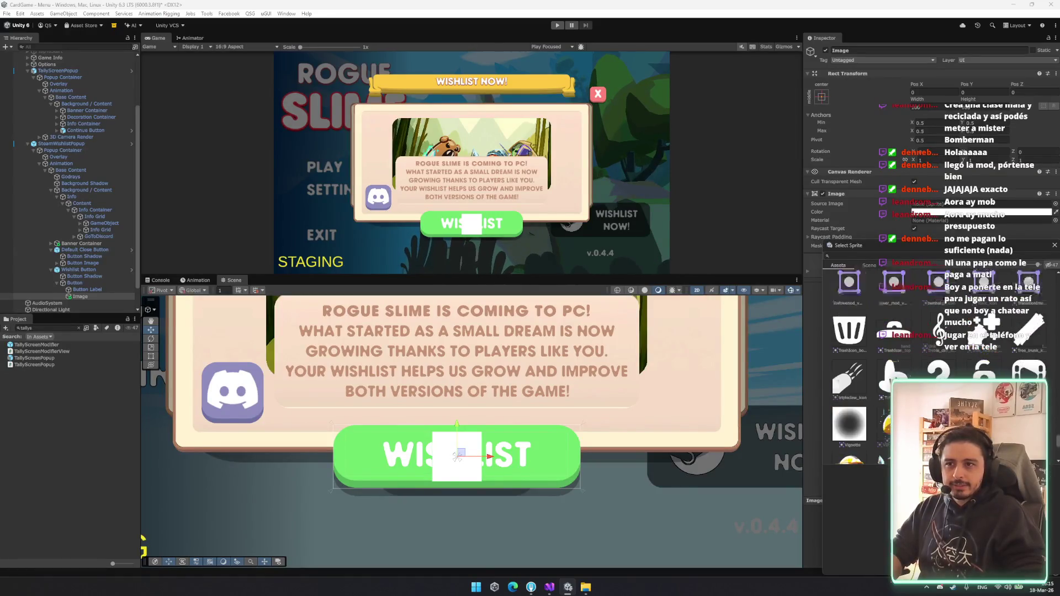
pyautogui.click(1024, 305)
# Widen the strip, rotate it to Z -75, and set its Pos X to -1000.
pyautogui.moveTo(482, 455)
pyautogui.mouseDown()
pyautogui.moveTo(493, 424)
pyautogui.moveTo(601, 426)
pyautogui.moveTo(488, 408)
pyautogui.moveTo(453, 432)
pyautogui.moveTo(199, 429)
pyautogui.moveTo(735, 430)
pyautogui.moveTo(232, 428)
pyautogui.moveTo(287, 424)
pyautogui.mouseUp()
pyautogui.press('t')
pyautogui.press('e')
pyautogui.press('w')
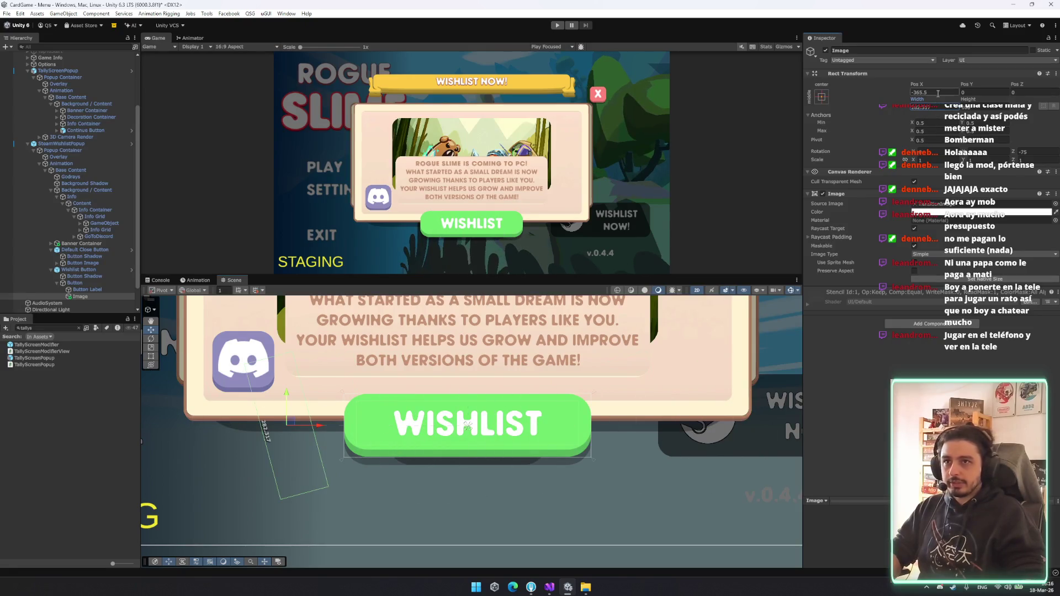
pyautogui.click(938, 93)
pyautogui.write('-100')
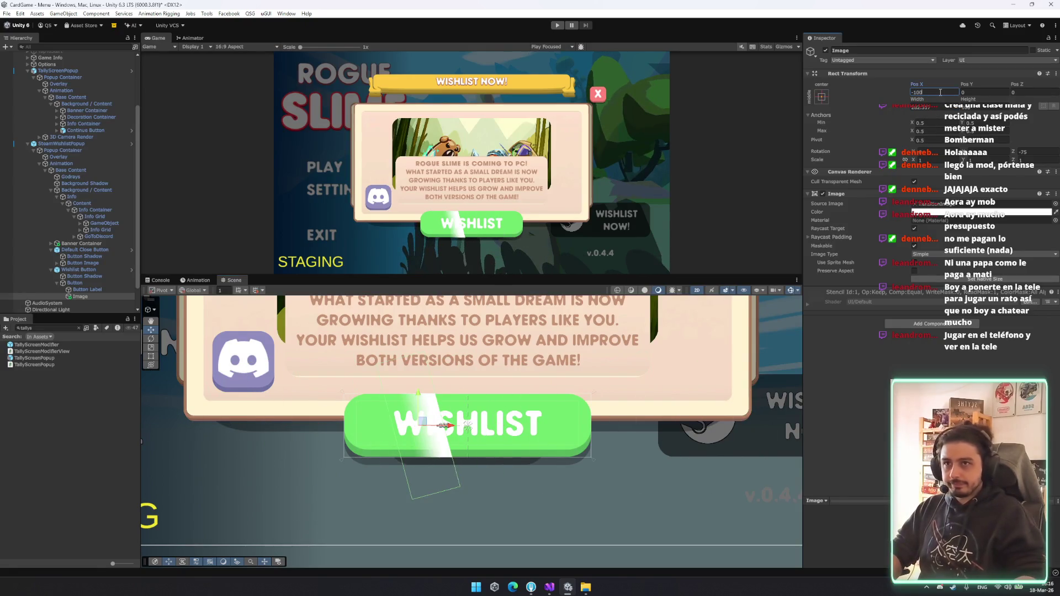
pyautogui.write('0')
pyautogui.click(917, 325)
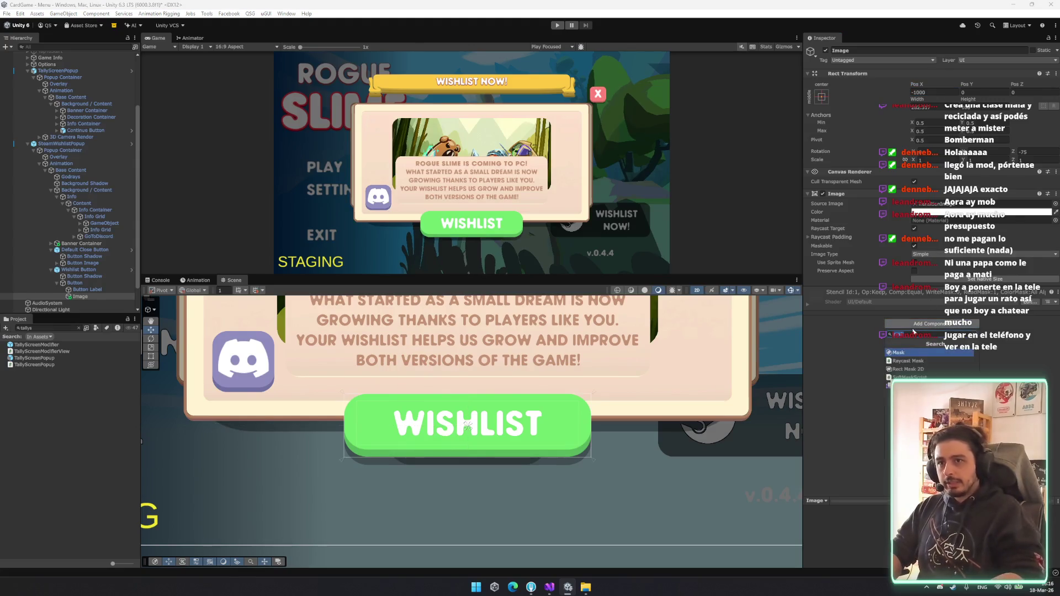
# Add an Auto Animate component moving the shine 1000 on X with a Restart loop.
pyautogui.press('Down')
pyautogui.press('Return')
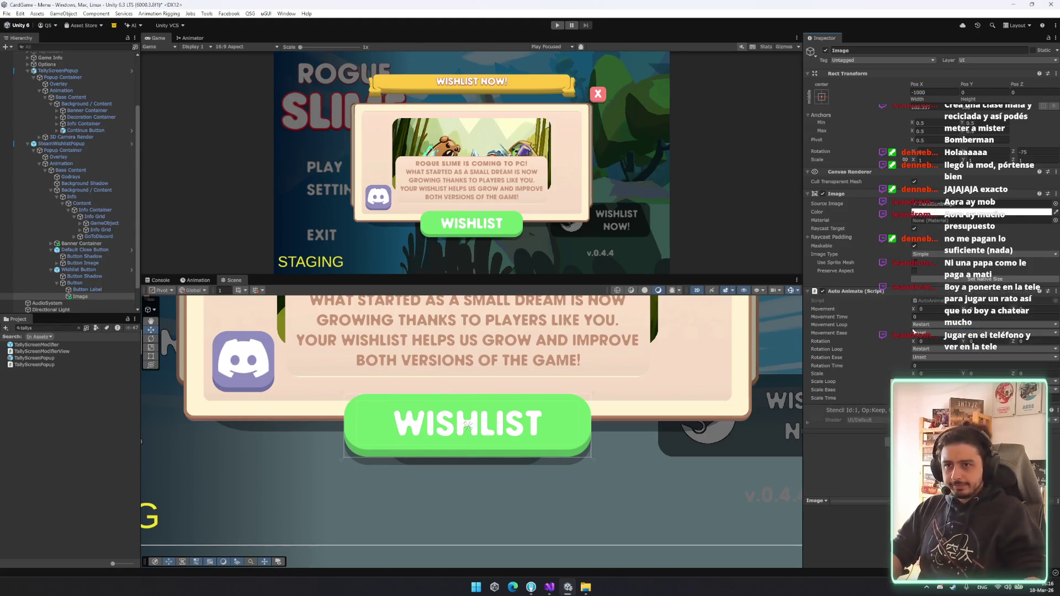
pyautogui.write('1000')
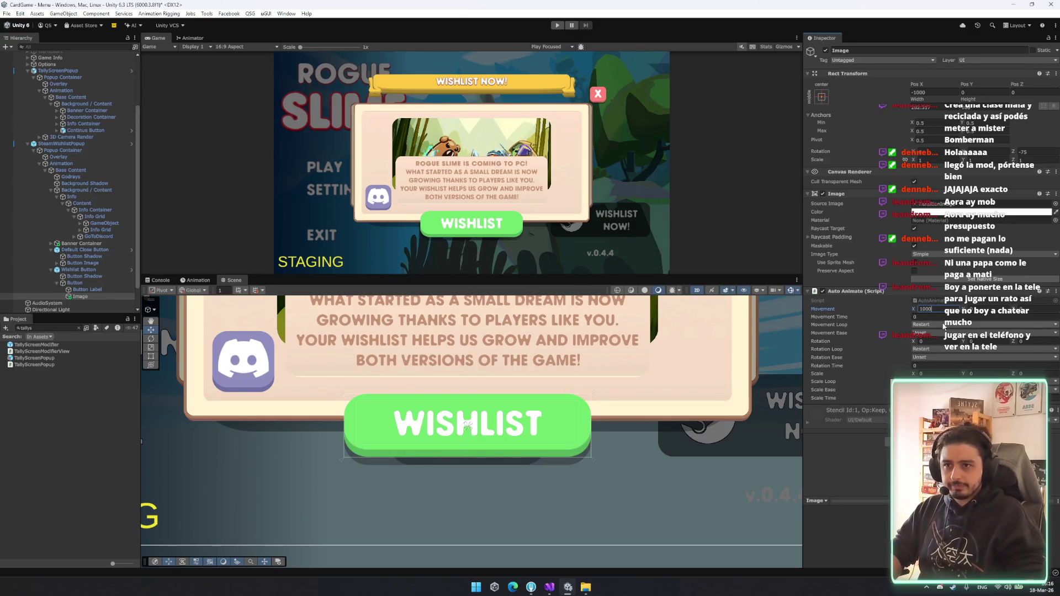
pyautogui.click(937, 324)
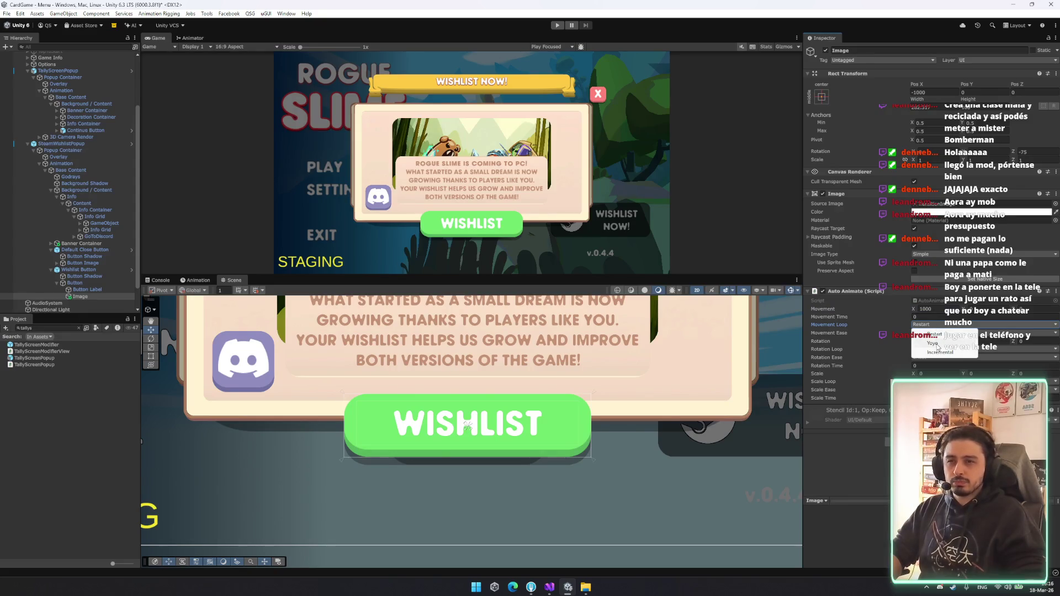
pyautogui.click(936, 334)
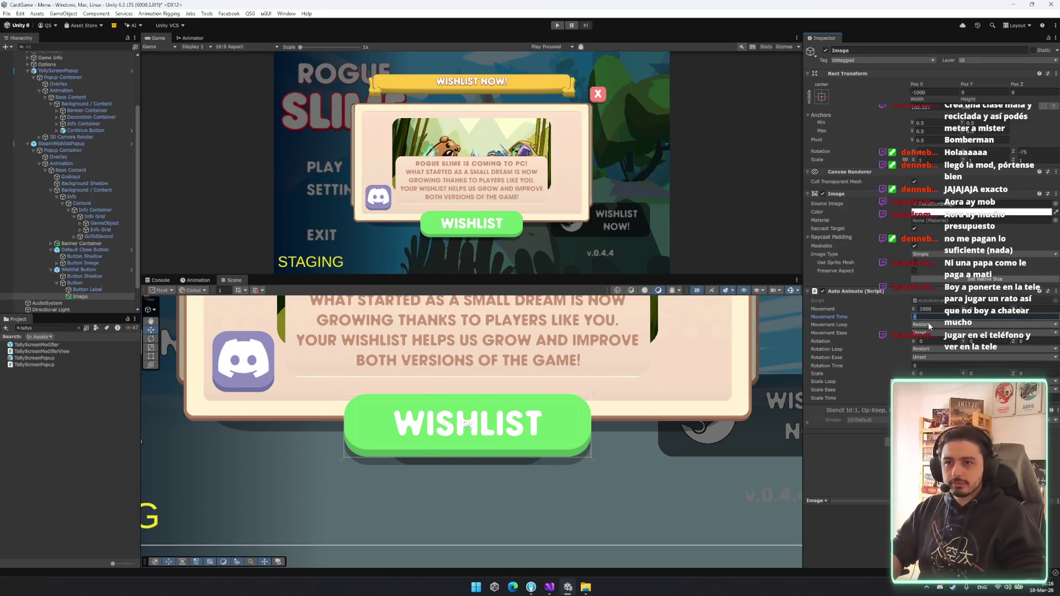
pyautogui.write('1')
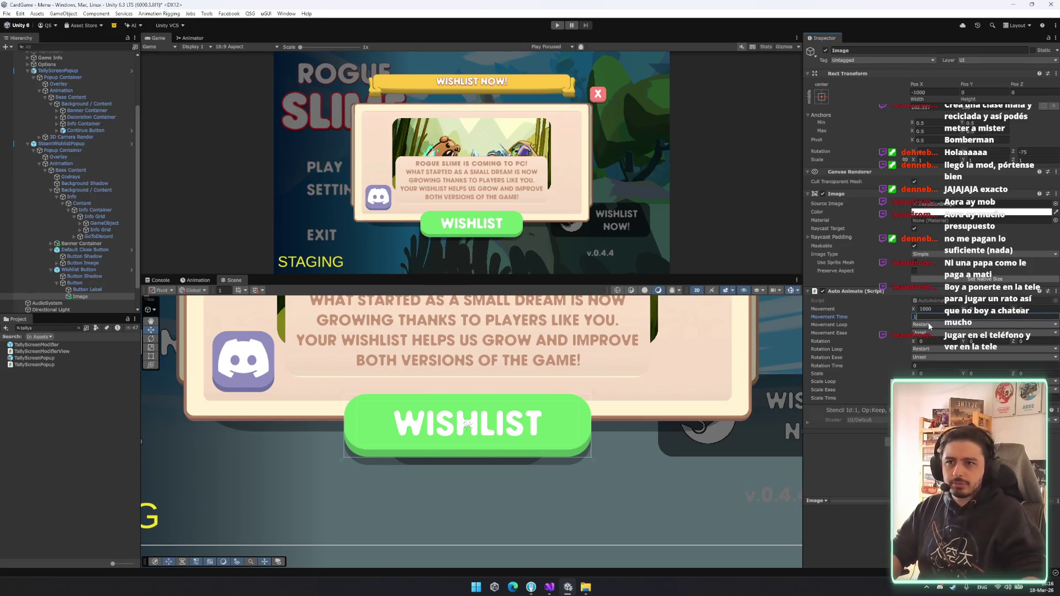
# Set the Auto Animate movement easing to Linear.
pyautogui.scroll(-3, 714, 417)
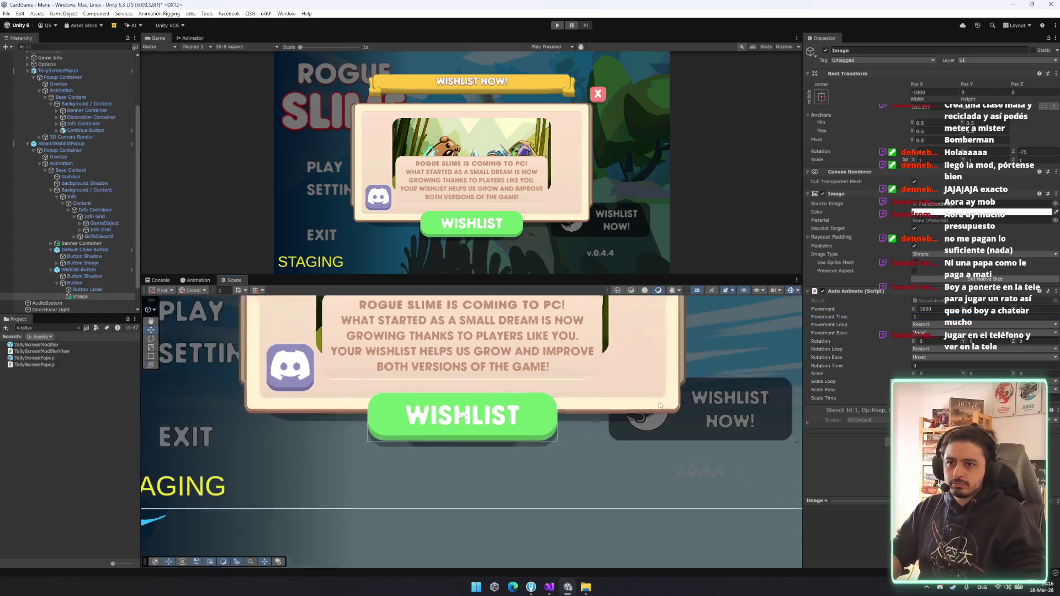
pyautogui.click(950, 333)
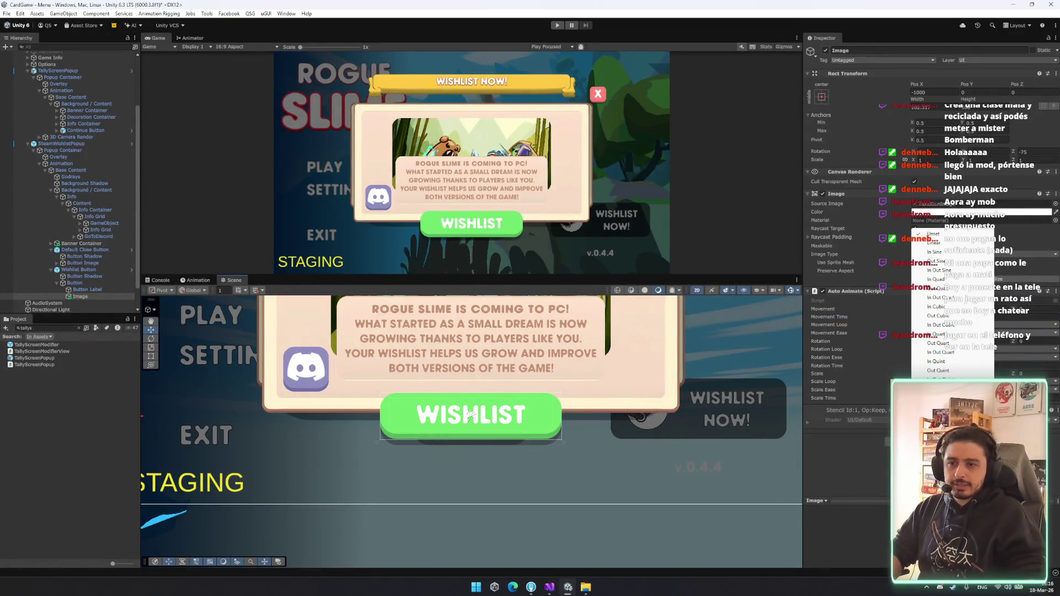
pyautogui.click(975, 243)
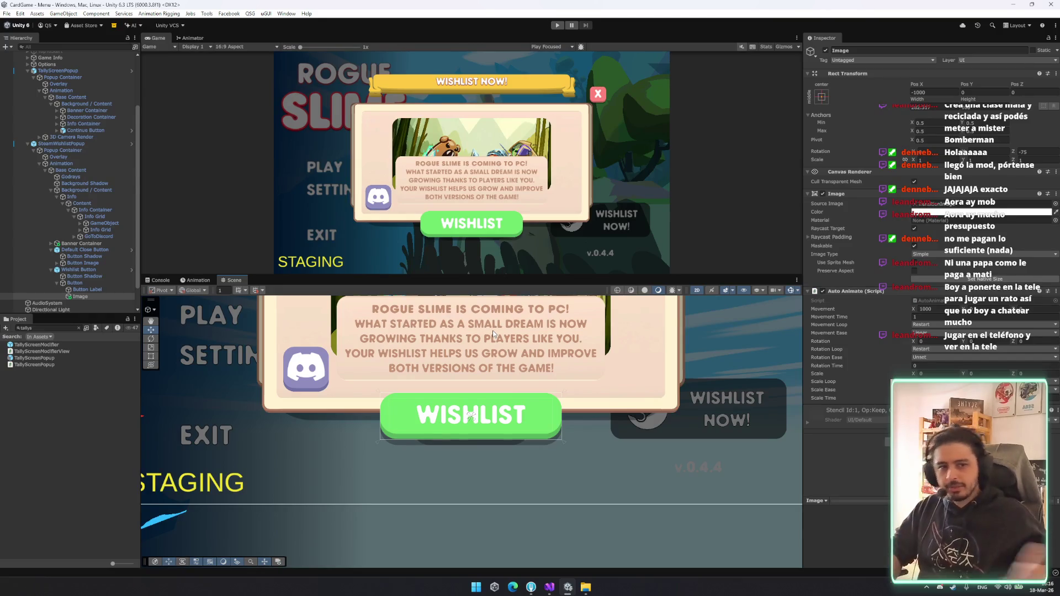
pyautogui.click(98, 296)
pyautogui.write('ShineEffect')
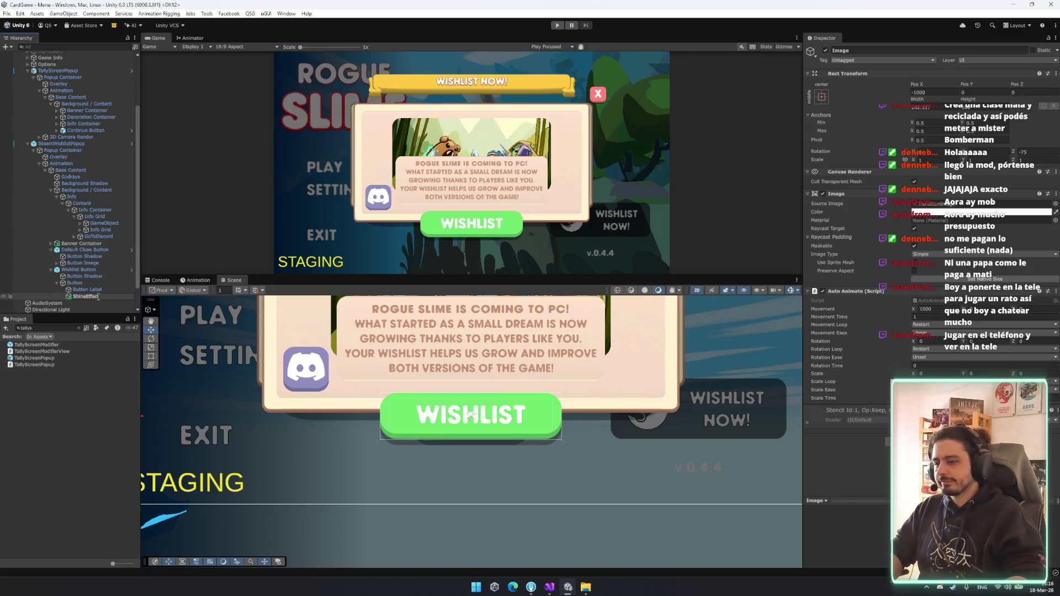
# Name the shine ShineEffect and test sliding it across the popup.
pyautogui.press('Return')
pyautogui.press('f')
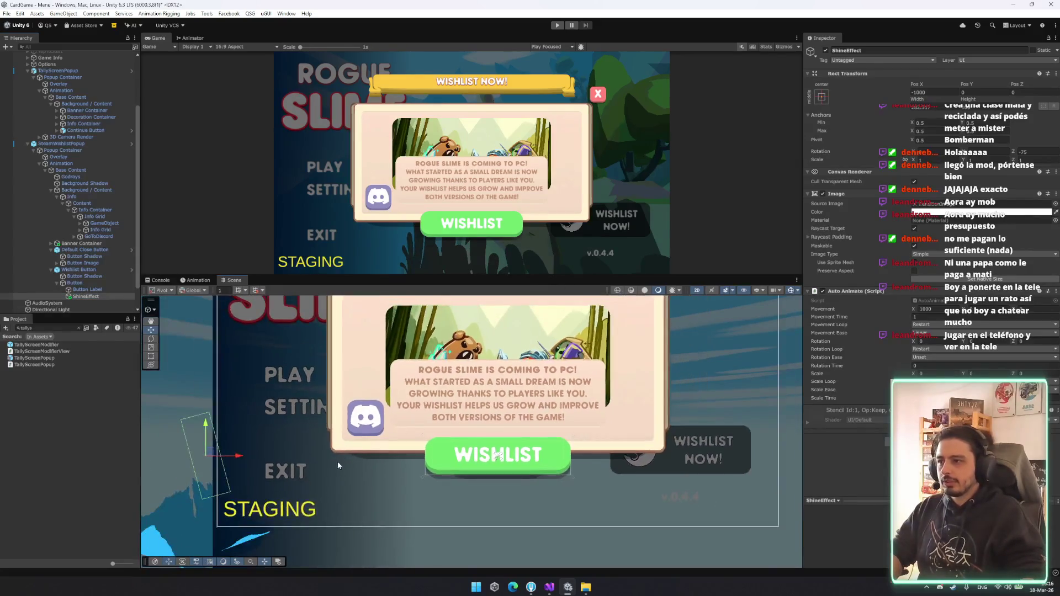
pyautogui.moveTo(232, 458); pyautogui.dragTo(712, 458)
pyautogui.hotkey('ctrl', 'z')
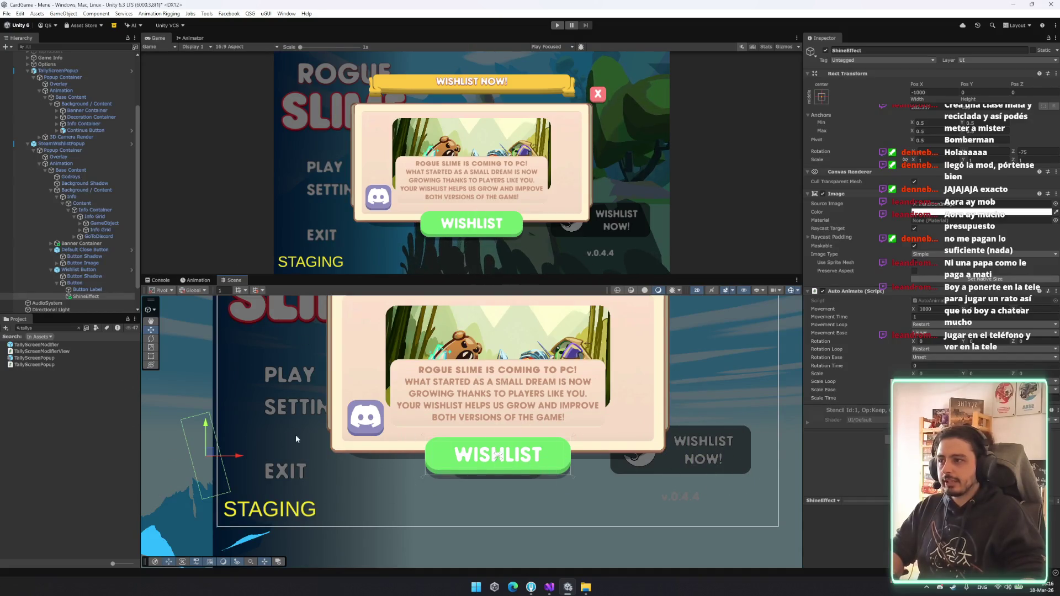
pyautogui.moveTo(237, 458)
pyautogui.mouseDown()
pyautogui.moveTo(778, 459)
pyautogui.moveTo(137, 420)
pyautogui.mouseUp()
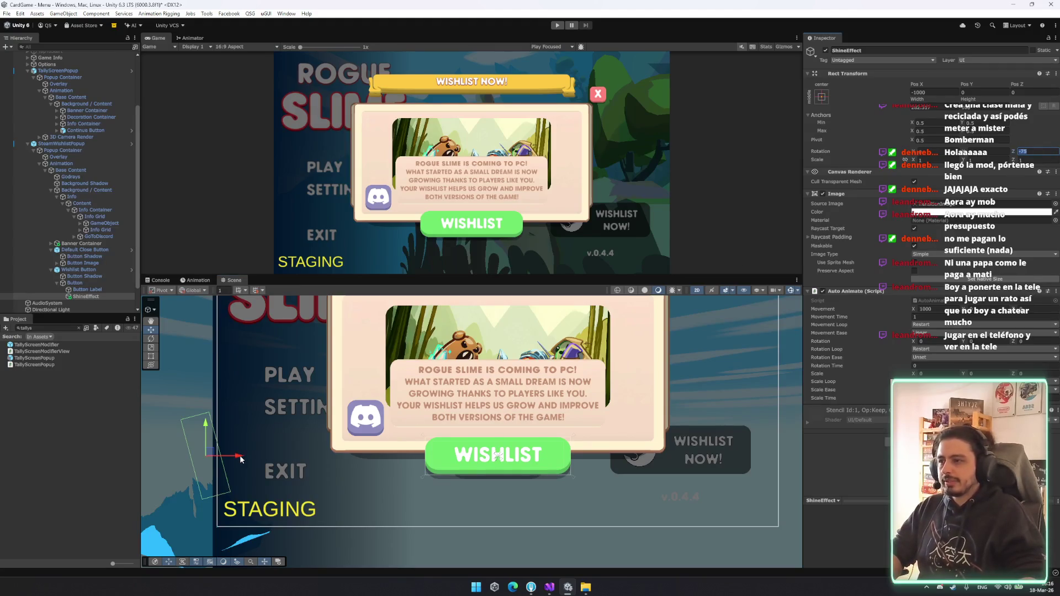
# Set ShineEffect's rotation Z to 90 and lengthen it across the WISHLIST button in Local mode.
pyautogui.press('t')
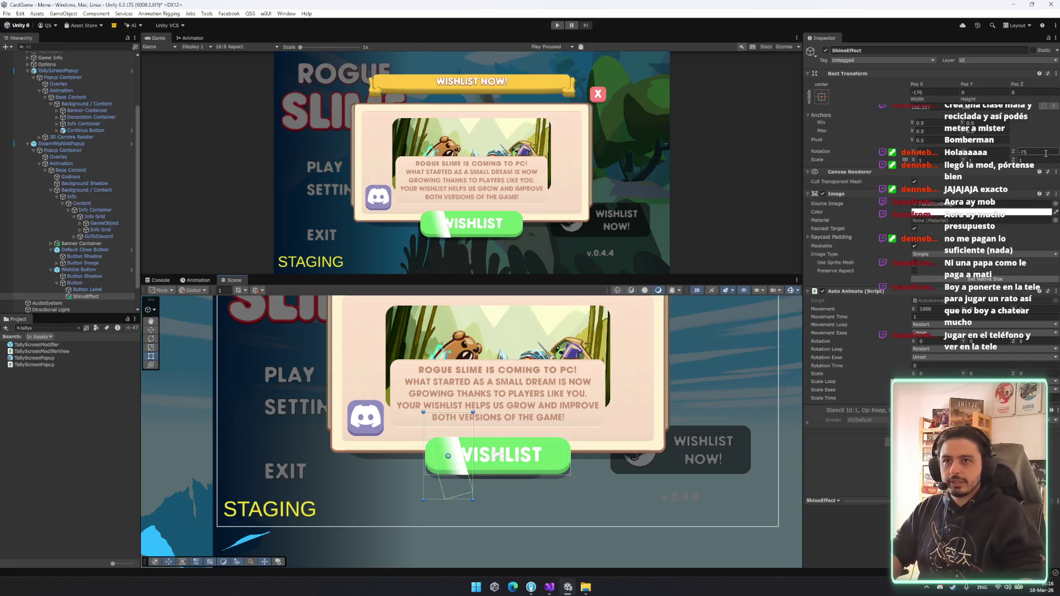
pyautogui.write('90')
pyautogui.press('BackSpace')
pyautogui.press('BackSpace')
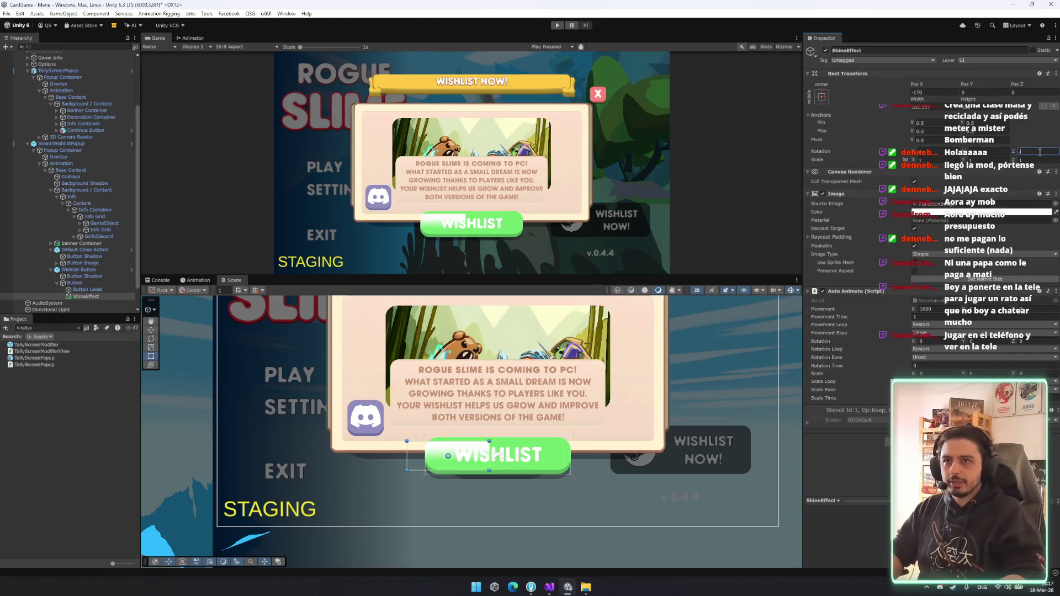
pyautogui.write('90')
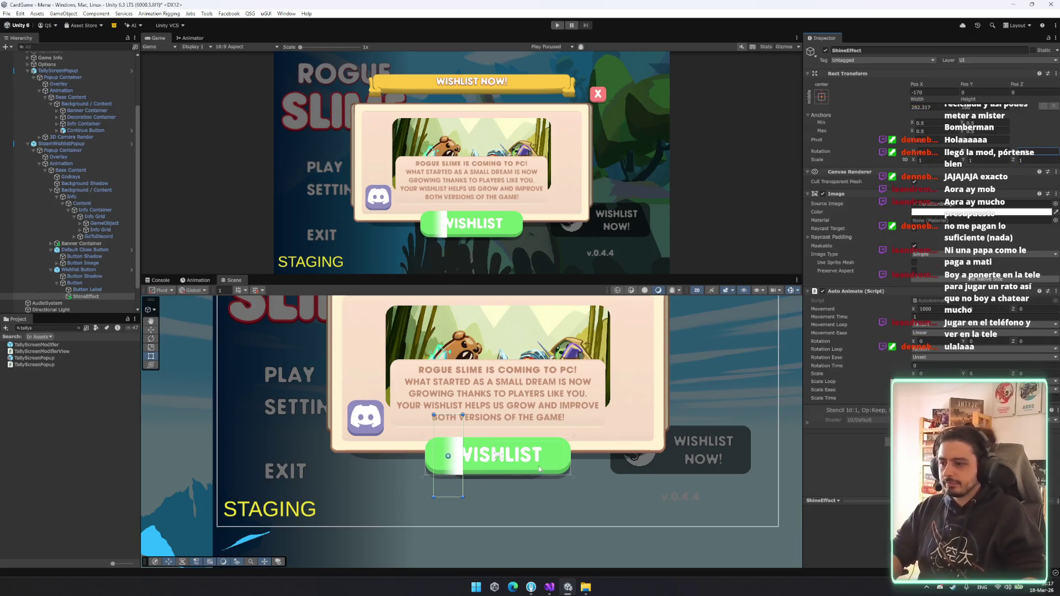
pyautogui.moveTo(433, 443)
pyautogui.mouseDown()
pyautogui.moveTo(411, 447)
pyautogui.moveTo(430, 453)
pyautogui.moveTo(421, 458)
pyautogui.mouseUp()
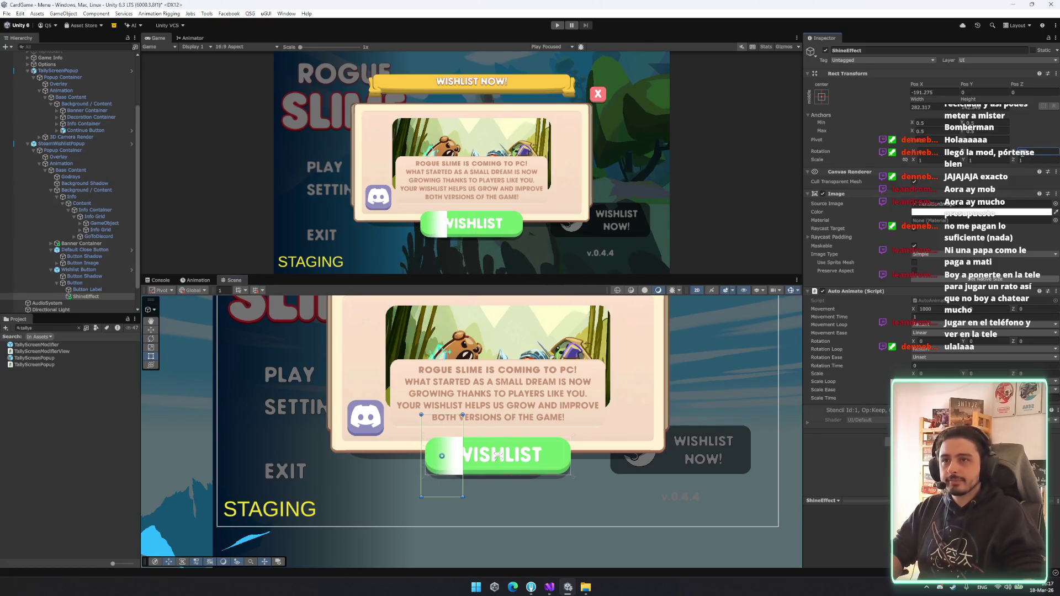
pyautogui.press('e')
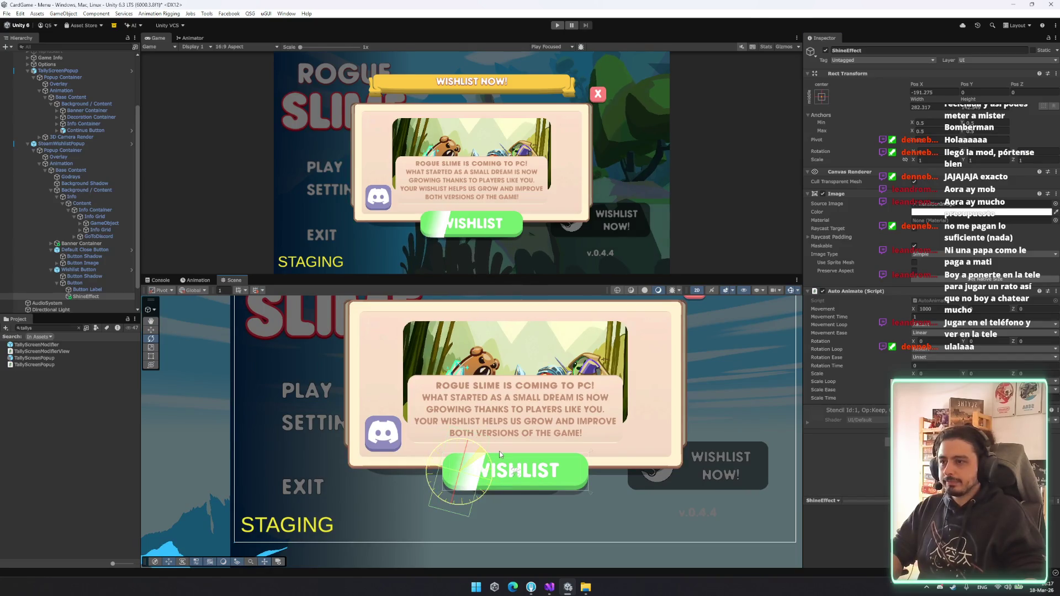
pyautogui.press('t')
pyautogui.press('x')
pyautogui.moveTo(485, 438); pyautogui.dragTo(555, 394)
pyautogui.press('x')
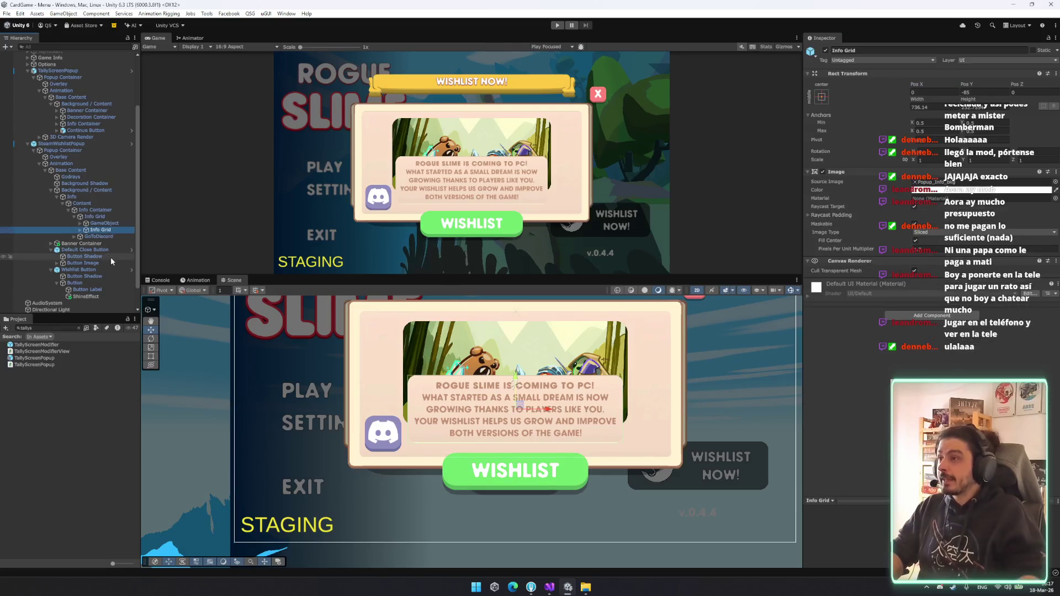
# Select the popup's image GameObject under Info Grid.
pyautogui.click(104, 244)
pyautogui.press('Up')
pyautogui.press('Up')
pyautogui.press('Up')
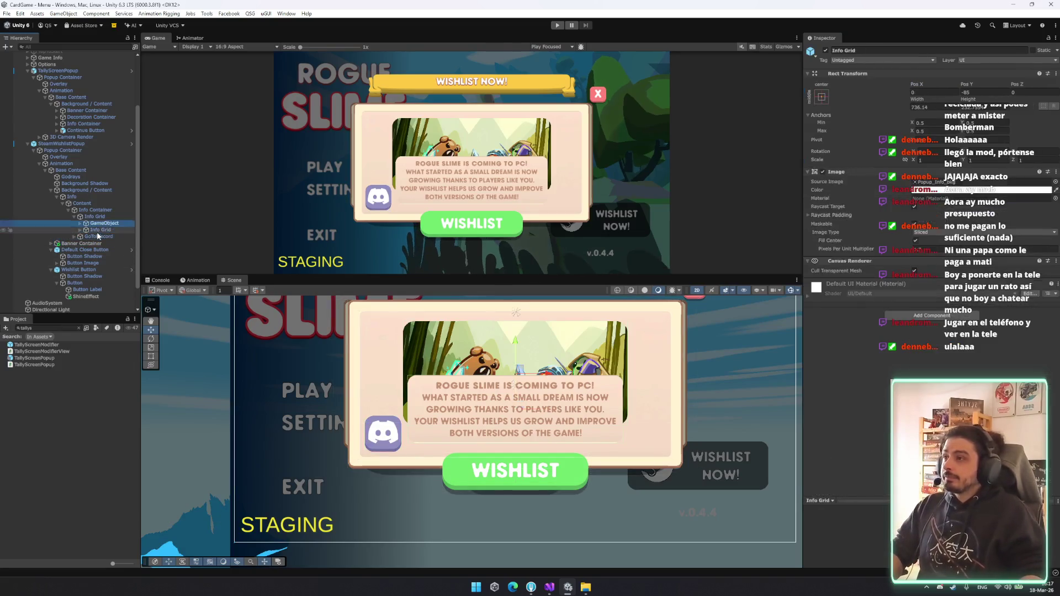
pyautogui.press('Down')
pyautogui.press('Down')
pyautogui.press('Right')
pyautogui.press('Up')
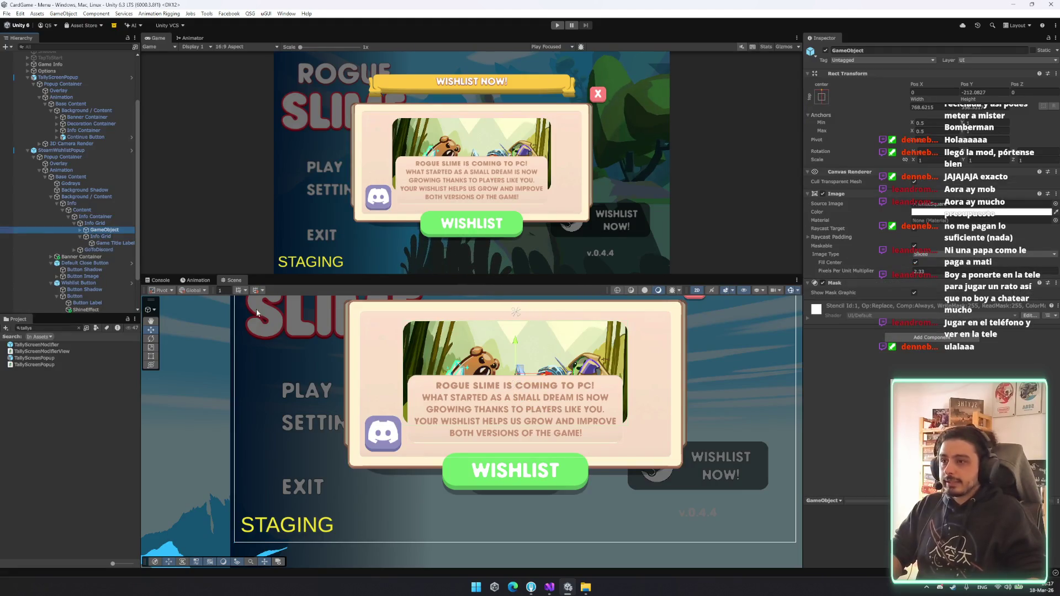
# Try repositioning the popup image, undoing the trial moves.
pyautogui.moveTo(551, 359); pyautogui.dragTo(483, 366)
pyautogui.press('t')
pyautogui.press('w')
pyautogui.press('t')
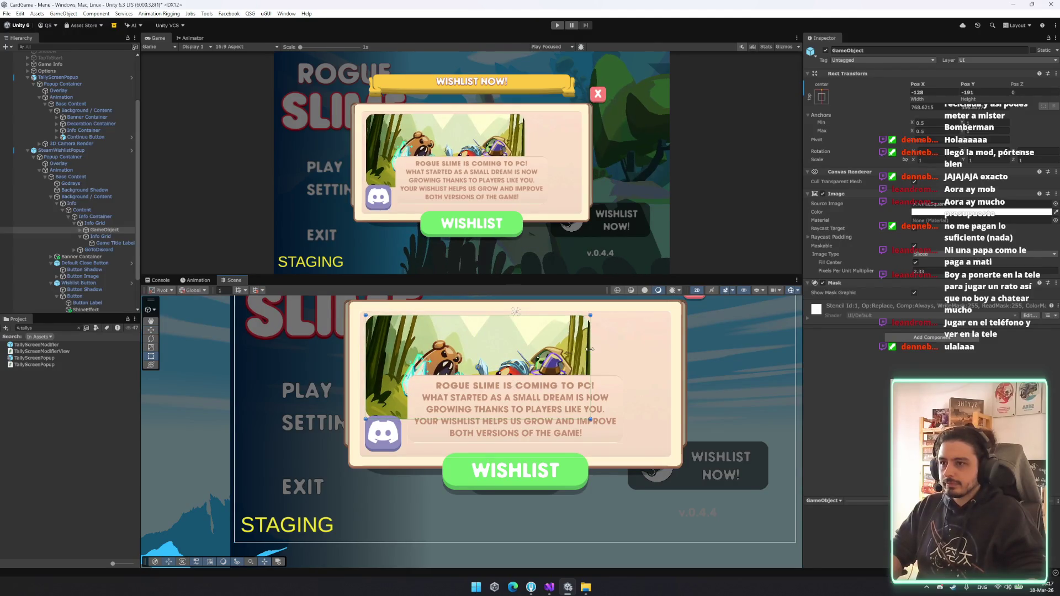
pyautogui.press('r')
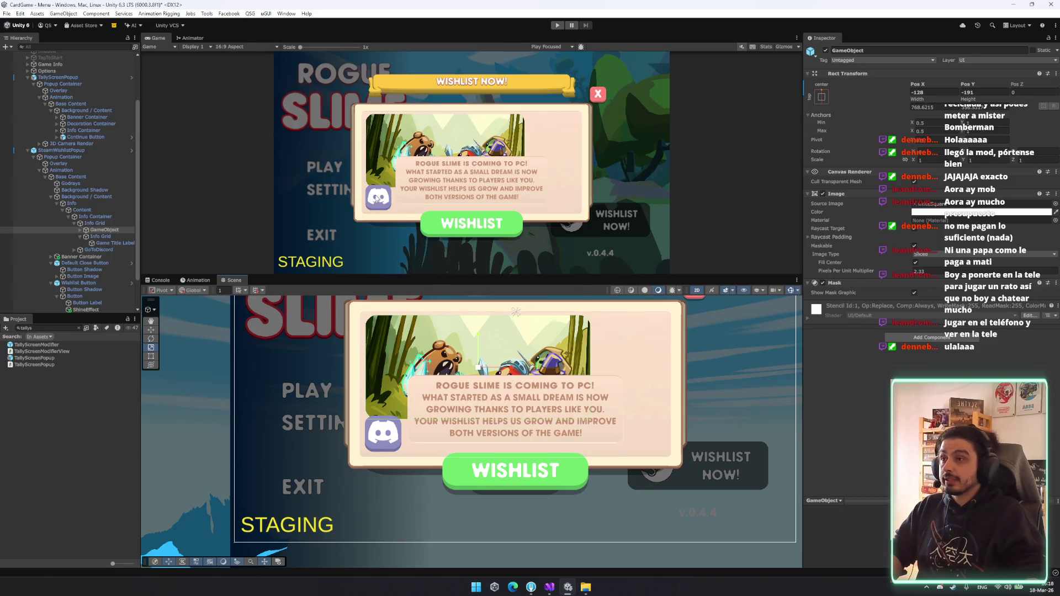
pyautogui.press('w')
pyautogui.moveTo(482, 366)
pyautogui.mouseDown()
pyautogui.moveTo(481, 339)
pyautogui.moveTo(503, 334)
pyautogui.moveTo(472, 359)
pyautogui.moveTo(369, 375)
pyautogui.moveTo(182, 309)
pyautogui.moveTo(89, 420)
pyautogui.moveTo(190, 255)
pyautogui.moveTo(431, 366)
pyautogui.moveTo(476, 359)
pyautogui.mouseUp()
pyautogui.hotkey('ctrl', 'z')
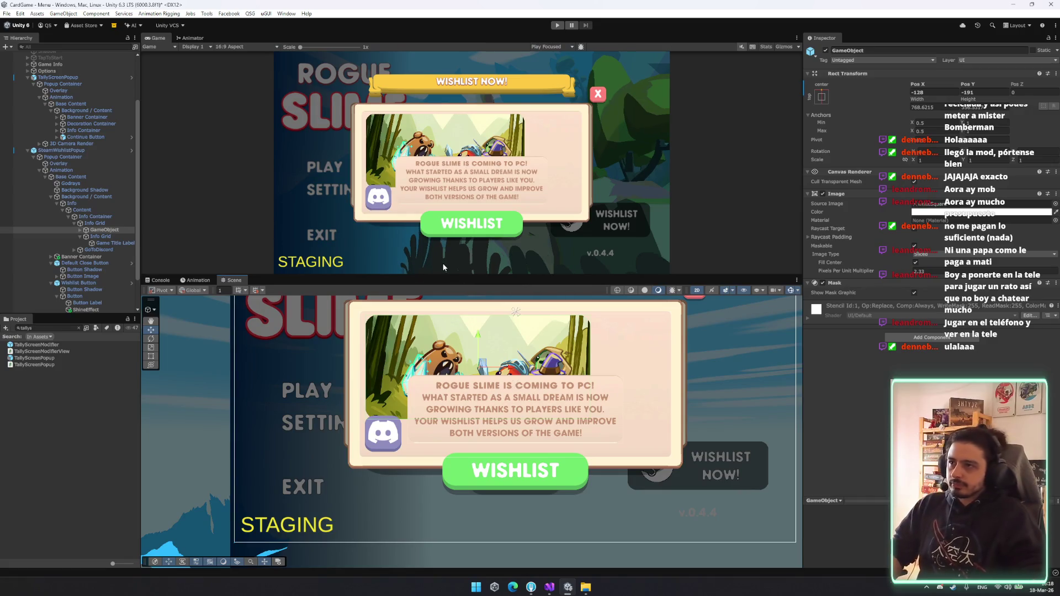
# Scale the image to about 0.66, place it at -270, -133, and dock the Animation window.
pyautogui.press('r')
pyautogui.moveTo(478, 367)
pyautogui.mouseDown()
pyautogui.moveTo(484, 396)
pyautogui.moveTo(486, 369)
pyautogui.moveTo(441, 349)
pyautogui.mouseUp()
pyautogui.press('w')
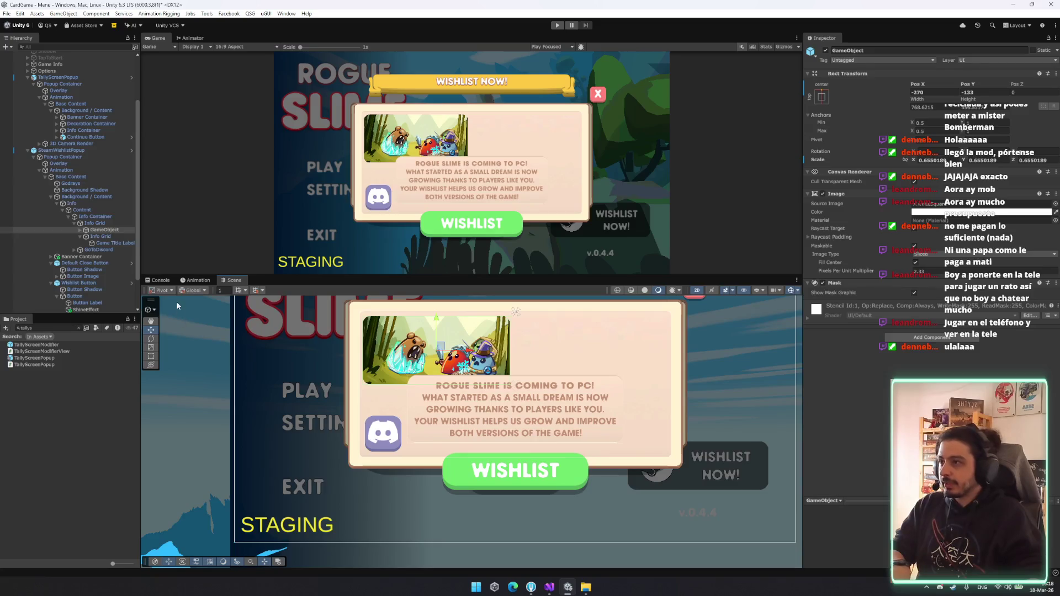
pyautogui.moveTo(198, 282)
pyautogui.mouseDown()
pyautogui.moveTo(316, 532)
pyautogui.moveTo(264, 474)
pyautogui.mouseUp()
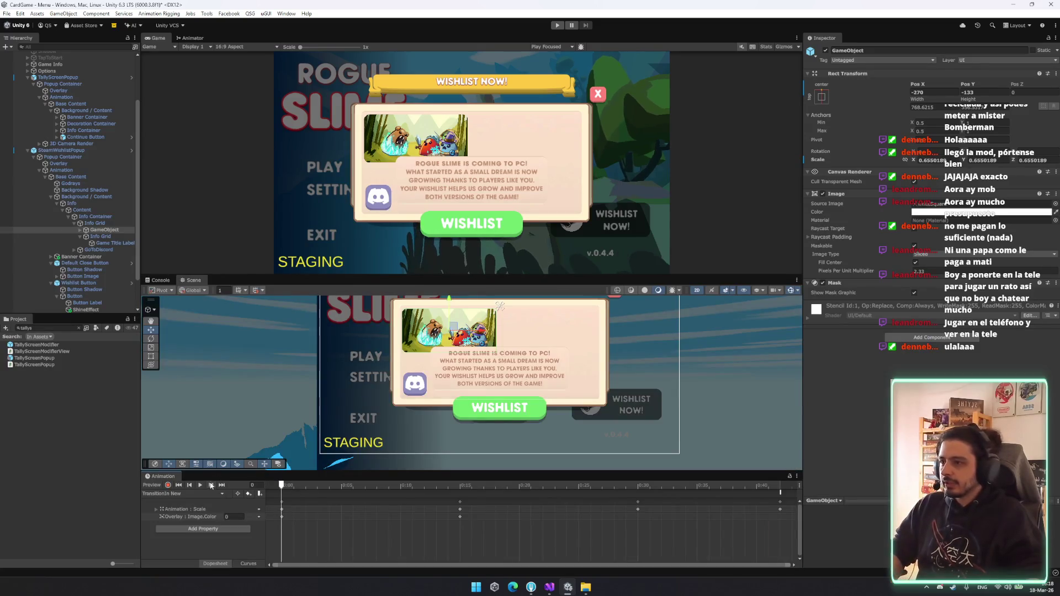
# Select the Splash image under the popup artwork and play its animation preview.
pyautogui.click(206, 486)
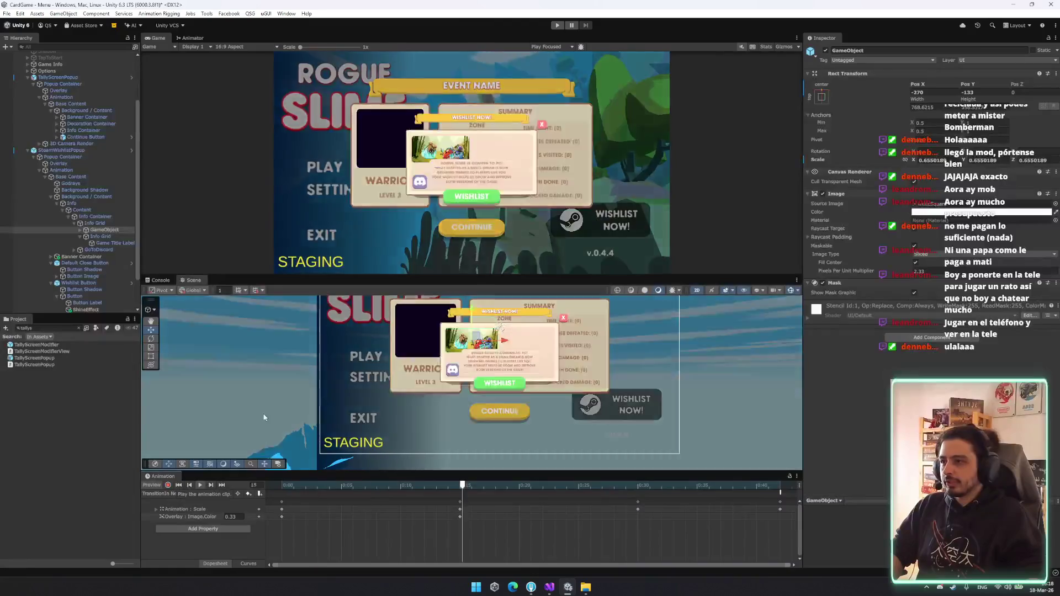
pyautogui.click(80, 230)
pyautogui.click(103, 236)
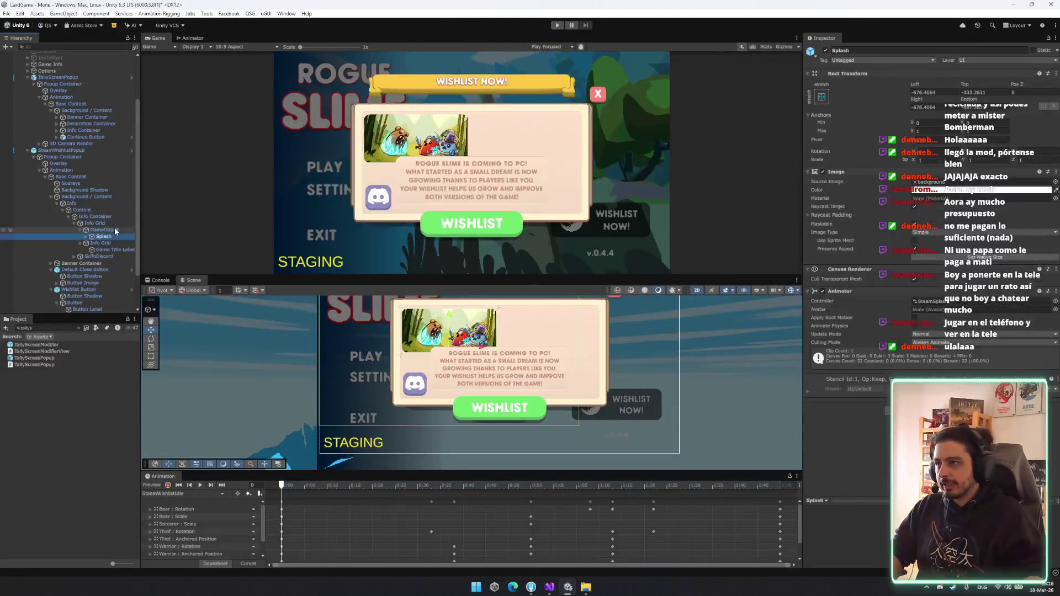
pyautogui.click(199, 485)
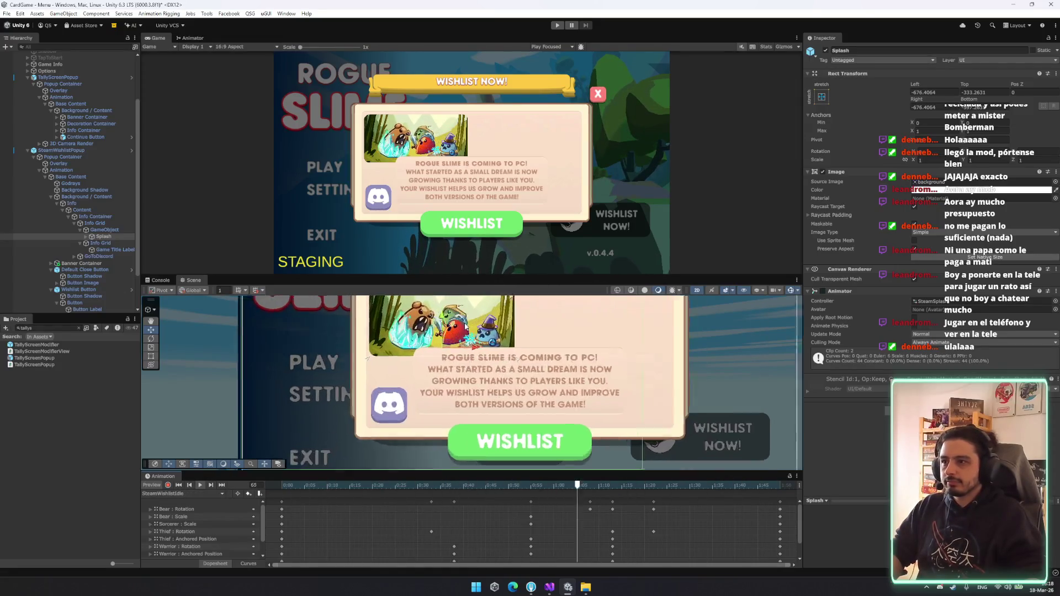
# Enlarge the Scene view on the popup and select Info Container.
pyautogui.scroll(8, 495, 354)
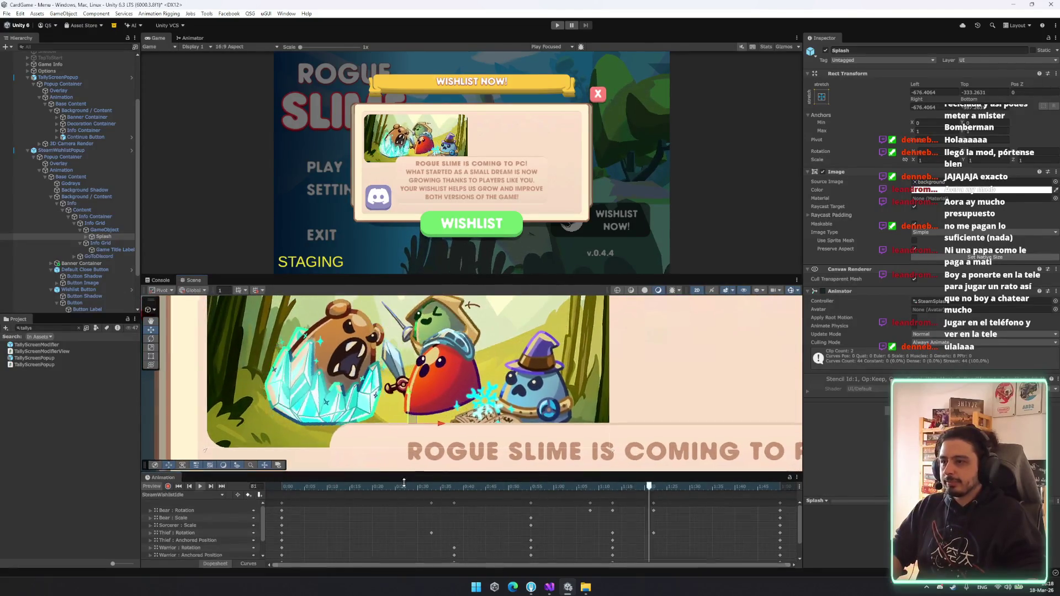
pyautogui.moveTo(402, 473); pyautogui.dragTo(402, 547)
pyautogui.scroll(-3, 380, 438)
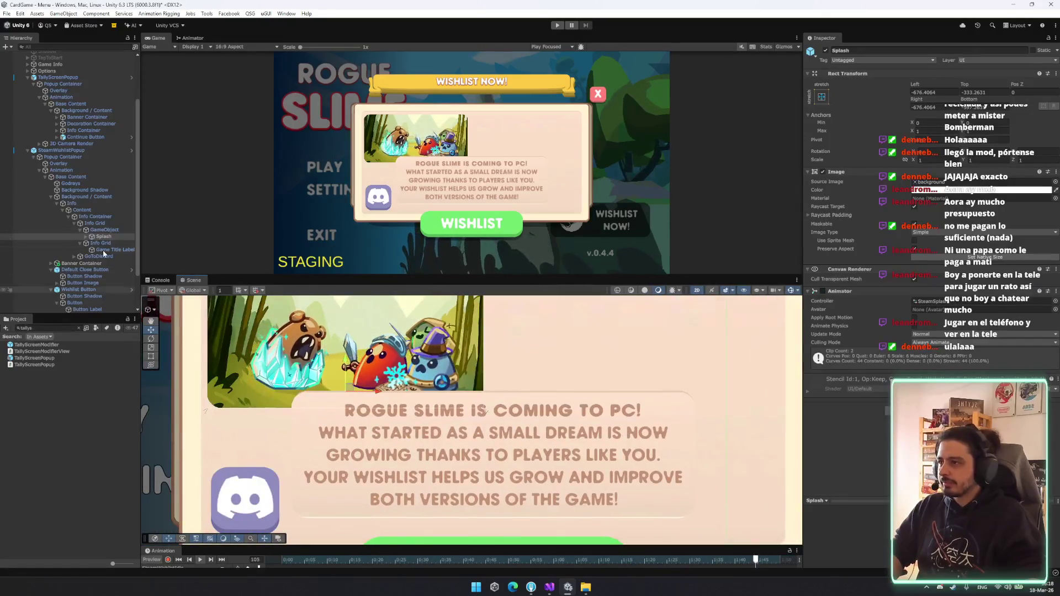
pyautogui.click(95, 223)
pyautogui.click(102, 230)
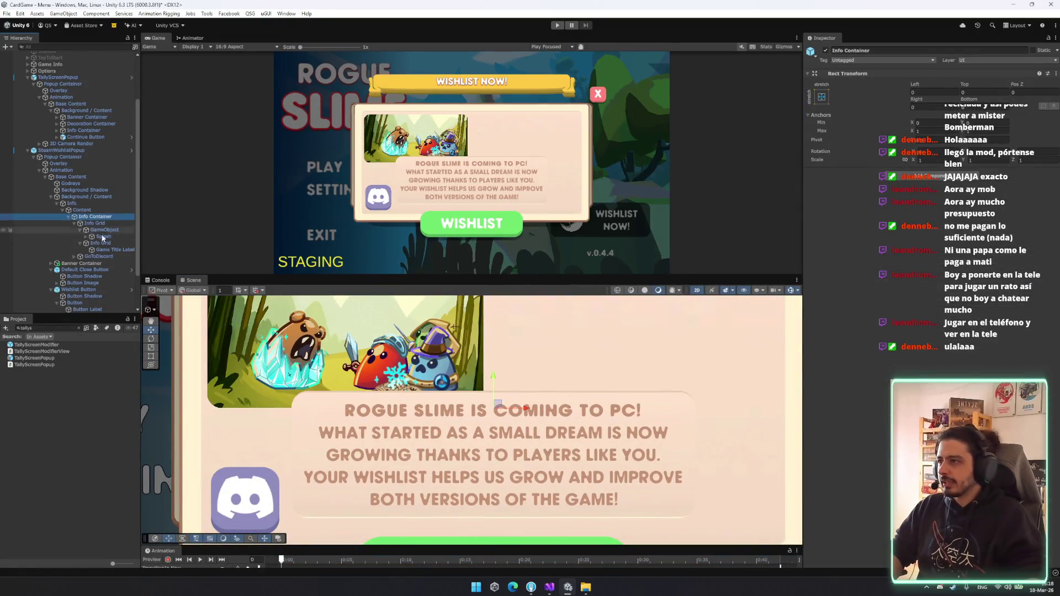
# Move the Info Grid text block beside the image and make it taller.
pyautogui.click(113, 244)
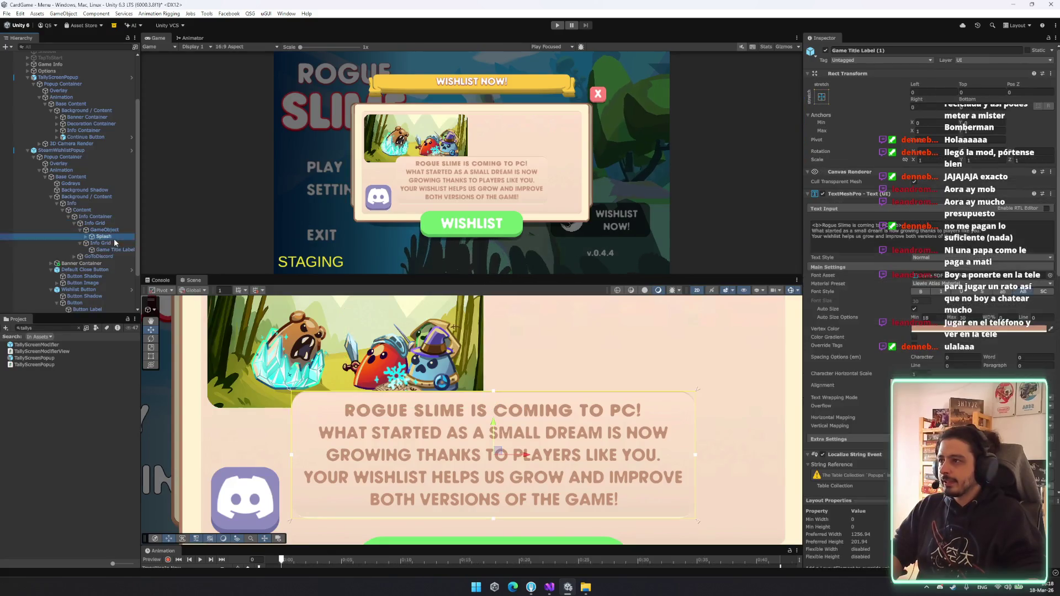
pyautogui.moveTo(542, 433); pyautogui.dragTo(503, 447)
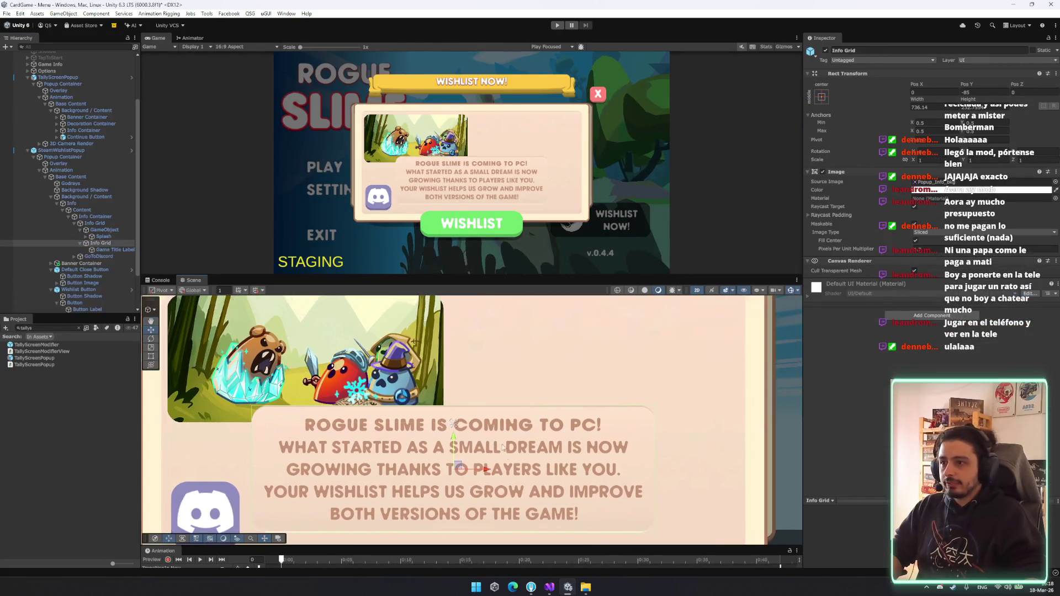
pyautogui.moveTo(453, 470); pyautogui.dragTo(637, 363)
pyautogui.scroll(-3, 475, 359)
pyautogui.press('t')
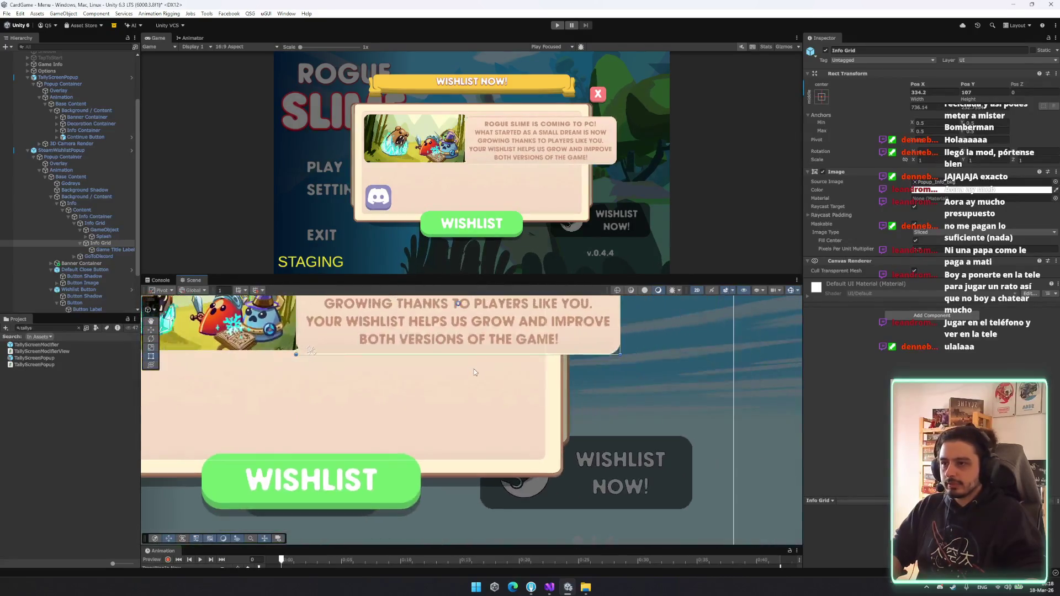
pyautogui.moveTo(475, 356); pyautogui.dragTo(475, 422)
pyautogui.moveTo(597, 321)
pyautogui.mouseDown()
pyautogui.moveTo(617, 390)
pyautogui.moveTo(631, 392)
pyautogui.moveTo(559, 392)
pyautogui.mouseUp()
# Shift the text block left next to the image and trim its left edge.
pyautogui.press('w')
pyautogui.moveTo(487, 411)
pyautogui.mouseDown()
pyautogui.moveTo(446, 411)
pyautogui.moveTo(560, 397)
pyautogui.mouseUp()
pyautogui.press('r')
pyautogui.press('t')
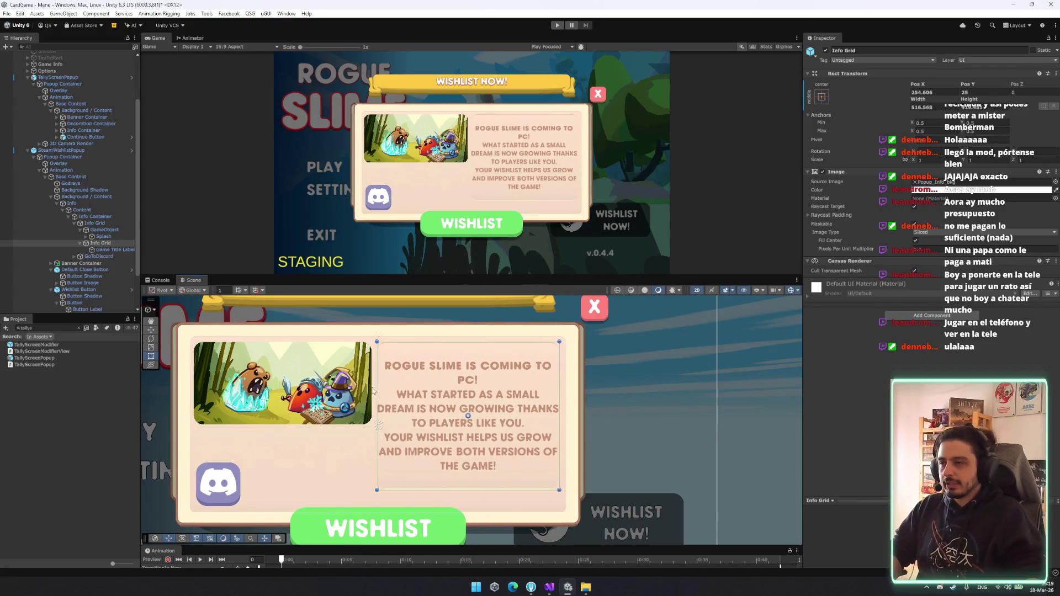
pyautogui.moveTo(373, 391); pyautogui.dragTo(379, 388)
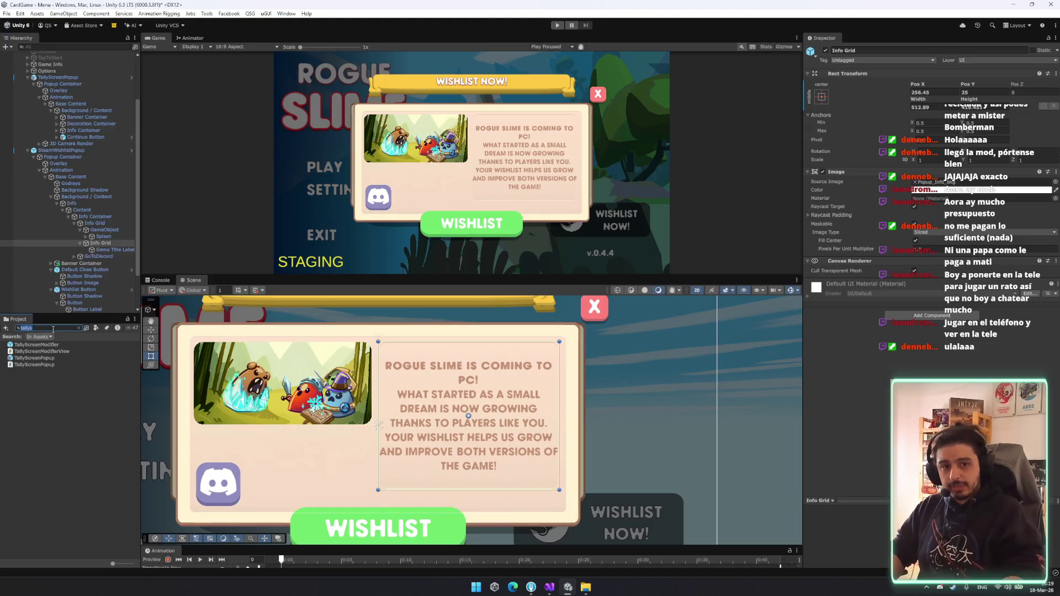
pyautogui.write('settings')
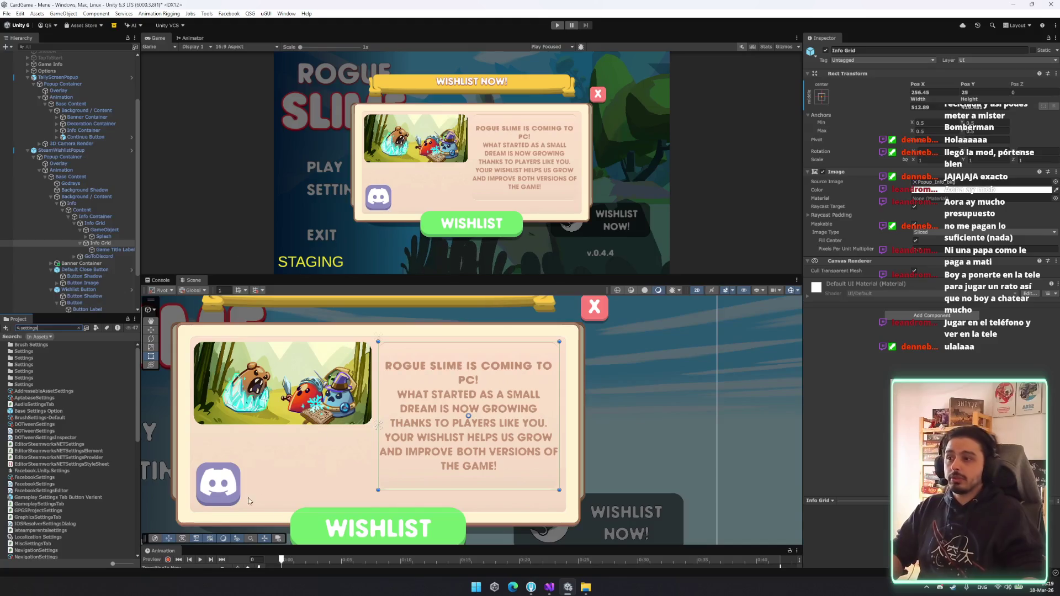
pyautogui.moveTo(274, 427); pyautogui.dragTo(341, 432)
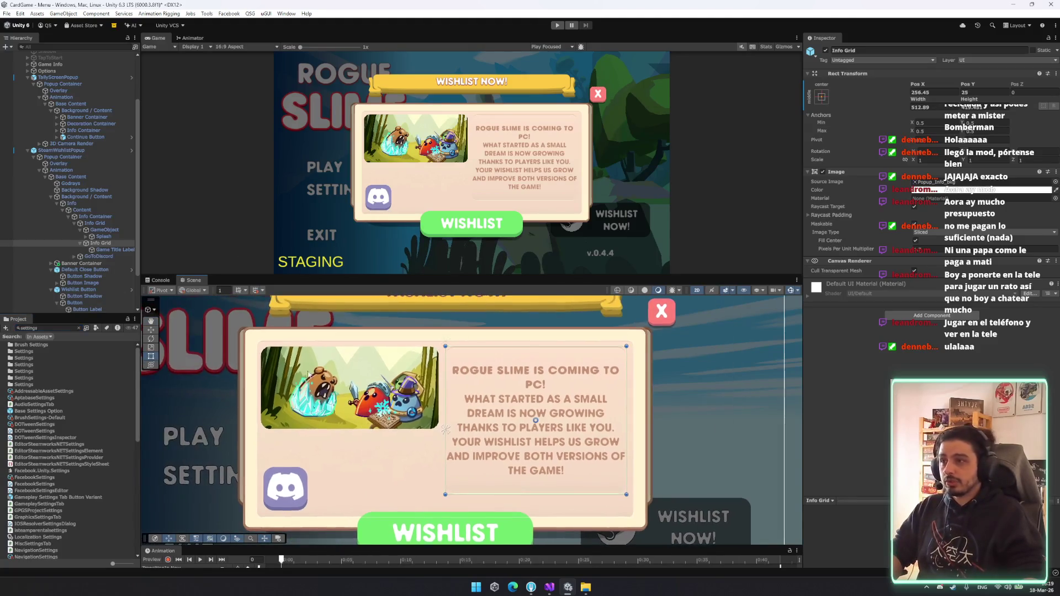
pyautogui.scroll(2, 373, 379)
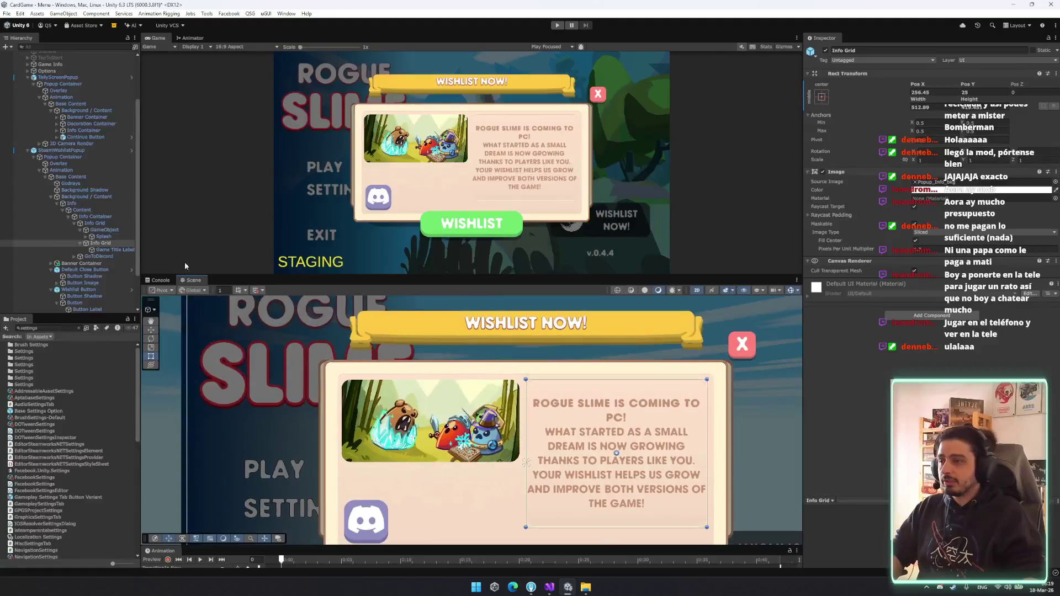
# Set the Background / Content Vertical Layout Group padding to 20 on all four sides.
pyautogui.click(95, 198)
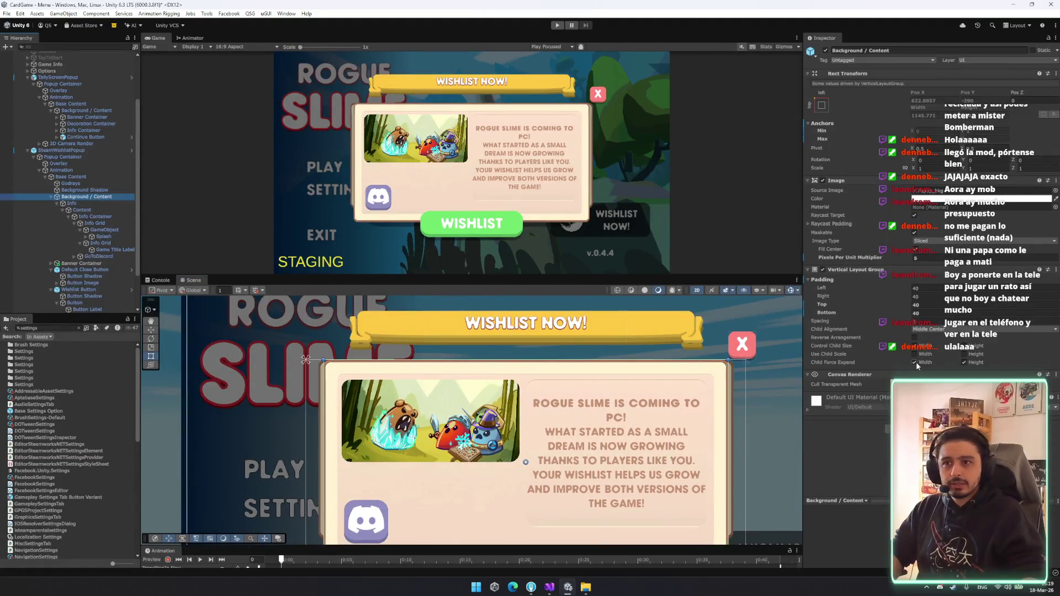
pyautogui.click(931, 288)
pyautogui.write('20')
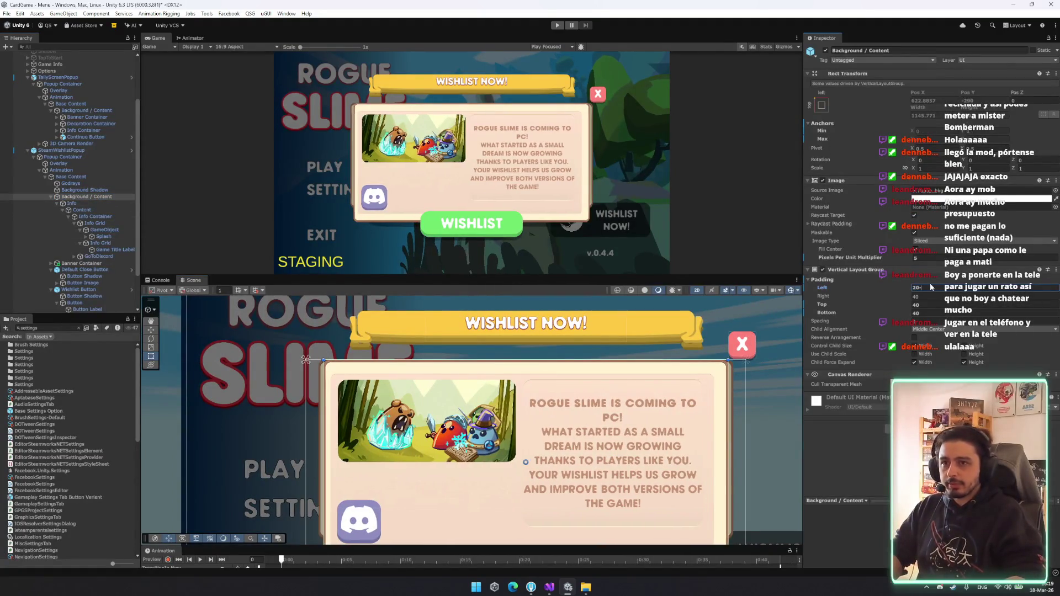
pyautogui.press('Tab')
pyautogui.write('20')
pyautogui.press('Tab')
pyautogui.write('20')
pyautogui.press('Tab')
pyautogui.write('20')
# Try widening the description text box, undoing the downward extension.
pyautogui.moveTo(566, 449); pyautogui.dragTo(521, 405)
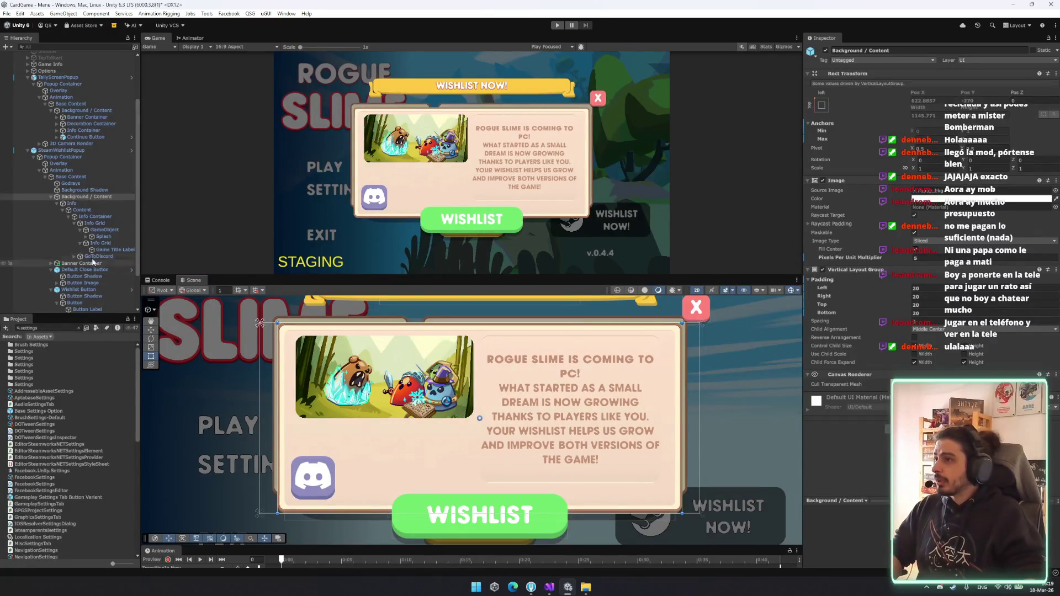
pyautogui.click(115, 249)
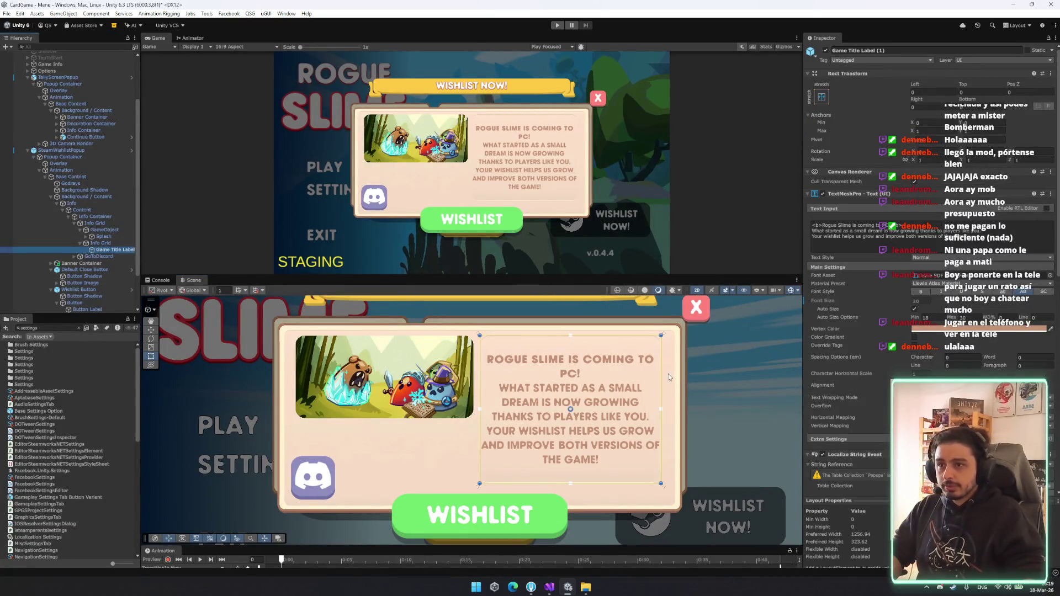
pyautogui.moveTo(663, 374); pyautogui.dragTo(670, 373)
pyautogui.moveTo(619, 485); pyautogui.dragTo(620, 500)
pyautogui.hotkey('ctrl', 'z')
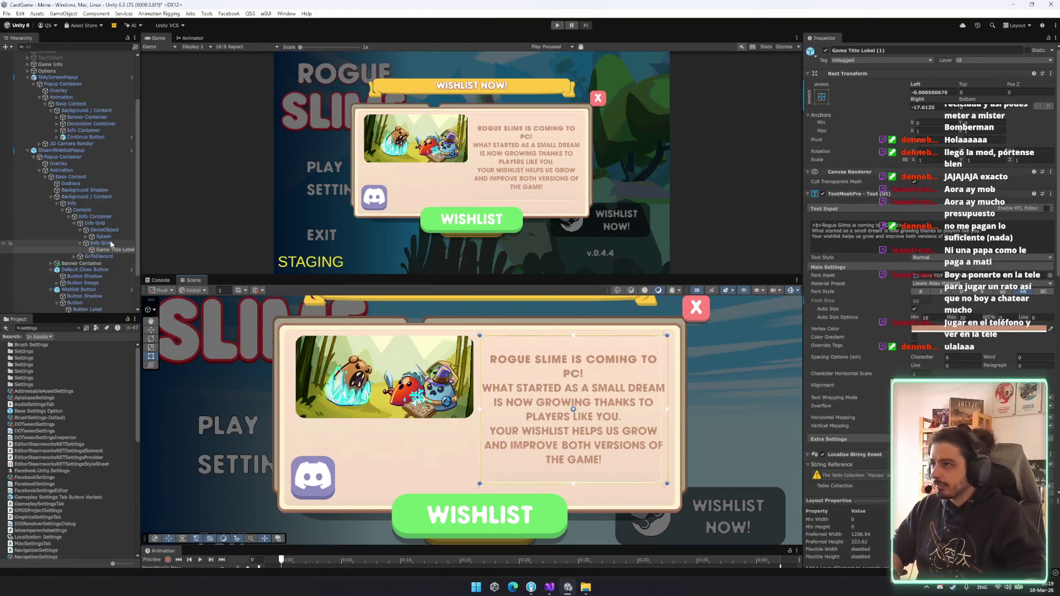
# Set the Game Title Label's anchor preset to stretch across its parent.
pyautogui.click(105, 243)
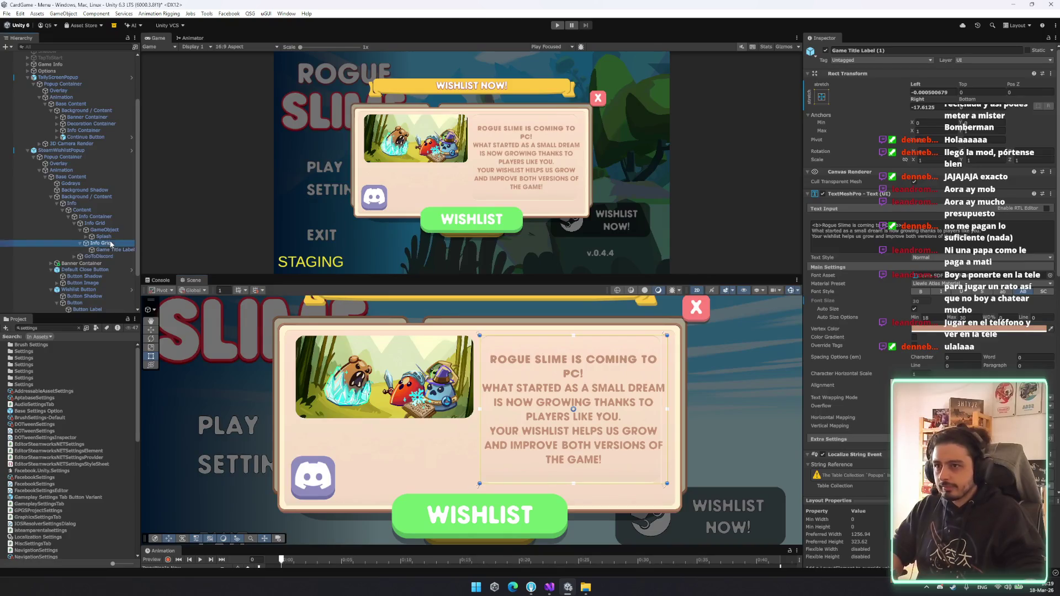
pyautogui.click(640, 435)
pyautogui.click(822, 97)
pyautogui.click(908, 221)
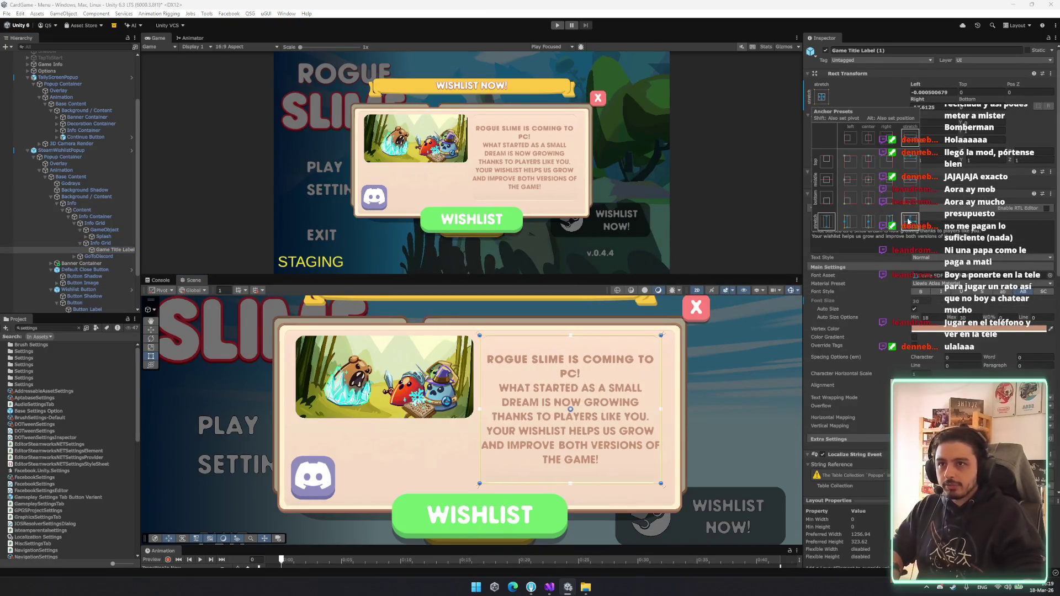
# Extend the Info Grid area downward and widen it to about 531.7 so the text reflows.
pyautogui.click(115, 245)
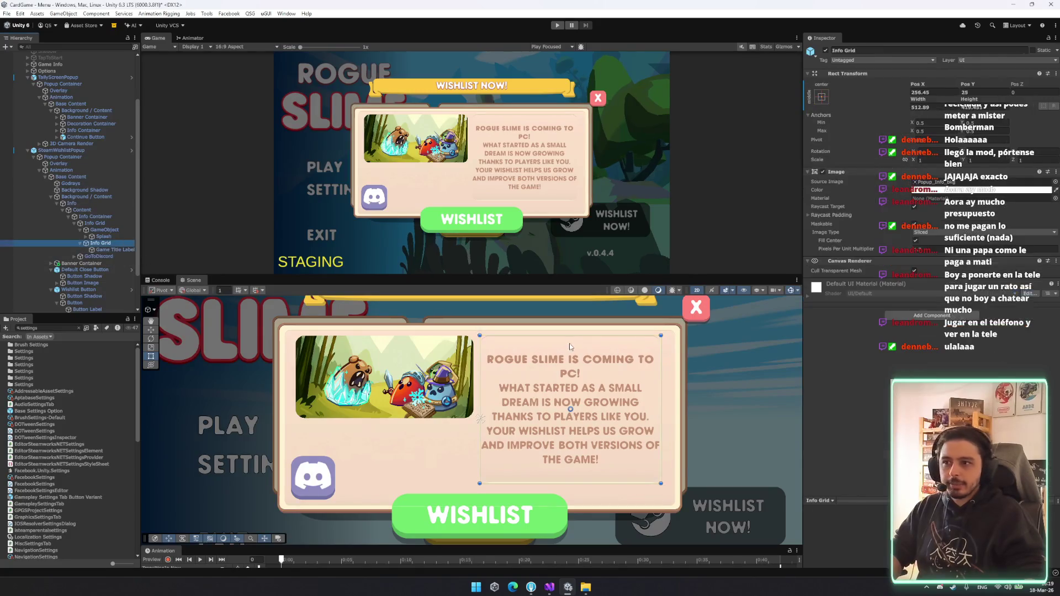
pyautogui.scroll(2, 589, 427)
pyautogui.scroll(-2, 551, 463)
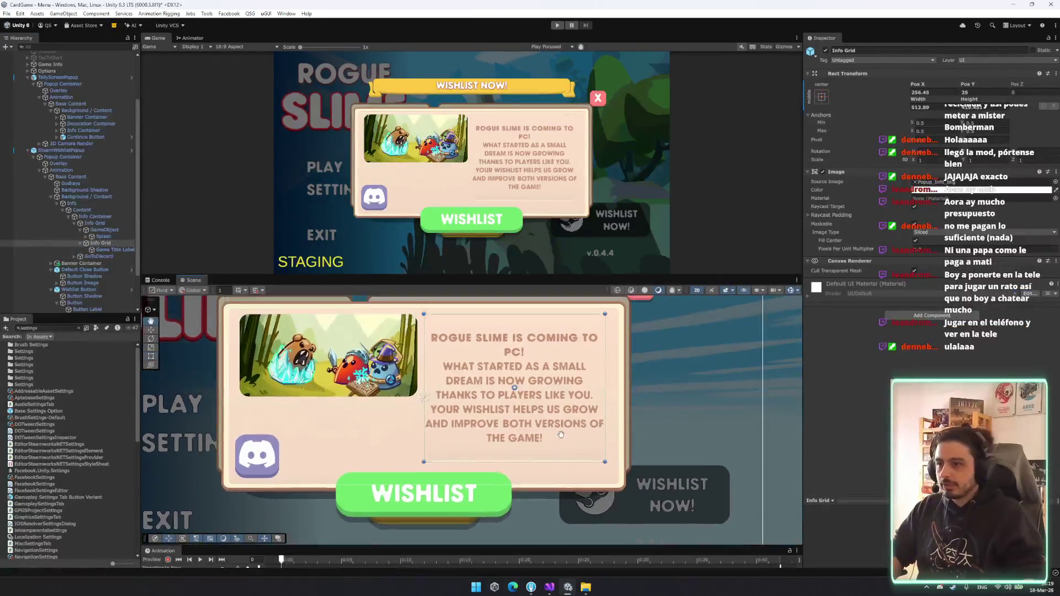
pyautogui.moveTo(553, 464)
pyautogui.mouseDown()
pyautogui.moveTo(555, 477)
pyautogui.moveTo(561, 470)
pyautogui.mouseUp()
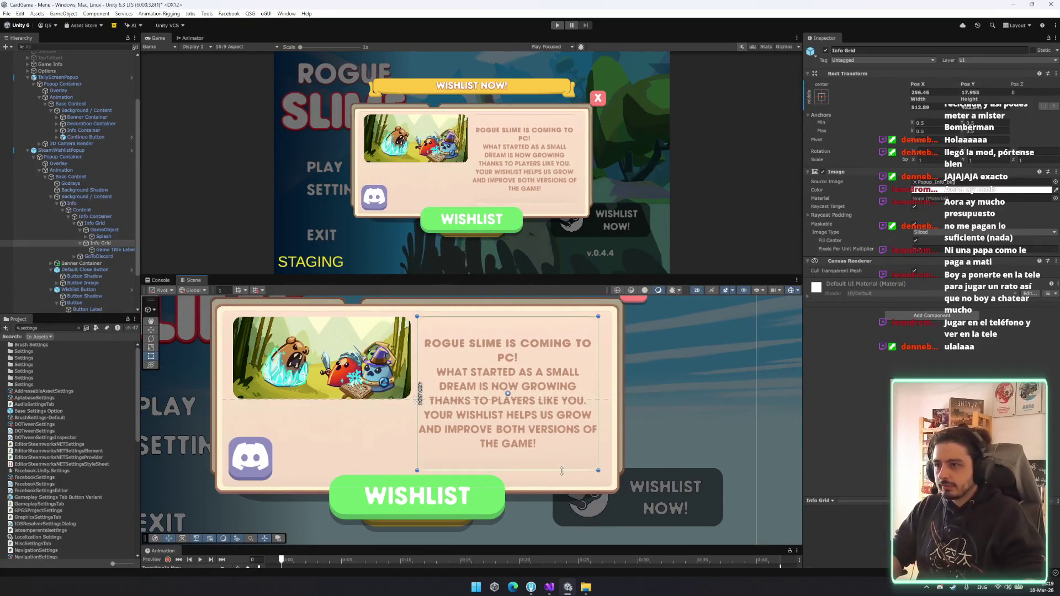
pyautogui.moveTo(599, 383); pyautogui.dragTo(606, 386)
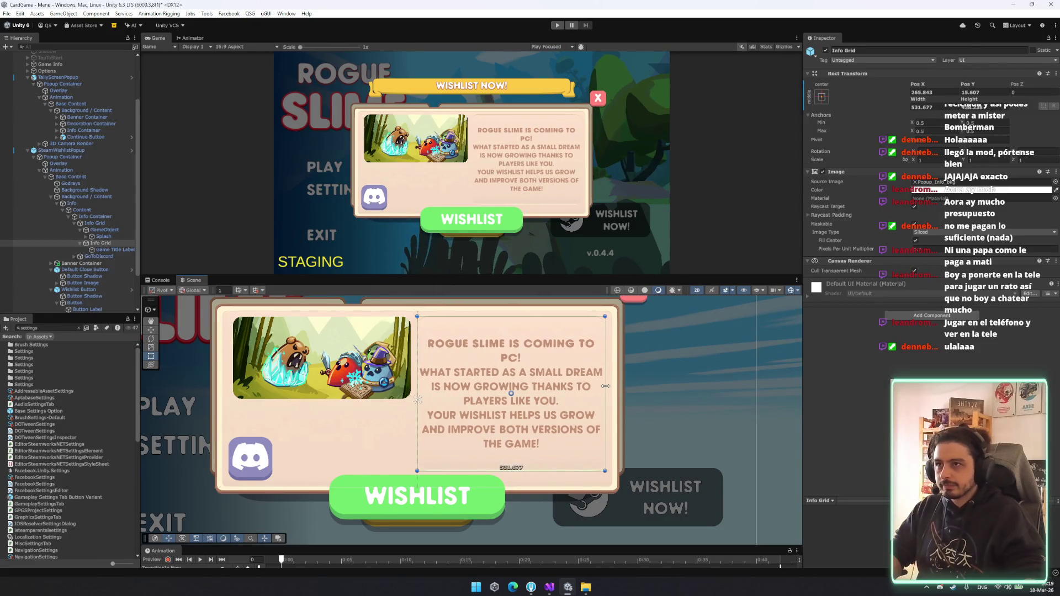
pyautogui.click(105, 229)
# Enlarge the splash artwork, shift it left to X -278, and set Pixels Per Unit Multiplier to 1.
pyautogui.press('w')
pyautogui.press('f')
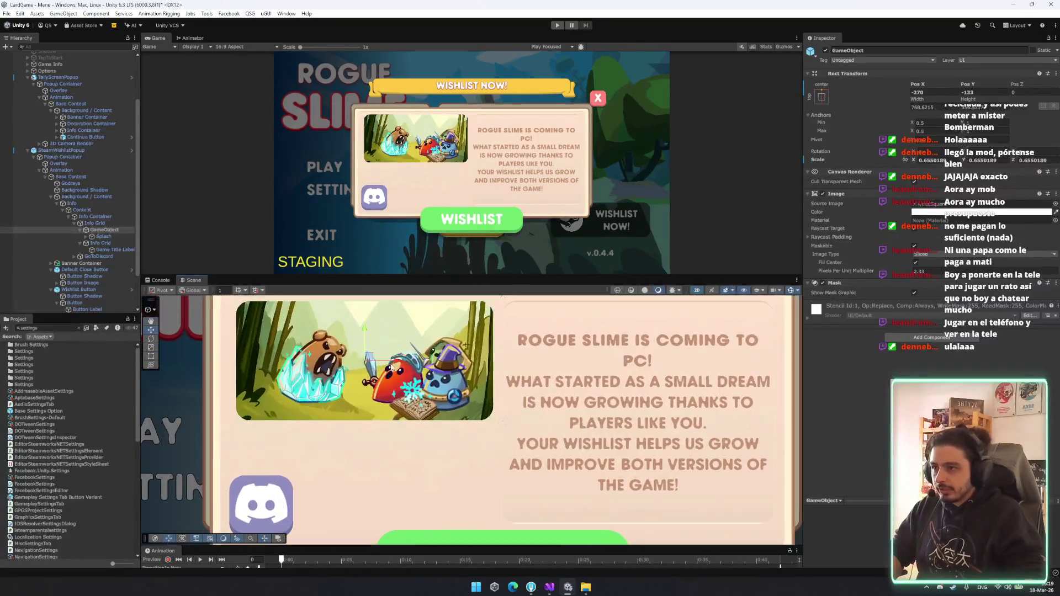
pyautogui.press('t')
pyautogui.moveTo(441, 406); pyautogui.dragTo(419, 412)
pyautogui.press('t')
pyautogui.moveTo(472, 385)
pyautogui.mouseDown()
pyautogui.moveTo(637, 388)
pyautogui.moveTo(607, 415)
pyautogui.moveTo(448, 415)
pyautogui.mouseUp()
pyautogui.press('w')
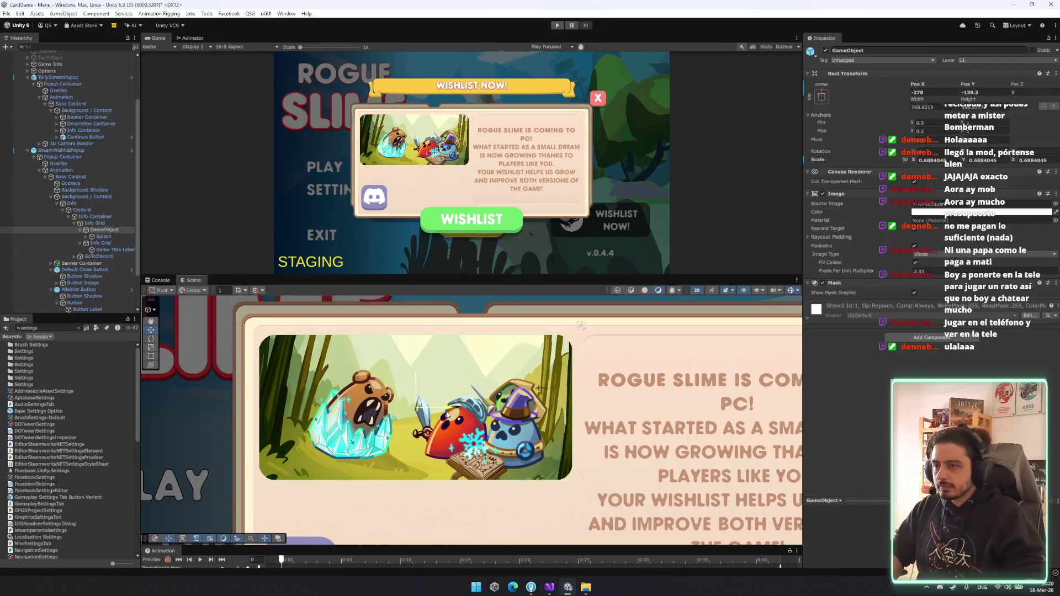
pyautogui.scroll(-4, 460, 436)
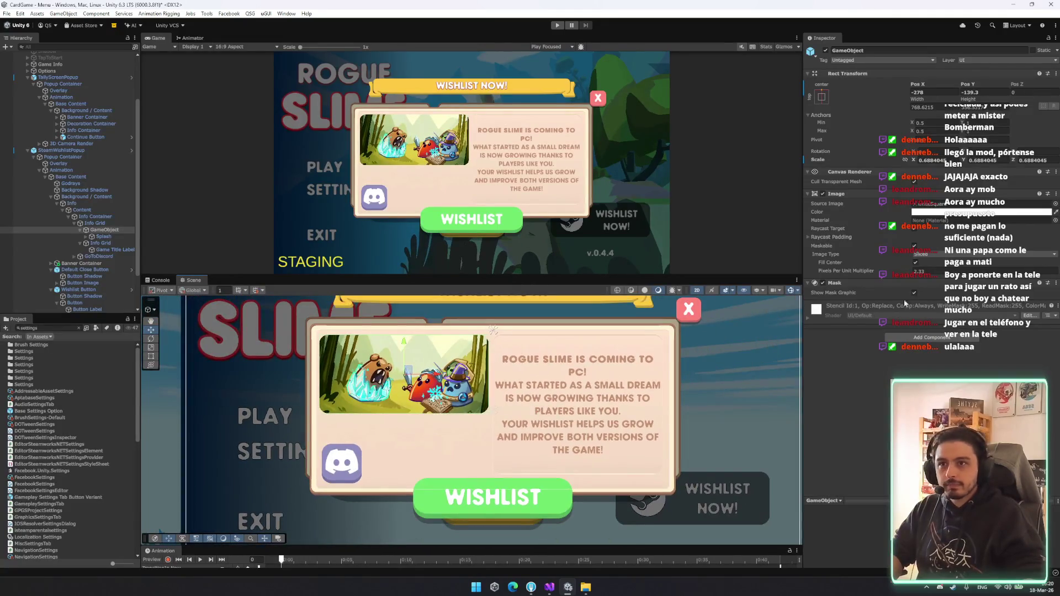
pyautogui.moveTo(878, 271); pyautogui.dragTo(878, 271)
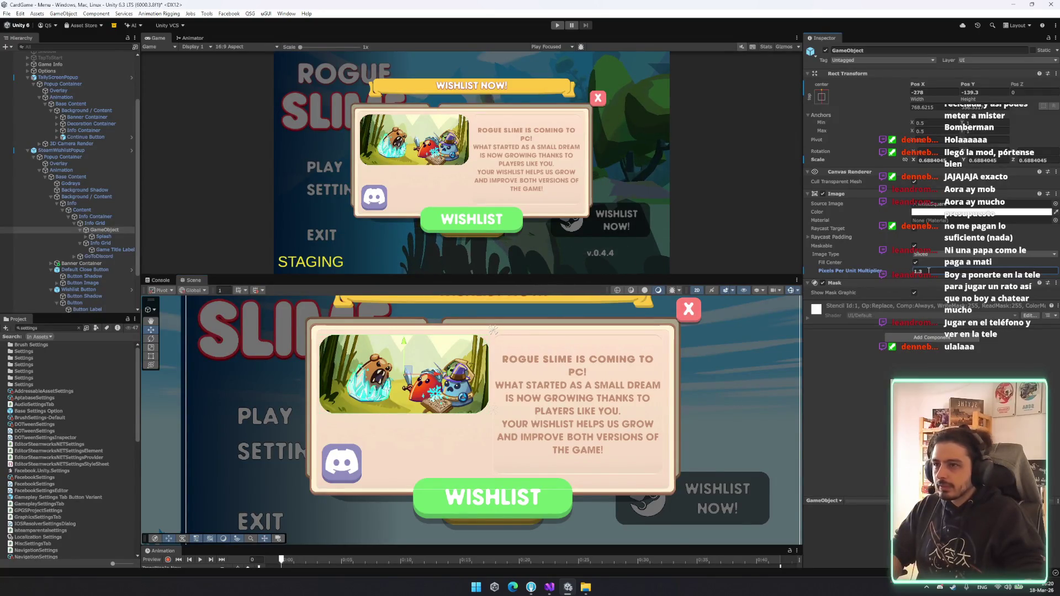
pyautogui.write('1')
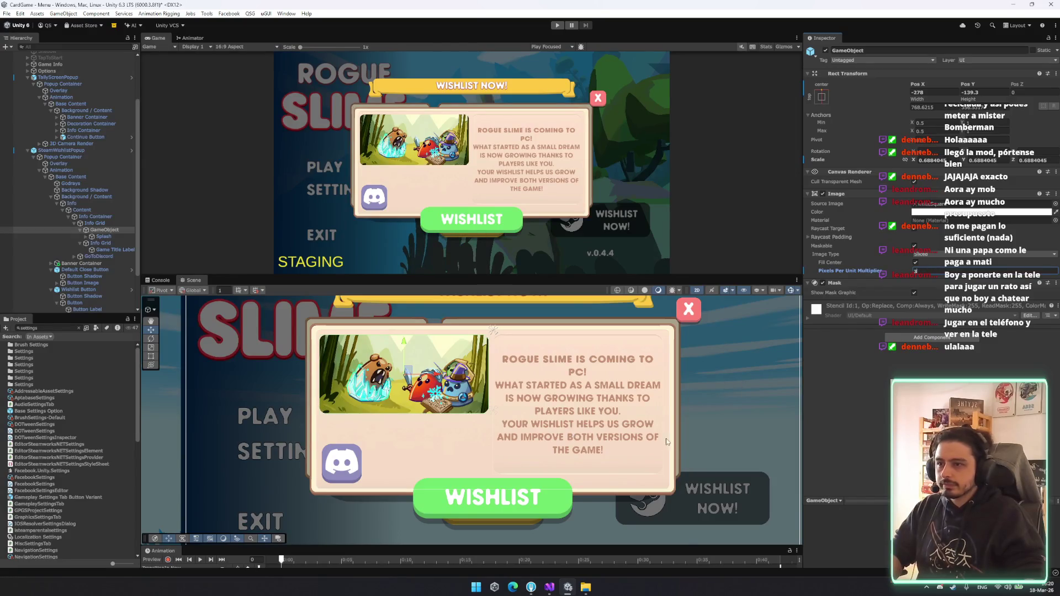
pyautogui.moveTo(493, 349); pyautogui.dragTo(507, 329)
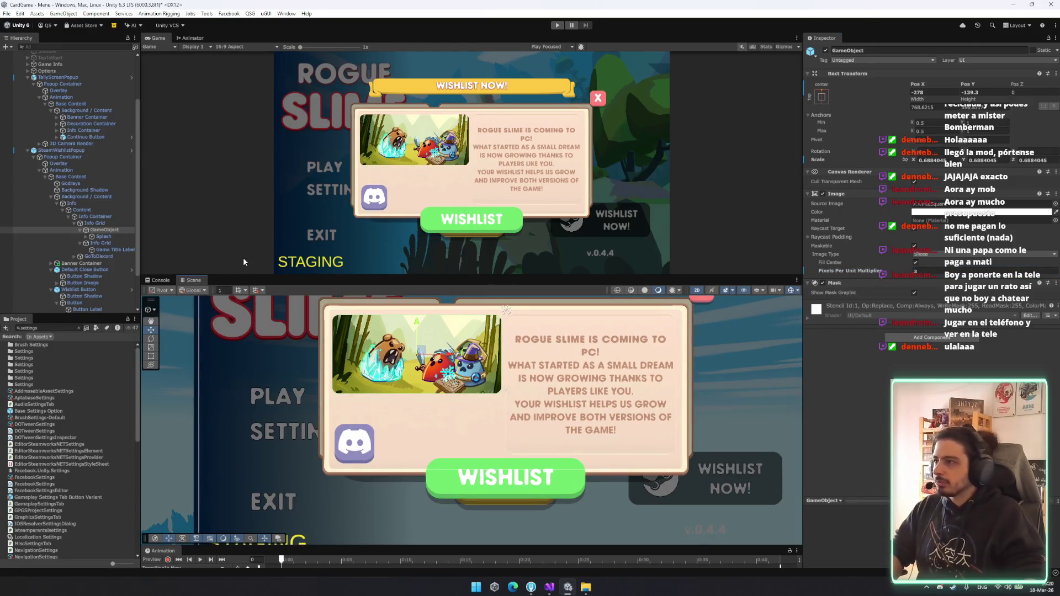
pyautogui.scroll(-3, 89, 284)
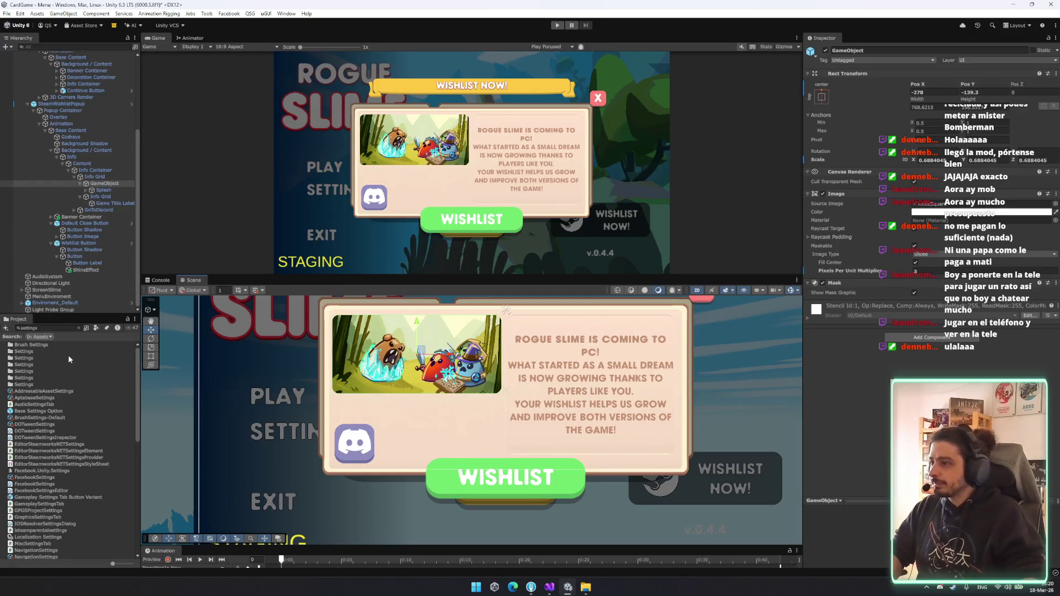
pyautogui.scroll(-10, 56, 369)
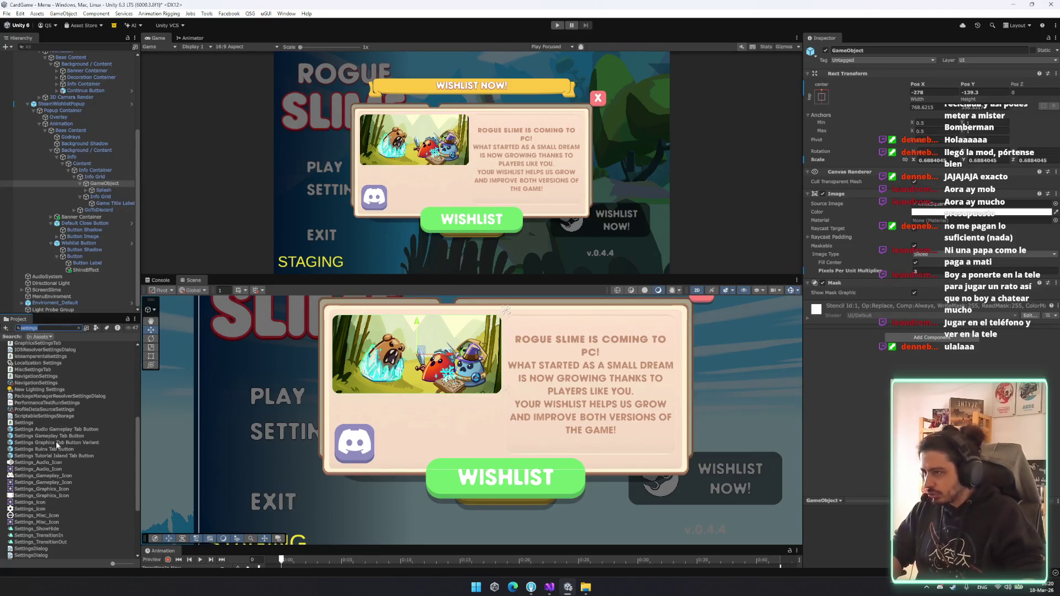
pyautogui.scroll(-5, 59, 445)
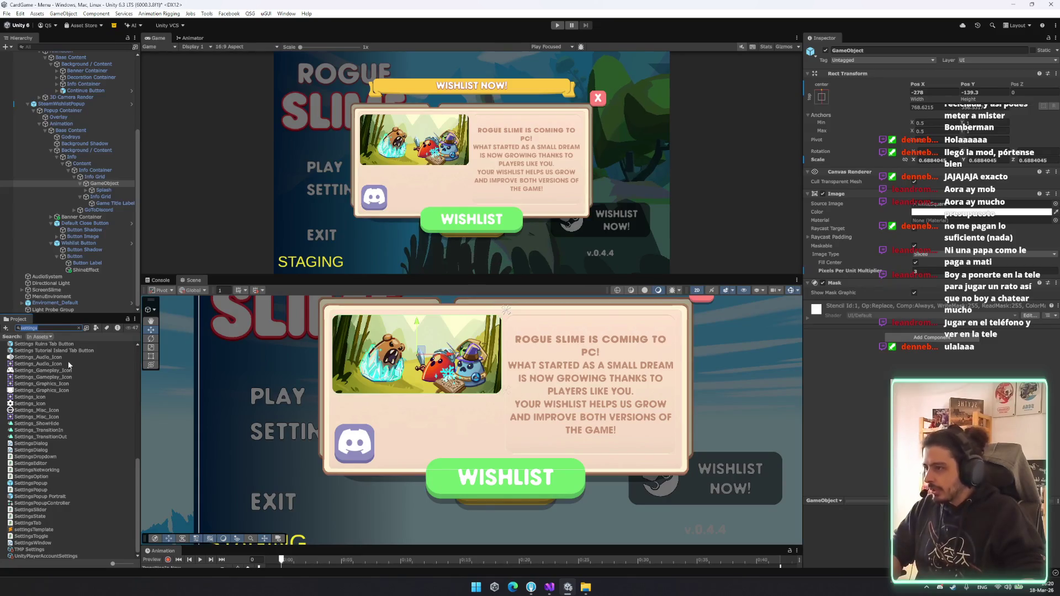
pyautogui.click(99, 210)
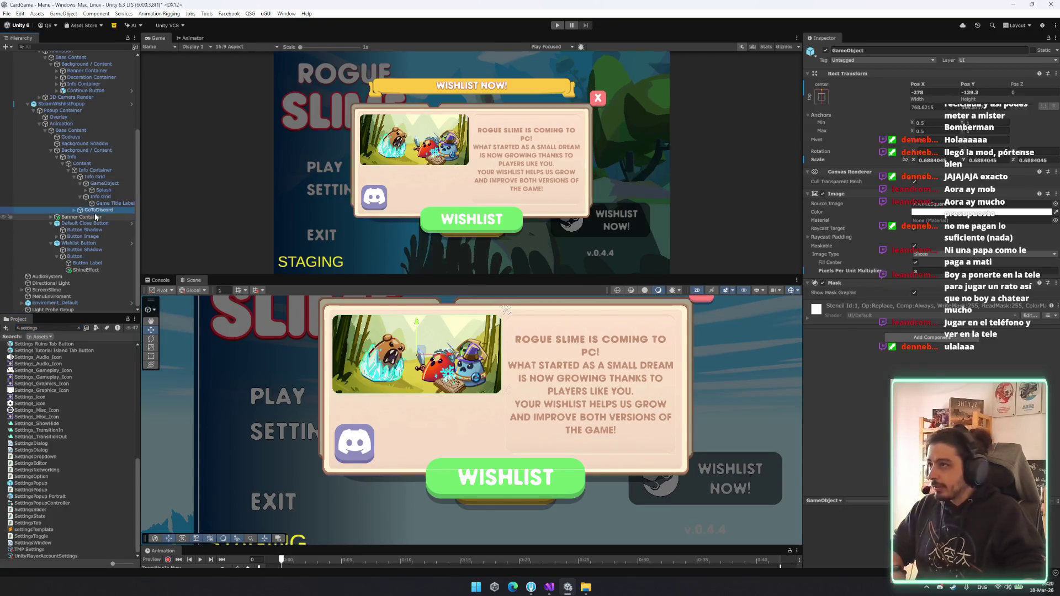
pyautogui.doubleClick(40, 484)
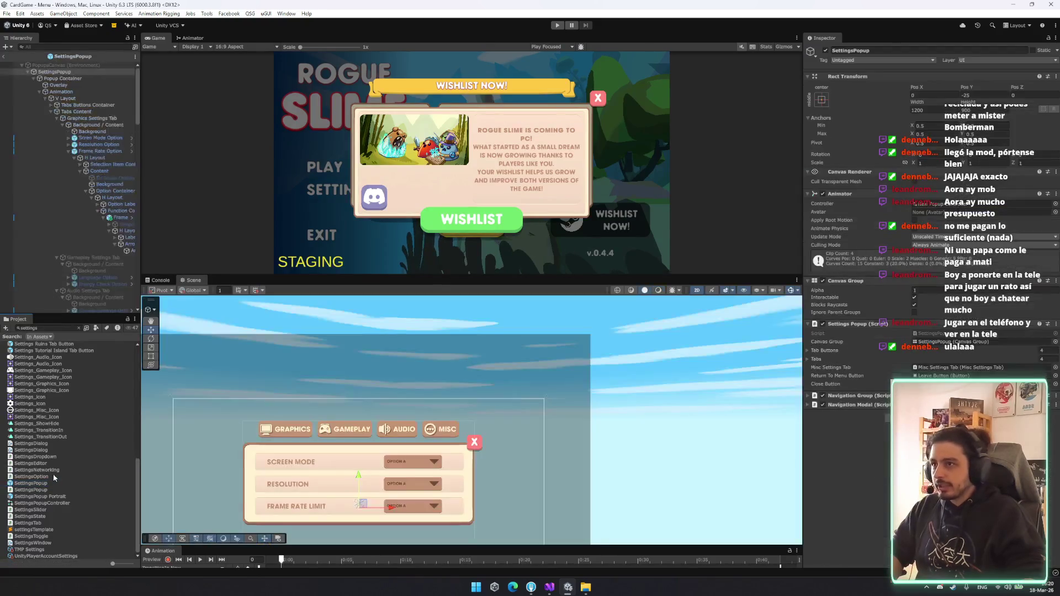
pyautogui.scroll(-5, 112, 241)
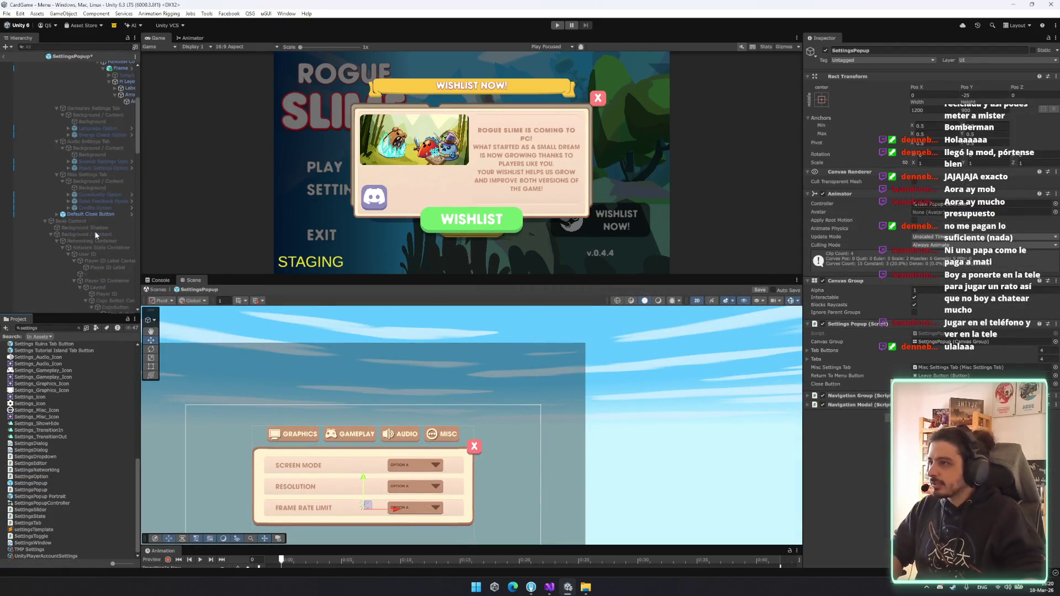
pyautogui.click(96, 193)
pyautogui.press('Right')
pyautogui.press('Left')
pyautogui.press('Down')
pyautogui.press('Down')
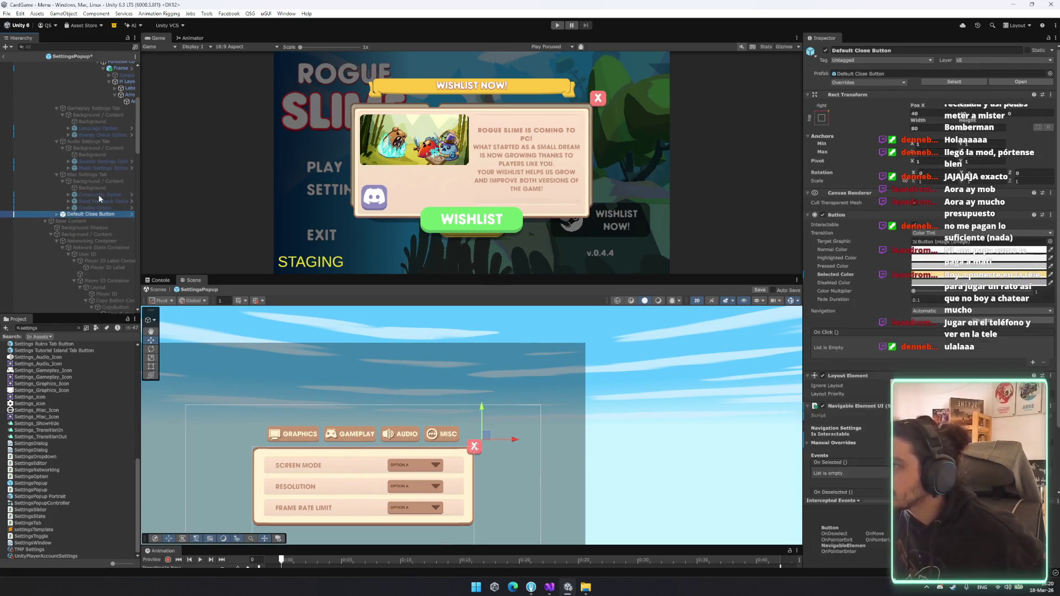
pyautogui.click(90, 47)
pyautogui.write('discord')
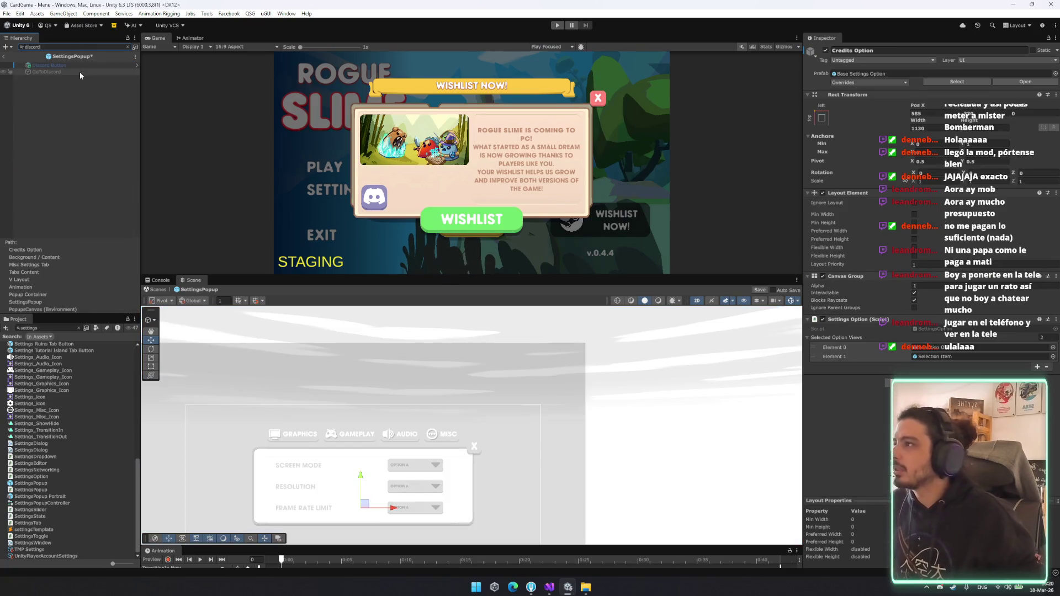
pyautogui.click(80, 65)
pyautogui.click(130, 47)
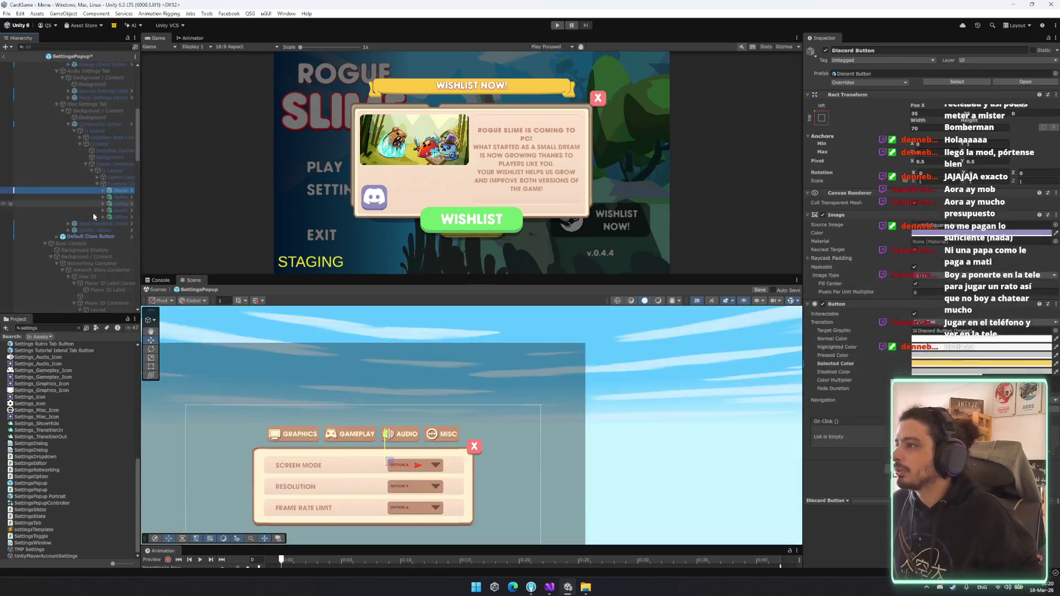
pyautogui.keyDown('shift'); pyautogui.click(131, 217); pyautogui.keyUp('shift')
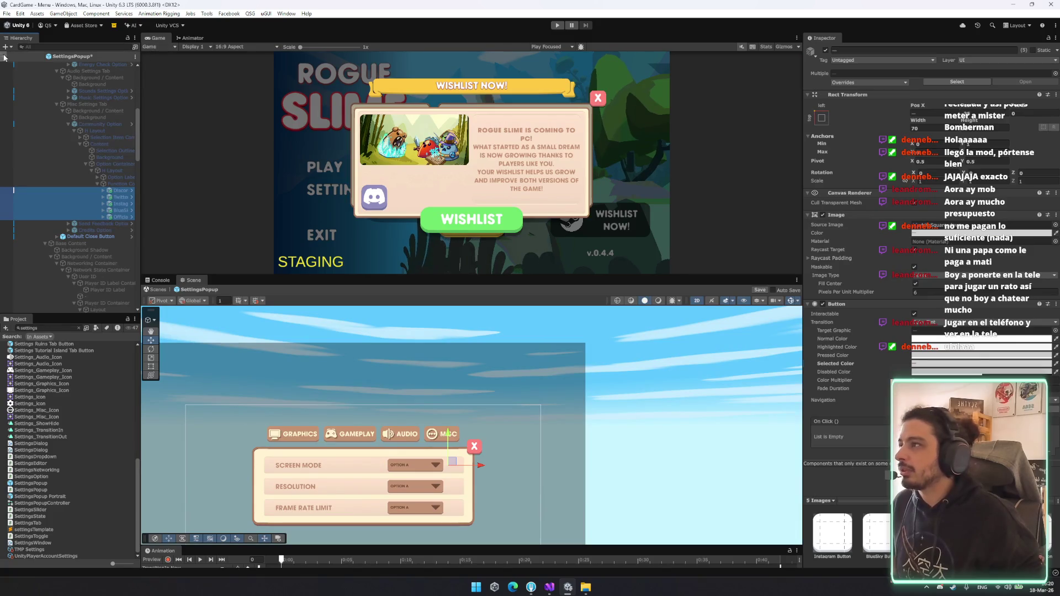
pyautogui.press('Delete')
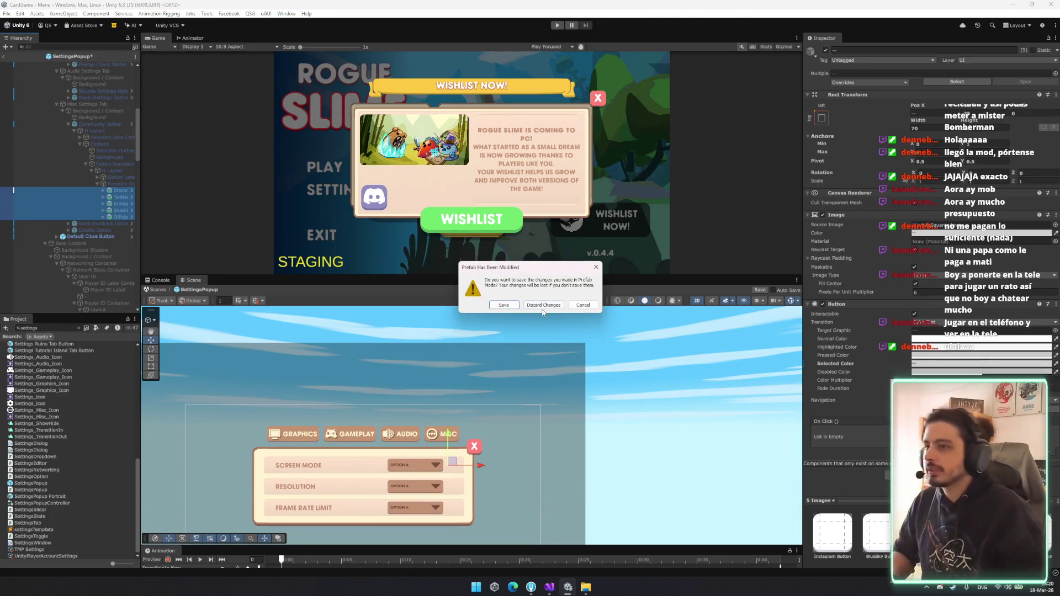
pyautogui.click(513, 307)
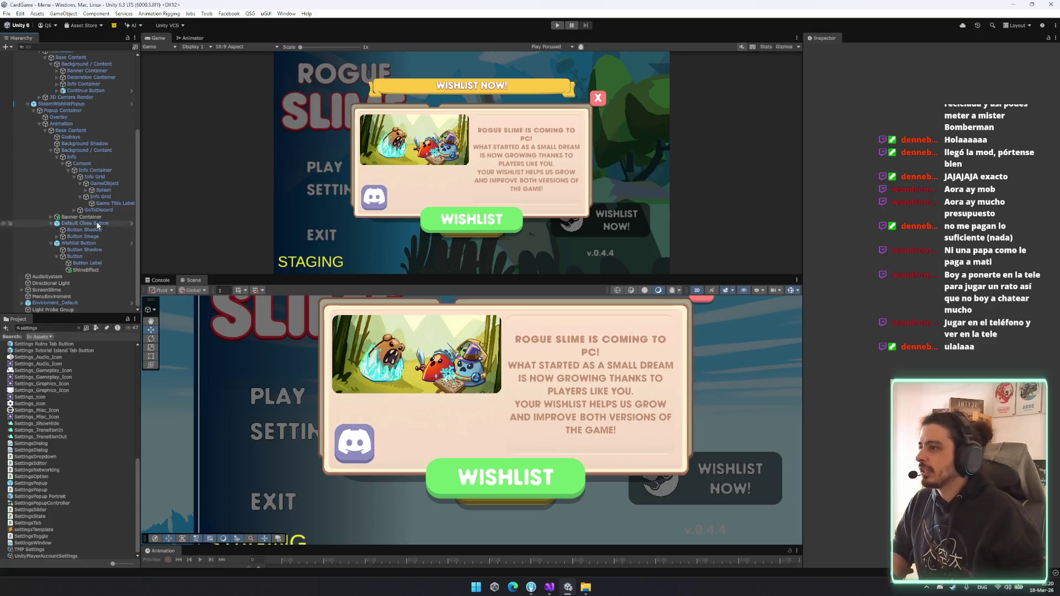
# Paste the five social buttons as children of Info Grid, anchored to the centre.
pyautogui.click(94, 177)
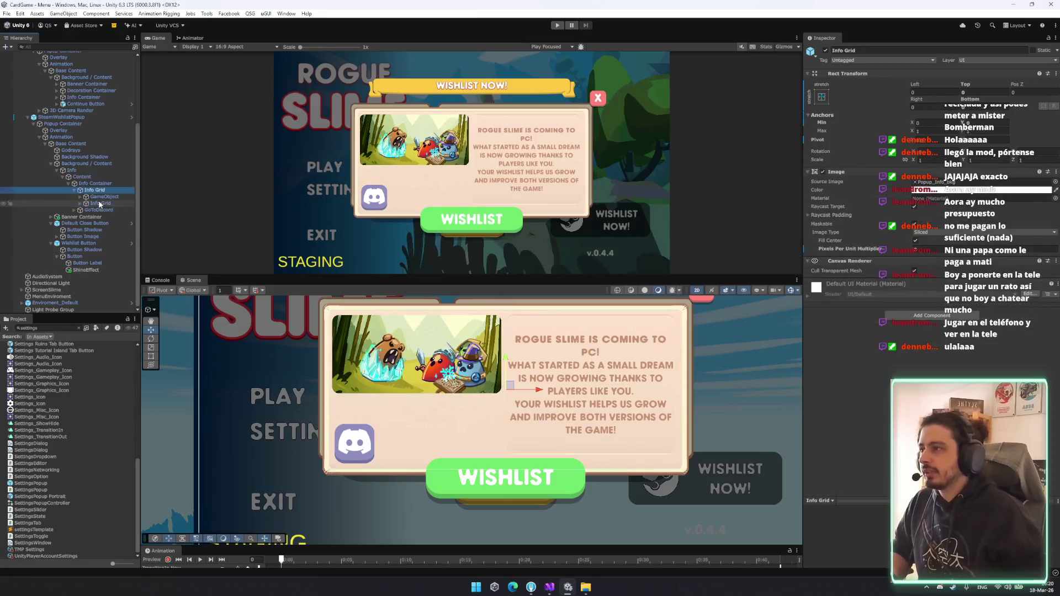
pyautogui.rightClick(94, 192)
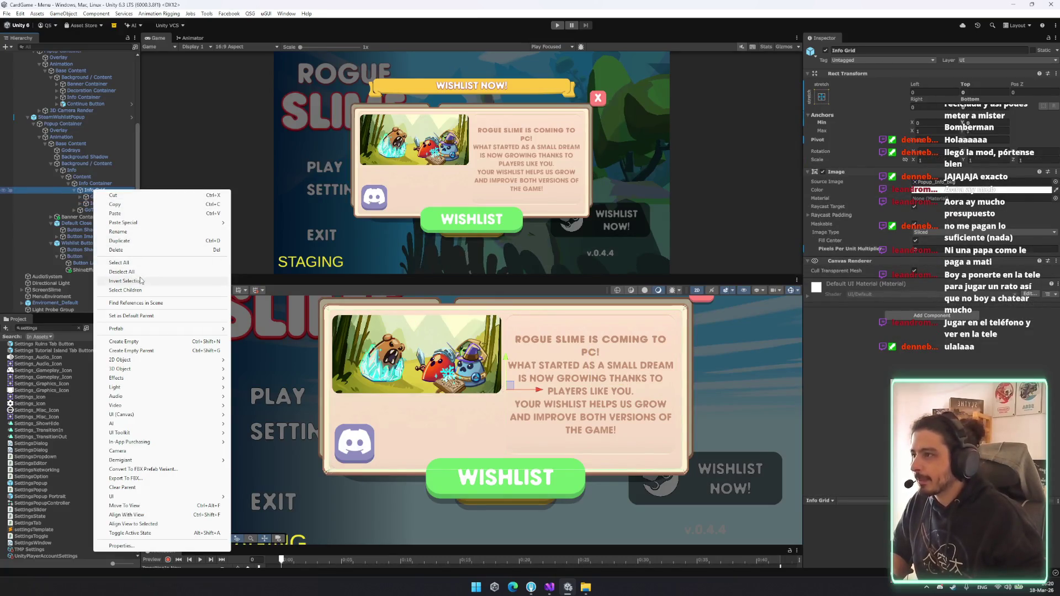
pyautogui.moveTo(154, 223)
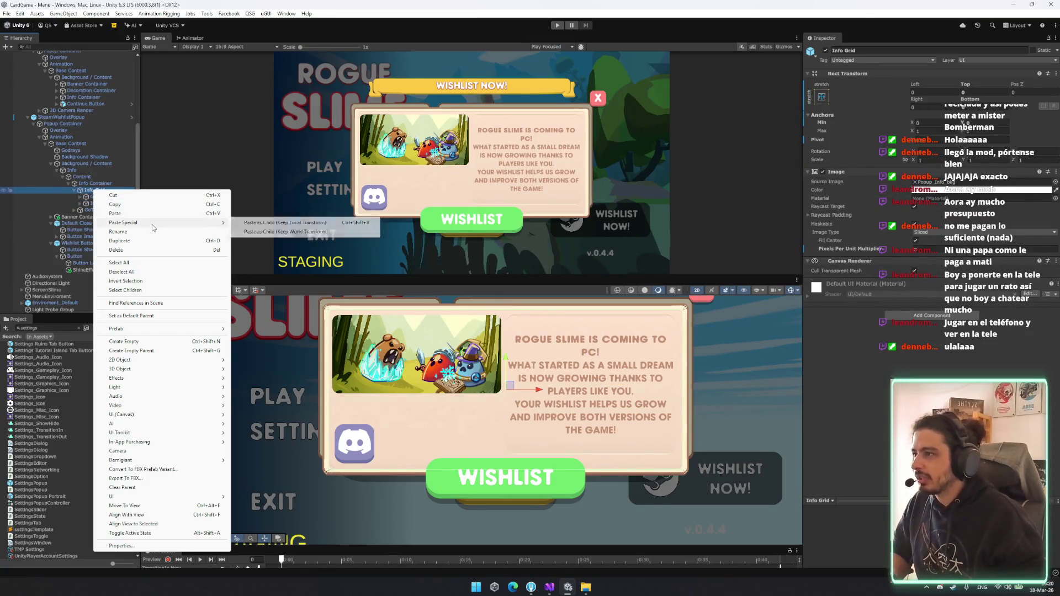
pyautogui.click(290, 223)
pyautogui.click(822, 117)
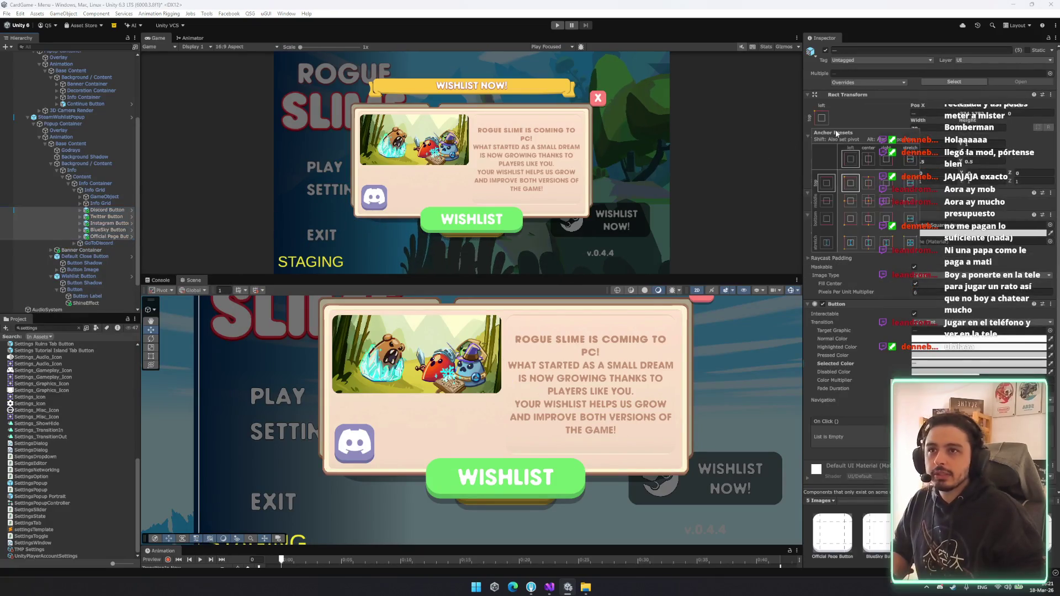
pyautogui.click(868, 201)
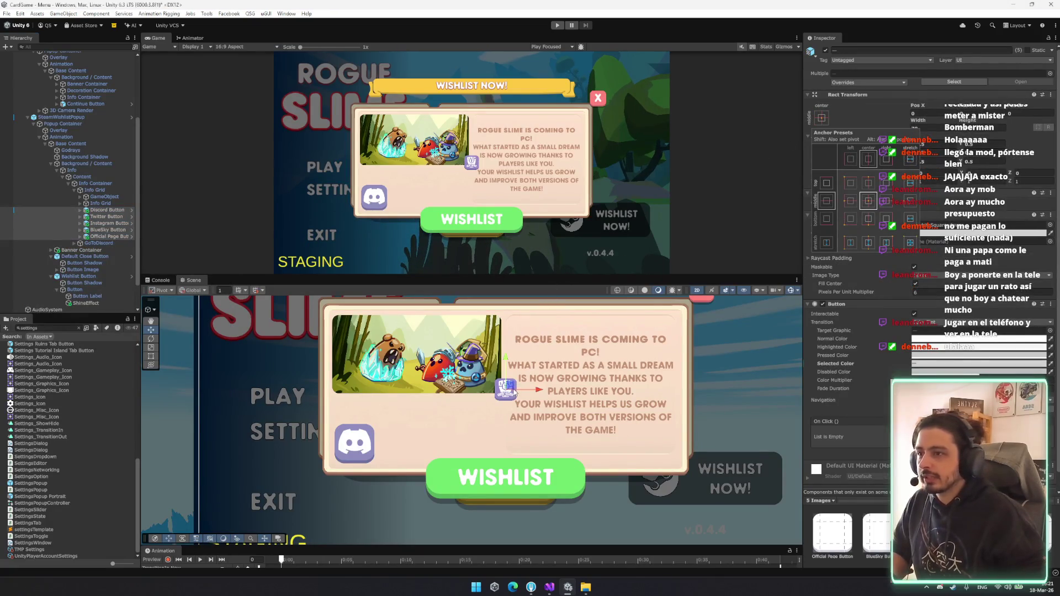
pyautogui.moveTo(513, 391); pyautogui.dragTo(407, 414)
# Delete the old GoToDiscord button and review the Discord, Twitter and Instagram buttons.
pyautogui.click(113, 244)
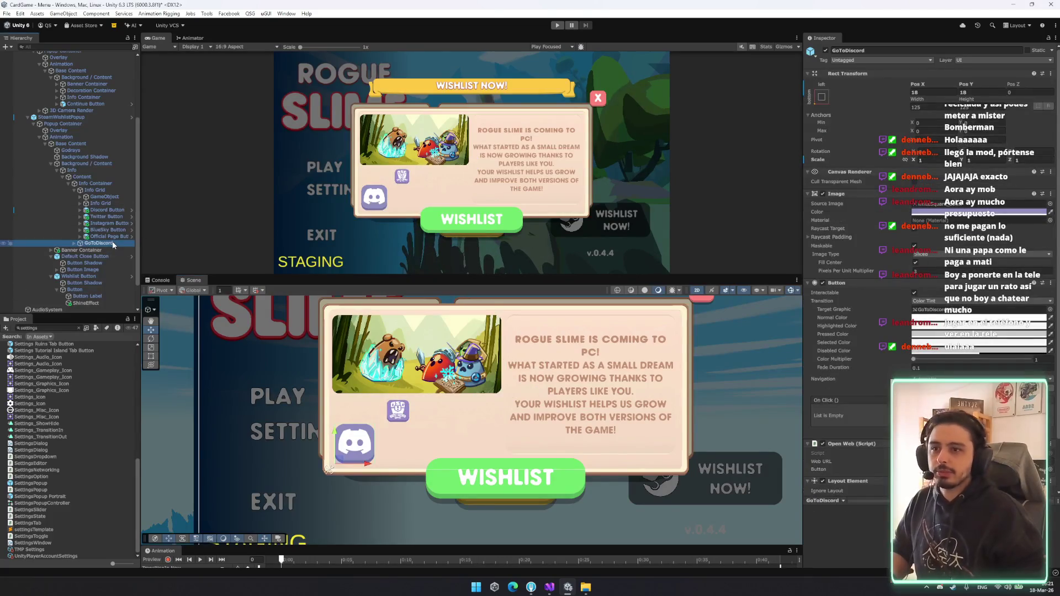
pyautogui.press('Delete')
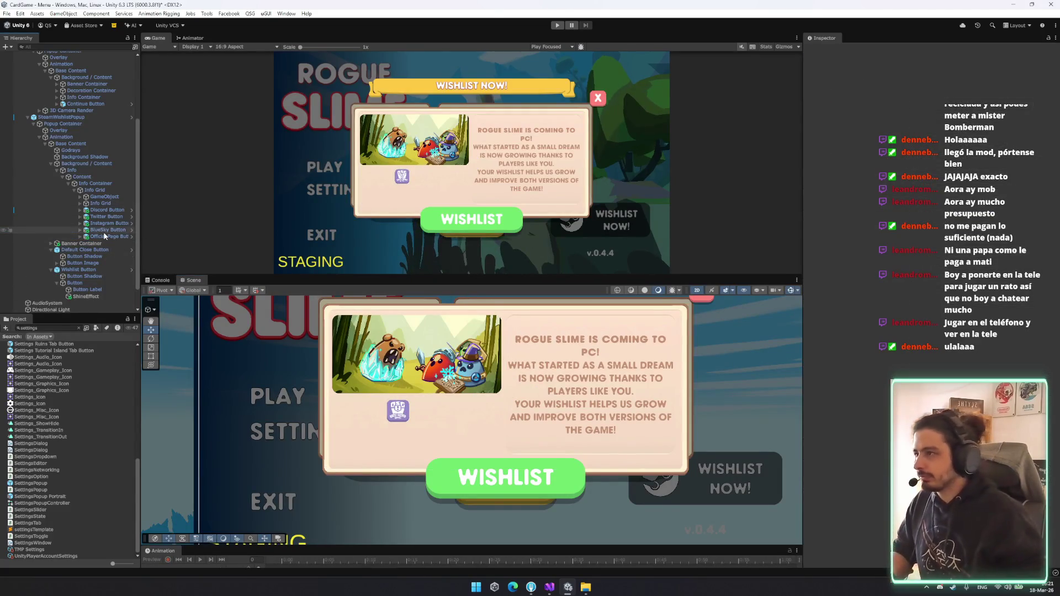
pyautogui.click(105, 216)
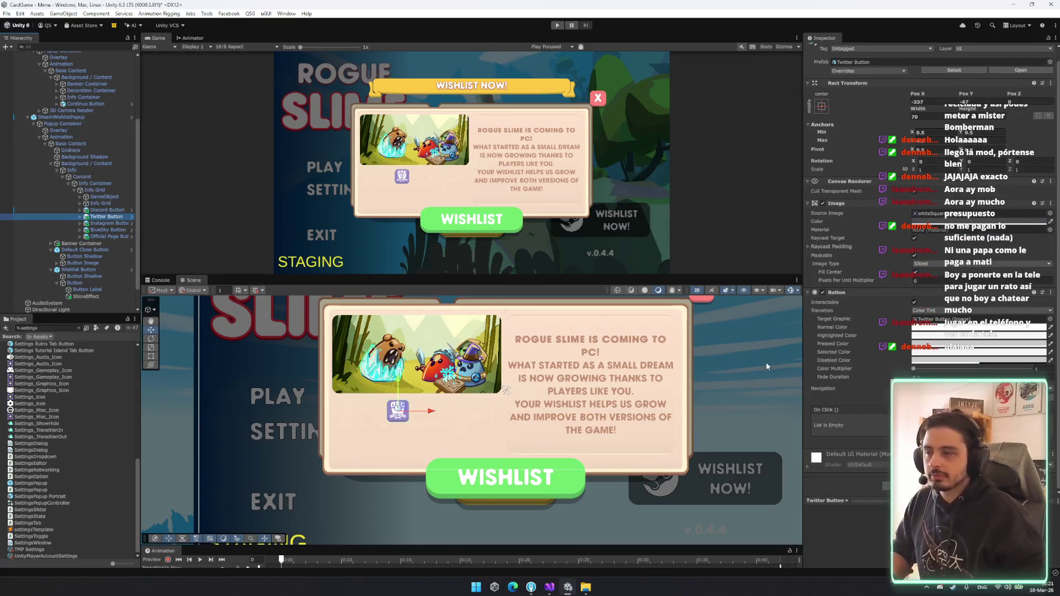
pyautogui.press('Up')
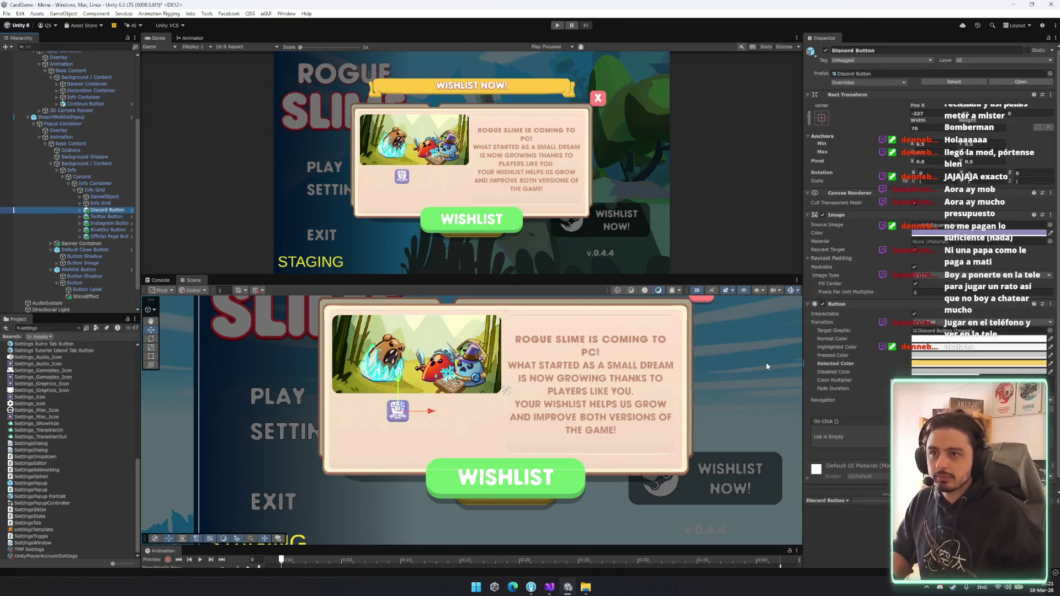
pyautogui.press('Down')
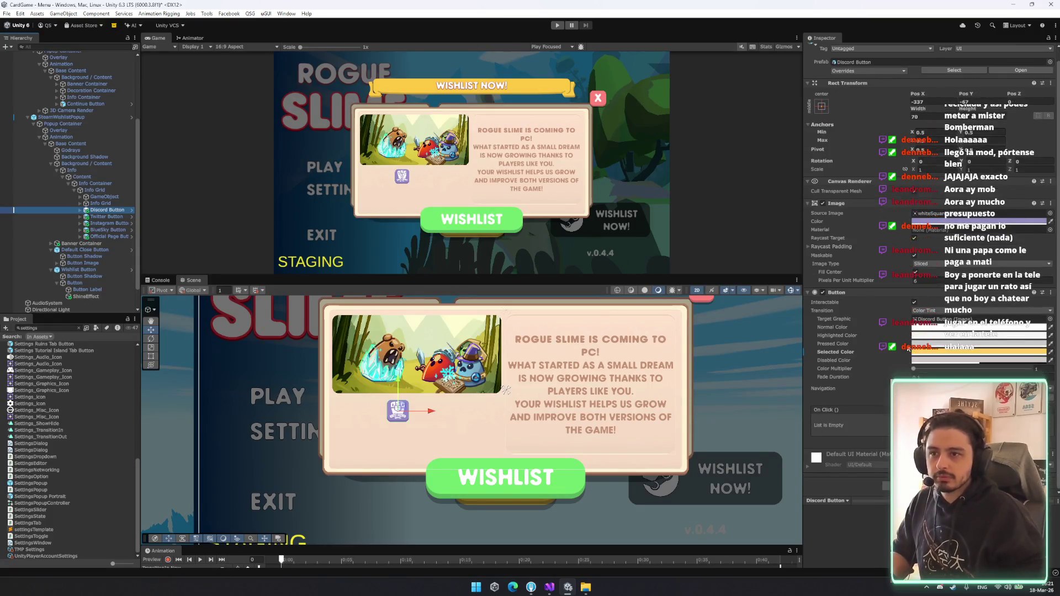
pyautogui.press('Down')
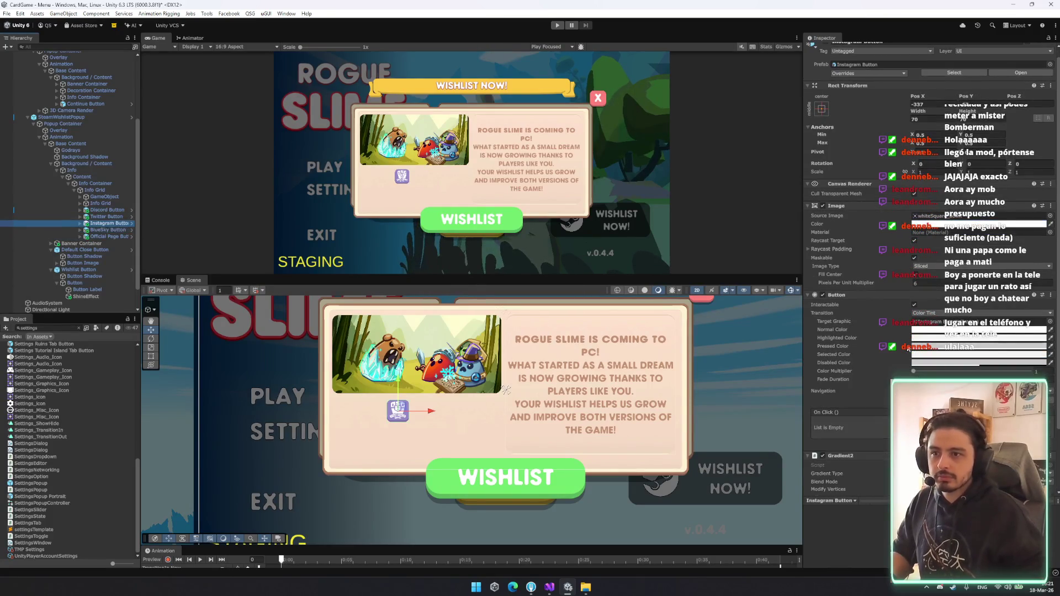
# Check the BlueSky button, then select all five social buttons together.
pyautogui.scroll(-3, 908, 349)
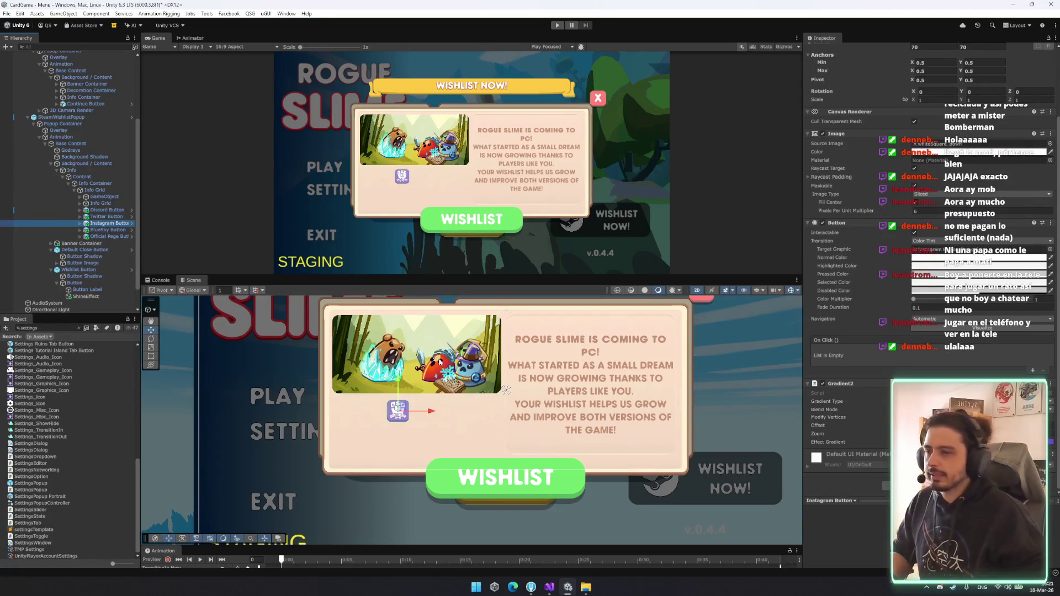
pyautogui.press('Down')
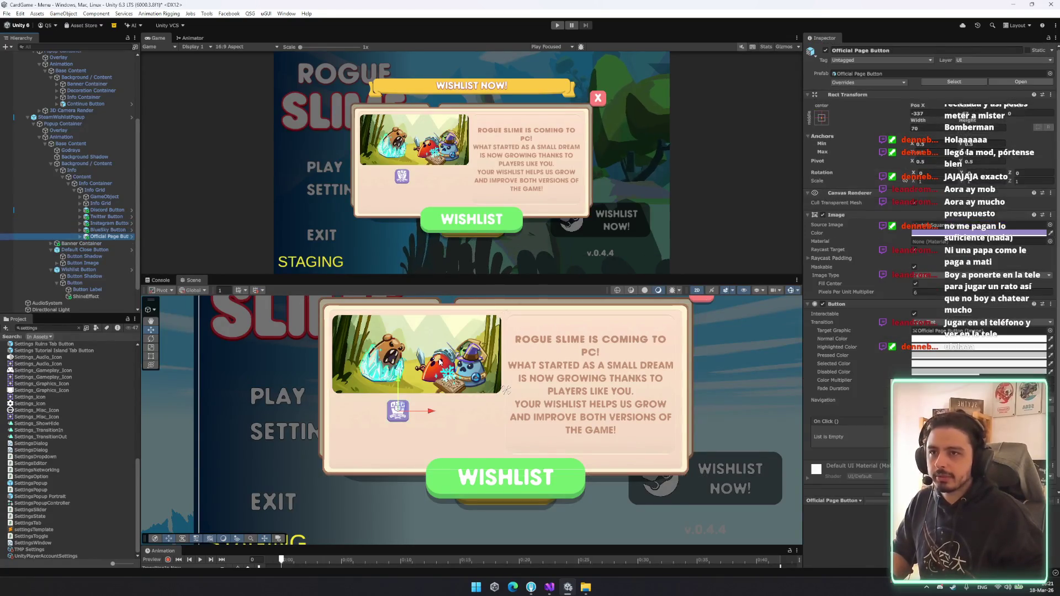
pyautogui.press('Up')
pyautogui.press('Up')
pyautogui.press('Up')
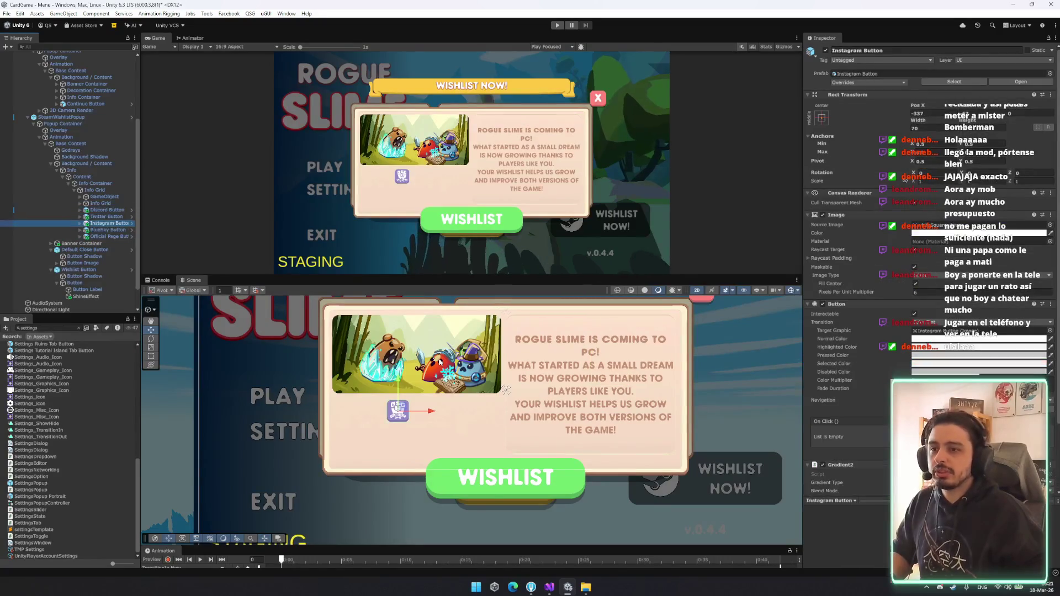
pyautogui.press('Down')
pyautogui.press('Up')
pyautogui.press('Up')
pyautogui.press('Up')
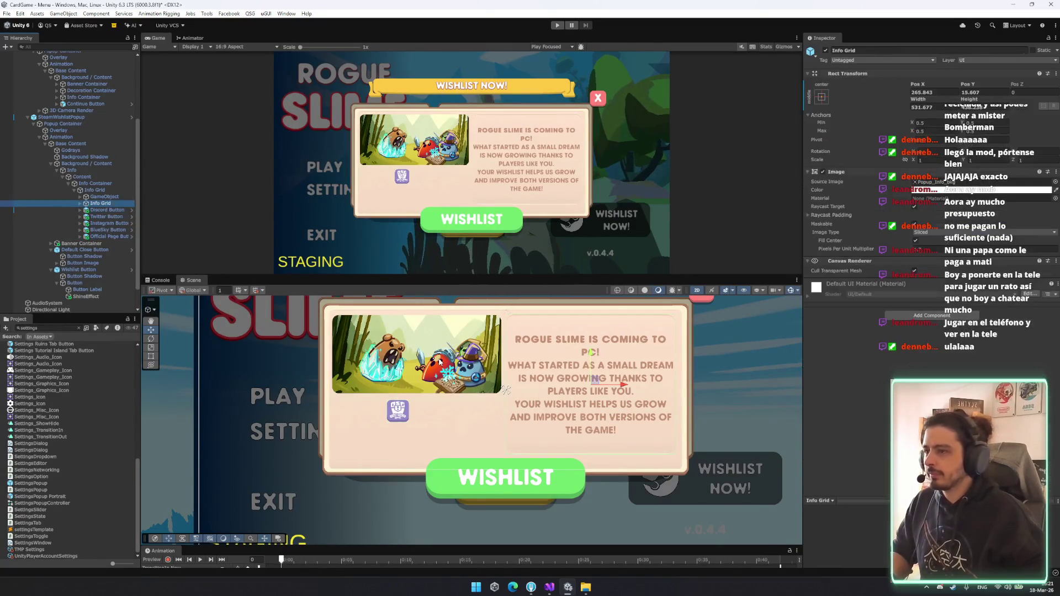
pyautogui.press('Down')
pyautogui.press('Down')
pyautogui.hotkey('shift', 'Down')
pyautogui.hotkey('shift', 'Down')
pyautogui.hotkey('shift', 'Down')
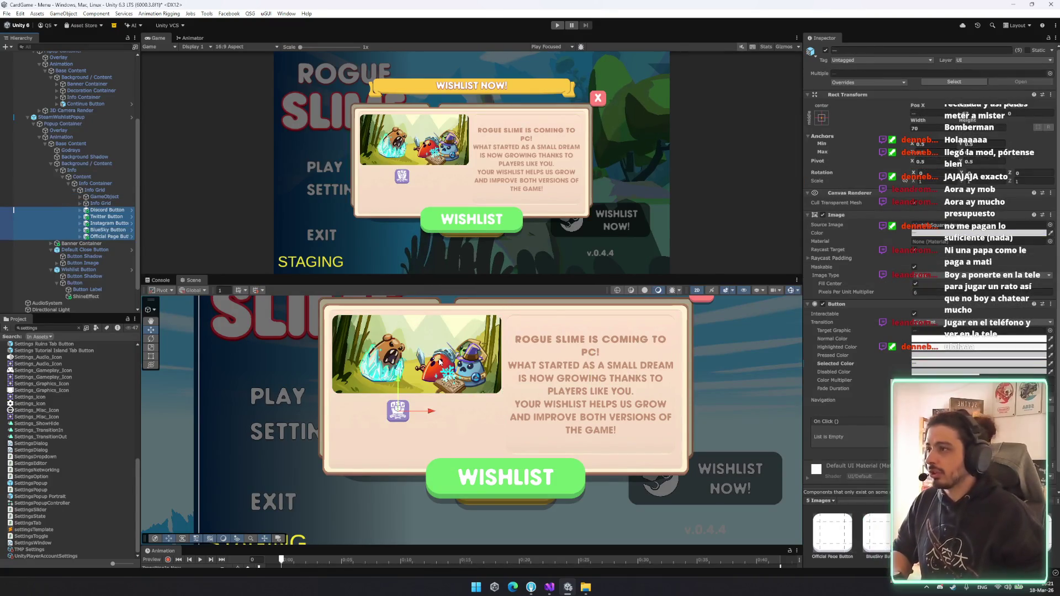
# Group the five social buttons under a new parent named Community.
pyautogui.hotkey('ctrl', 'shift', 'g')
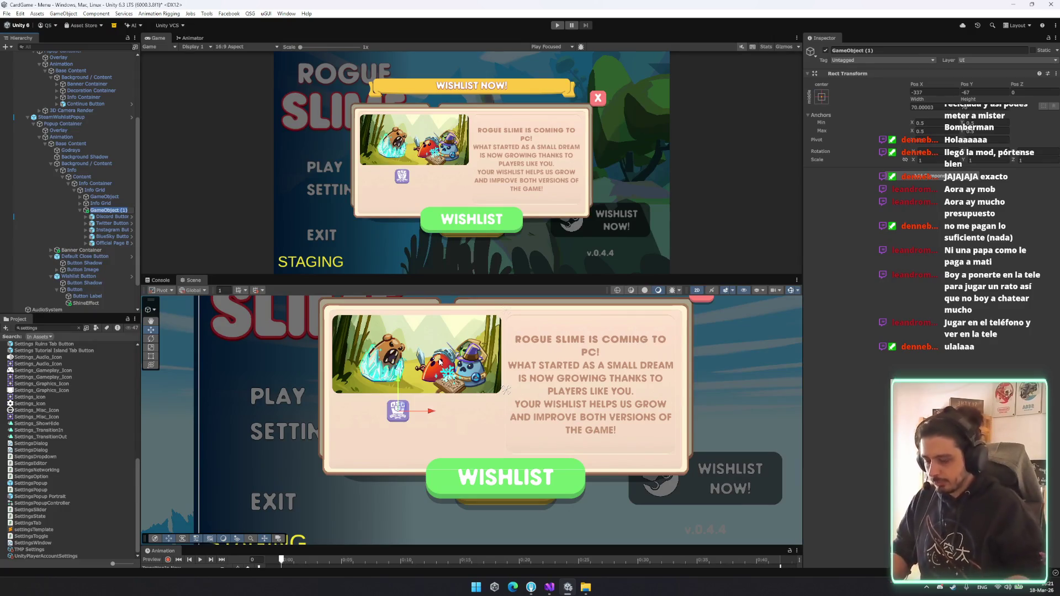
pyautogui.press('F2')
pyautogui.write('C')
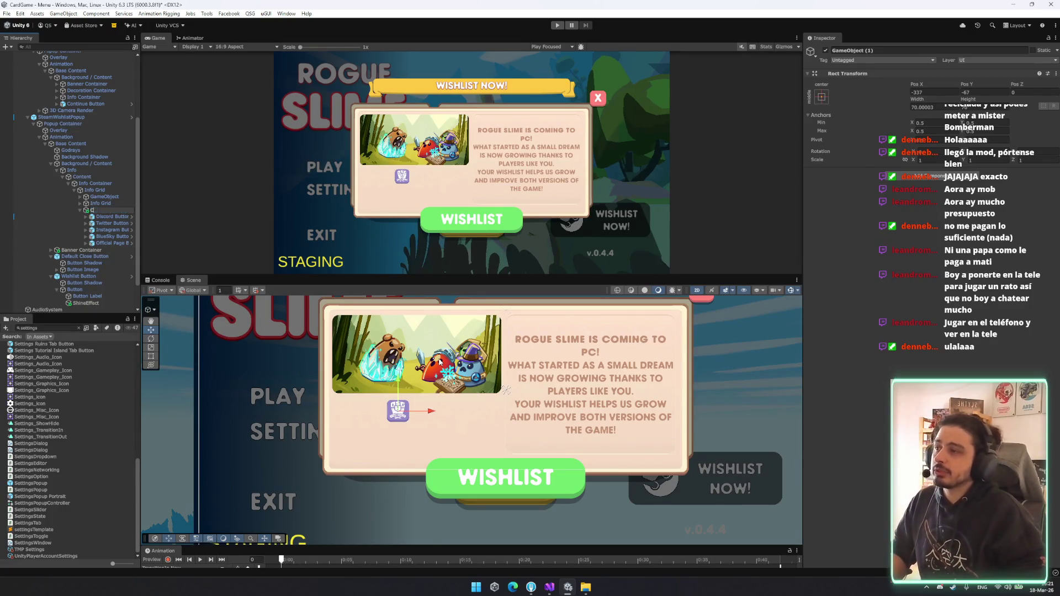
pyautogui.write('ity')
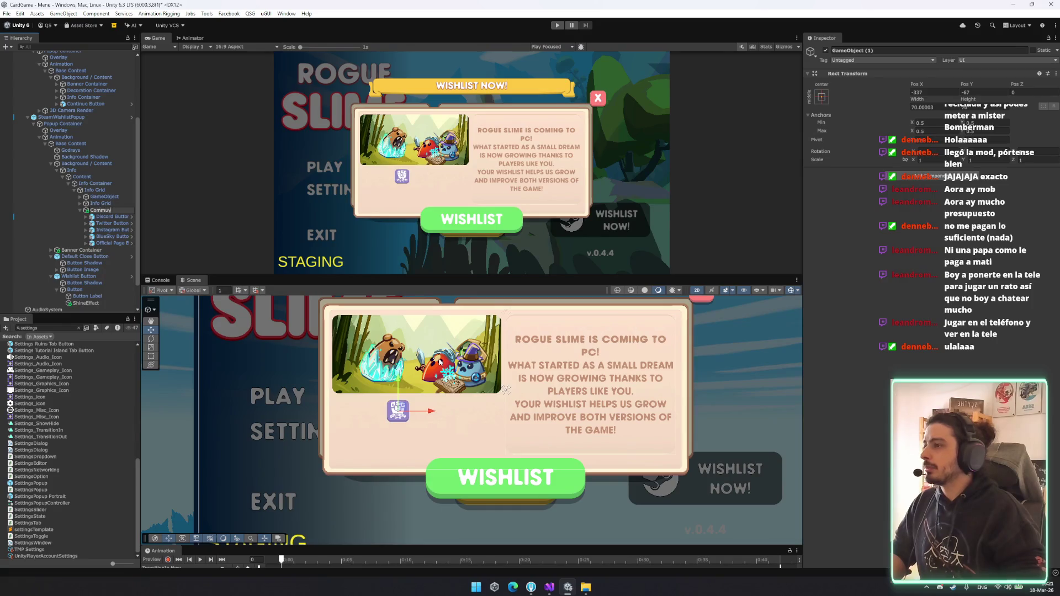
pyautogui.write('y')
pyautogui.press('Return')
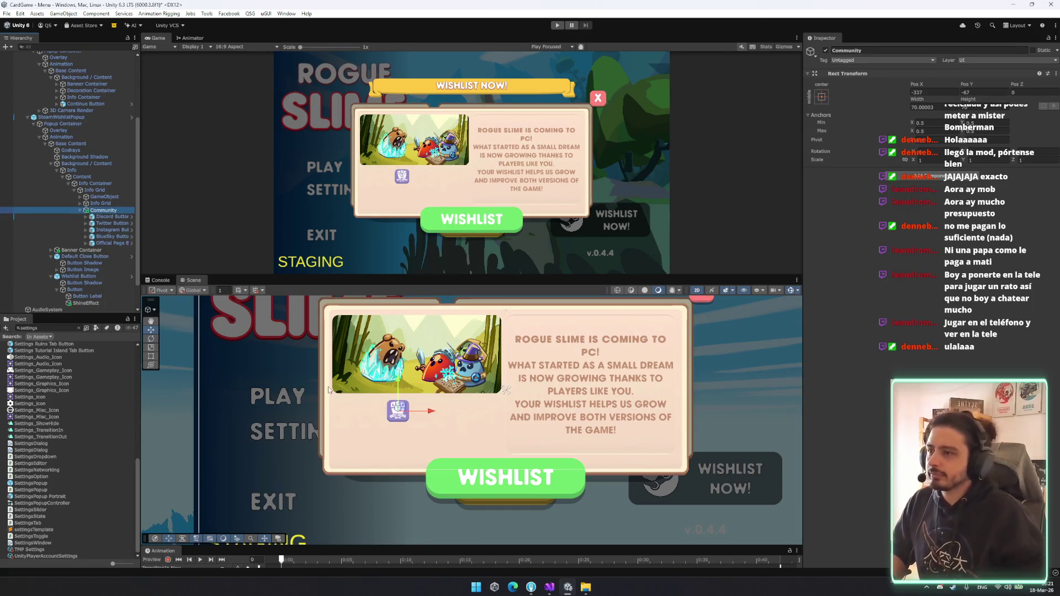
# Resize the Community area into a row spanning the popup below the artwork.
pyautogui.press('t')
pyautogui.moveTo(410, 421)
pyautogui.mouseDown()
pyautogui.moveTo(482, 436)
pyautogui.moveTo(484, 424)
pyautogui.moveTo(467, 453)
pyautogui.mouseUp()
pyautogui.moveTo(322, 450); pyautogui.dragTo(333, 450)
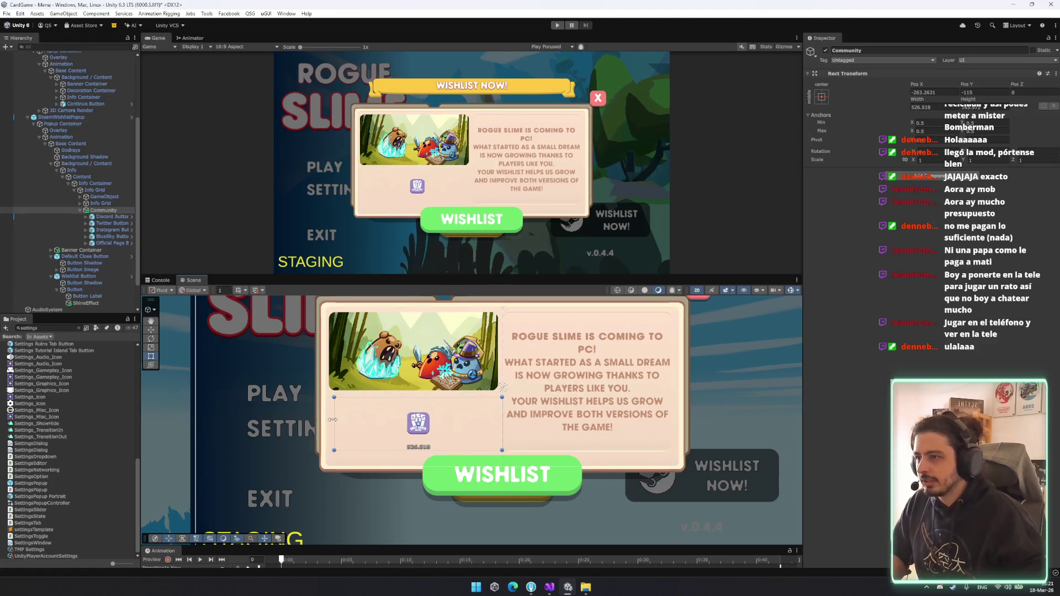
pyautogui.moveTo(420, 386); pyautogui.dragTo(456, 418)
pyautogui.moveTo(452, 455); pyautogui.dragTo(453, 450)
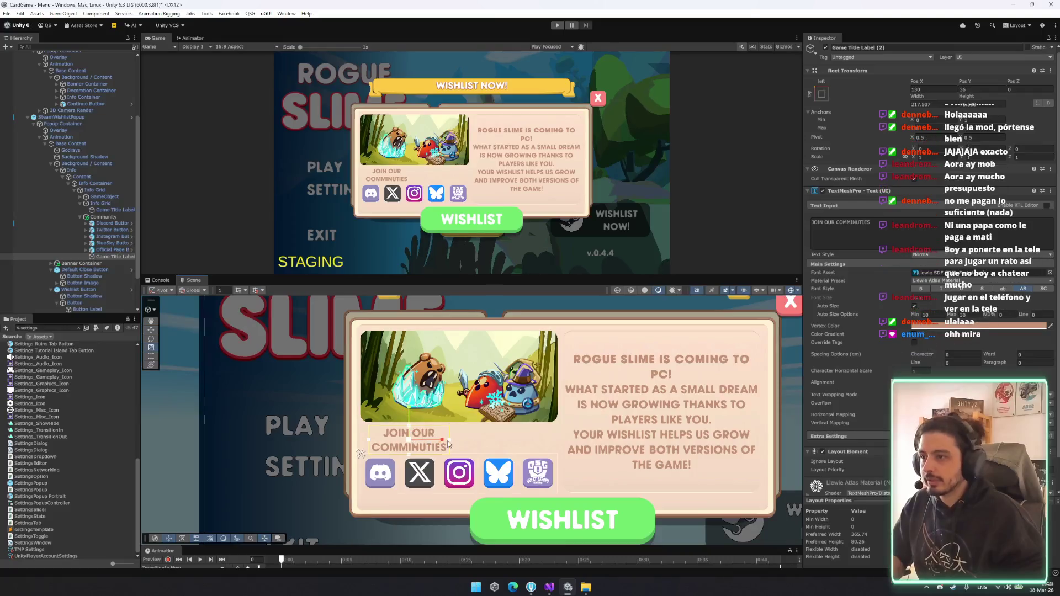
# Shift the JOIN OUR COMMUNITIES label right and raise Community's top edge to Y -108.96 beneath the artwork.
pyautogui.moveTo(458, 438)
pyautogui.mouseDown()
pyautogui.moveTo(552, 436)
pyautogui.moveTo(491, 430)
pyautogui.mouseUp()
pyautogui.click(126, 217)
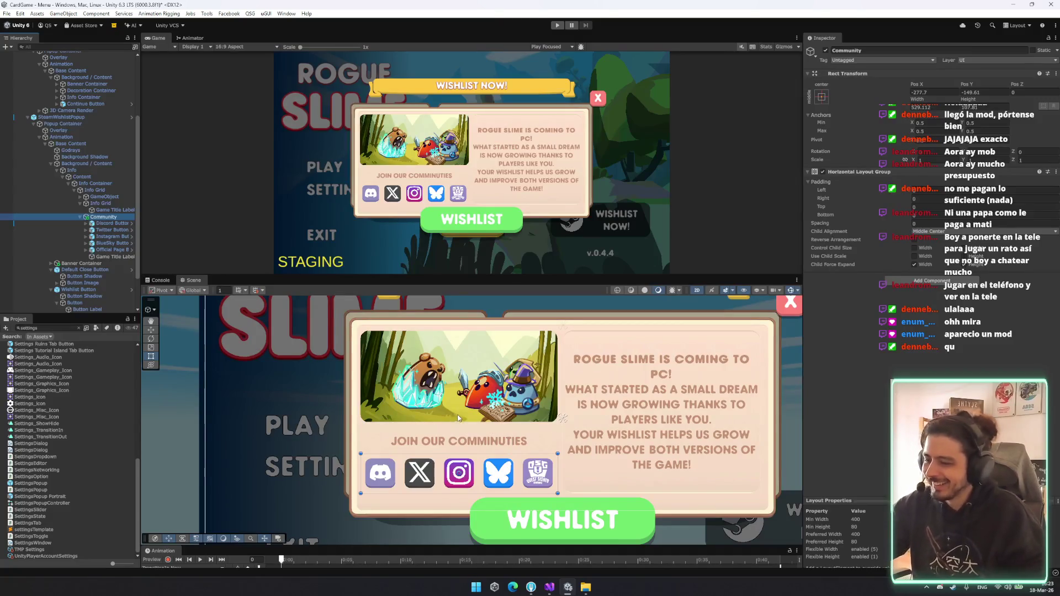
pyautogui.moveTo(494, 452); pyautogui.dragTo(500, 420)
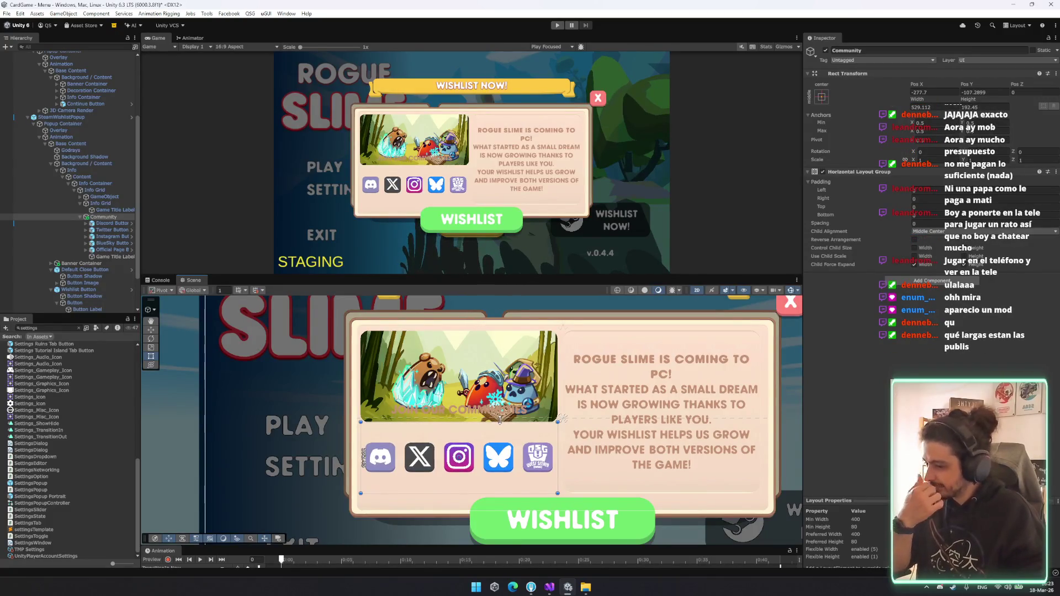
pyautogui.moveTo(499, 420); pyautogui.dragTo(502, 423)
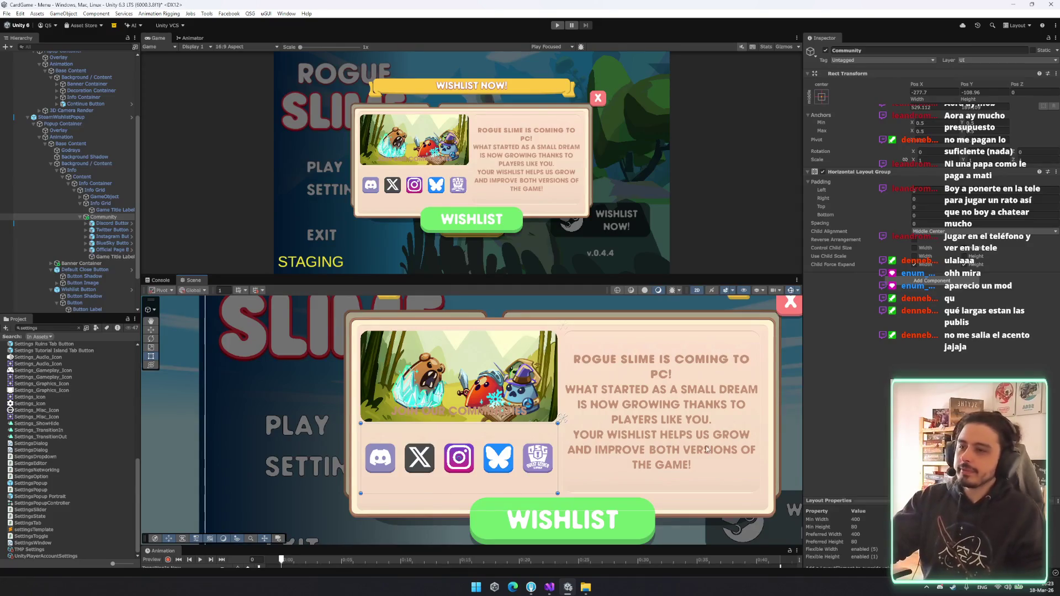
pyautogui.click(913, 232)
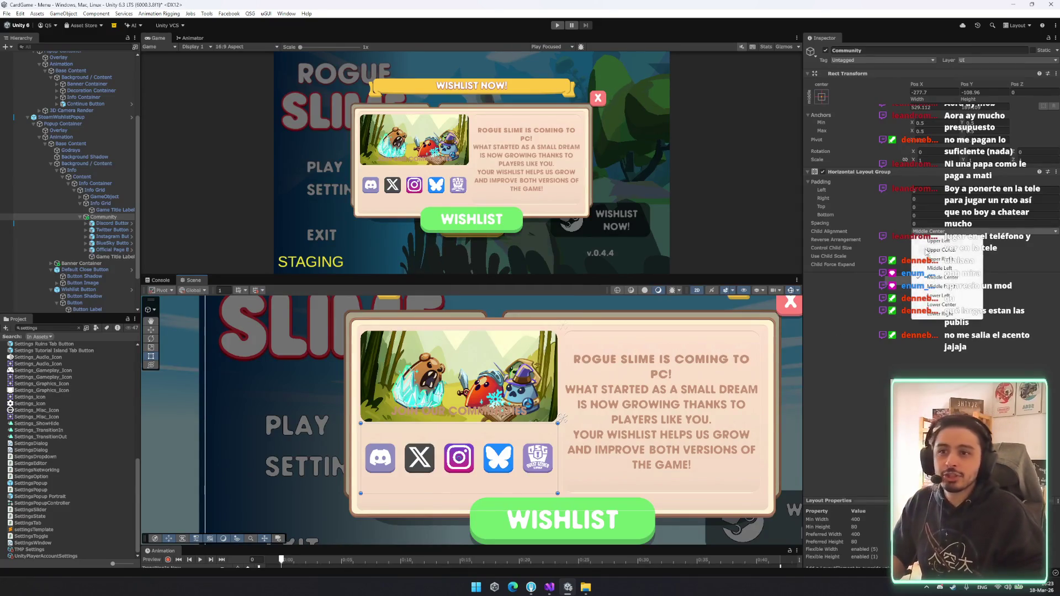
# Set Community's Child Alignment to Lower Center and anchor the JOIN OUR COMMUNITIES label top-center.
pyautogui.click(906, 304)
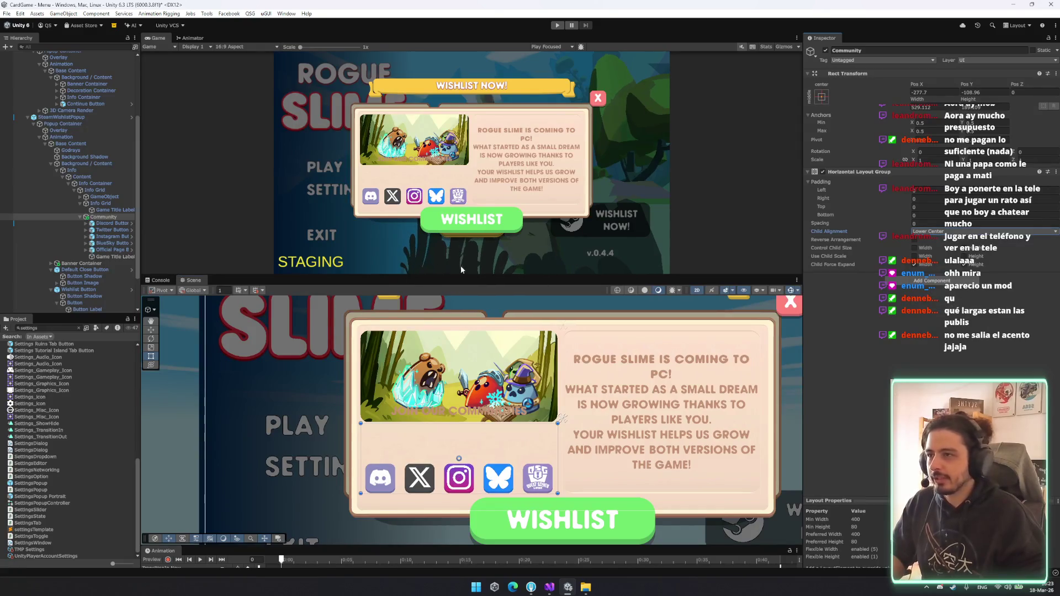
pyautogui.click(113, 257)
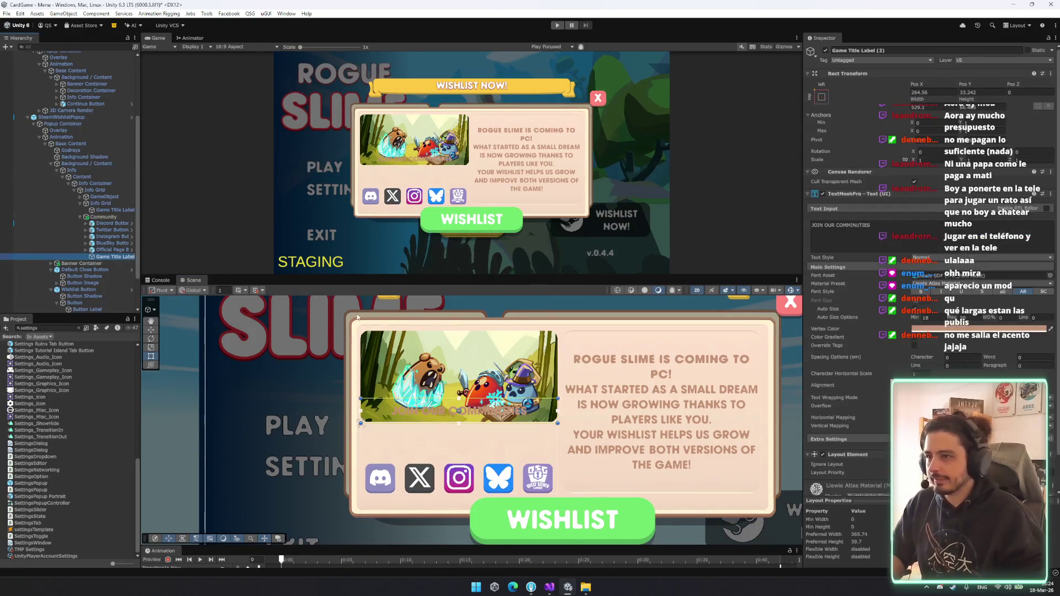
pyautogui.click(822, 96)
pyautogui.click(869, 162)
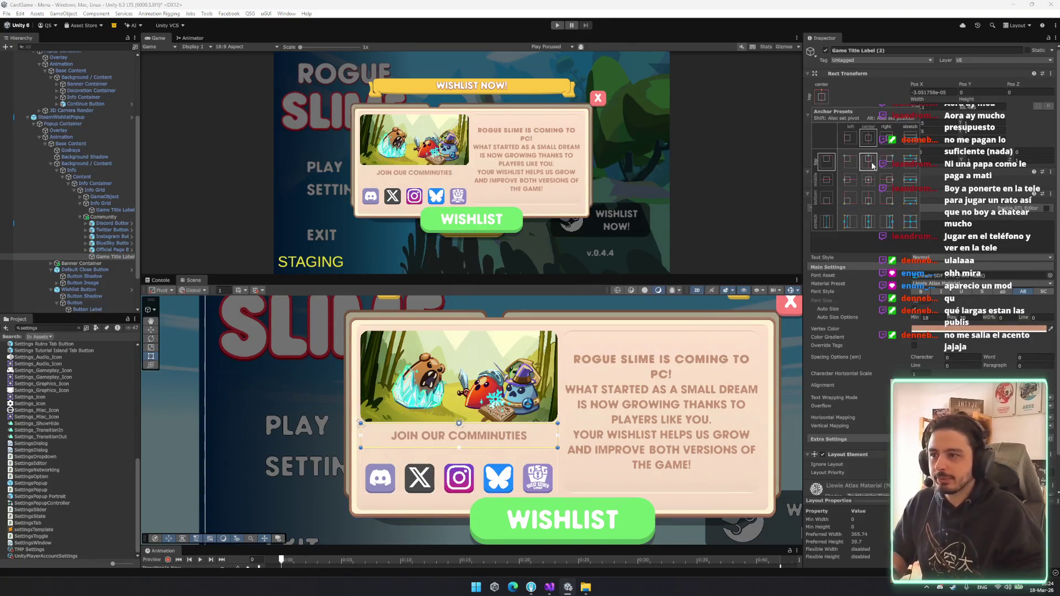
# Add an Image component to Community using the Popup_Info sprite.
pyautogui.click(103, 217)
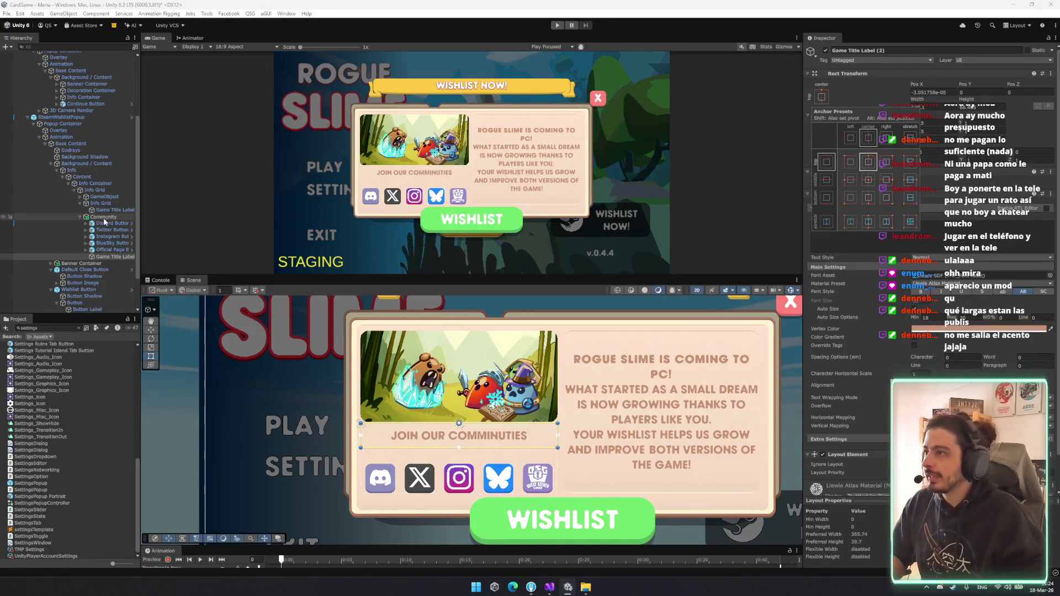
pyautogui.click(939, 280)
pyautogui.write('lay')
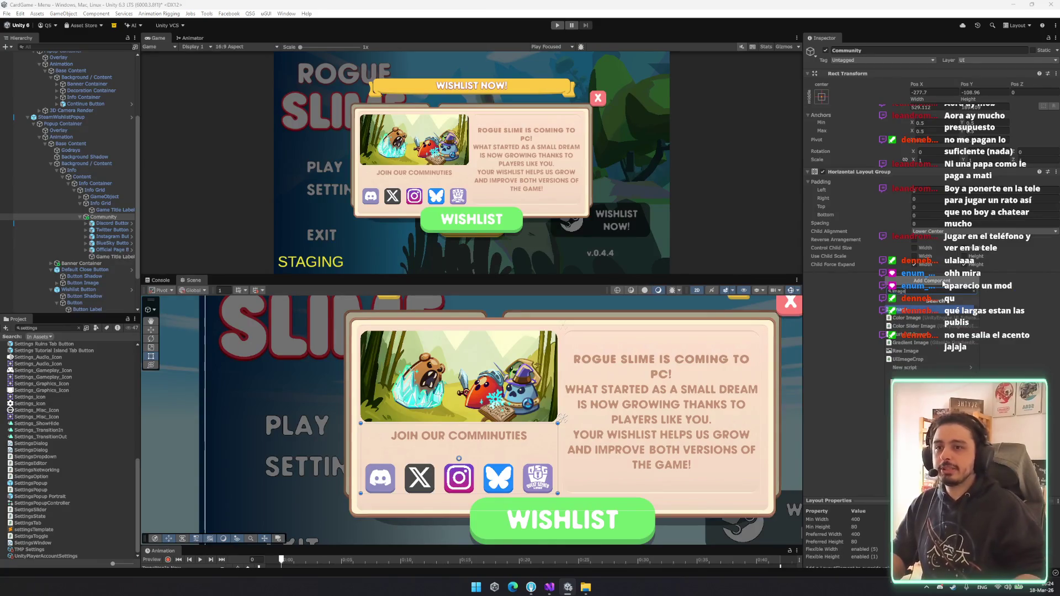
pyautogui.press('Return')
pyautogui.click(1054, 311)
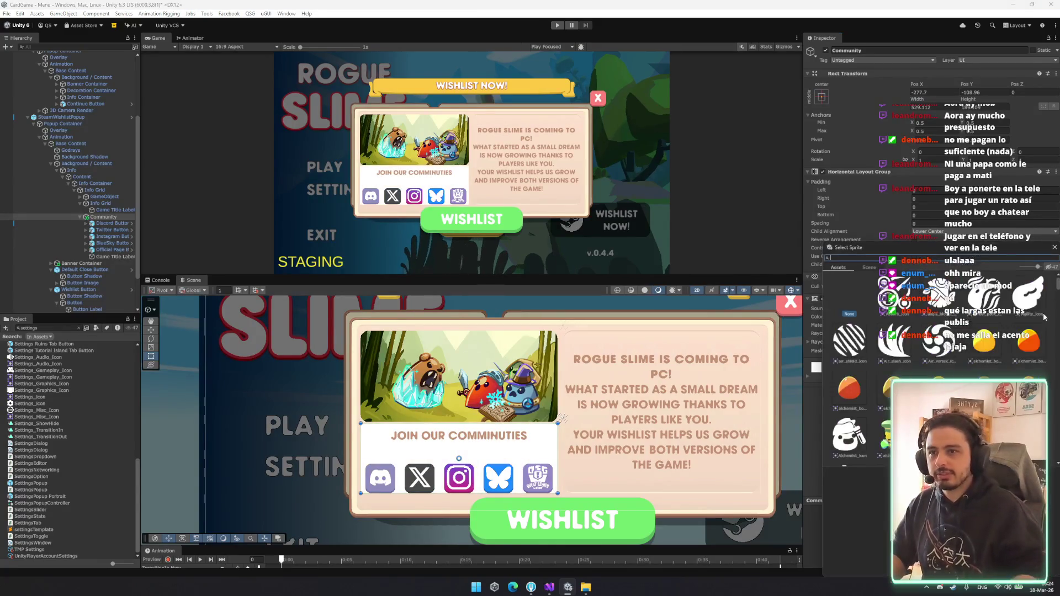
pyautogui.write('popup')
pyautogui.doubleClick(967, 299)
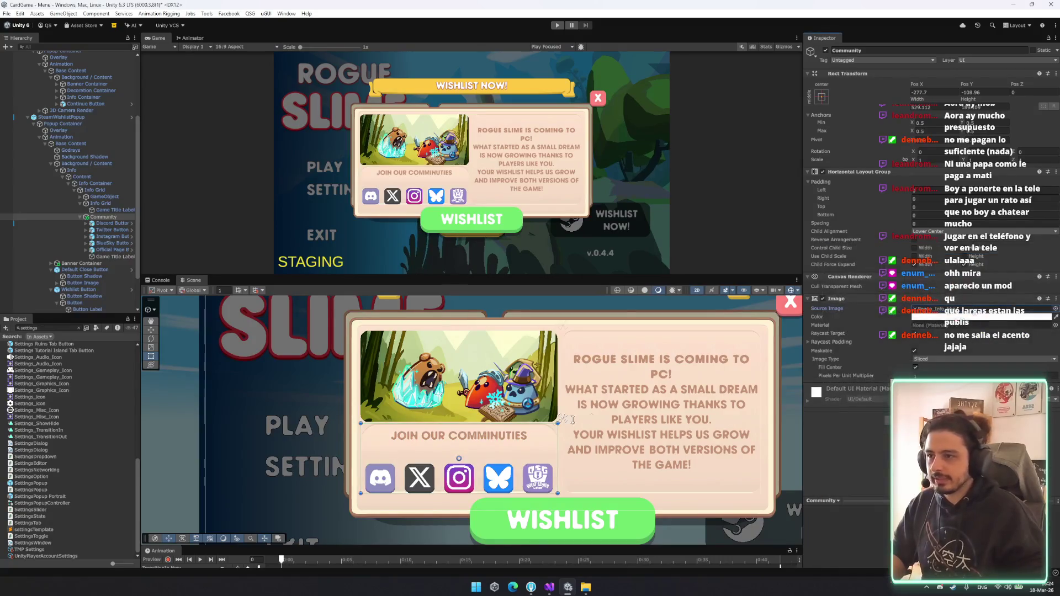
pyautogui.scroll(4, 561, 336)
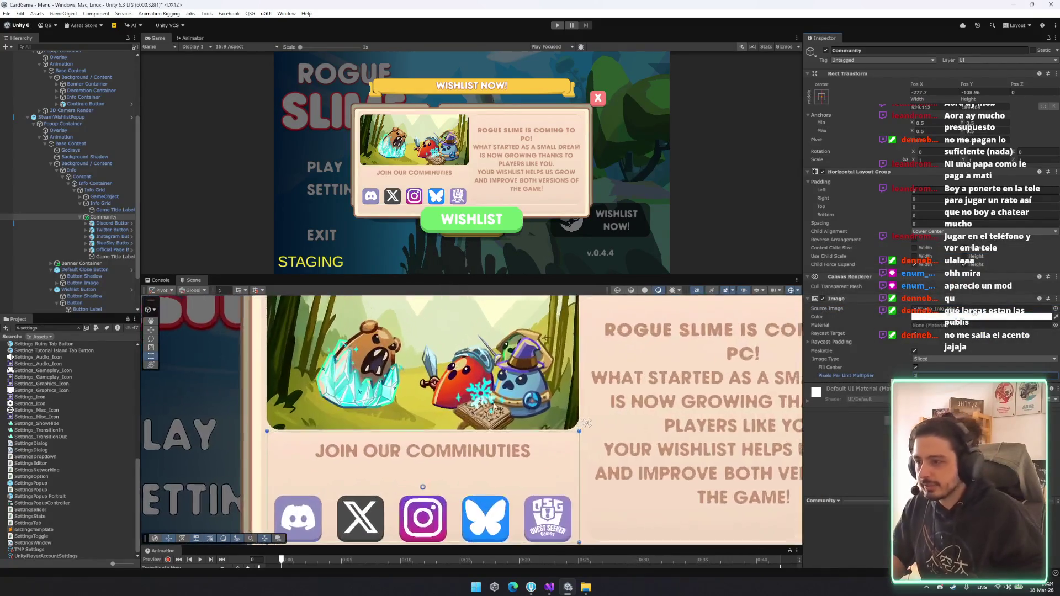
# Nudge Community's top edge down, then inspect TooltipCanvas, TallyScreenPopup and StagingCanvas.
pyautogui.moveTo(572, 354); pyautogui.dragTo(572, 356)
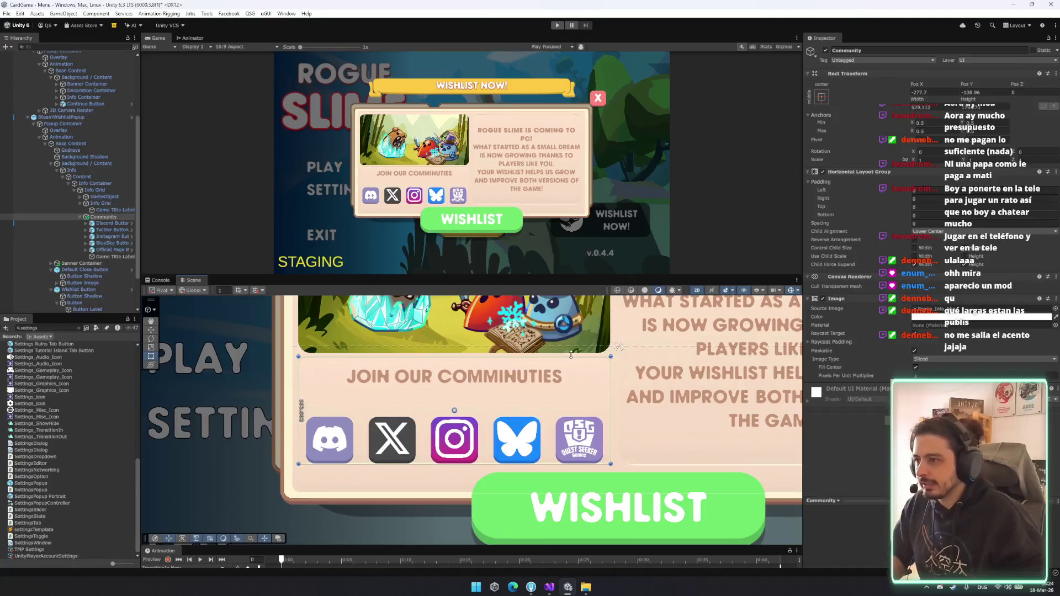
pyautogui.click(684, 458)
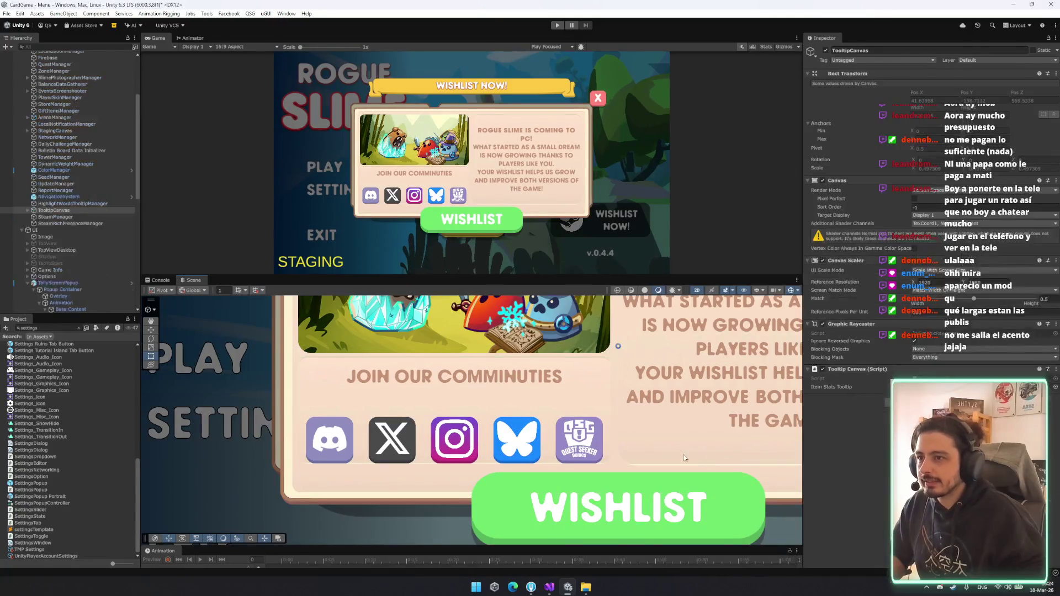
pyautogui.scroll(1, 346, 365)
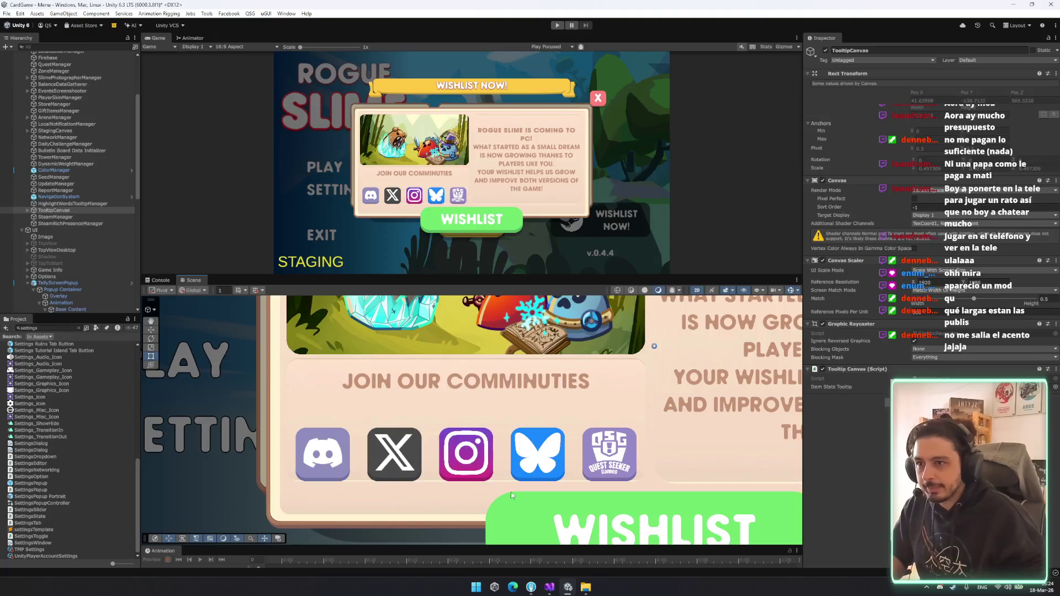
pyautogui.click(80, 283)
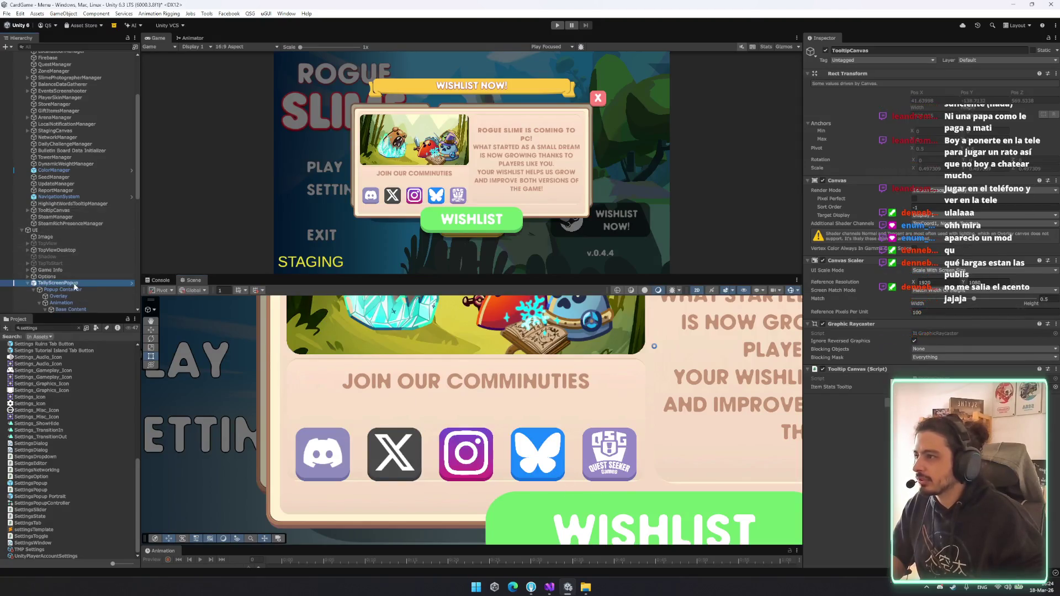
pyautogui.click(539, 362)
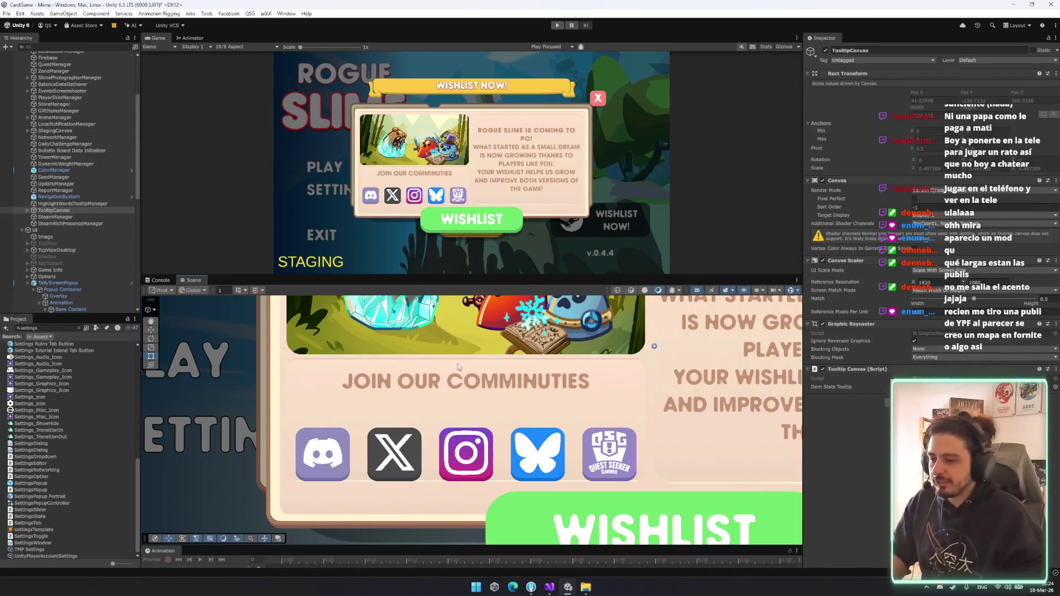
pyautogui.click(461, 333)
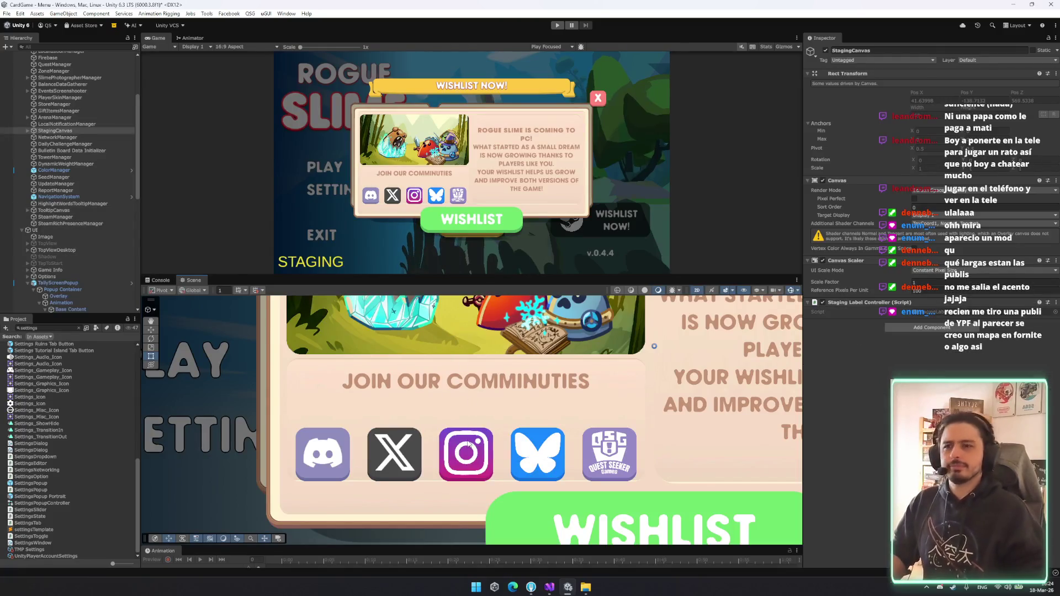
pyautogui.scroll(-4, 106, 268)
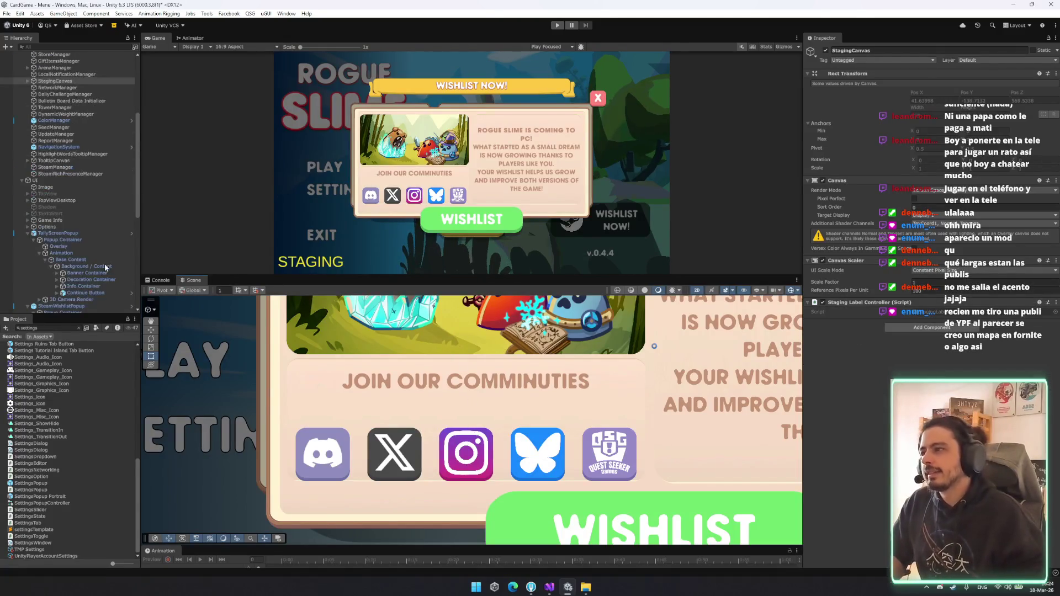
pyautogui.click(466, 403)
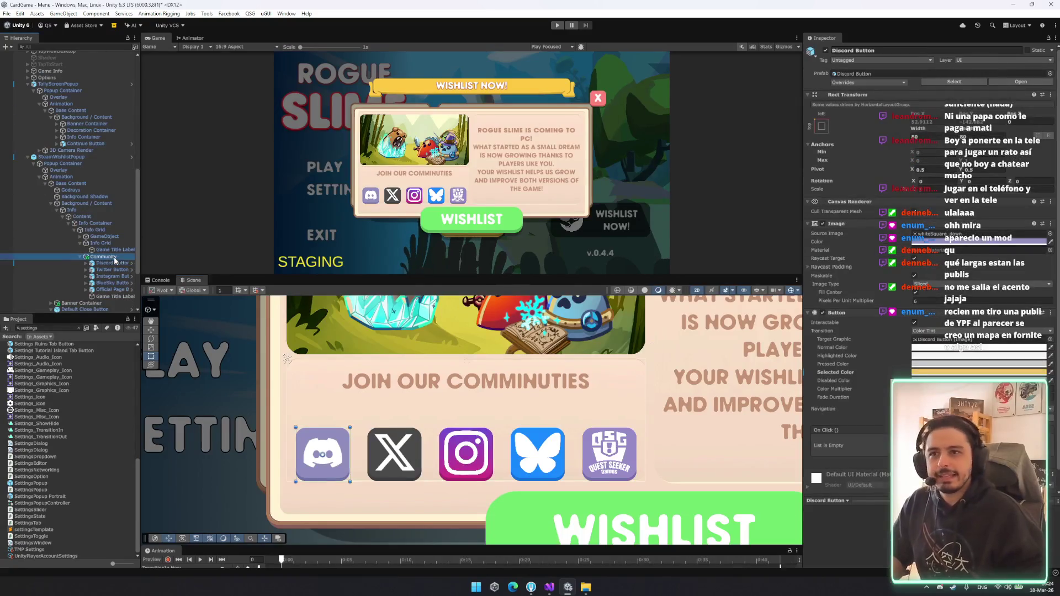
# Set Community's layout bottom padding to 20 and give the JOIN OUR COMMINUTIES heading a new TMP font.
pyautogui.moveTo(896, 218); pyautogui.dragTo(930, 218)
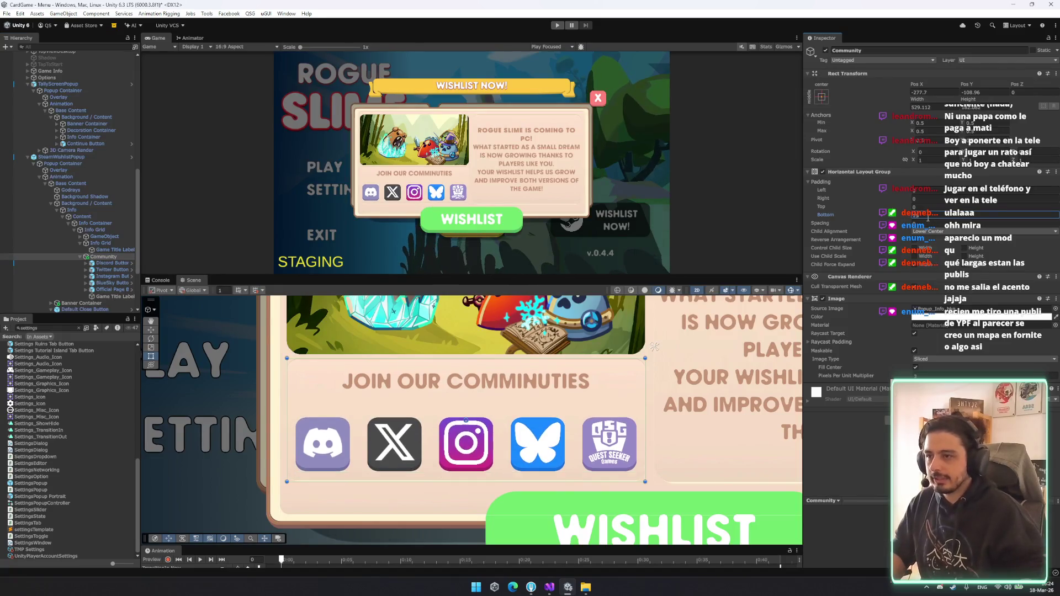
pyautogui.write('20')
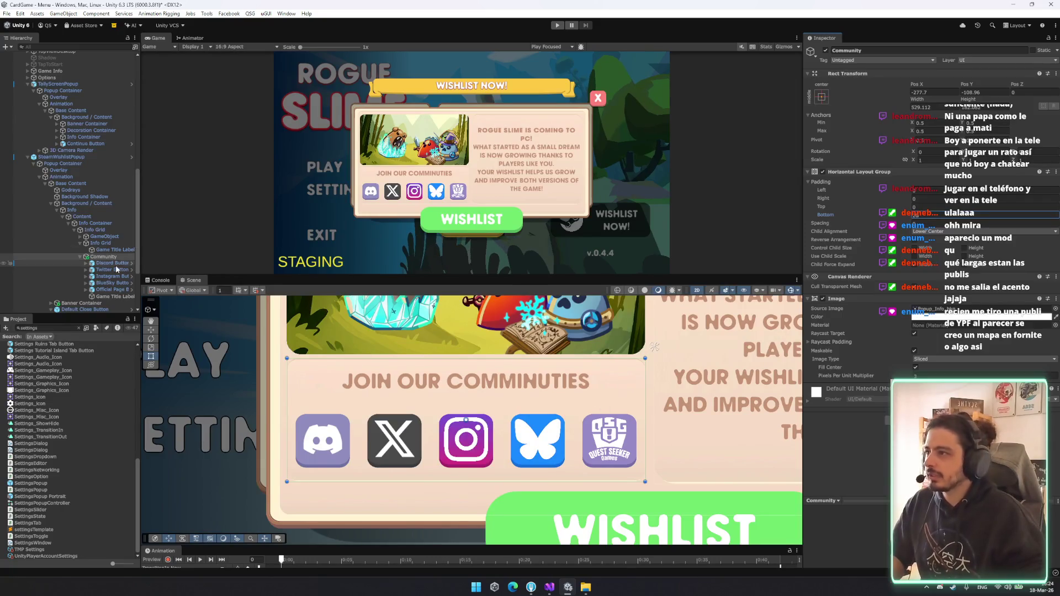
pyautogui.click(529, 377)
pyautogui.click(1050, 276)
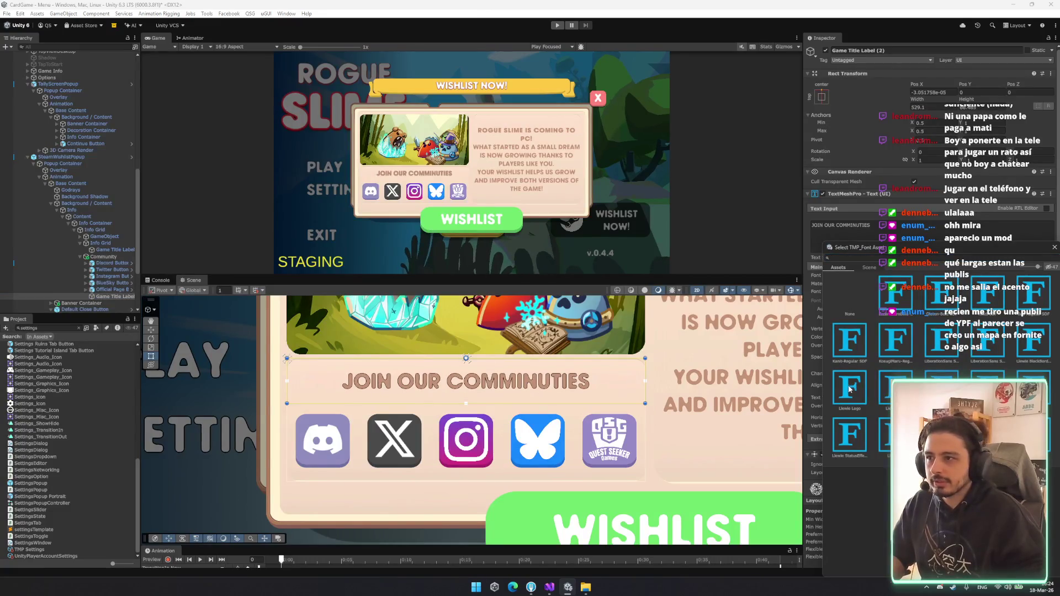
pyautogui.click(850, 390)
pyautogui.press('Right')
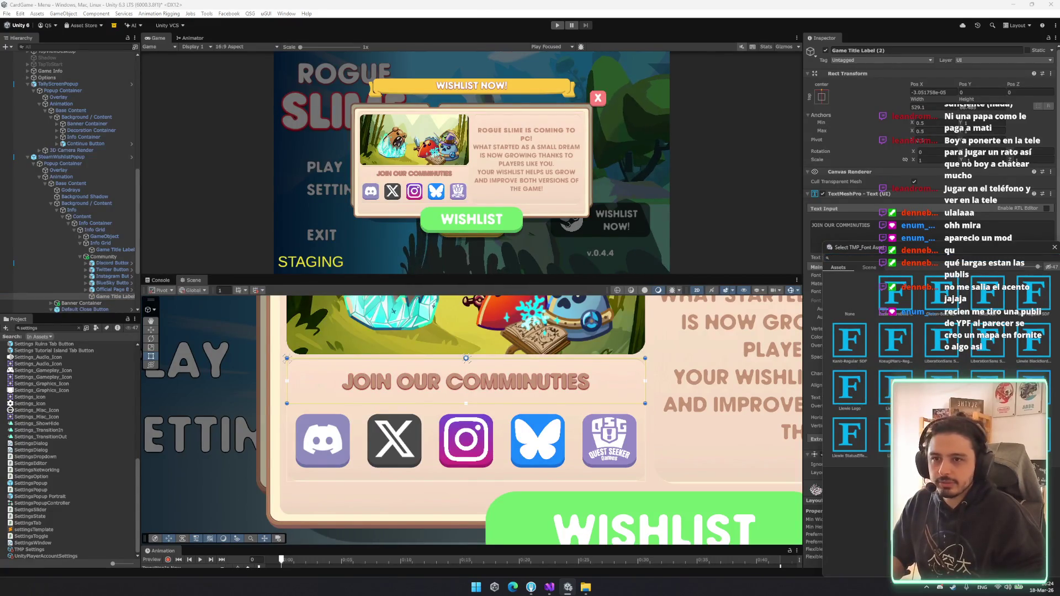
pyautogui.press('Return')
# Eyedrop the brown body-text colour into the heading's Vertex Color.
pyautogui.click(972, 329)
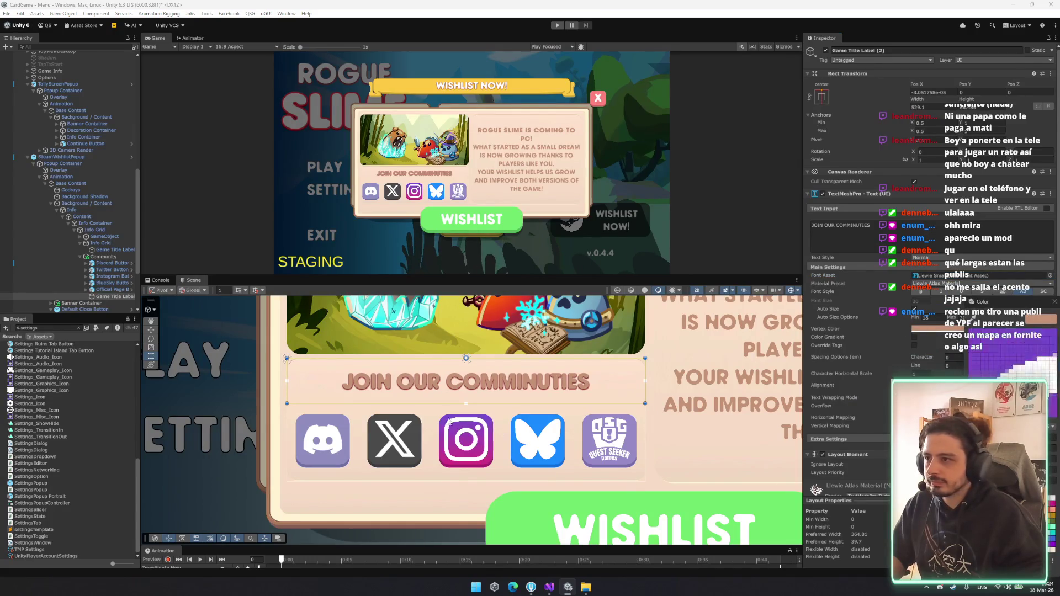
pyautogui.click(604, 445)
pyautogui.click(714, 408)
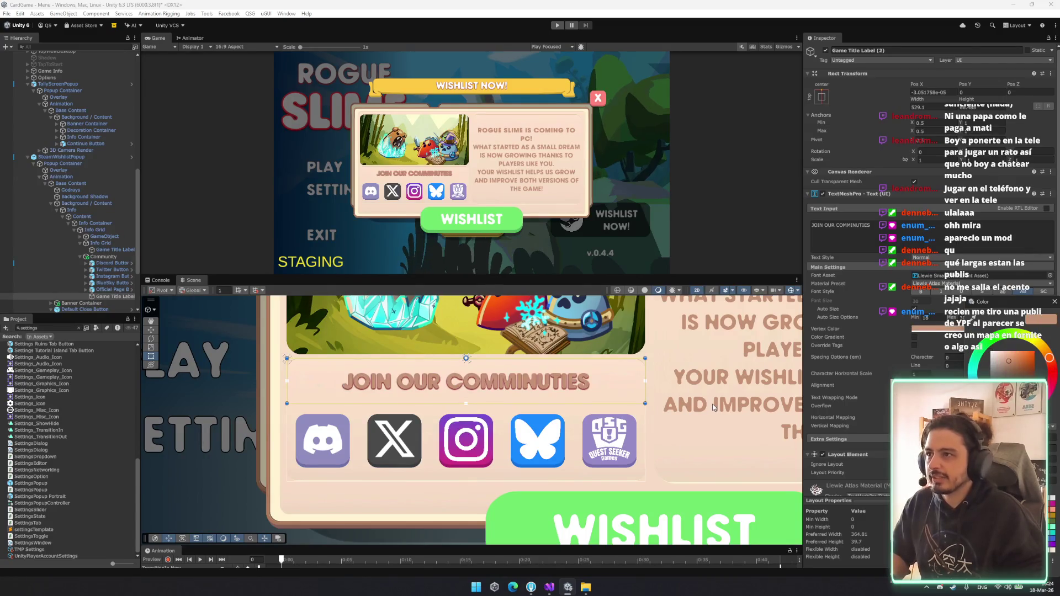
pyautogui.scroll(-2, 671, 389)
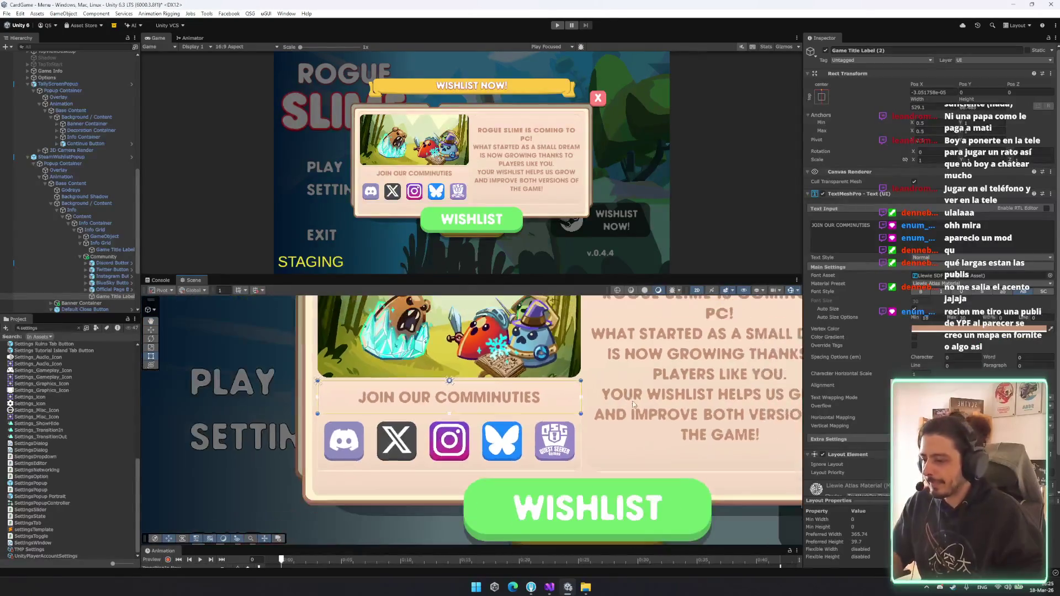
pyautogui.scroll(-4, 635, 398)
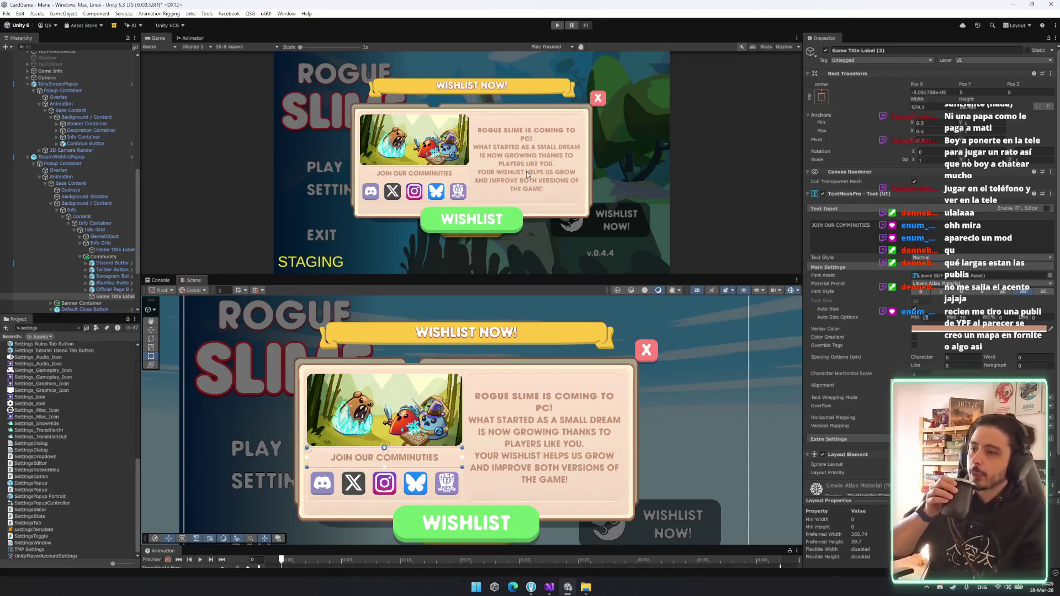
pyautogui.click(116, 250)
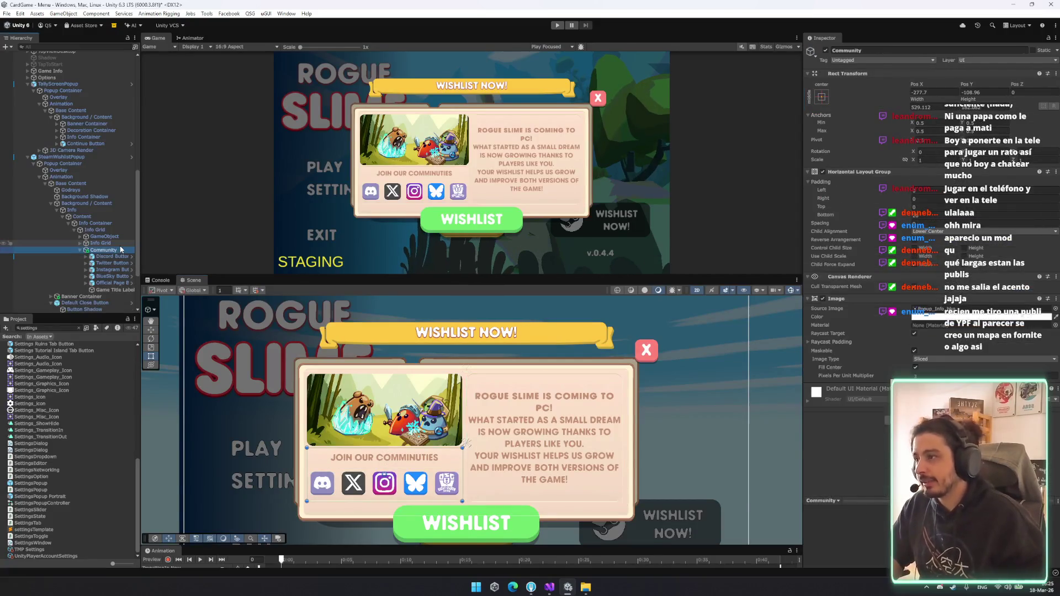
pyautogui.press('Left')
pyautogui.press('Down')
pyautogui.press('Down')
pyautogui.press('Down')
pyautogui.press('Down')
pyautogui.press('Down')
pyautogui.press('Down')
pyautogui.press('f')
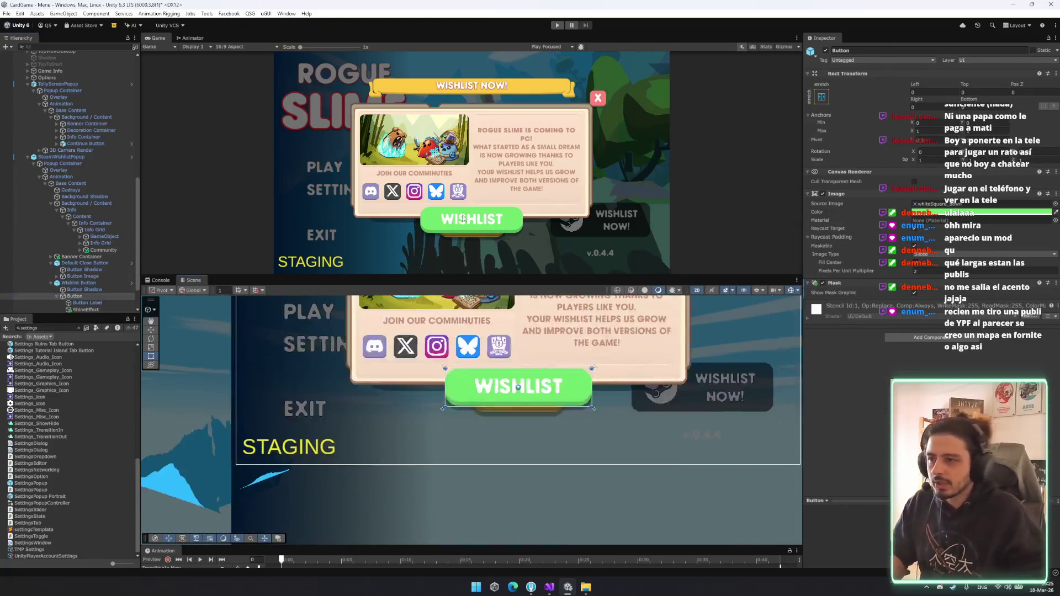
pyautogui.press('w')
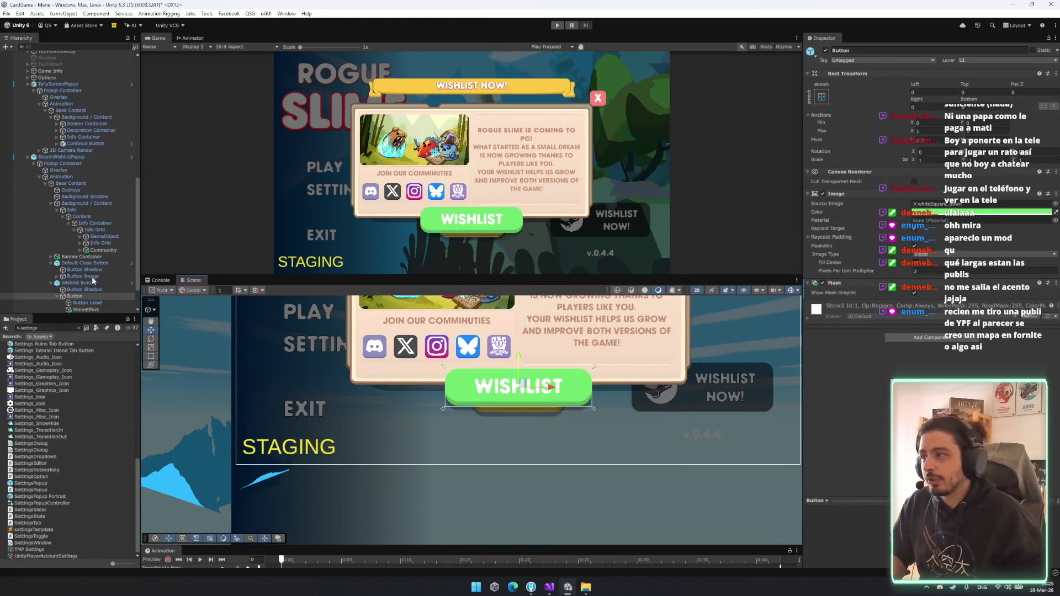
pyautogui.click(94, 283)
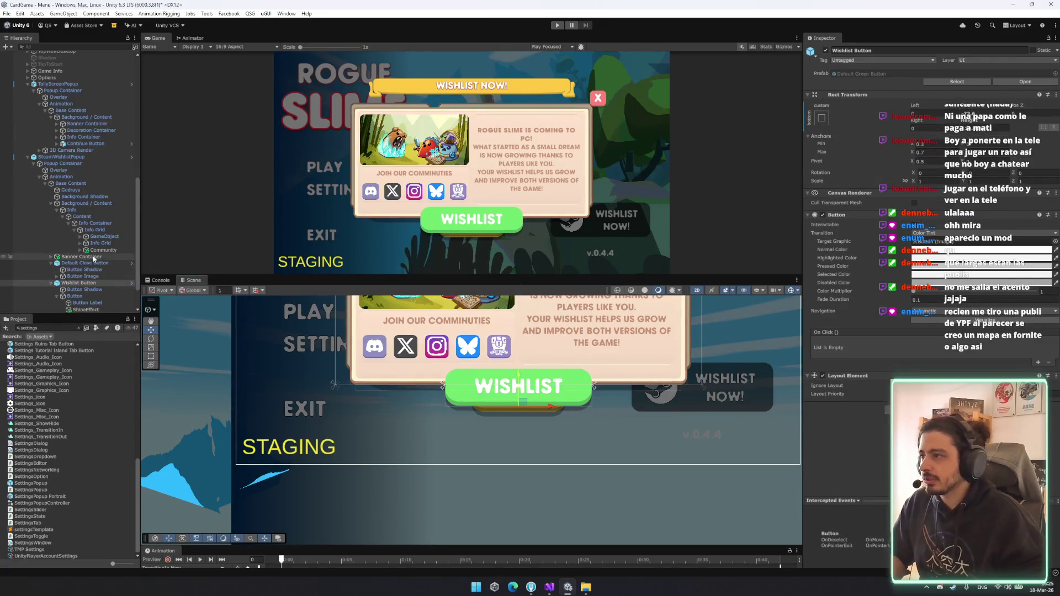
pyautogui.click(822, 118)
pyautogui.click(868, 196)
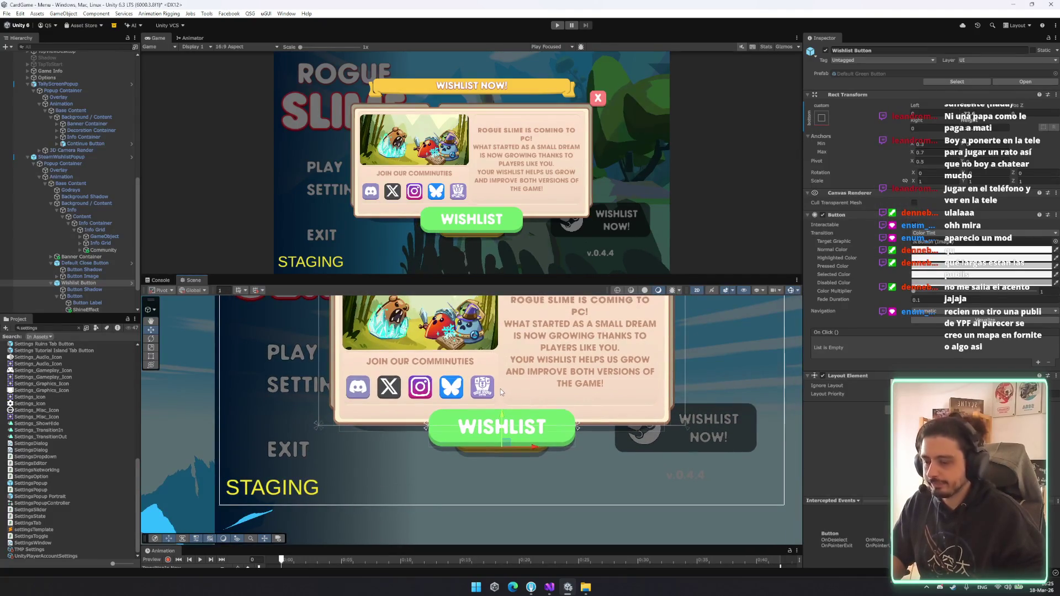
pyautogui.press('f')
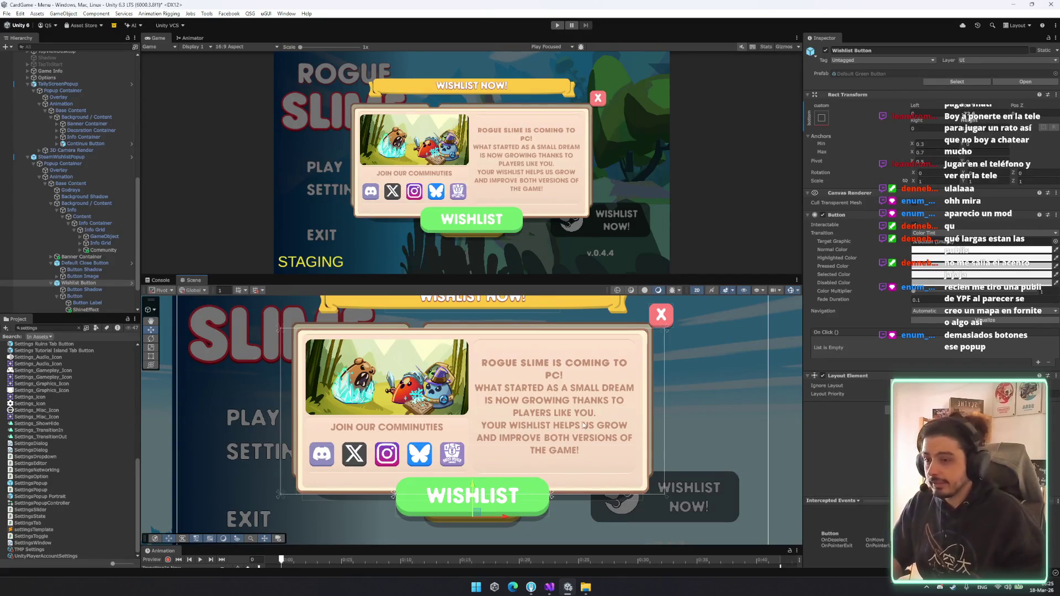
pyautogui.click(311, 456)
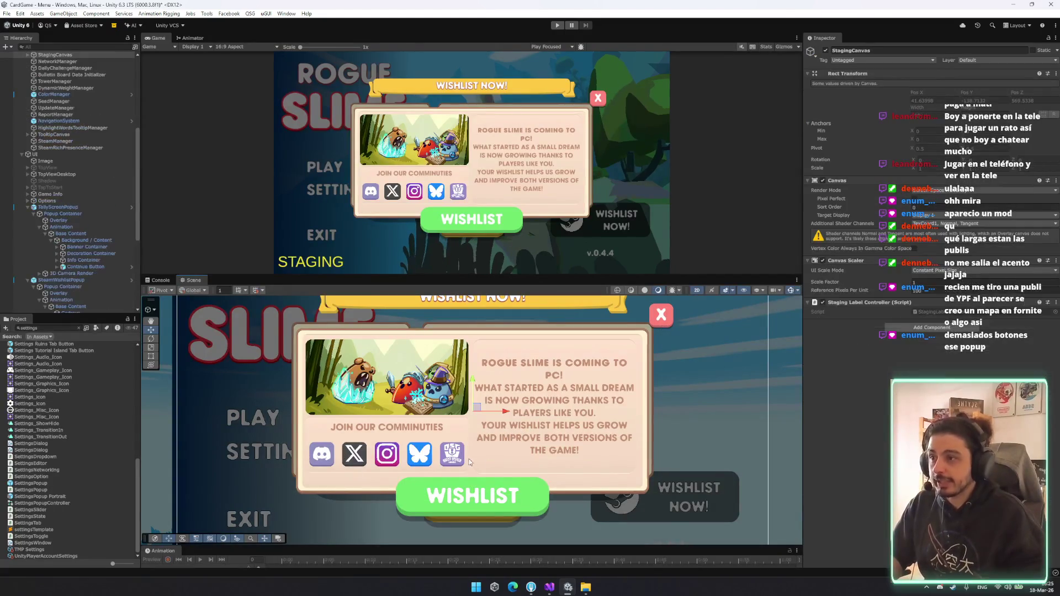
# Select the Gameplay object, then bring The Loopler Demo to the front on its title screen.
pyautogui.scroll(3, 77, 193)
pyautogui.scroll(3, 77, 193)
pyautogui.click(51, 87)
pyautogui.press('Left')
pyautogui.press('Left')
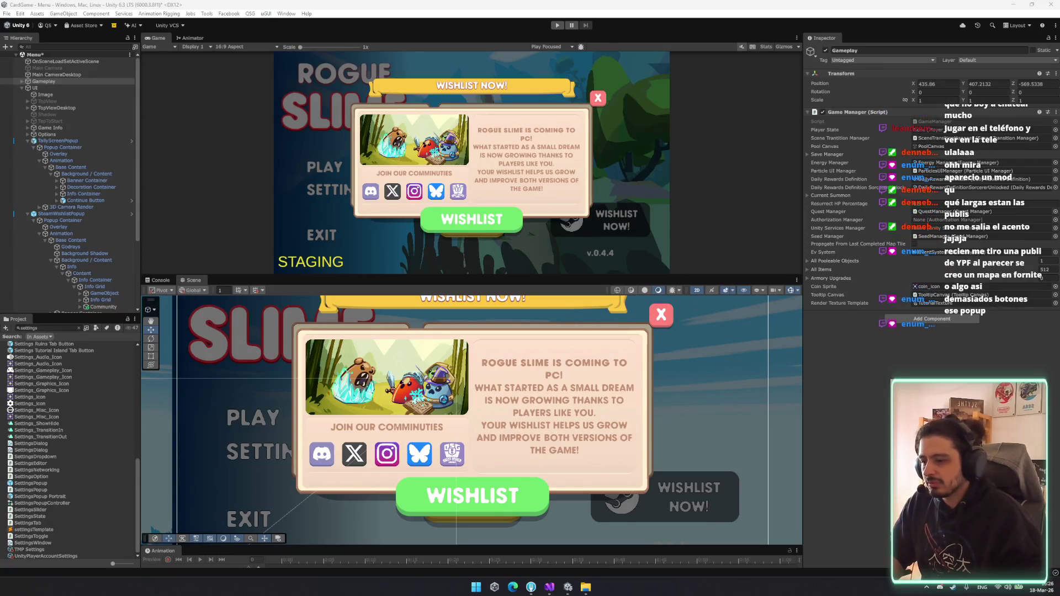
pyautogui.hotkey('alt', 'Tab')
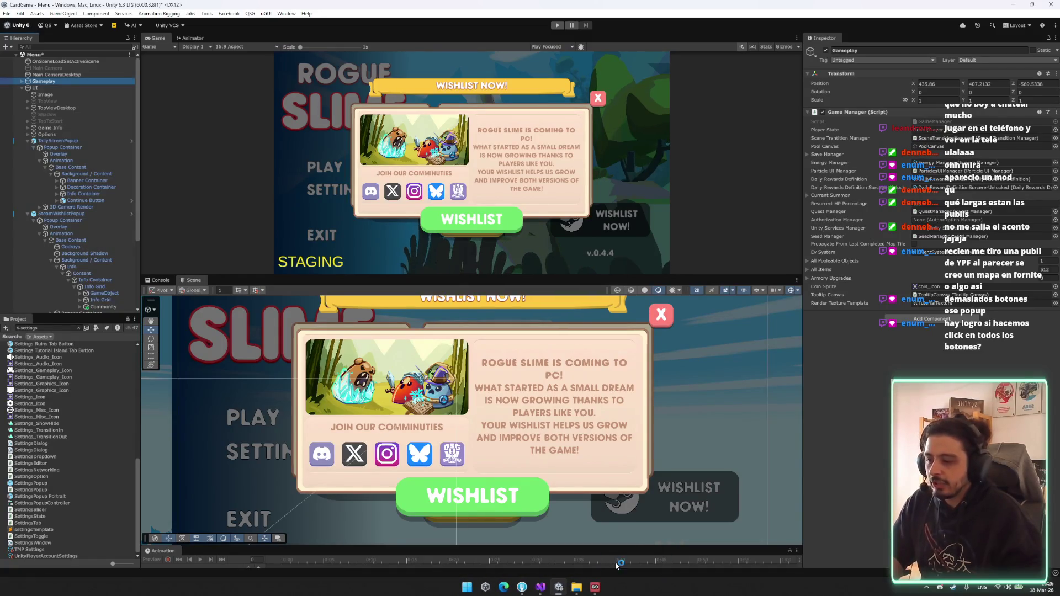
pyautogui.click(594, 588)
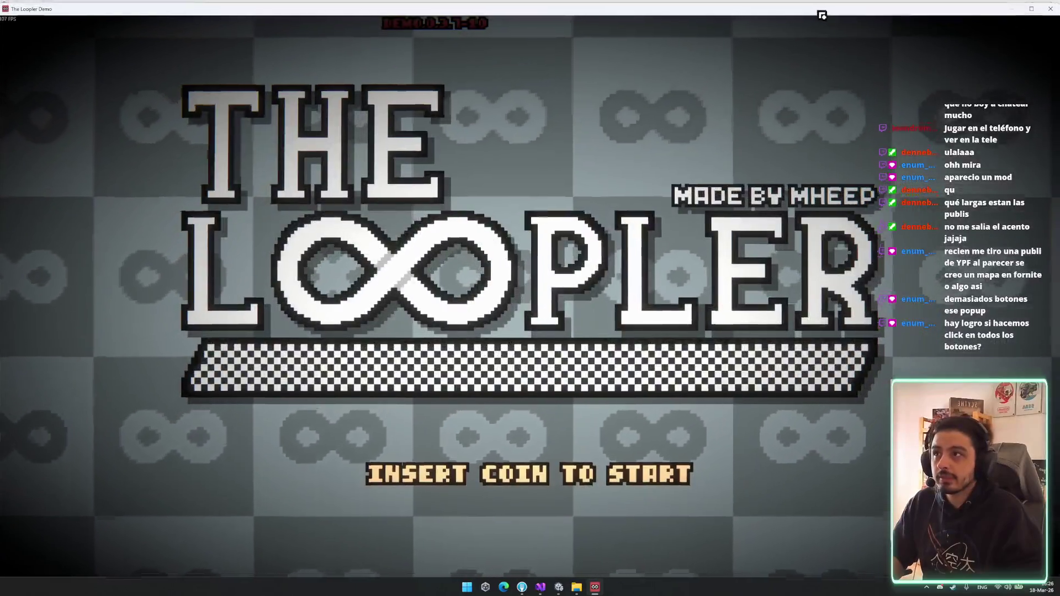
# Restore The Loopler Demo to a smaller upper-left window and open its Feedback Form from the main menu.
pyautogui.doubleClick(821, 15)
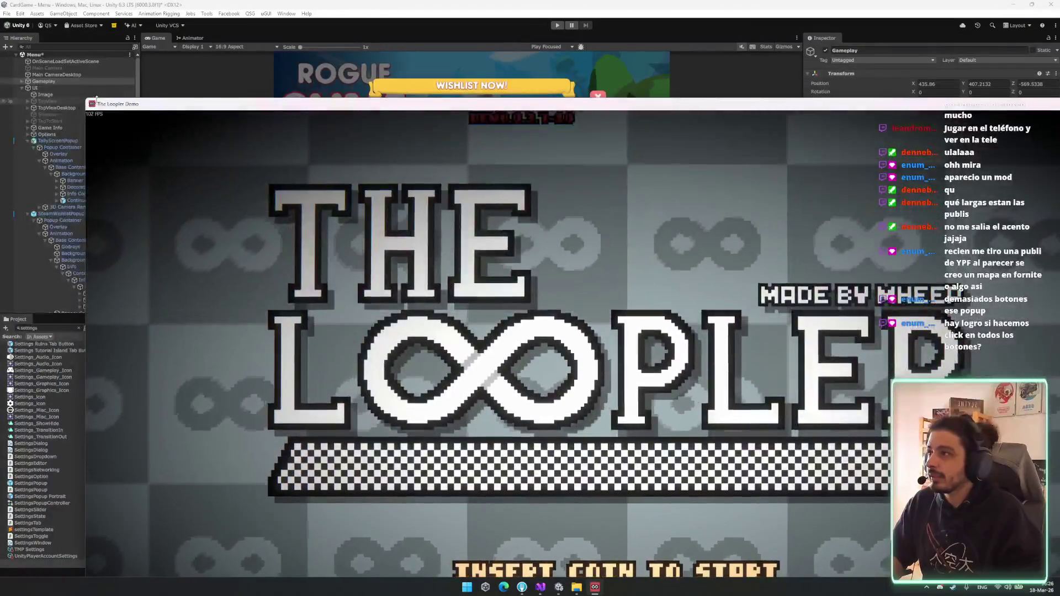
pyautogui.moveTo(84, 98); pyautogui.dragTo(390, 378)
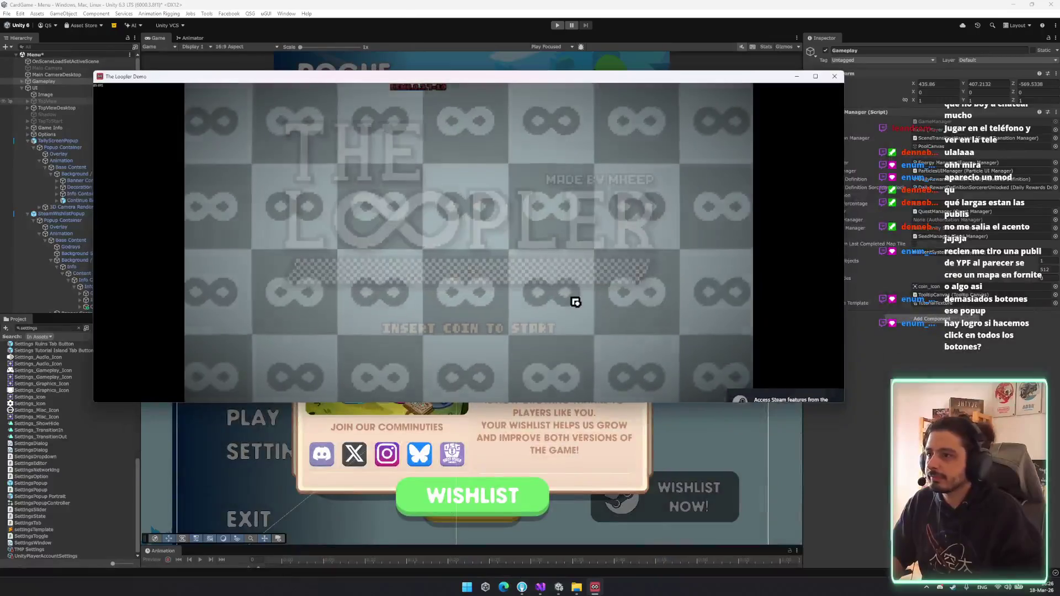
pyautogui.click(577, 298)
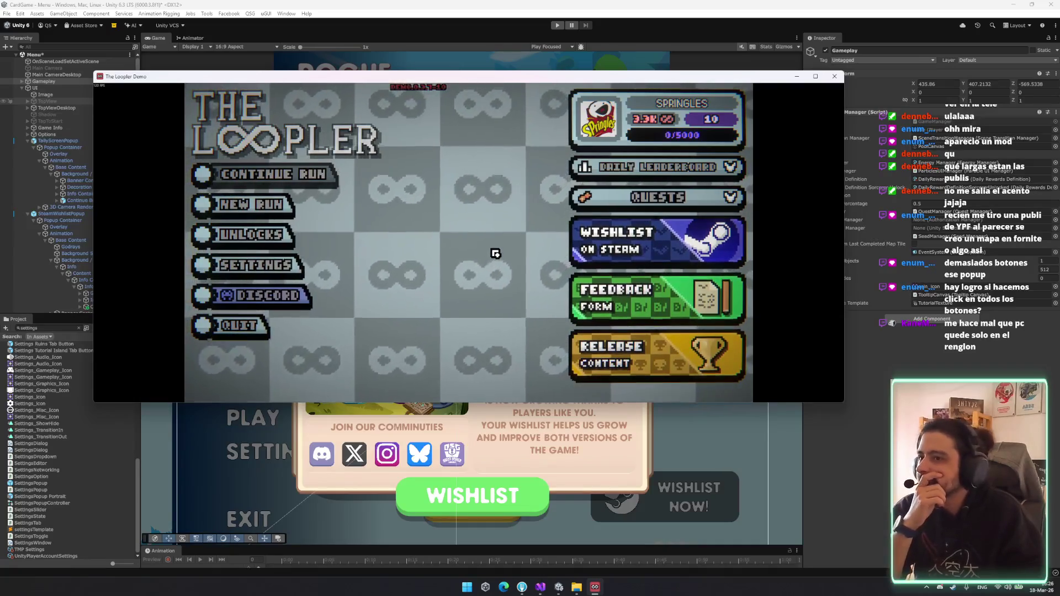
pyautogui.click(683, 310)
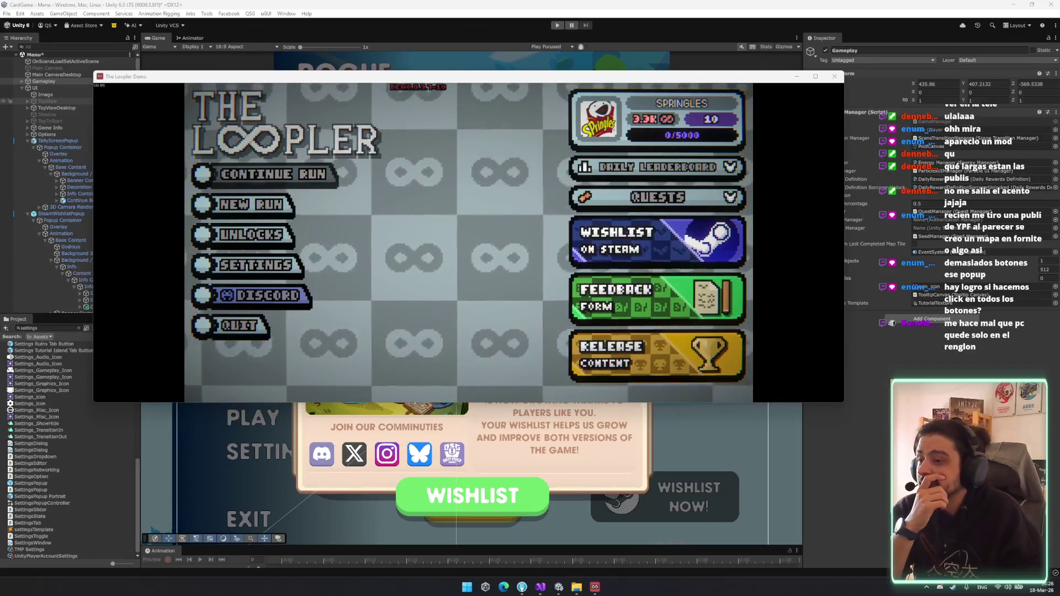
pyautogui.scroll(1, 651, 481)
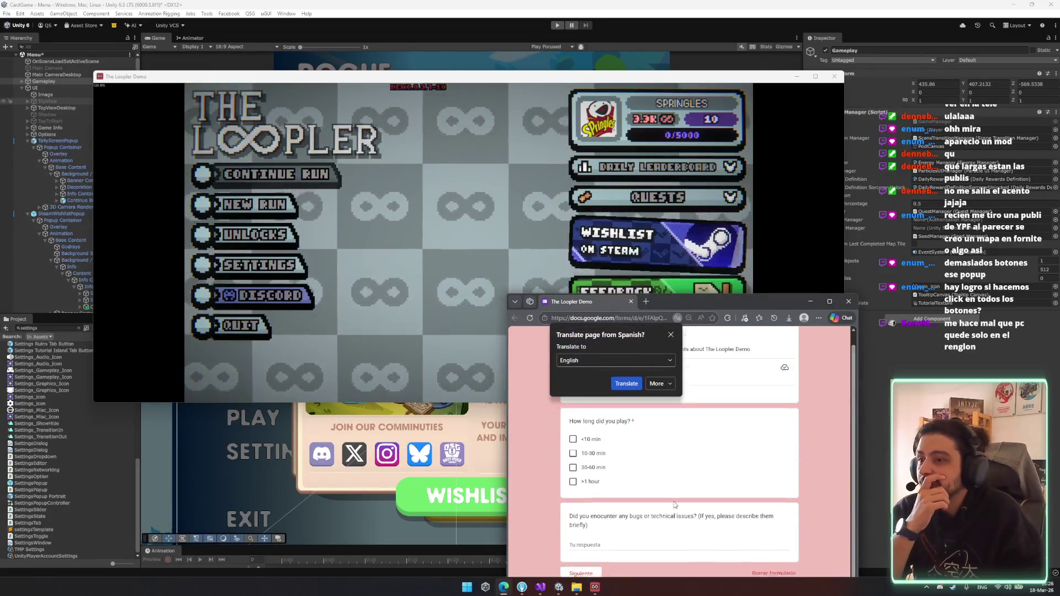
# Dismiss the Translate offer and close the feedback form's browser window.
pyautogui.click(670, 334)
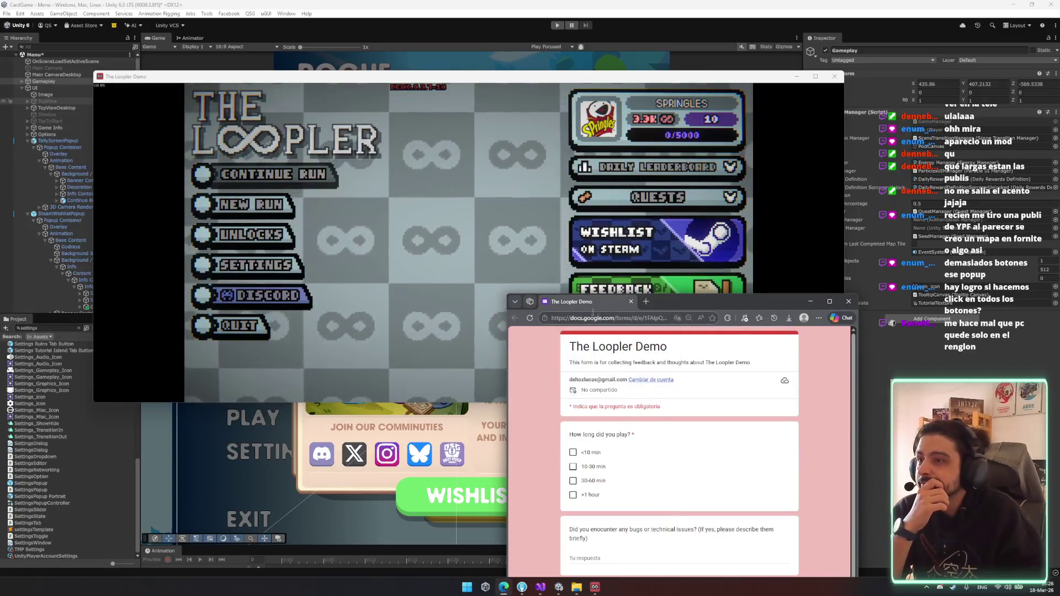
pyautogui.hotkey('ctrl', 'w')
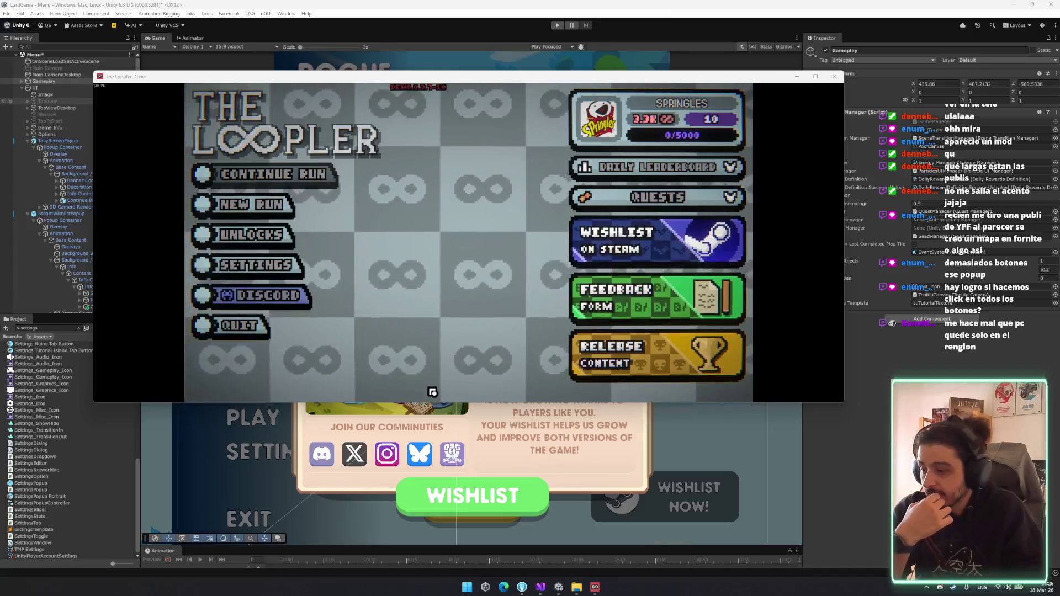
# Enlarge the demo window, expand and collapse Quests and Daily Leaderboard, then close the game.
pyautogui.moveTo(451, 81); pyautogui.dragTo(488, 421)
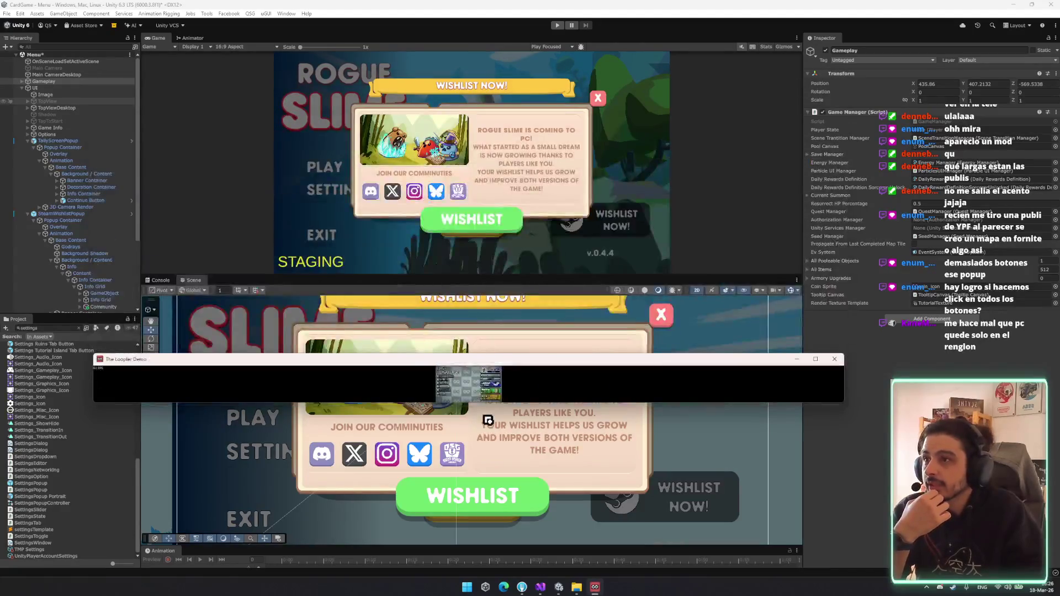
pyautogui.moveTo(542, 354)
pyautogui.mouseDown()
pyautogui.moveTo(525, 110)
pyautogui.moveTo(504, 175)
pyautogui.moveTo(507, 142)
pyautogui.mouseUp()
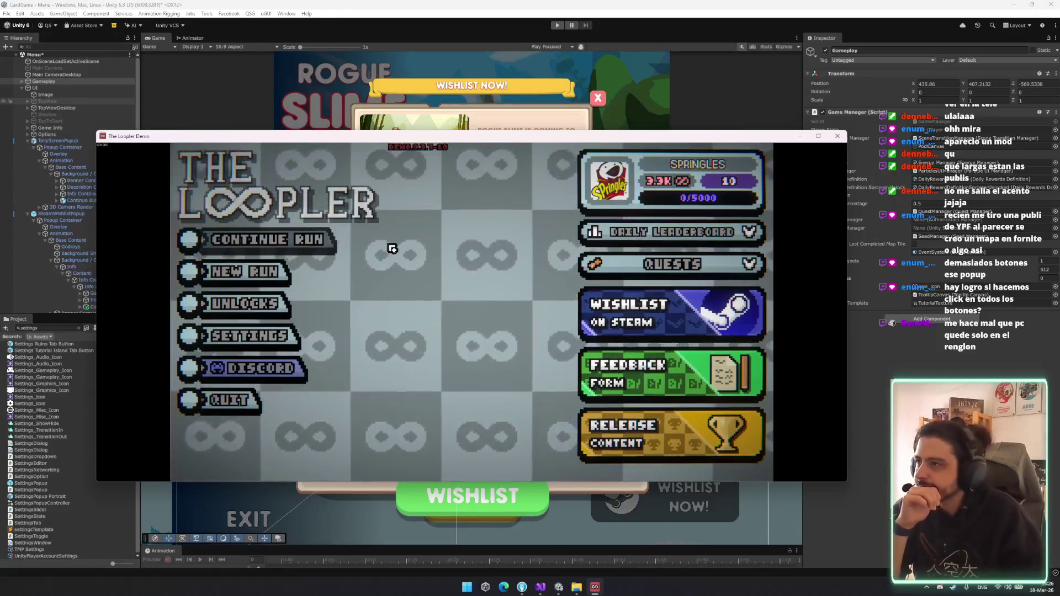
pyautogui.click(689, 268)
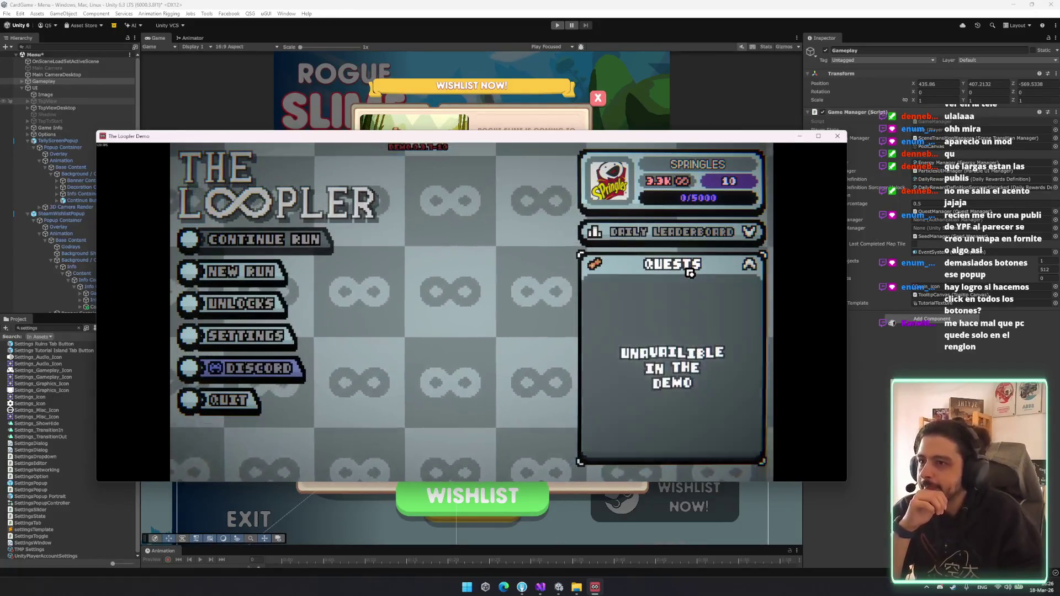
pyautogui.click(712, 231)
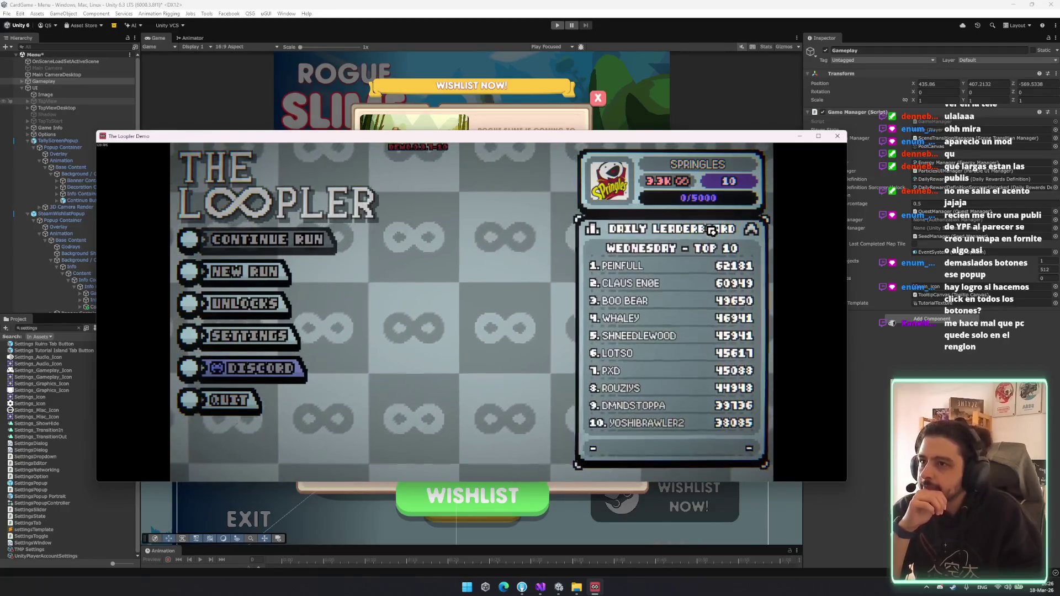
pyautogui.click(651, 232)
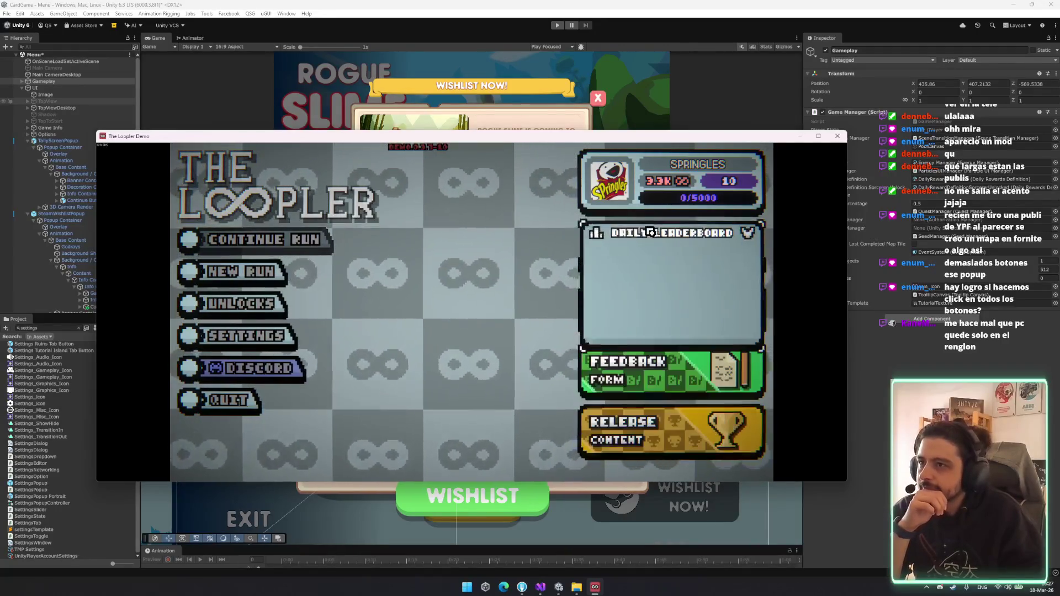
pyautogui.click(651, 232)
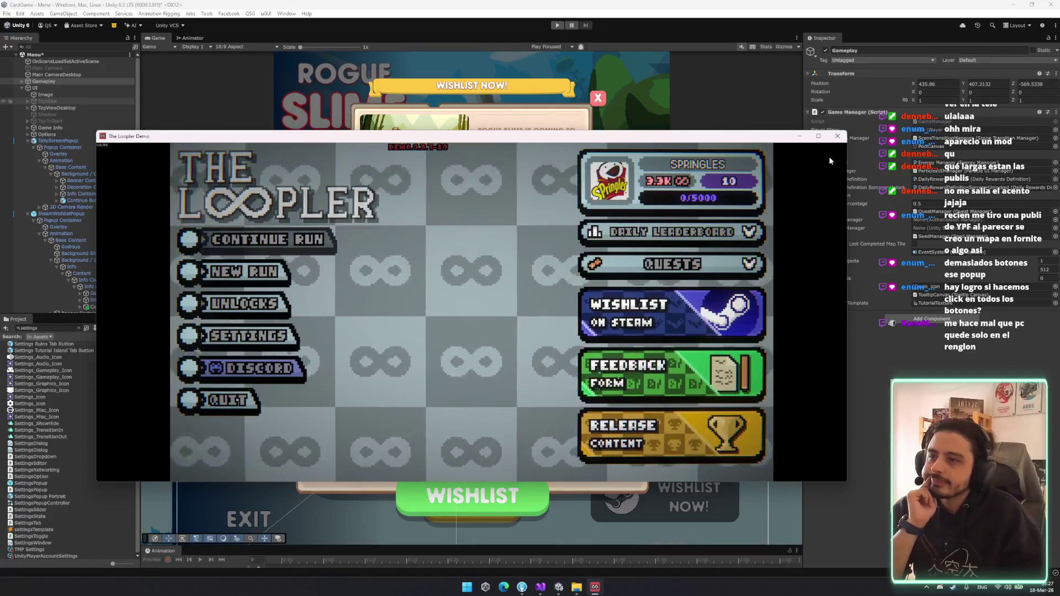
pyautogui.click(837, 136)
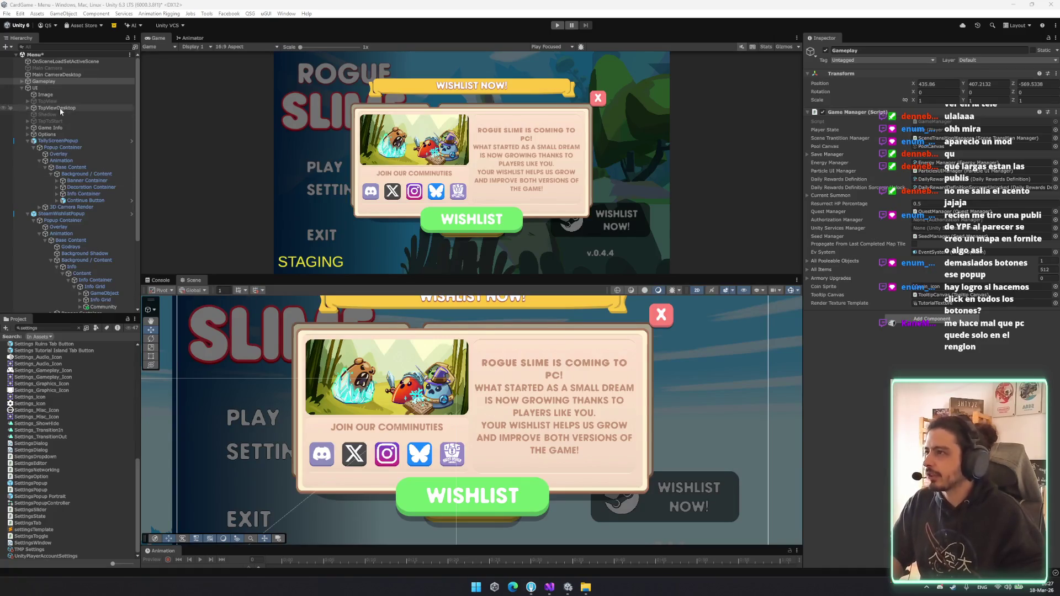
pyautogui.click(83, 141)
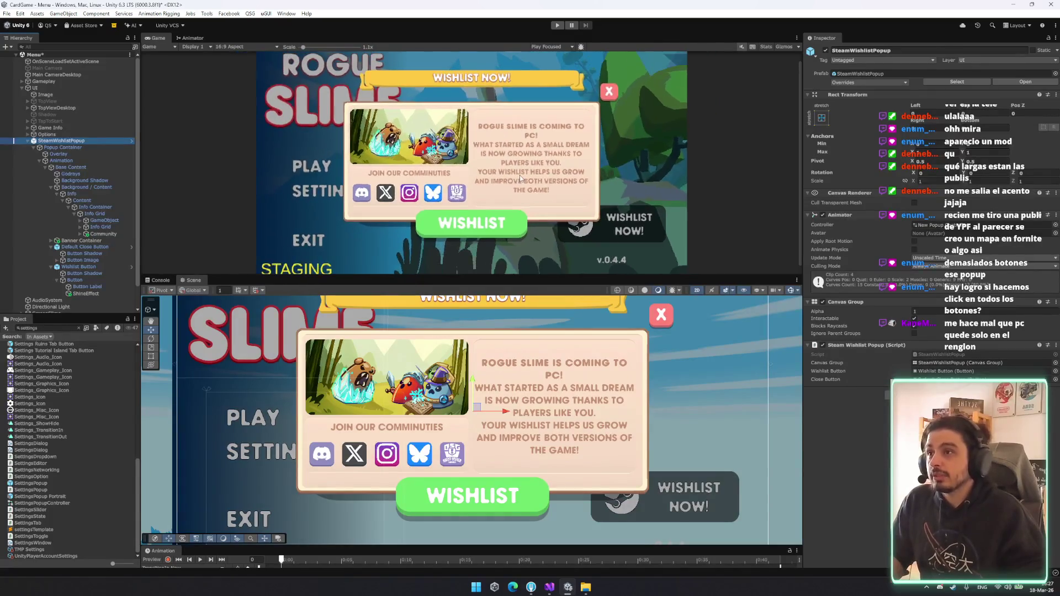
pyautogui.click(94, 246)
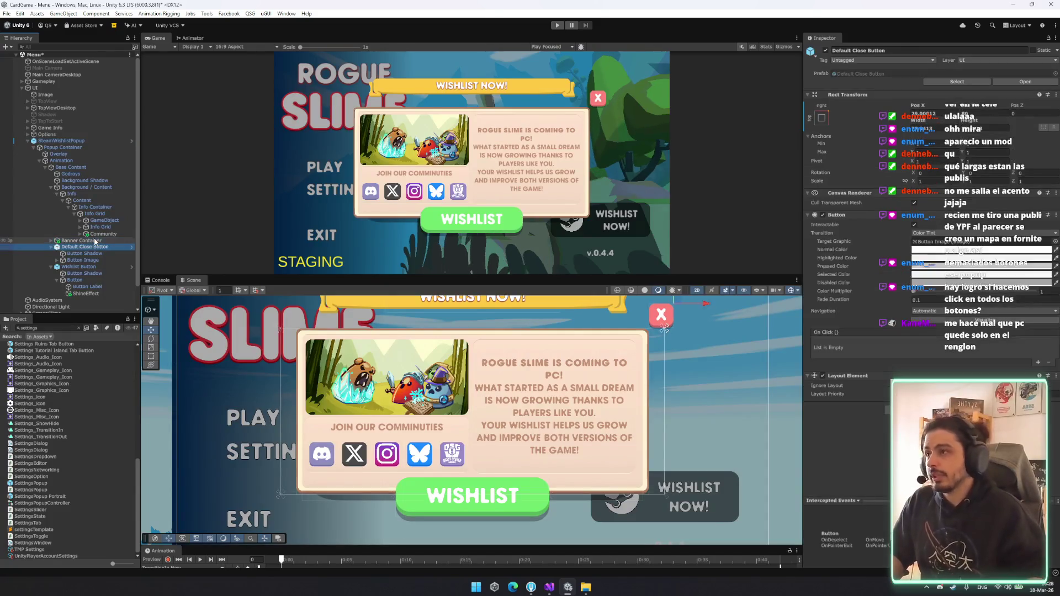
pyautogui.press('Down')
pyautogui.press('Down')
pyautogui.press('Down')
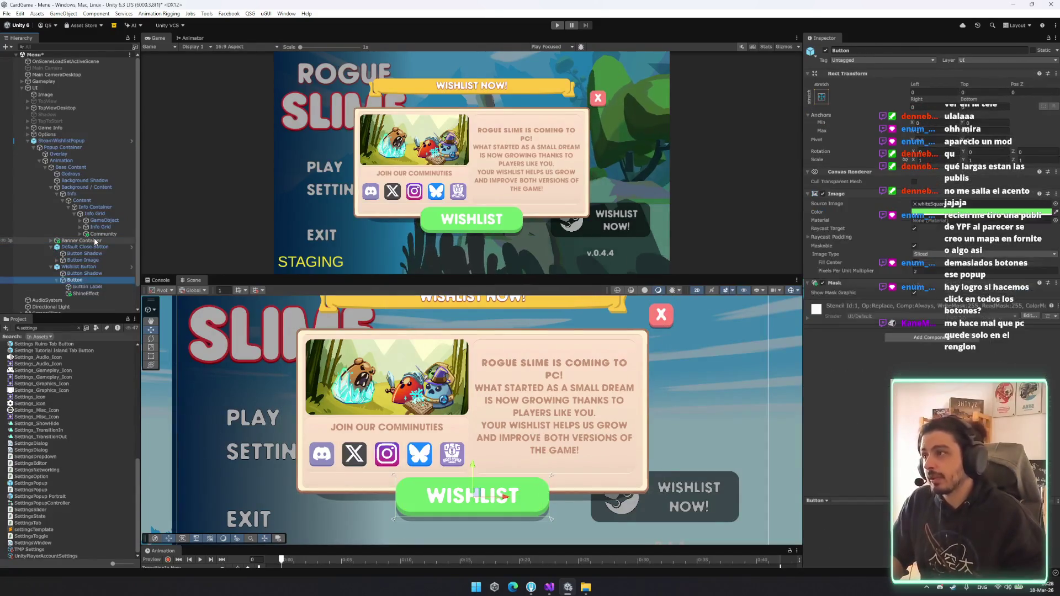
pyautogui.press('Left')
pyautogui.press('Up')
pyautogui.press('Left')
pyautogui.press('Left')
pyautogui.press('Up')
pyautogui.press('Up')
pyautogui.press('Up')
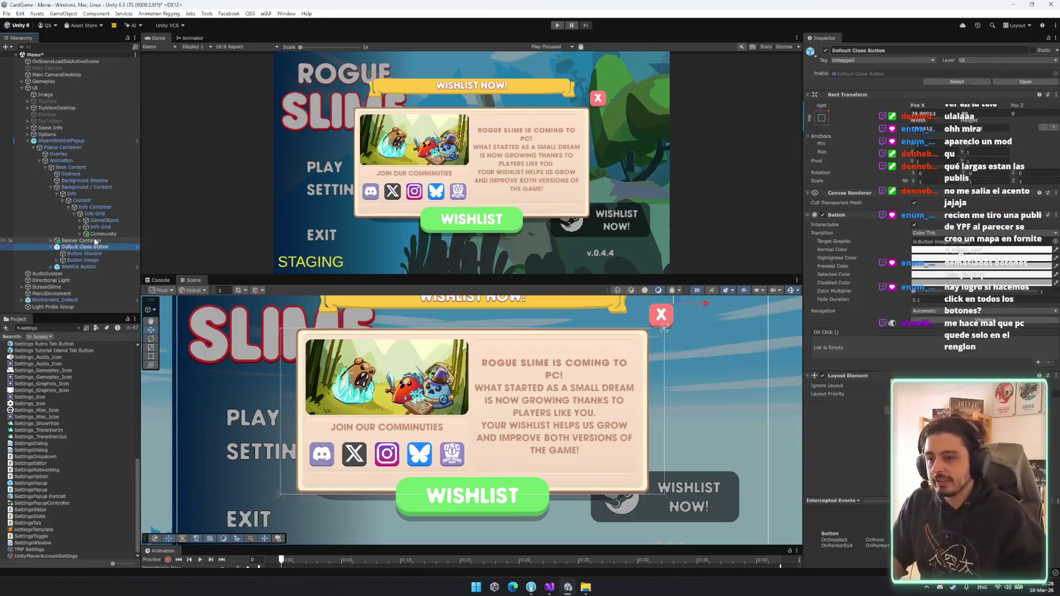
pyautogui.press('Up')
pyautogui.press('Up')
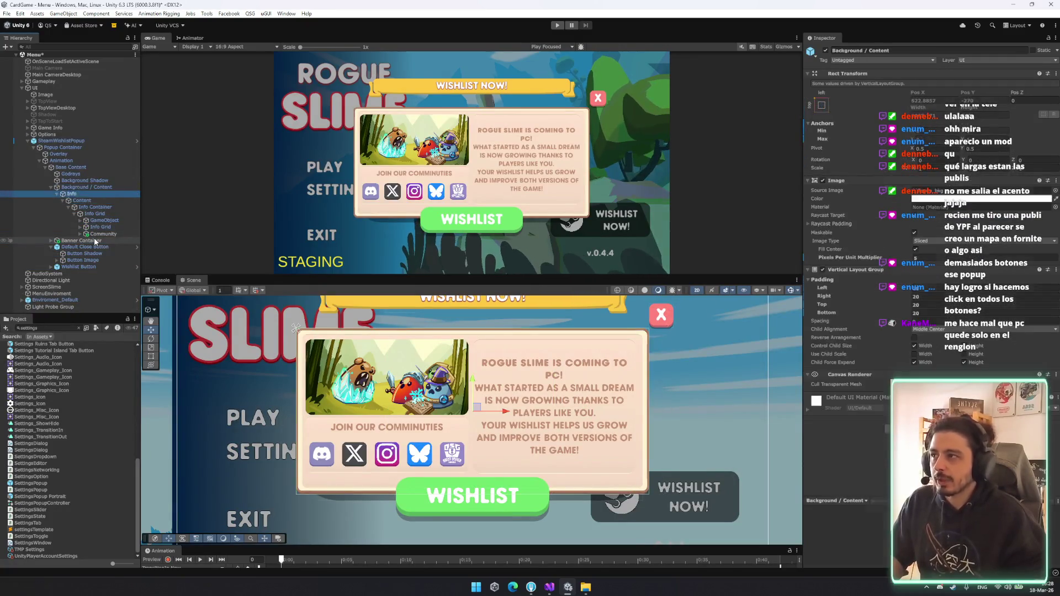
pyautogui.press('Down')
pyautogui.press('Down')
pyautogui.press('Down')
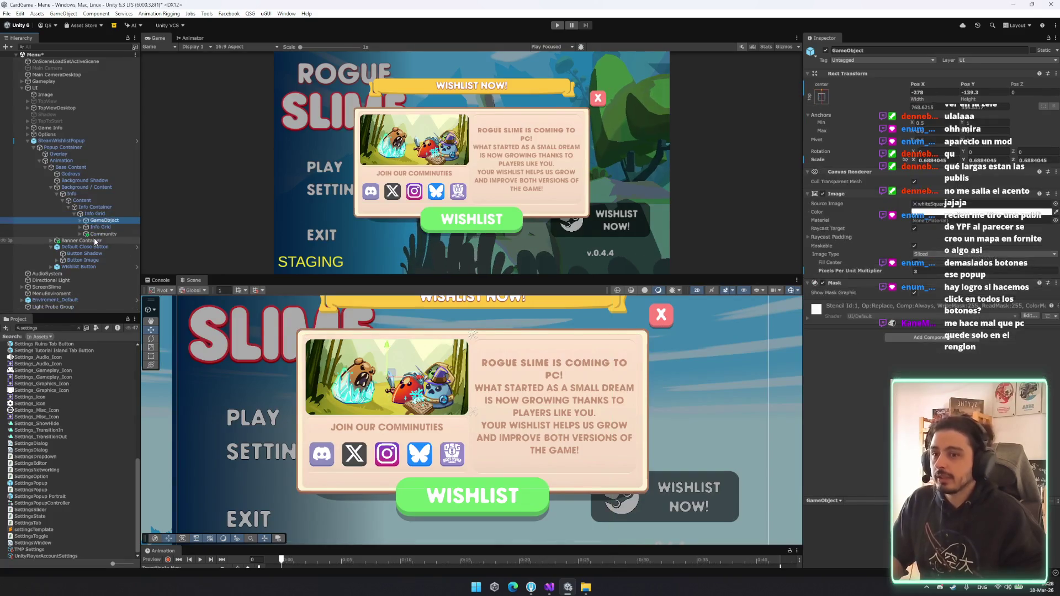
pyautogui.press('Down')
pyautogui.press('Down')
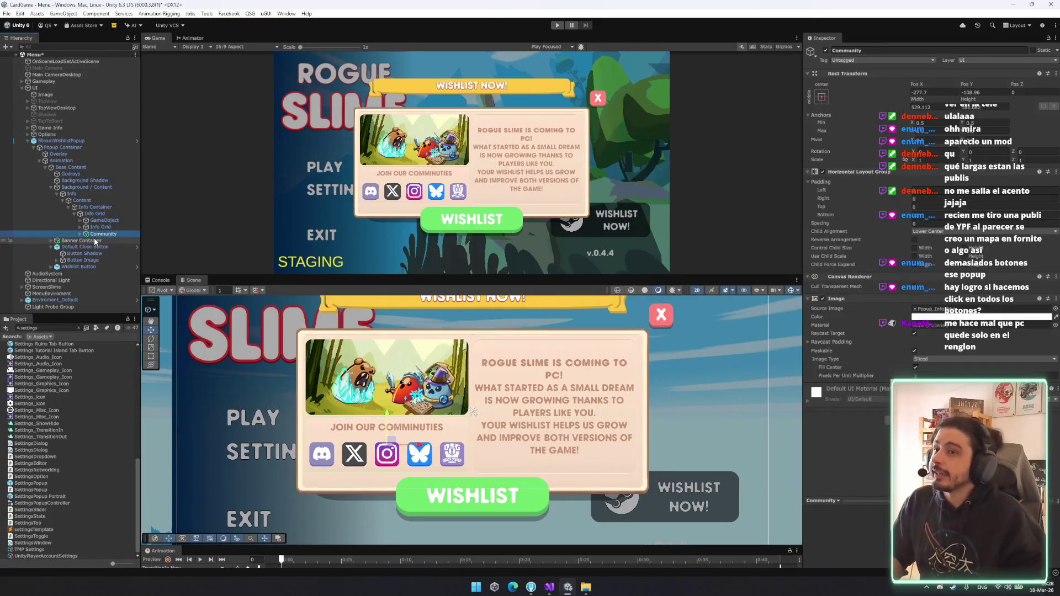
pyautogui.press('Up')
pyautogui.press('Right')
pyautogui.press('Down')
pyautogui.press('Down')
pyautogui.press('Down')
pyautogui.press('Left')
pyautogui.press('Left')
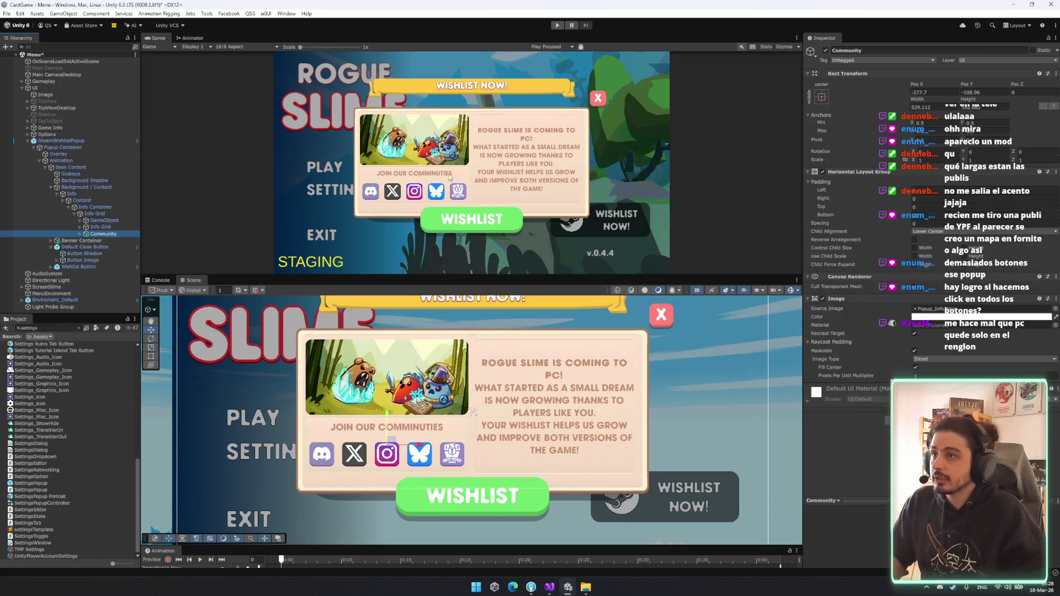
pyautogui.click(87, 247)
pyautogui.press('Left')
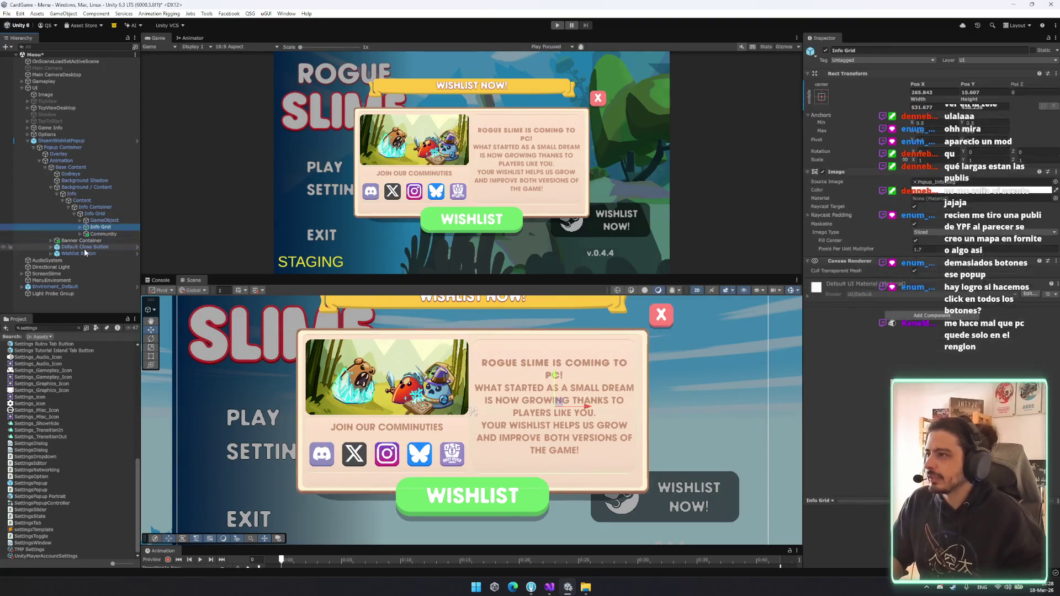
pyautogui.press('Up')
pyautogui.press('Up')
pyautogui.press('Up')
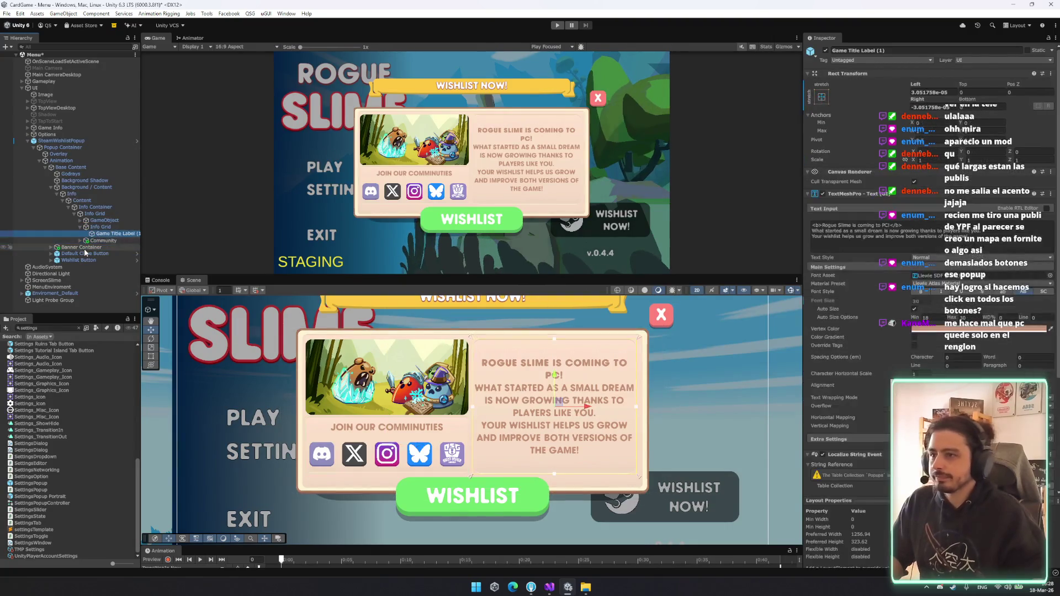
pyautogui.click(903, 243)
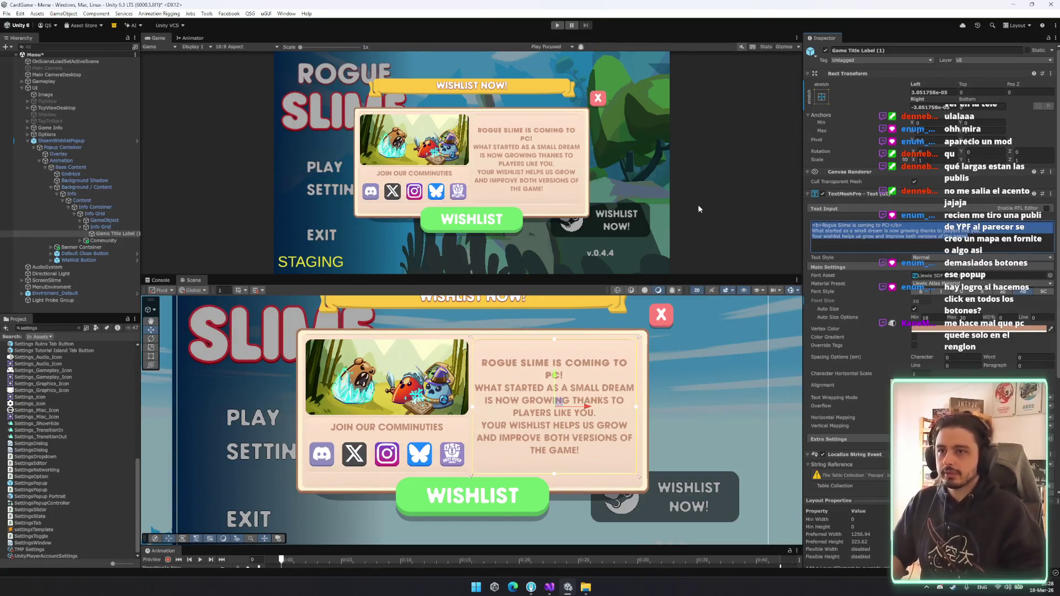
# Type the Spanish message 'Llegaste al final de la demo…' ending 'android/ios que ya tenemos le juego completito!'.
pyautogui.write('Llegaste al final del a')
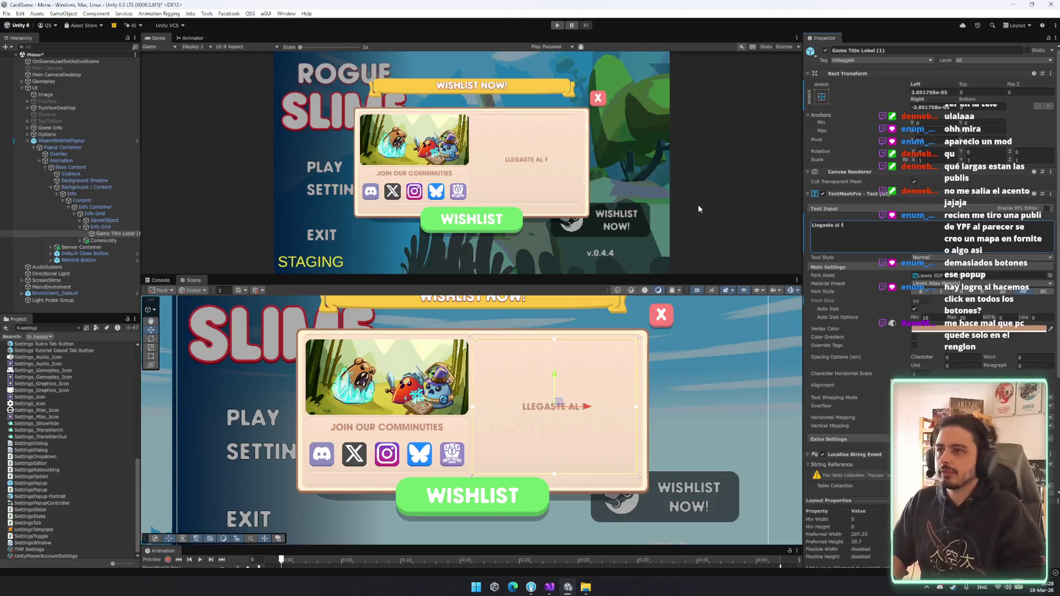
pyautogui.press('BackSpace')
pyautogui.press('BackSpace')
pyautogui.press('BackSpace')
pyautogui.write('la dem')
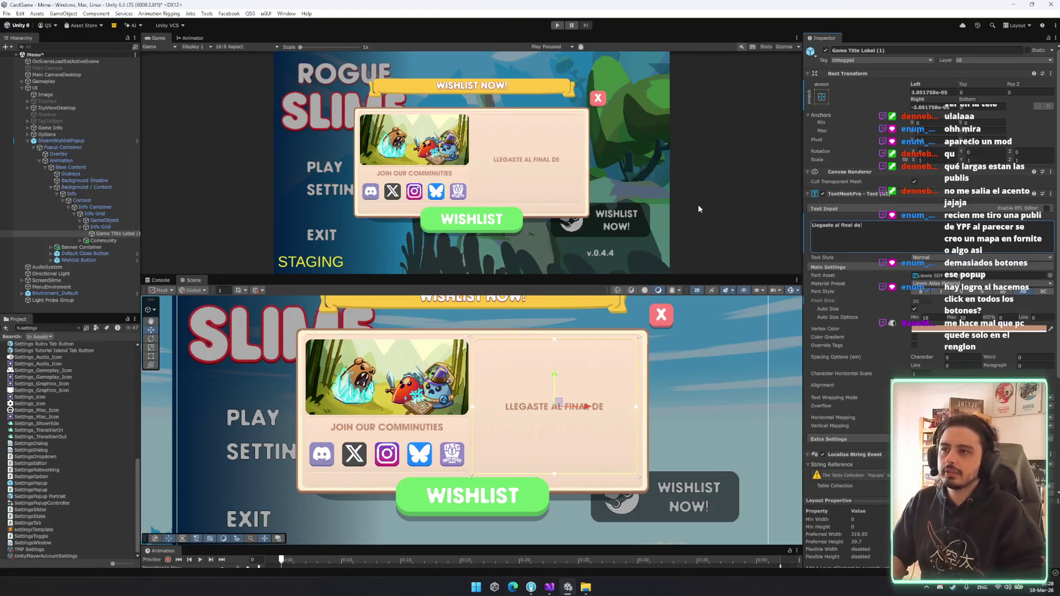
pyautogui.write('o g')
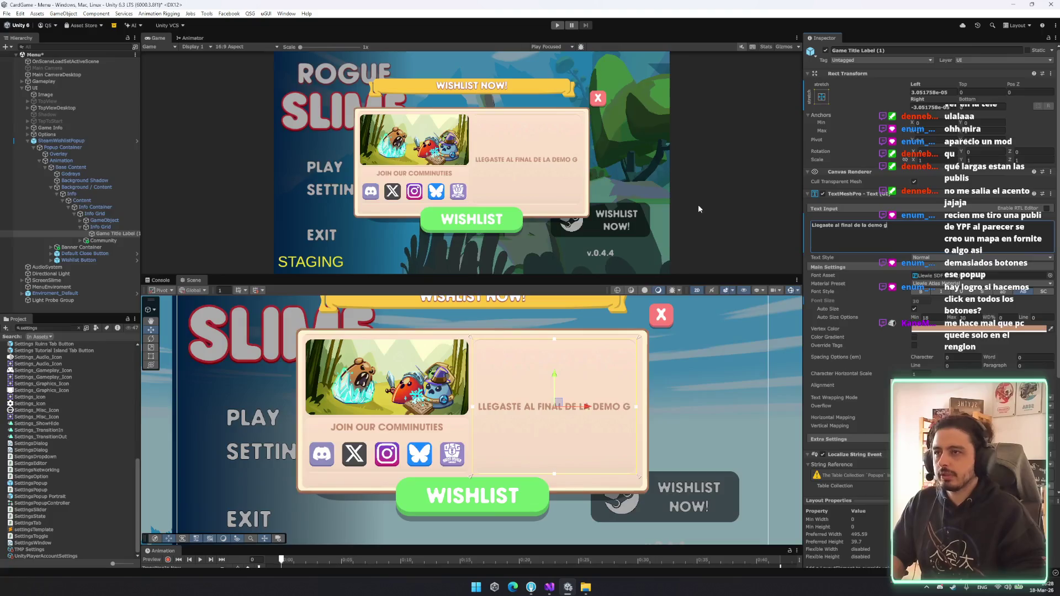
pyautogui.write('racias por haber')
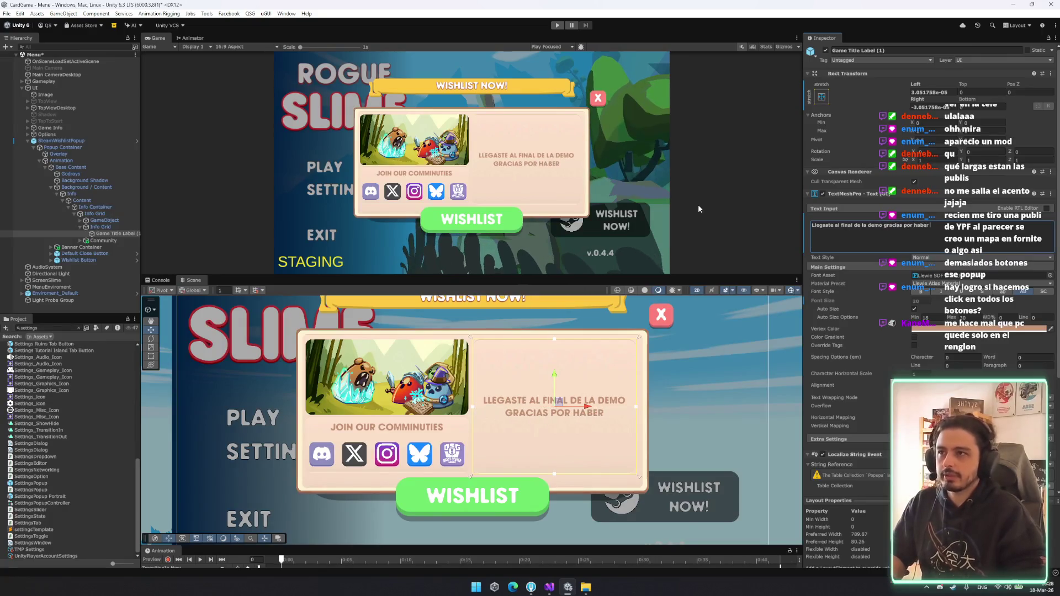
pyautogui.write(' jugado')
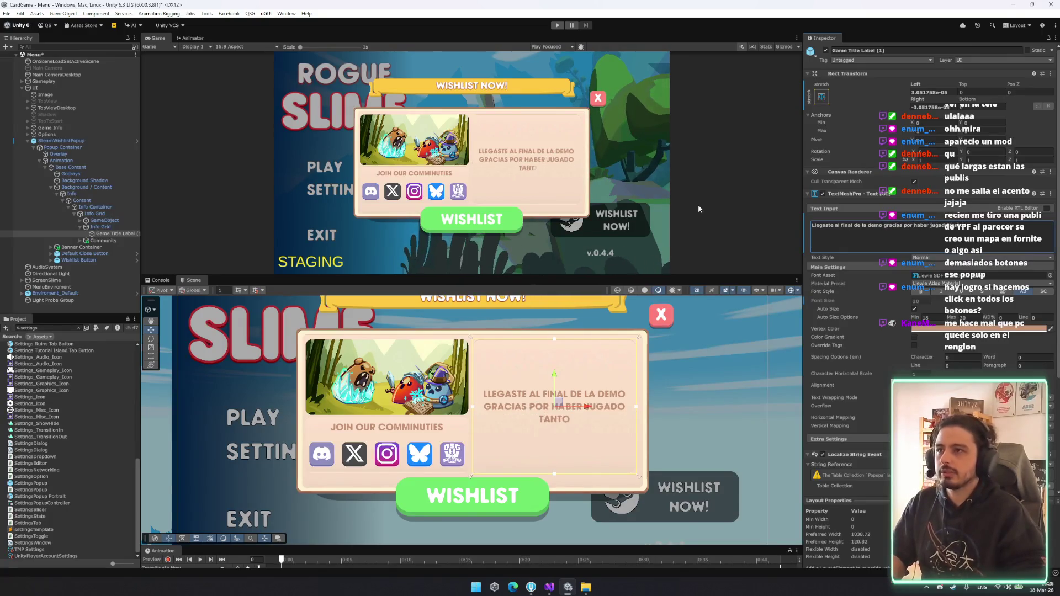
pyautogui.write(' tanto campeon! ')
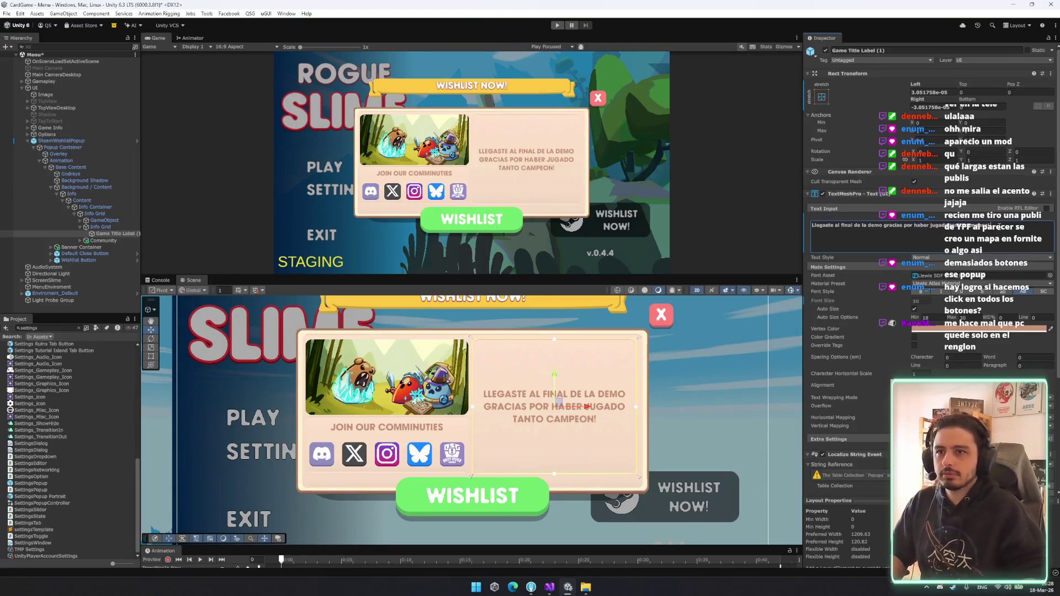
pyautogui.write('S')
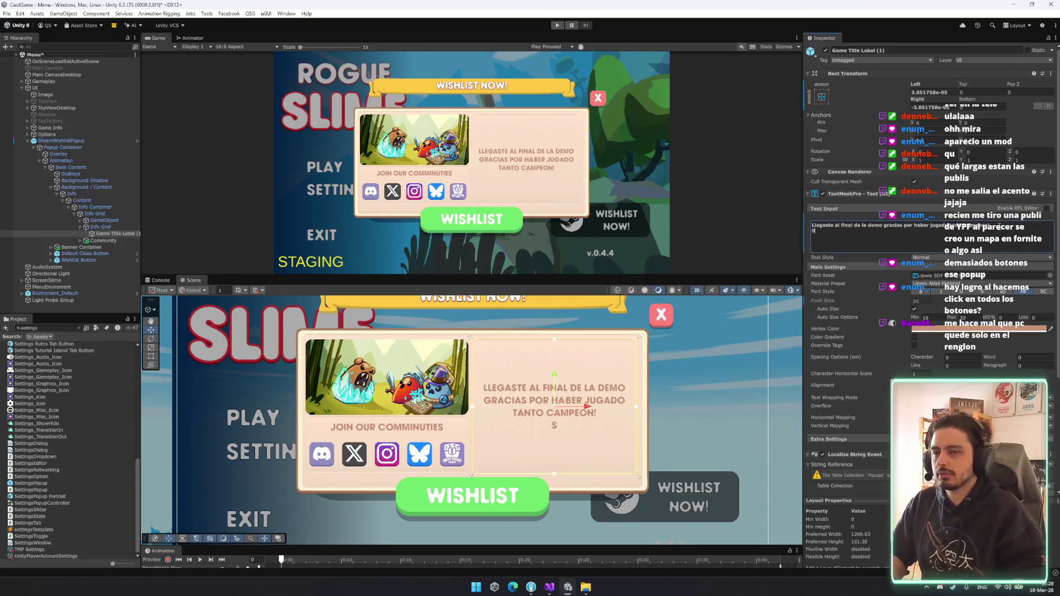
pyautogui.write('os groso sabel')
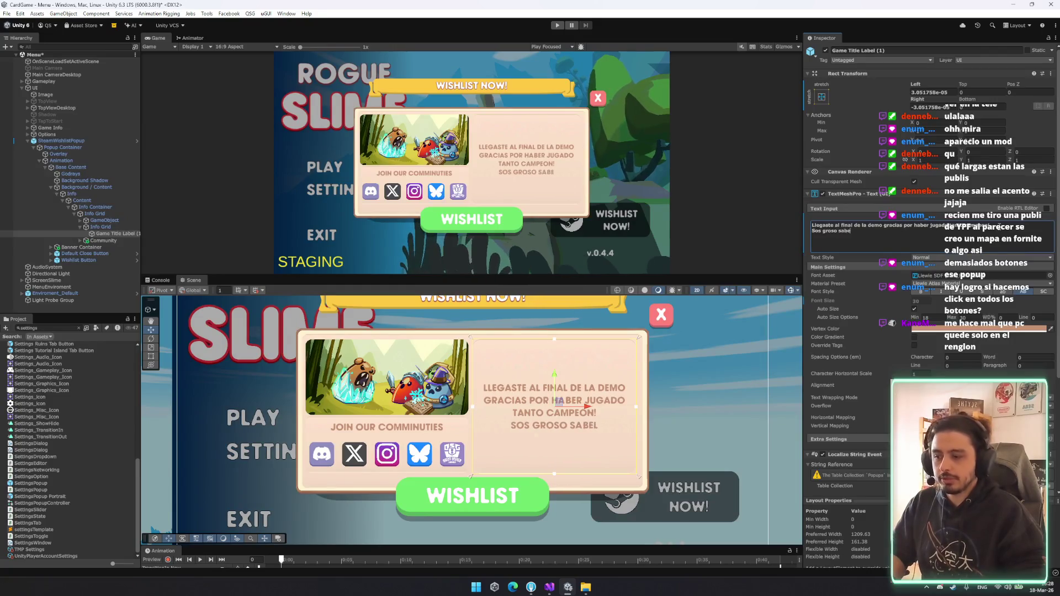
pyautogui.write('o, wishlistea papi p')
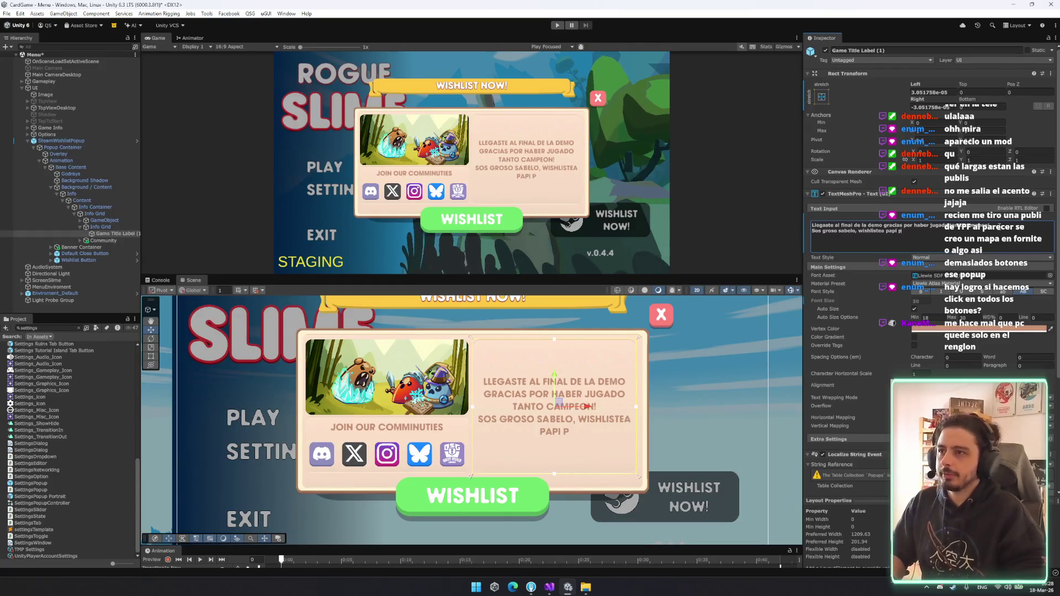
pyautogui.write('ara que pu')
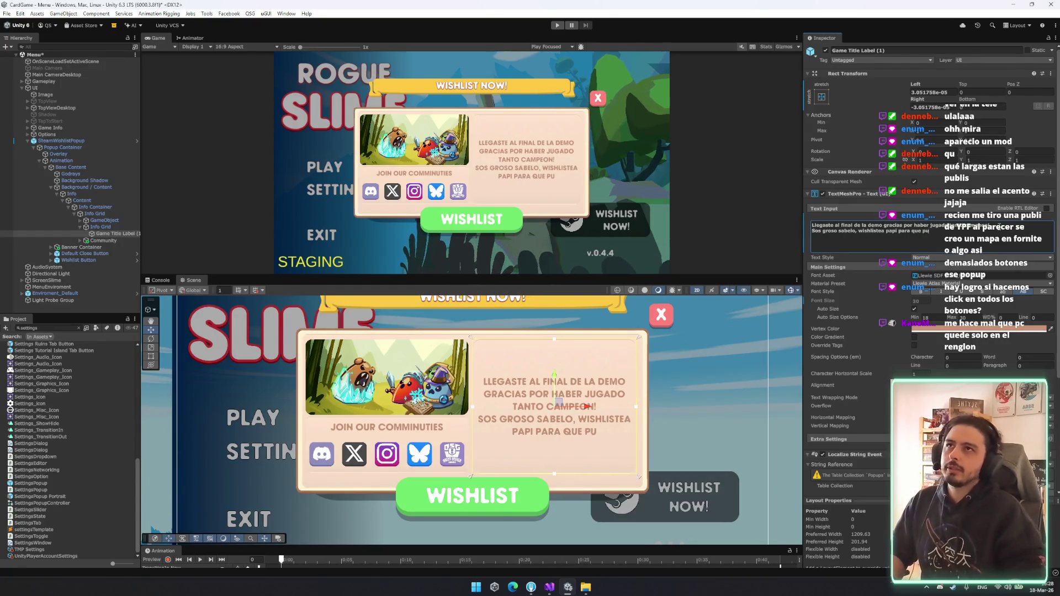
pyautogui.write('edas re')
pyautogui.press('BackSpace')
pyautogui.press('BackSpace')
pyautogui.write('t')
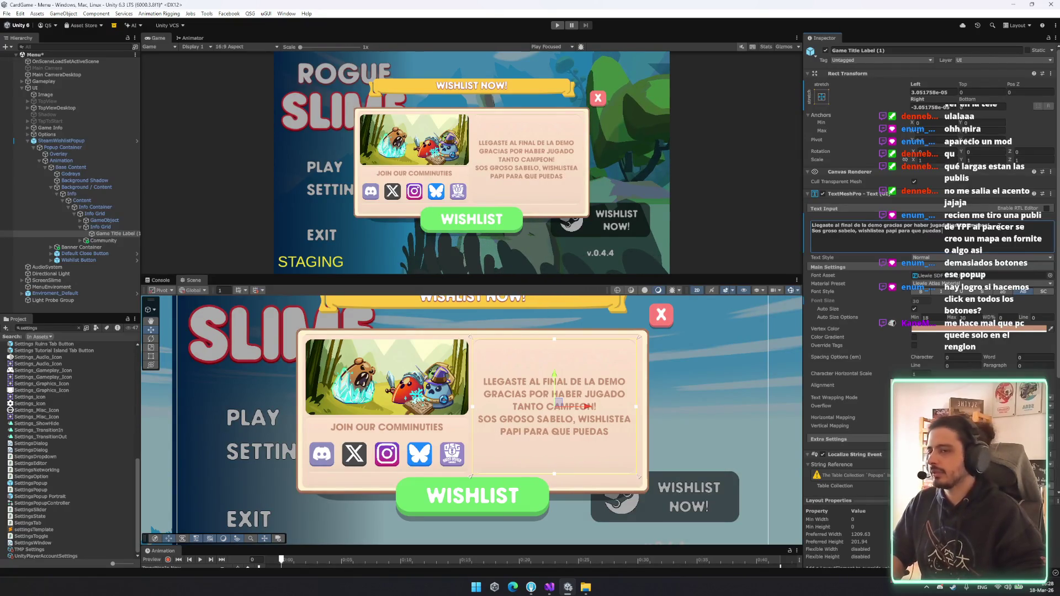
pyautogui.press('BackSpace')
pyautogui.press('BackSpace')
pyautogui.write('comprar el juego ni')
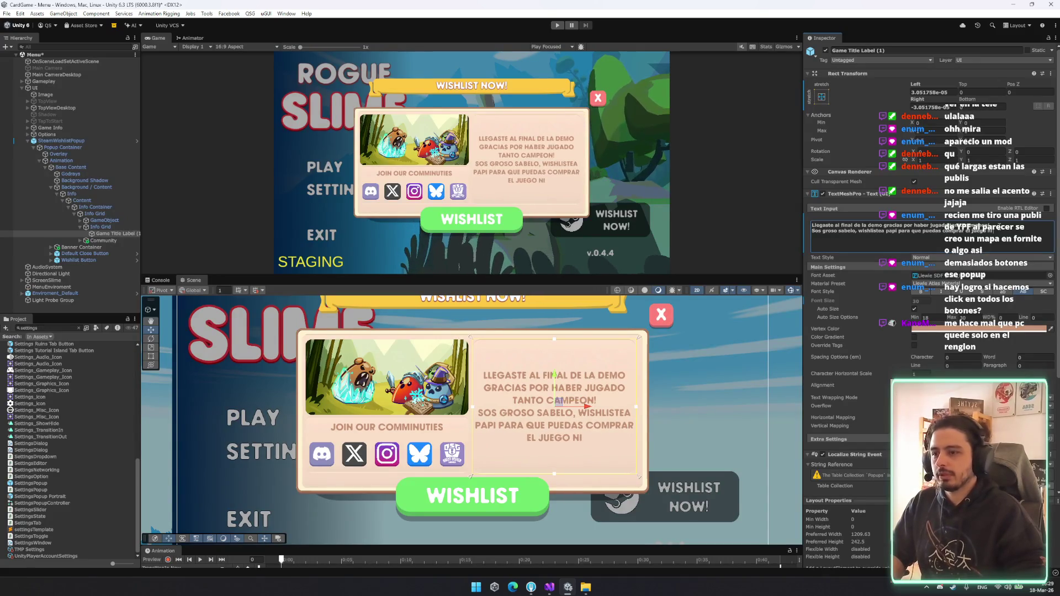
pyautogui.write(' bien salga, mientras tanto p')
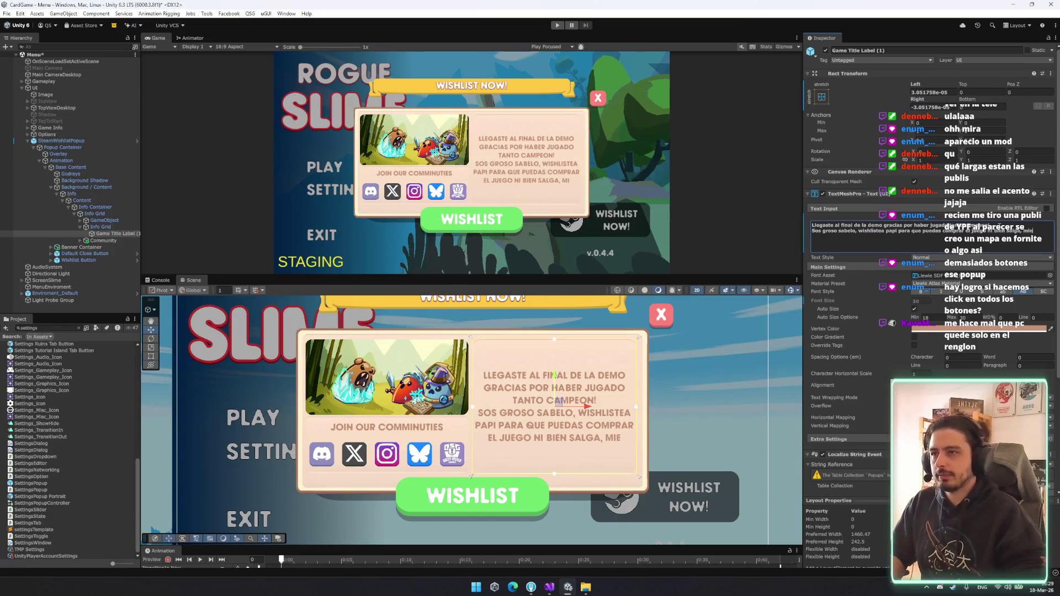
pyautogui.write('agate e')
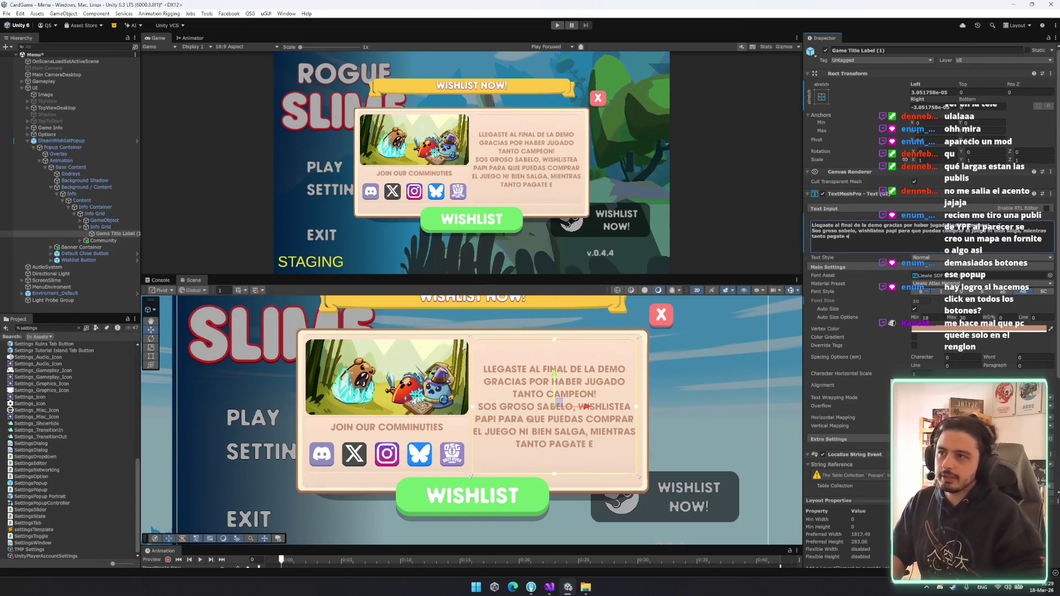
pyautogui.write('l VIP en el')
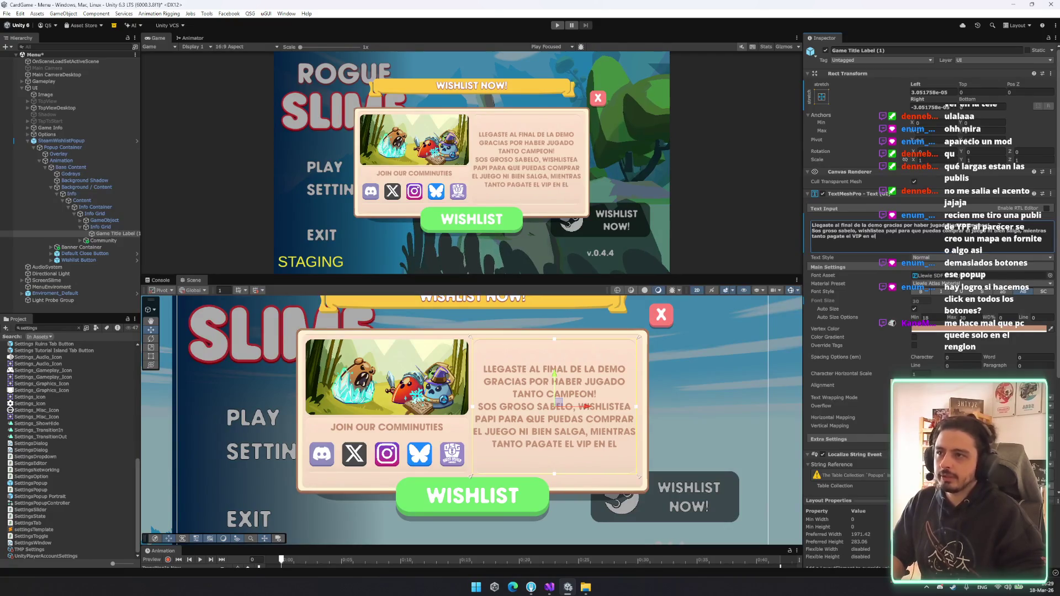
pyautogui.press('BackSpace')
pyautogui.press('BackSpace')
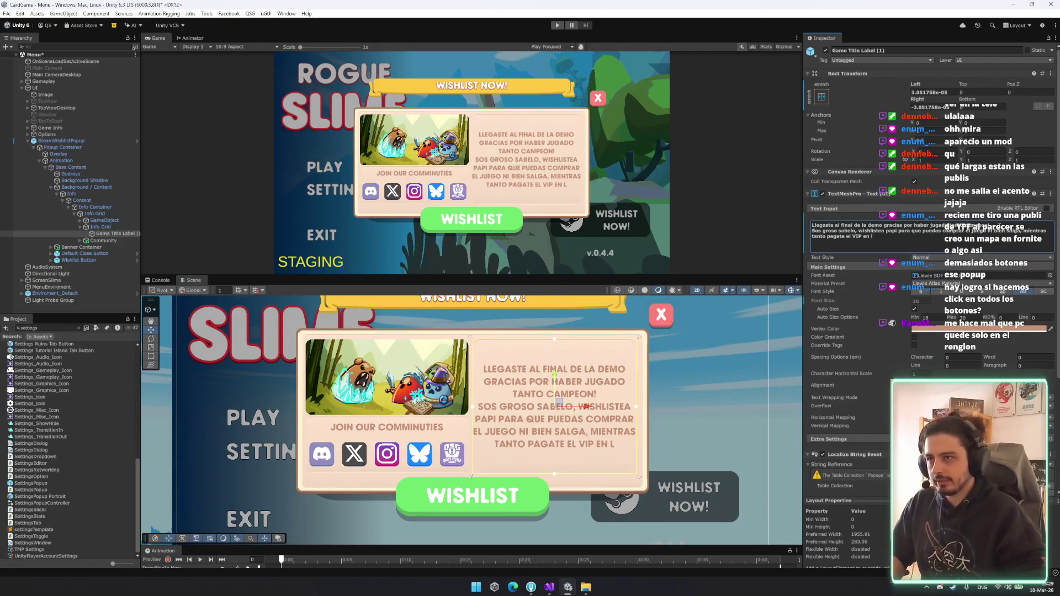
pyautogui.write('android/ios')
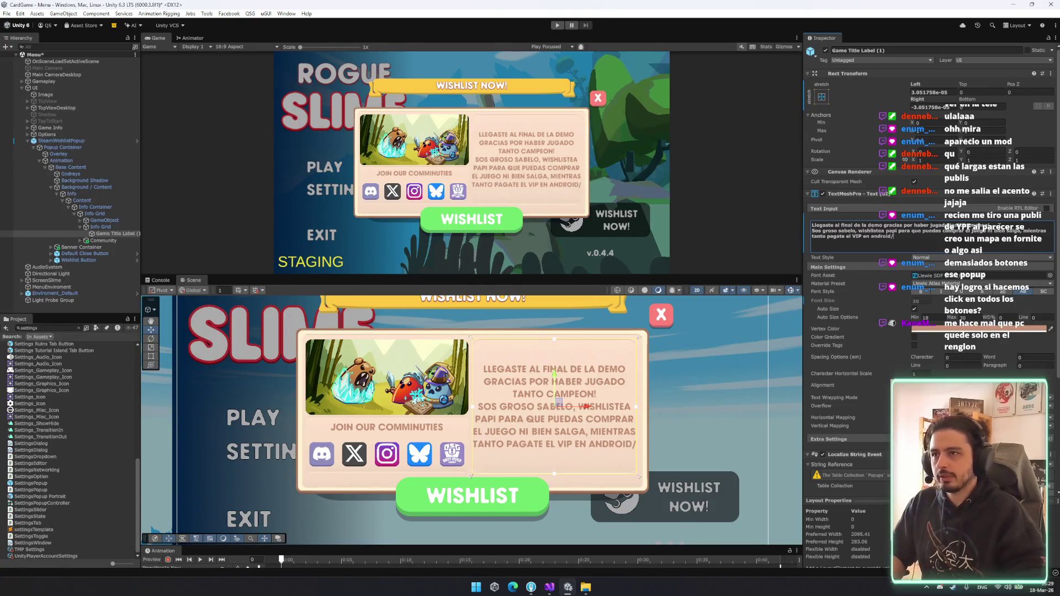
pyautogui.write(' que ya')
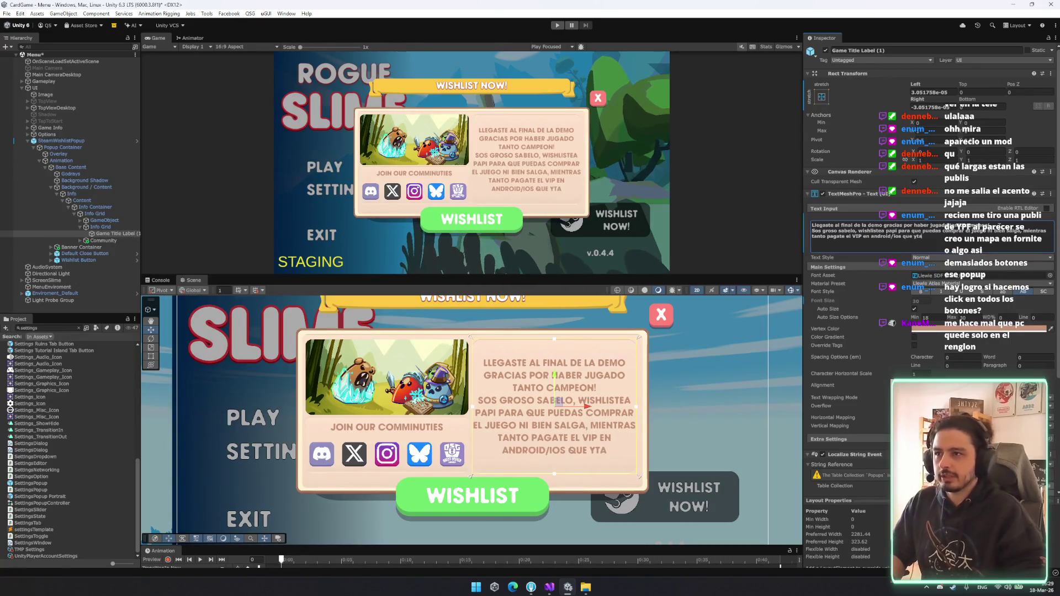
pyautogui.write(' tenemos')
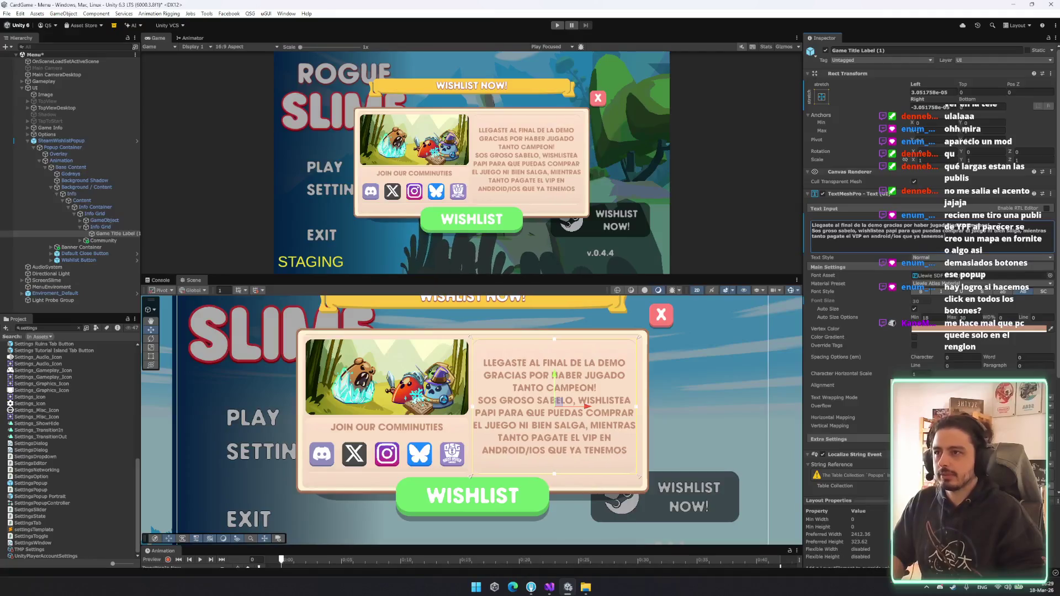
pyautogui.write(' le juego completito')
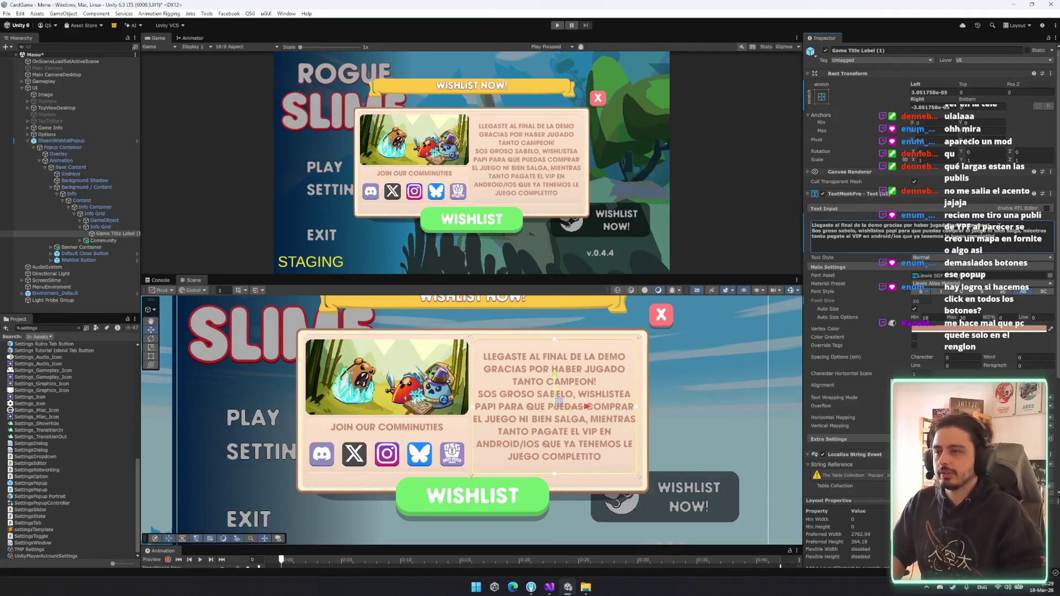
pyautogui.write('!')
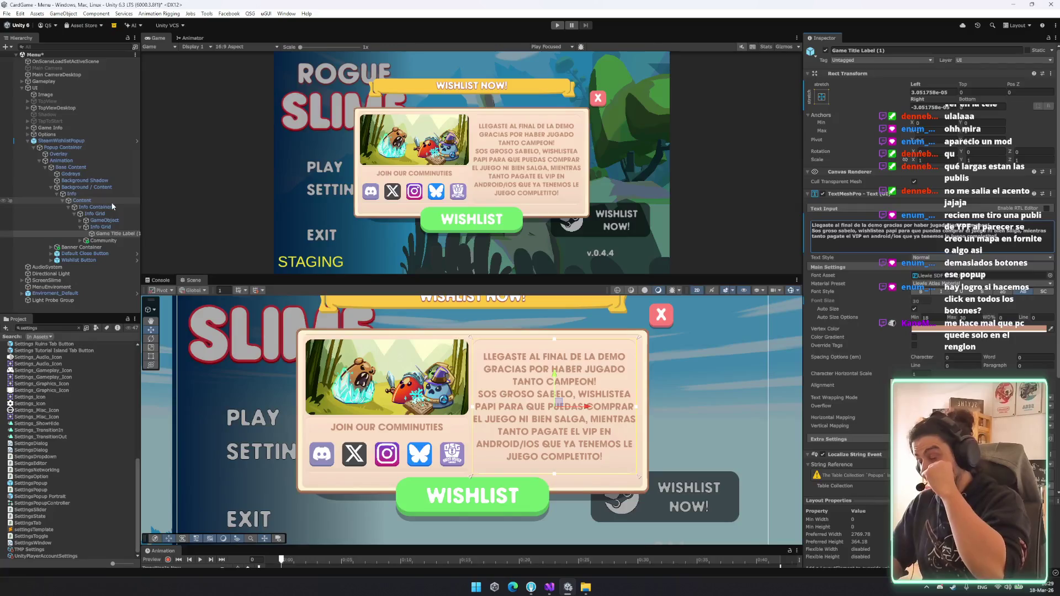
pyautogui.click(112, 241)
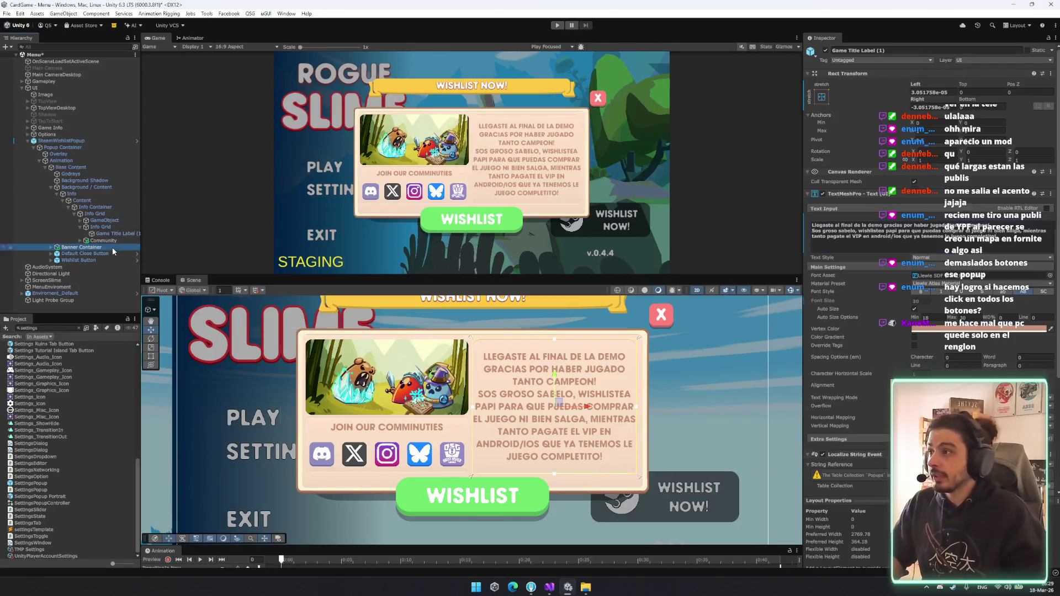
# Add an Open Web component to the five social buttons, Discord through Official Page.
pyautogui.press('Right')
pyautogui.press('Down')
pyautogui.press('Down')
pyautogui.press('Down')
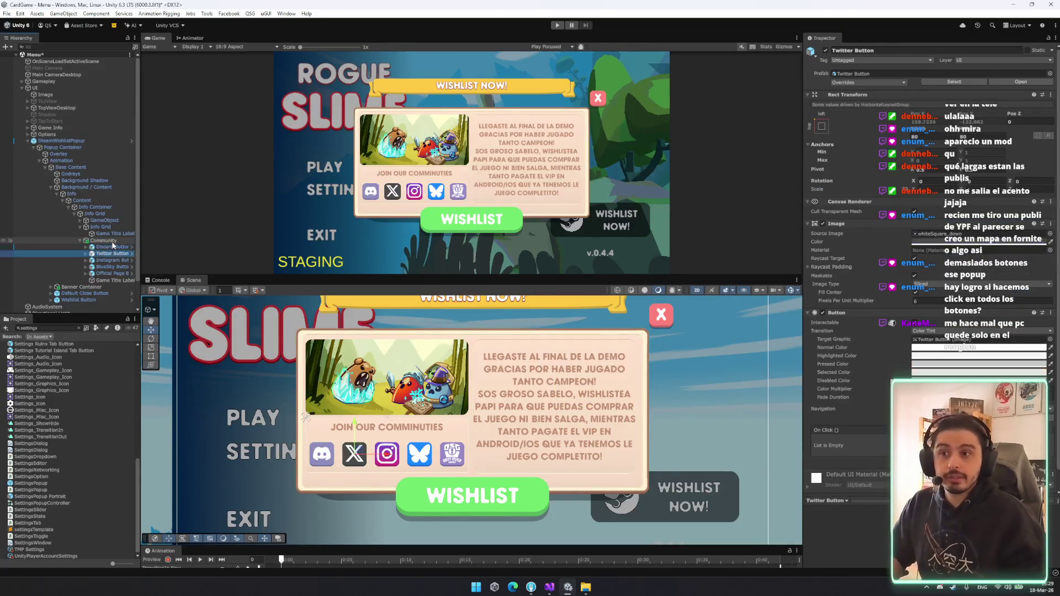
pyautogui.scroll(-3, 927, 301)
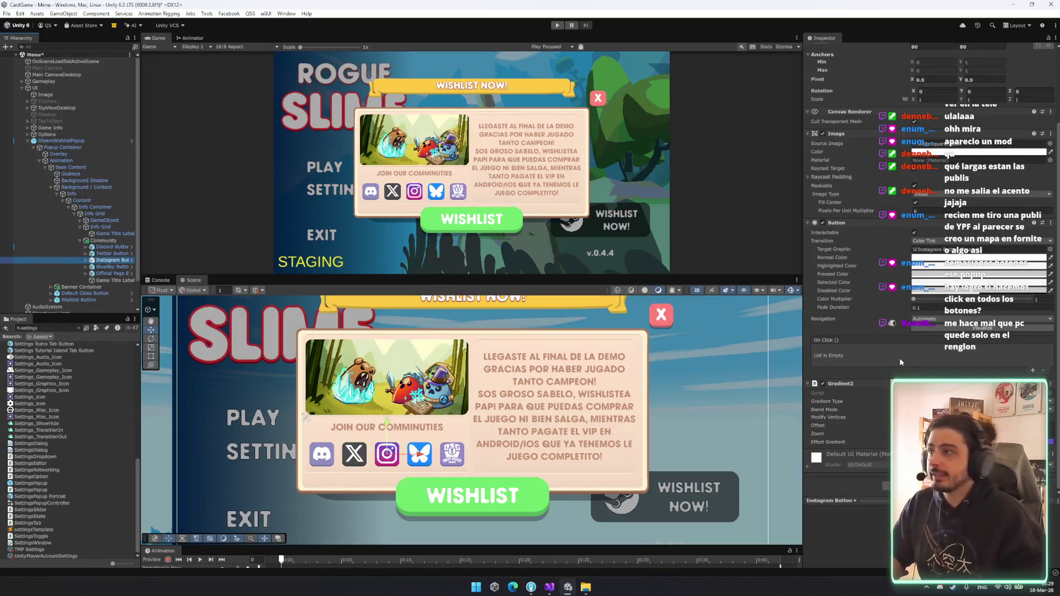
pyautogui.press('Up')
pyautogui.press('Up')
pyautogui.hotkey('shift', 'Down')
pyautogui.hotkey('shift', 'Down')
pyautogui.hotkey('shift', 'Down')
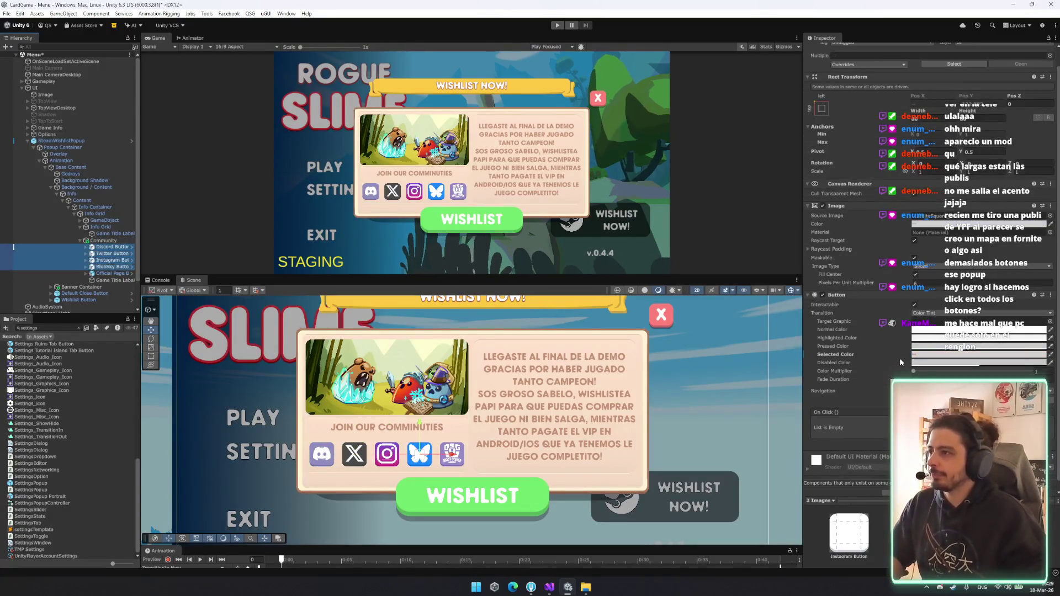
pyautogui.click(928, 486)
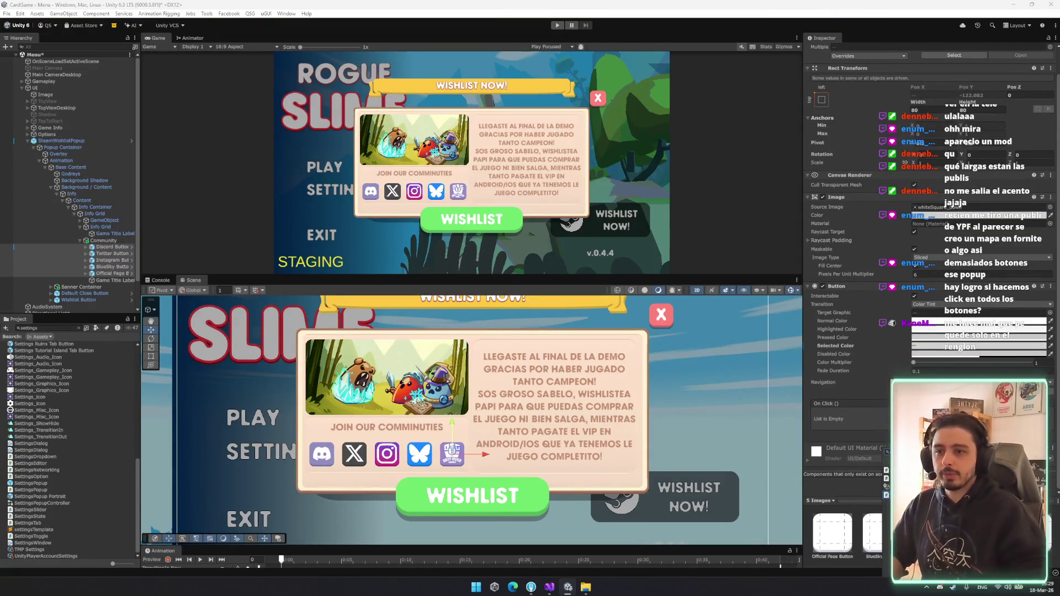
pyautogui.press('Return')
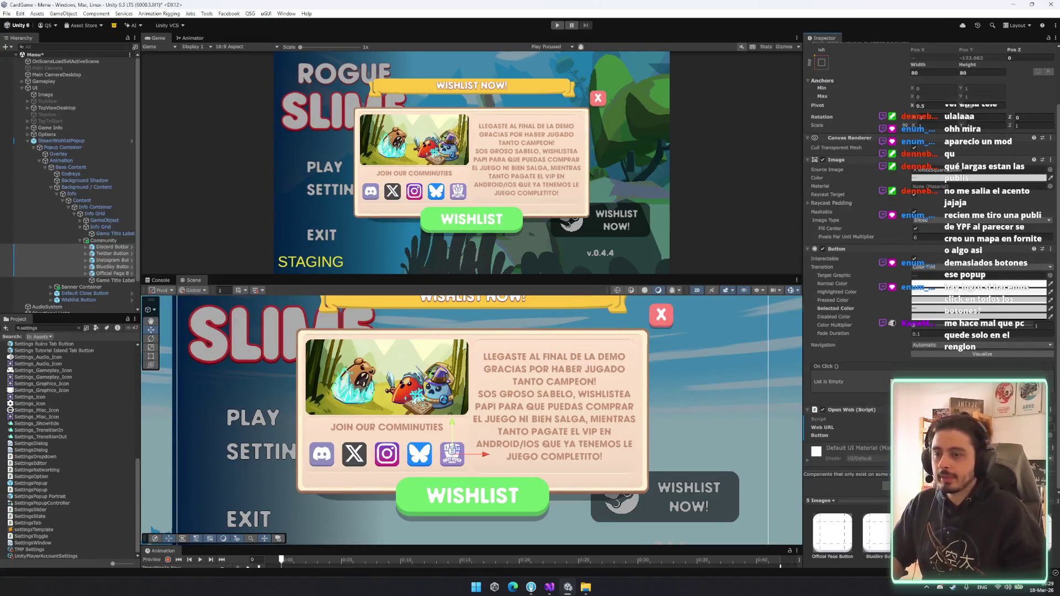
# Check and edit the Web URL fields on the Discord and Twitter buttons.
pyautogui.click(110, 246)
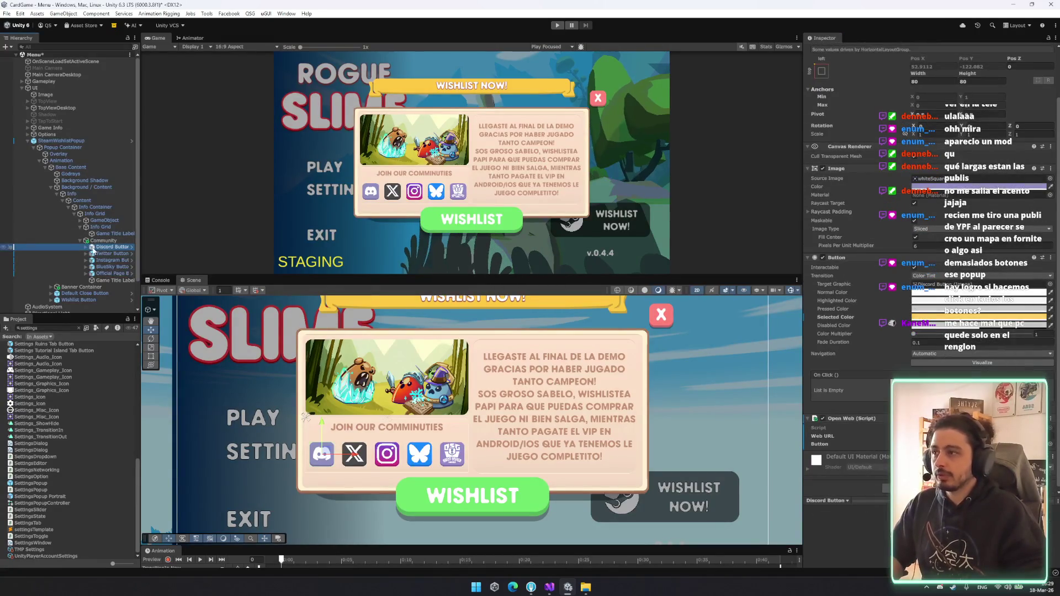
pyautogui.scroll(2, 817, 362)
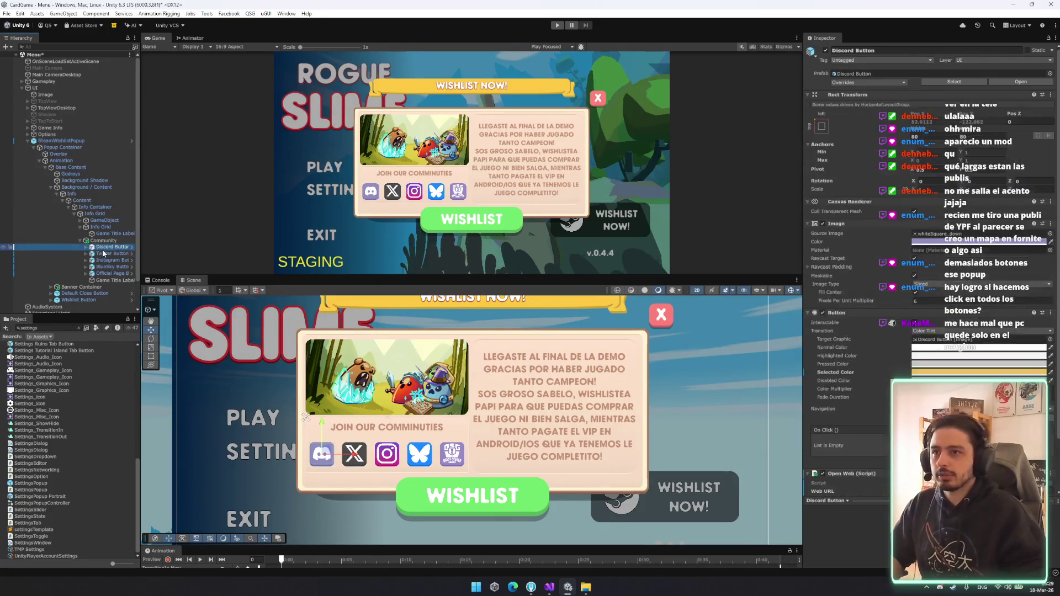
pyautogui.scroll(-2, 817, 362)
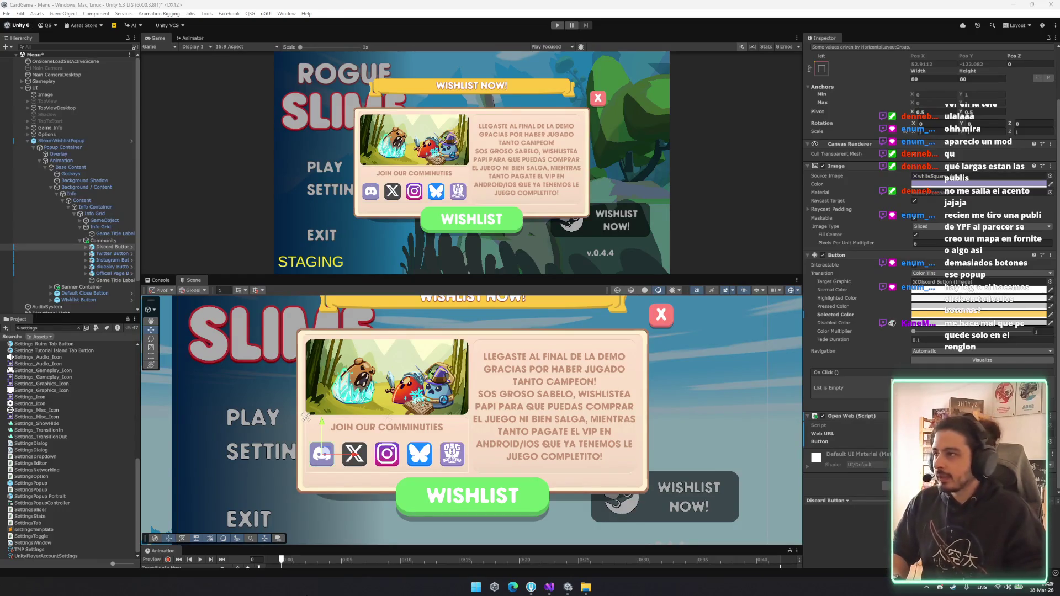
pyautogui.click(108, 254)
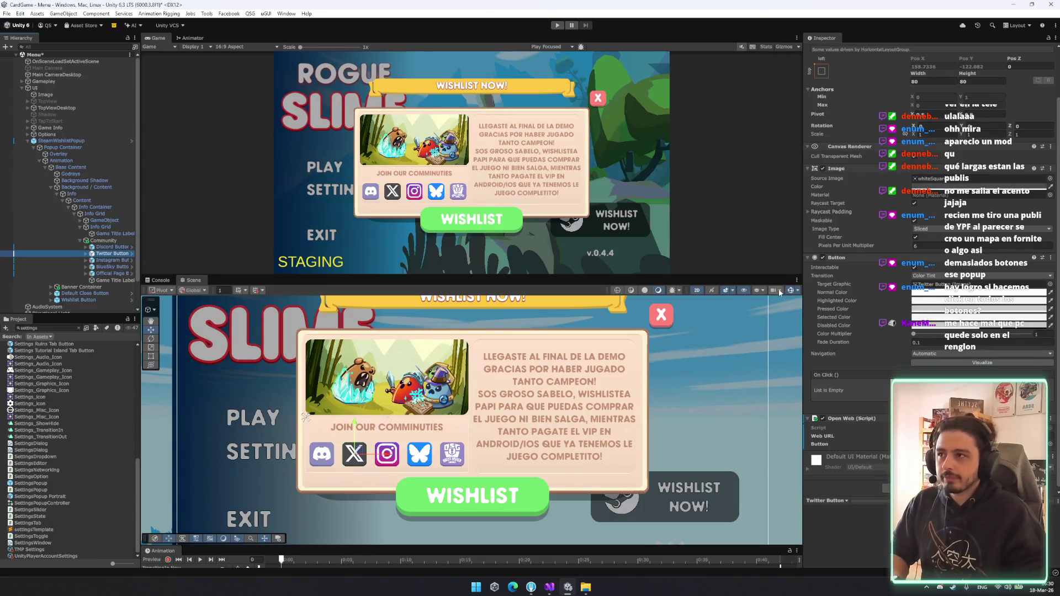
pyautogui.scroll(-1, 942, 376)
pyautogui.click(967, 433)
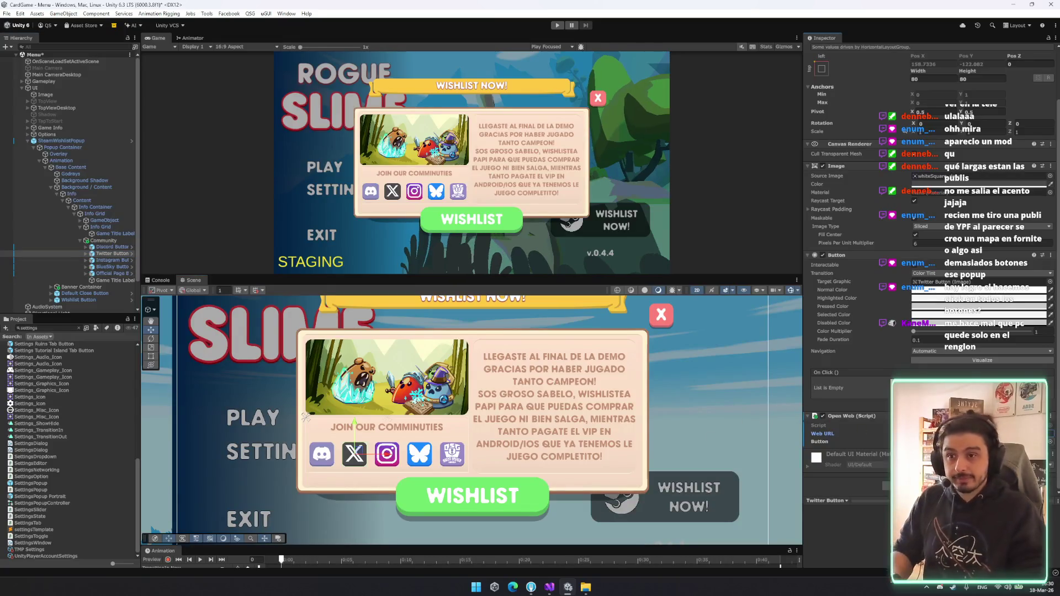
pyautogui.click(101, 249)
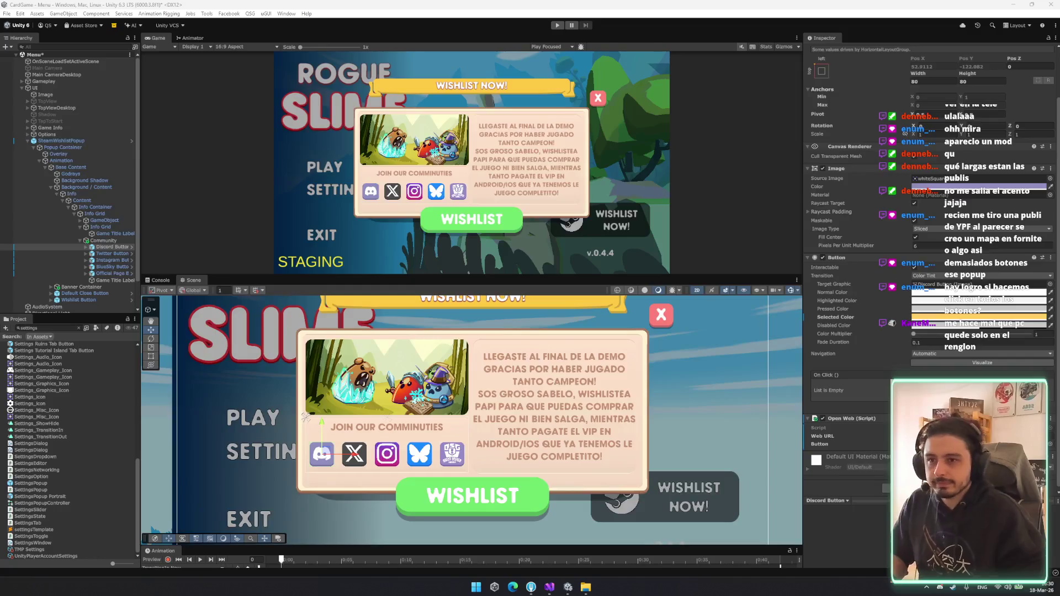
pyautogui.hotkey('alt', 'Tab')
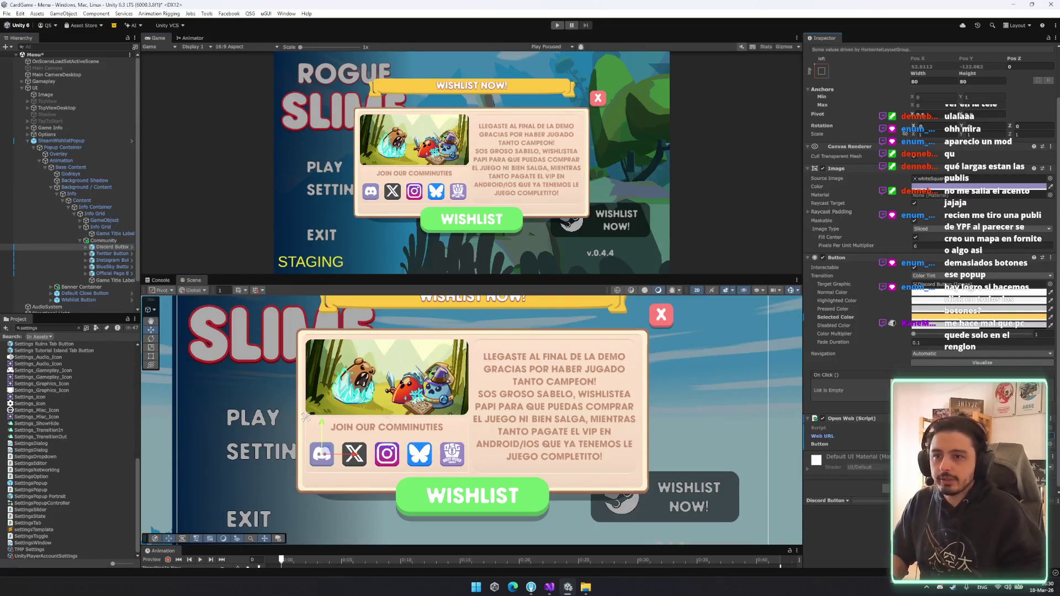
pyautogui.click(111, 260)
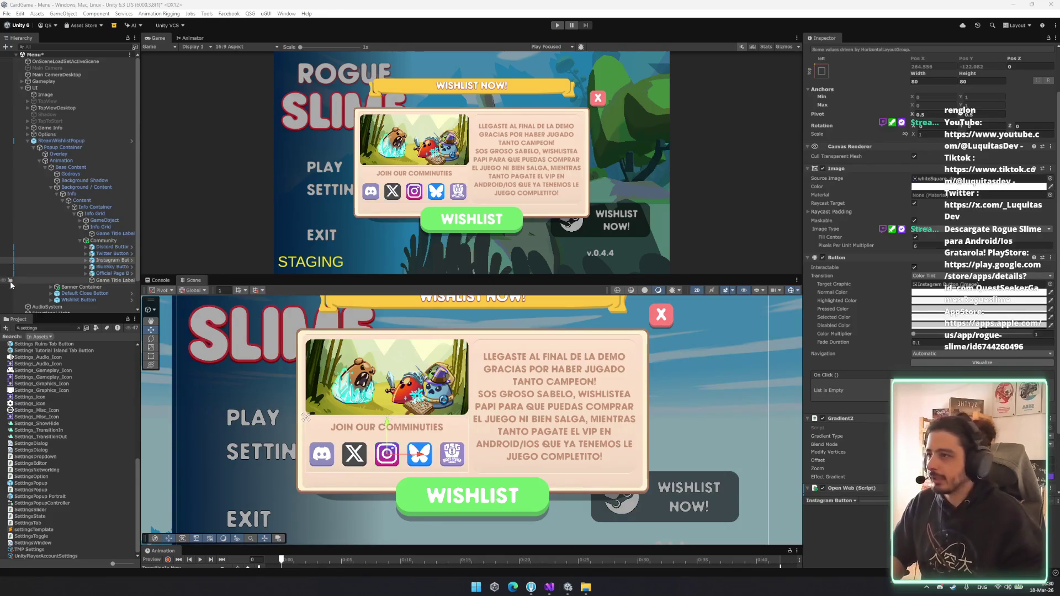
# Fill in Web URLs for the Instagram, BlueSky and Official Page buttons, then maximize the YouTube browser.
pyautogui.scroll(-3, 935, 375)
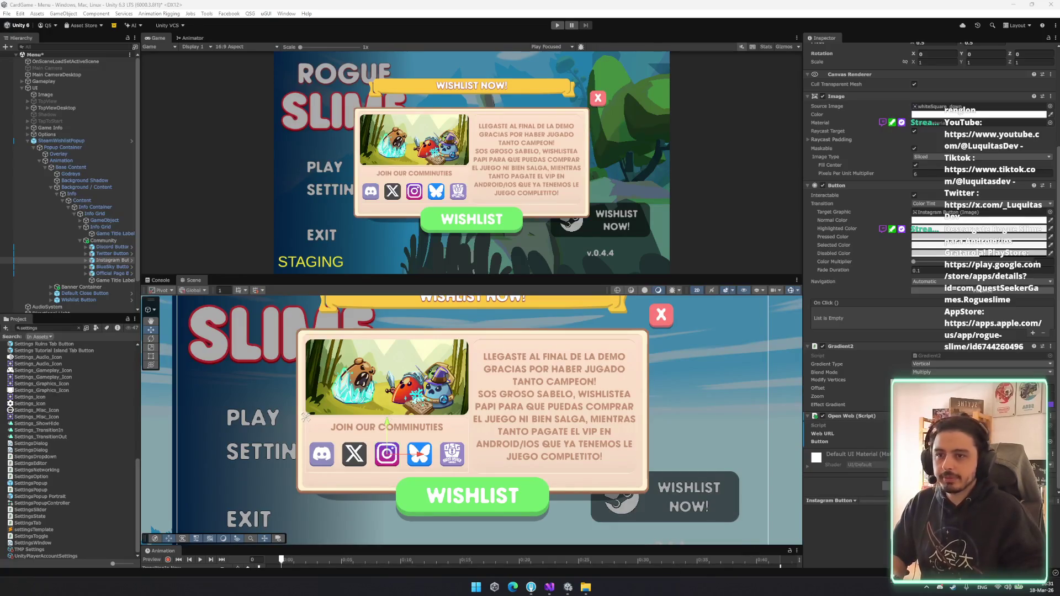
pyautogui.click(880, 433)
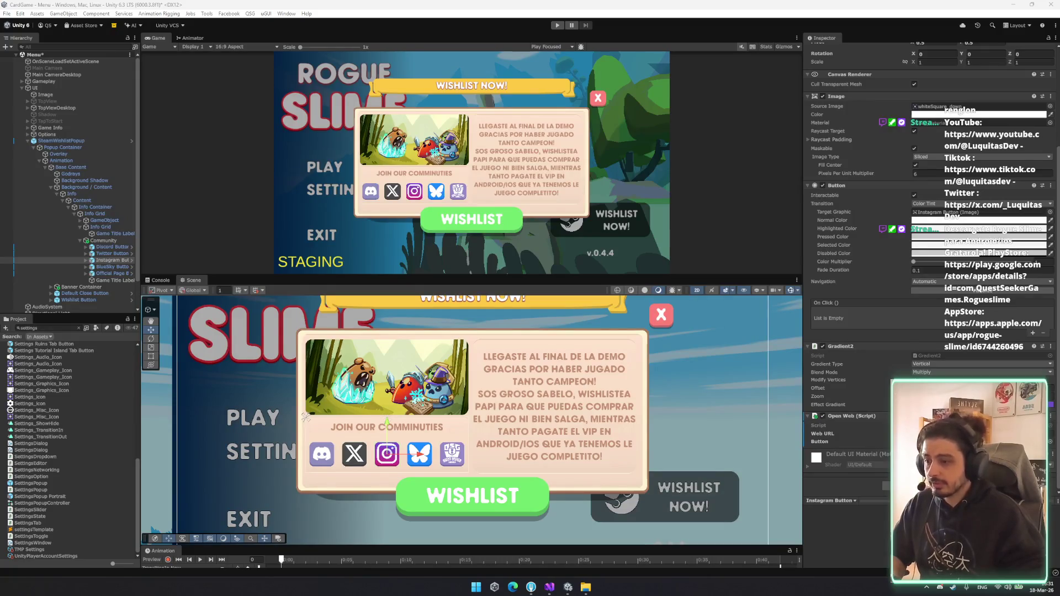
pyautogui.click(110, 267)
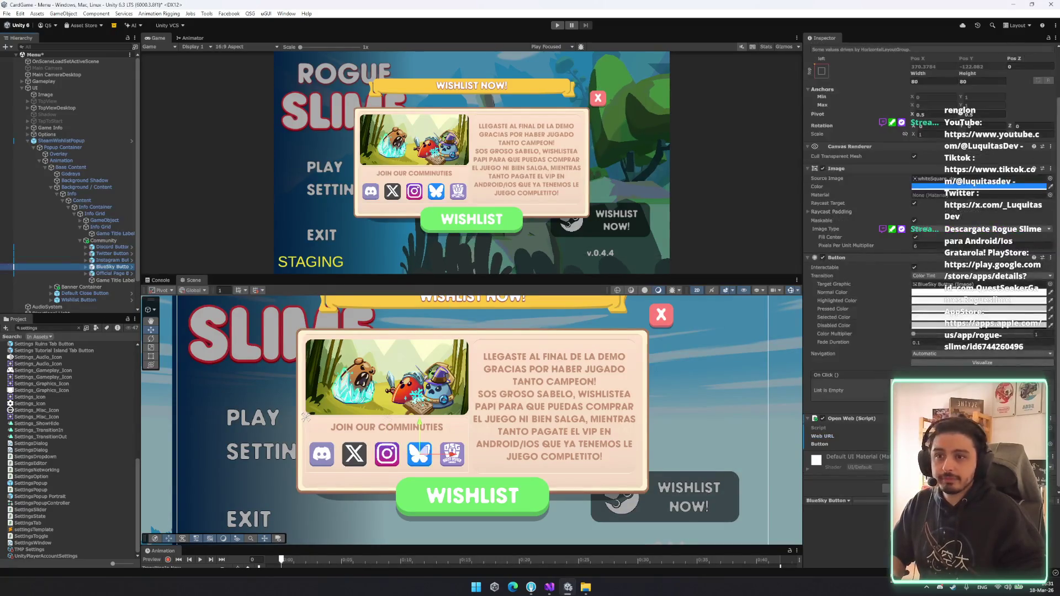
pyautogui.moveTo(707, 394); pyautogui.dragTo(877, 431)
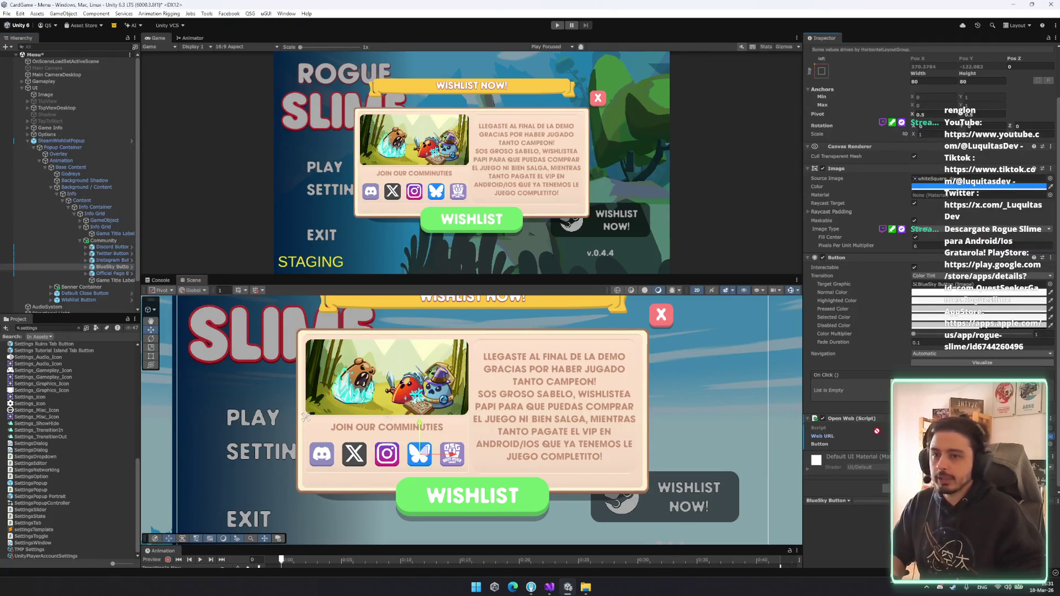
pyautogui.click(110, 247)
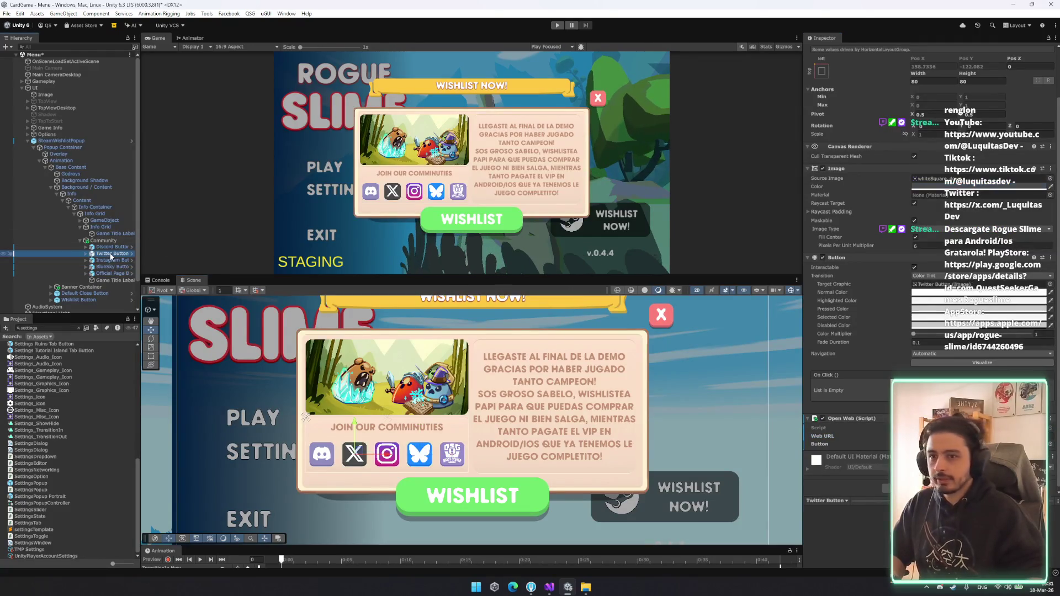
pyautogui.click(111, 273)
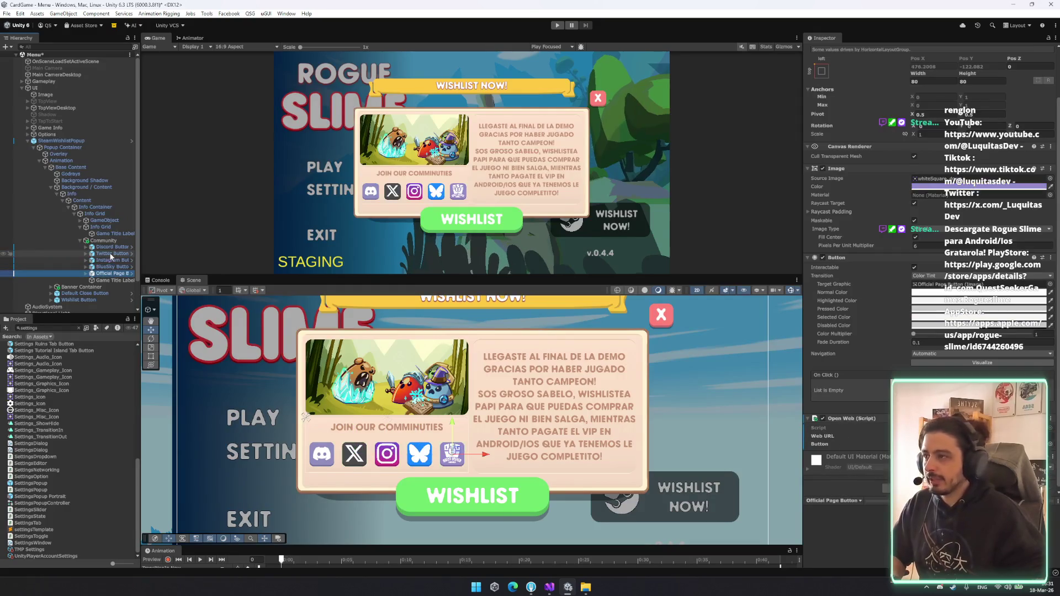
pyautogui.click(867, 518)
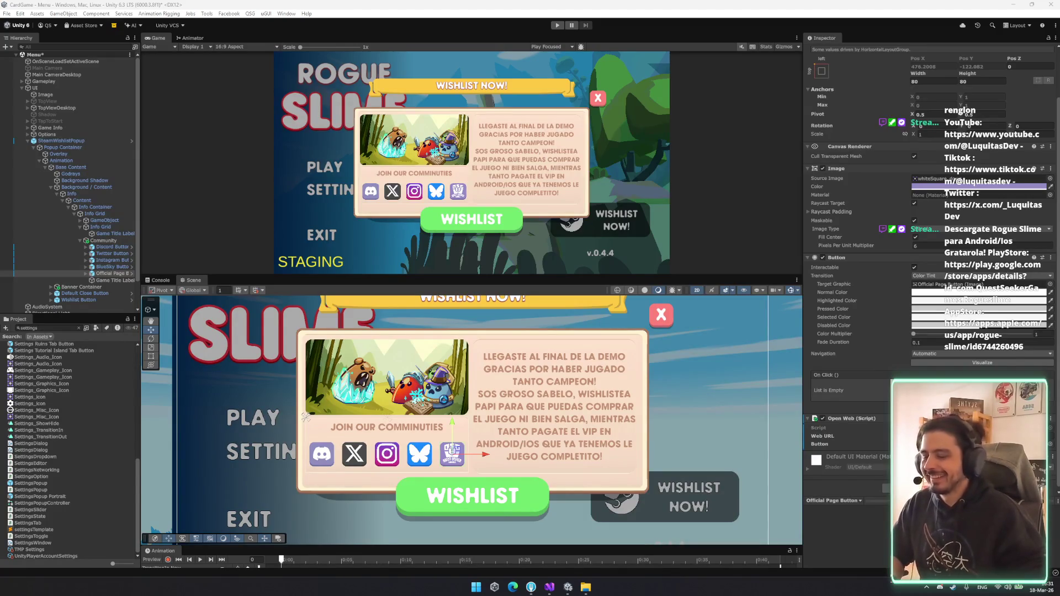
pyautogui.click(853, 432)
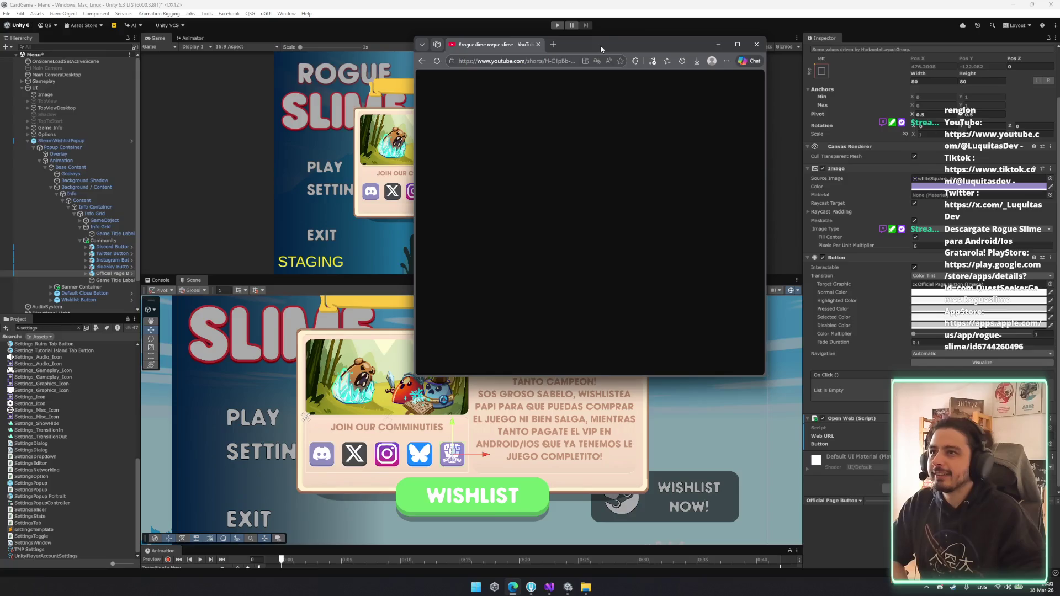
pyautogui.doubleClick(614, 39)
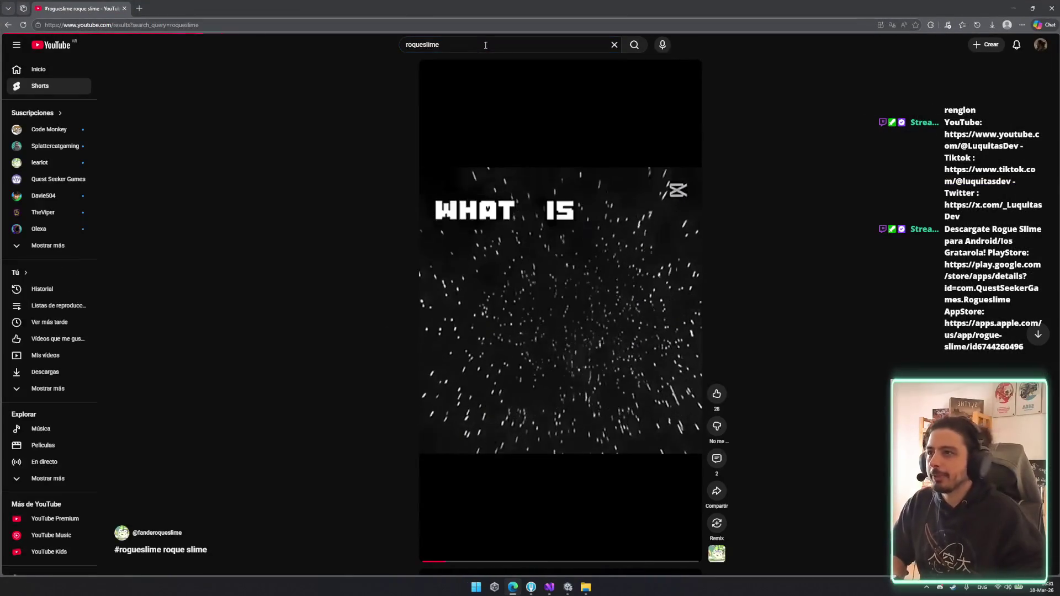
# Search YouTube for roqueslime and play the first Short, 'cómo vencer a warrior'.
pyautogui.press('Return')
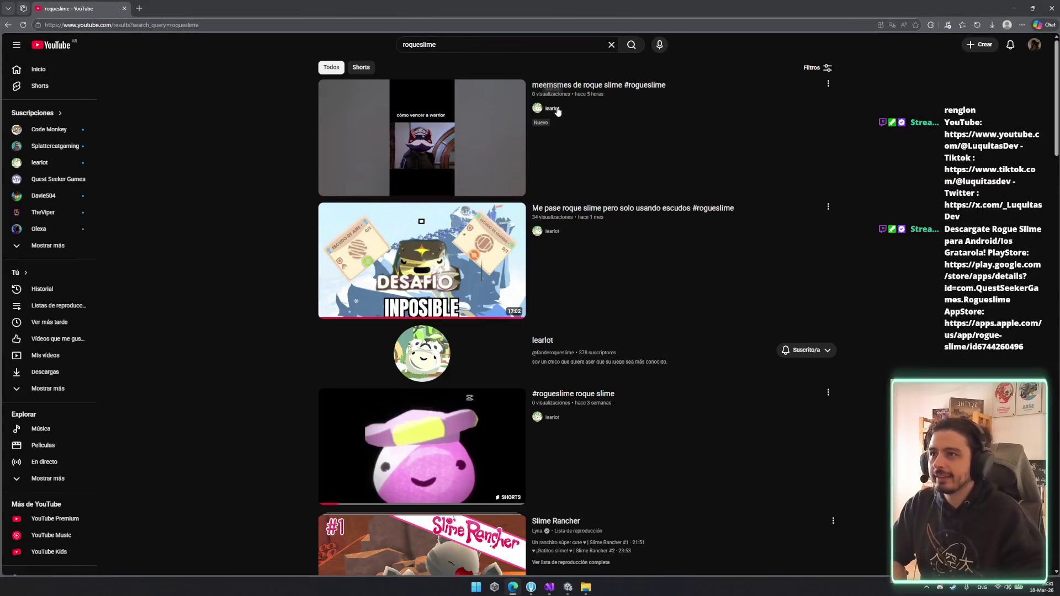
pyautogui.moveTo(541, 110)
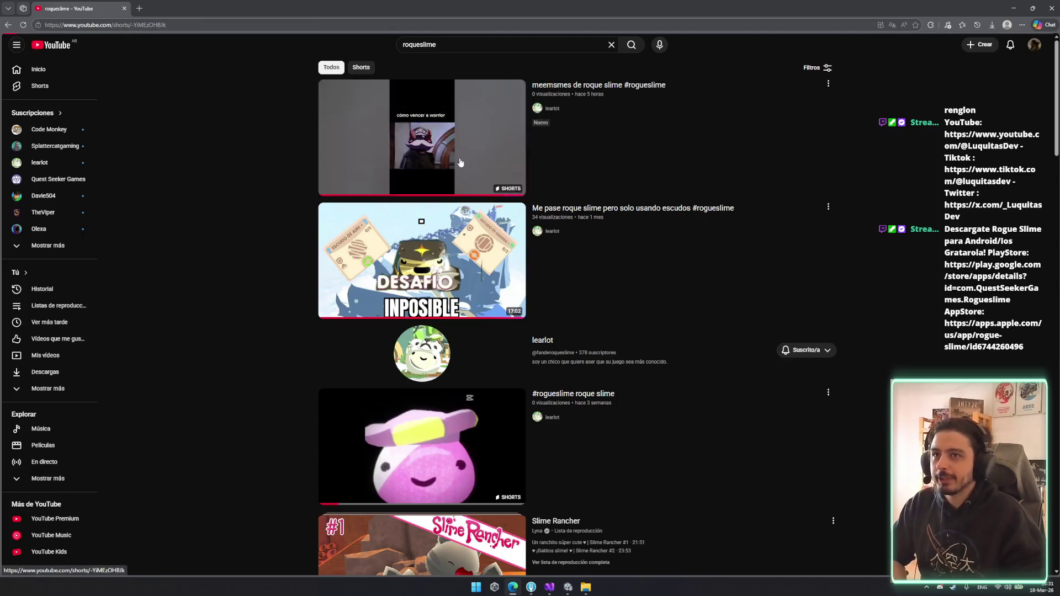
pyautogui.click(552, 132)
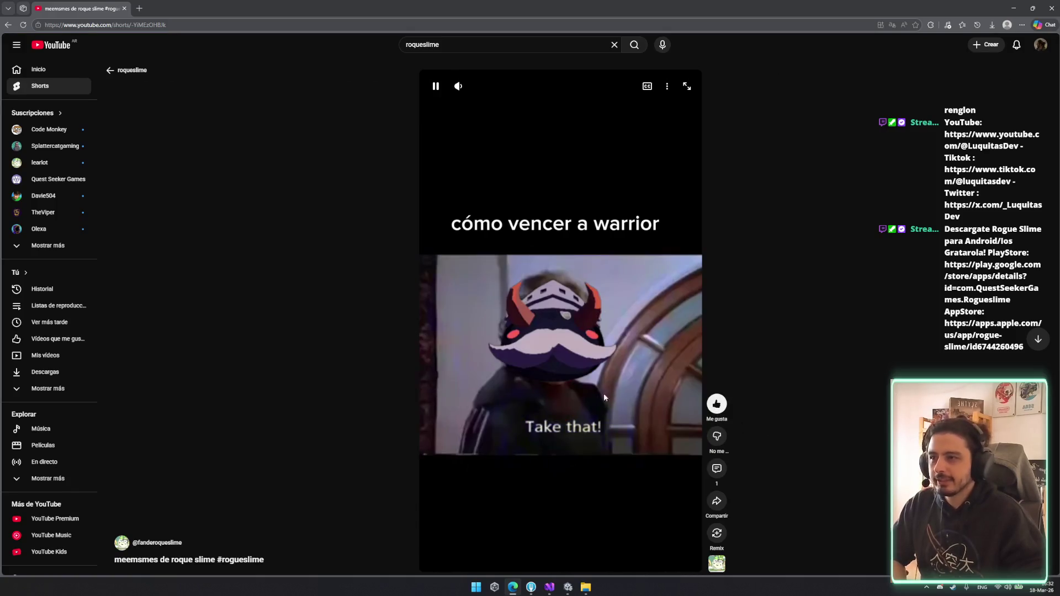
pyautogui.scroll(-1, 584, 330)
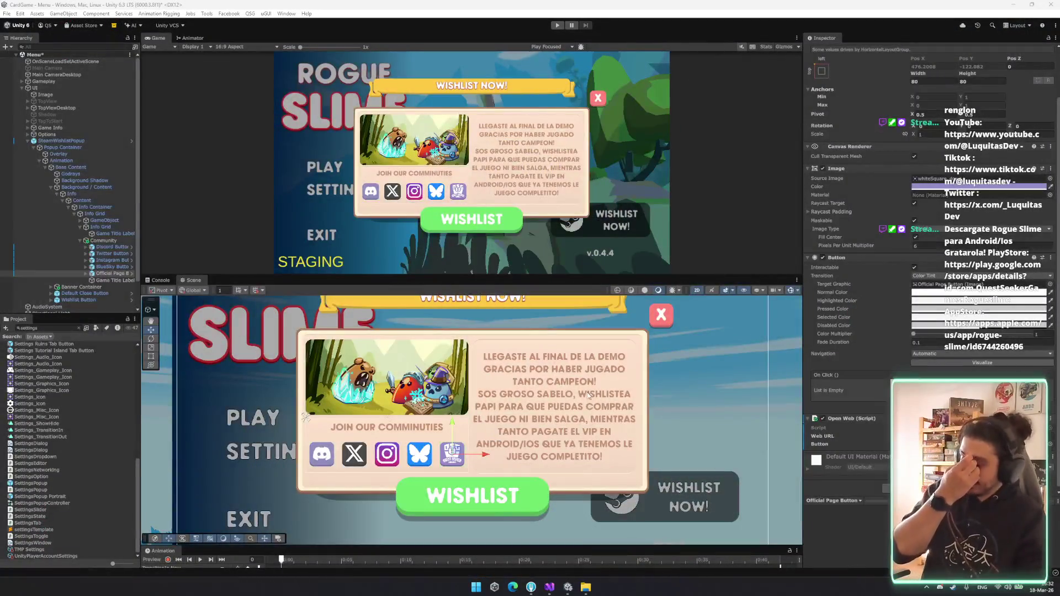
# Inspect the BlueSky Button and the JOIN OUR COMMUNITIES label in the Hierarchy.
pyautogui.click(106, 241)
pyautogui.click(113, 267)
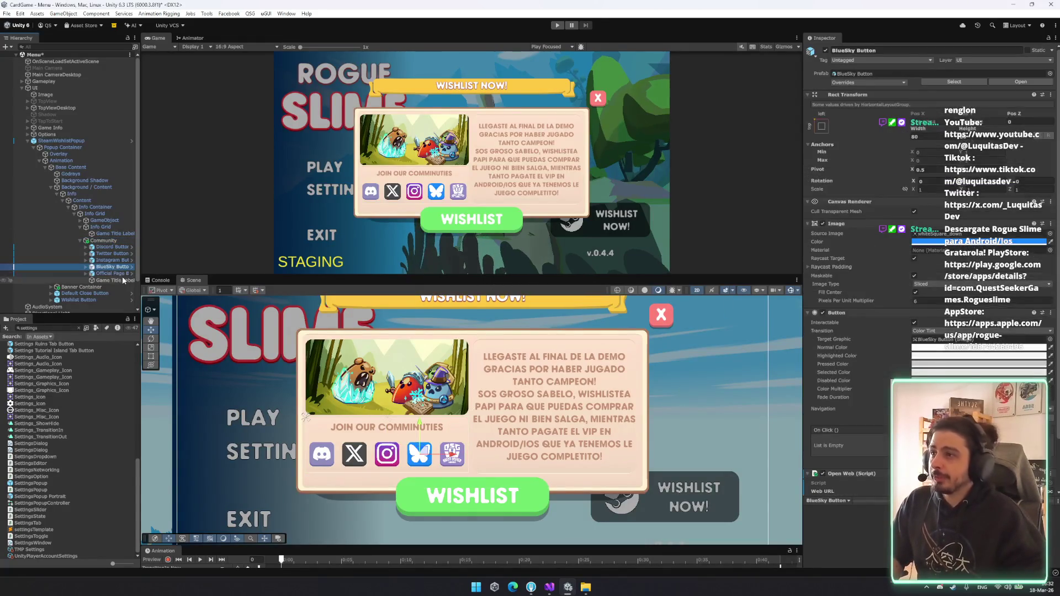
pyautogui.click(122, 280)
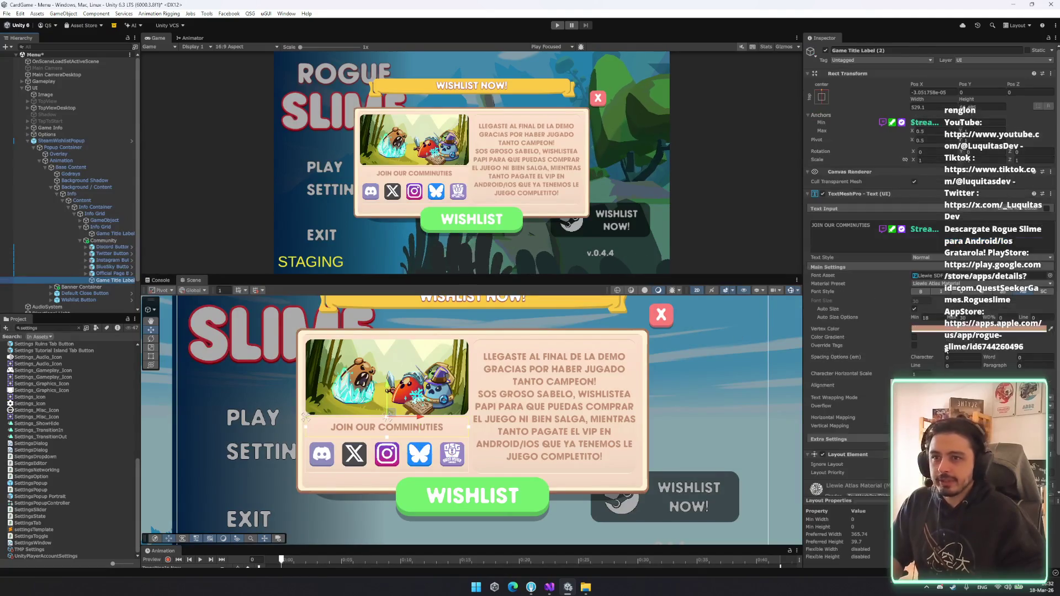
pyautogui.scroll(-2, 946, 349)
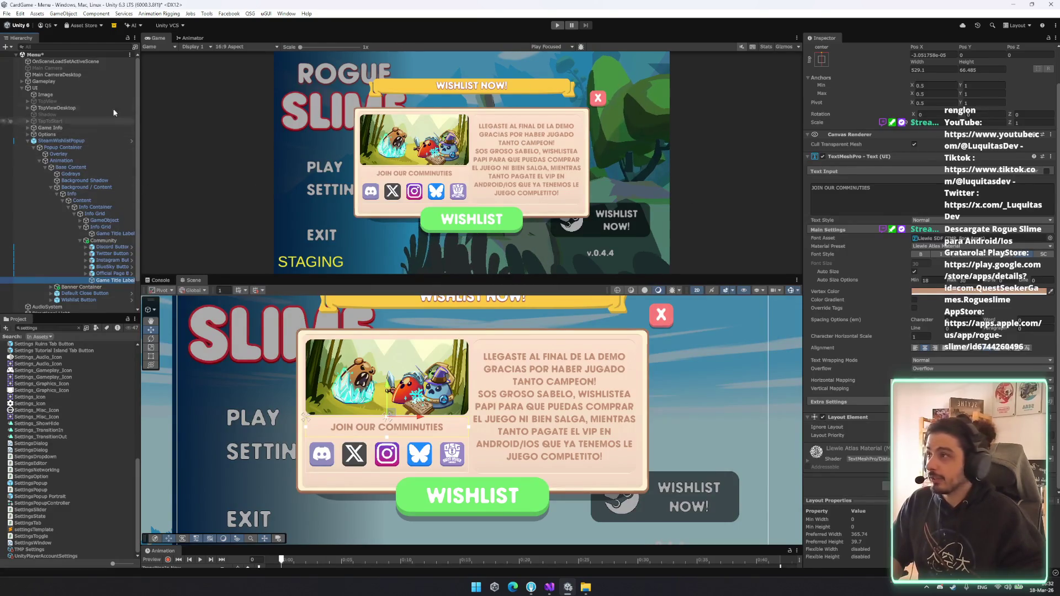
# Review the SteamWishlistPopup prefab overrides and open its script, reloading the CardGame solution.
pyautogui.click(58, 141)
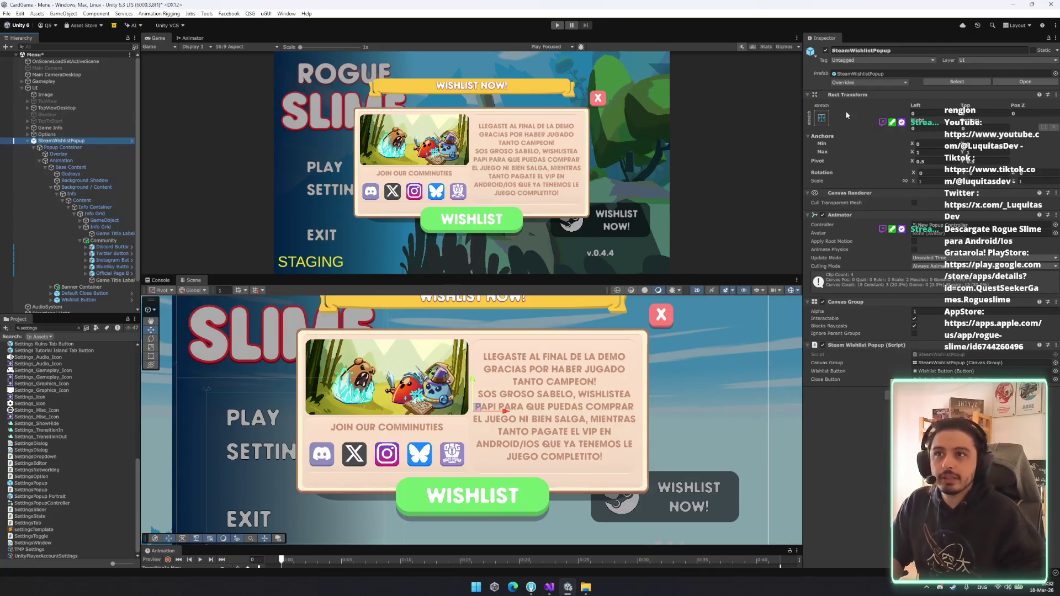
pyautogui.click(853, 82)
pyautogui.click(959, 353)
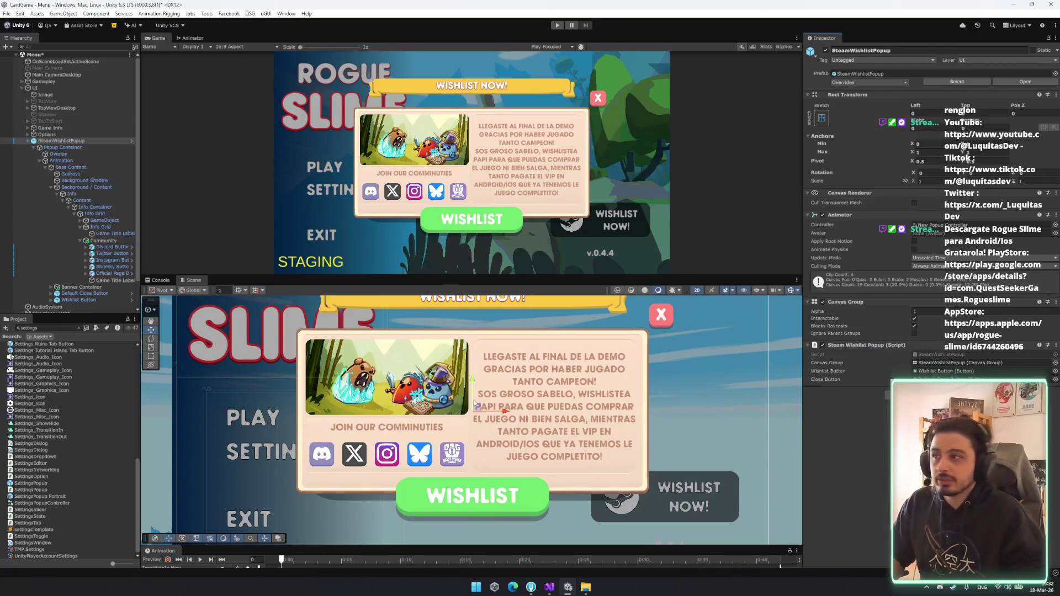
pyautogui.click(959, 355)
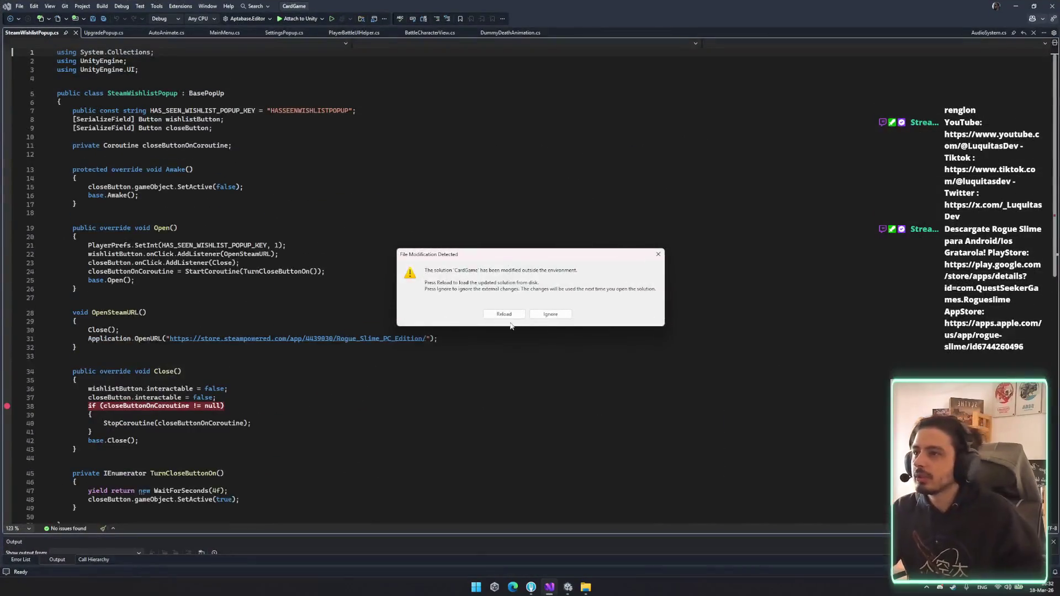
pyautogui.click(498, 319)
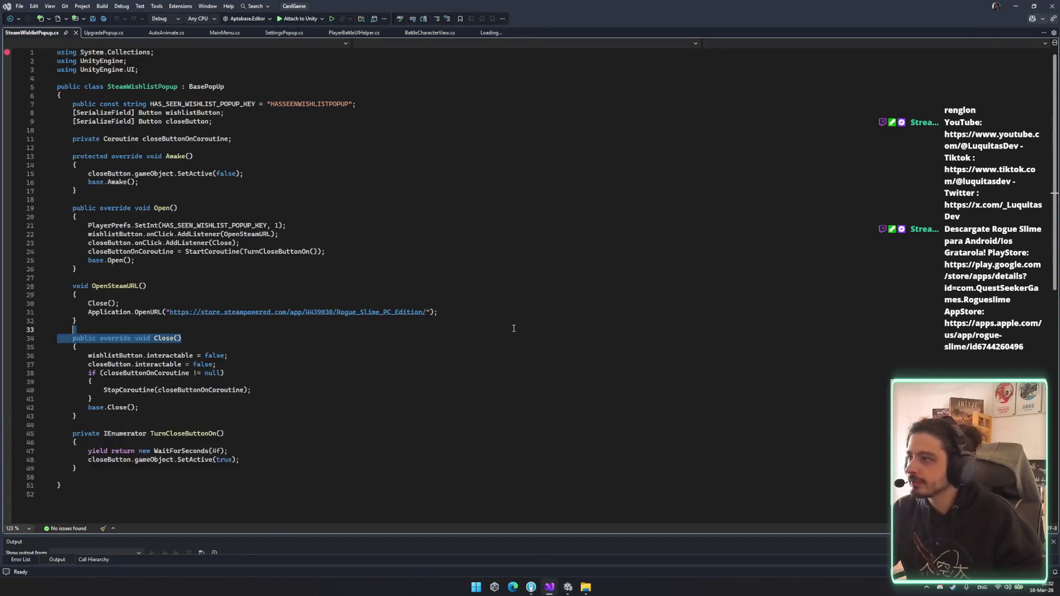
# Inspect OpenSteamURL, the closeButtonOnCoroutine uses and Awake in SteamWishlistPopup, then switch back to Unity.
pyautogui.click(125, 299)
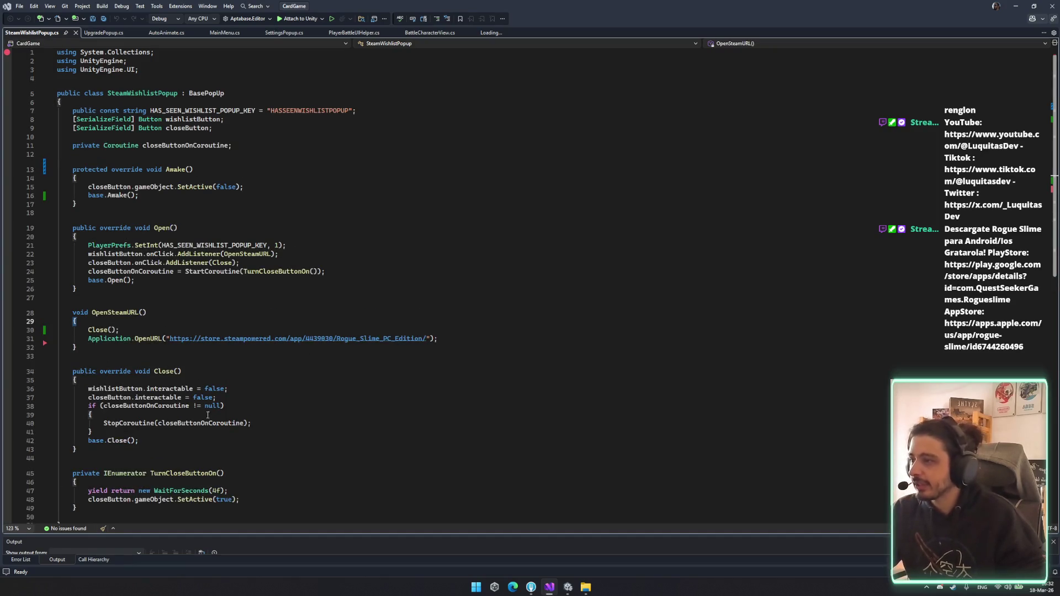
pyautogui.doubleClick(171, 423)
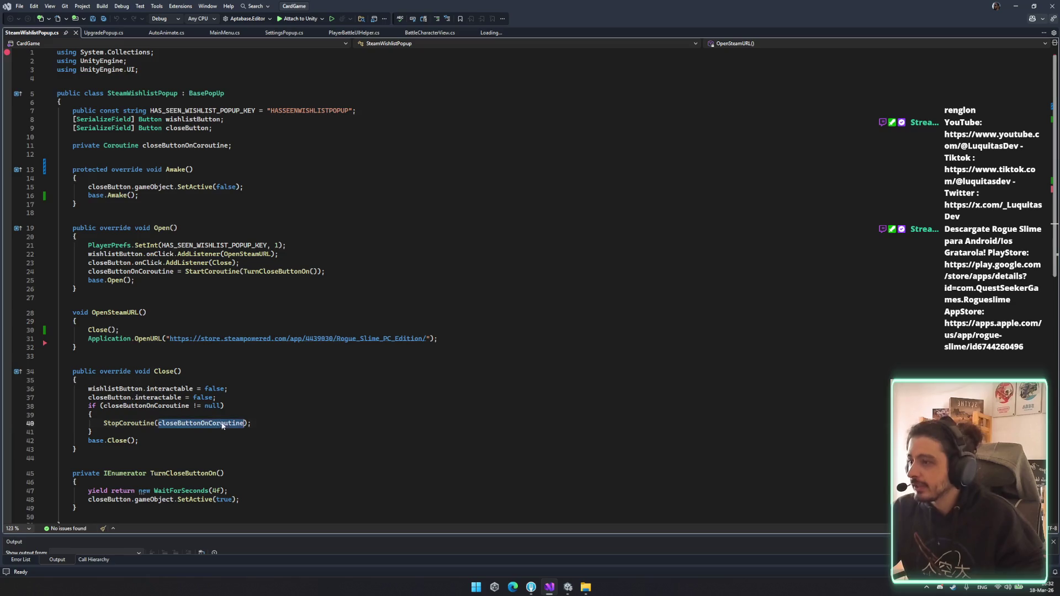
pyautogui.click(187, 178)
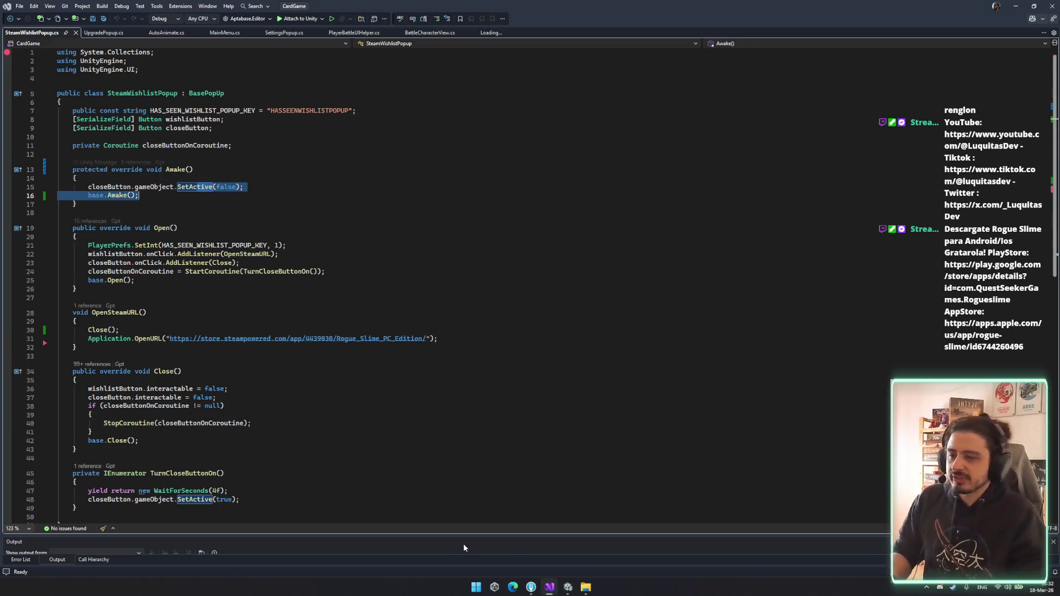
pyautogui.click(568, 587)
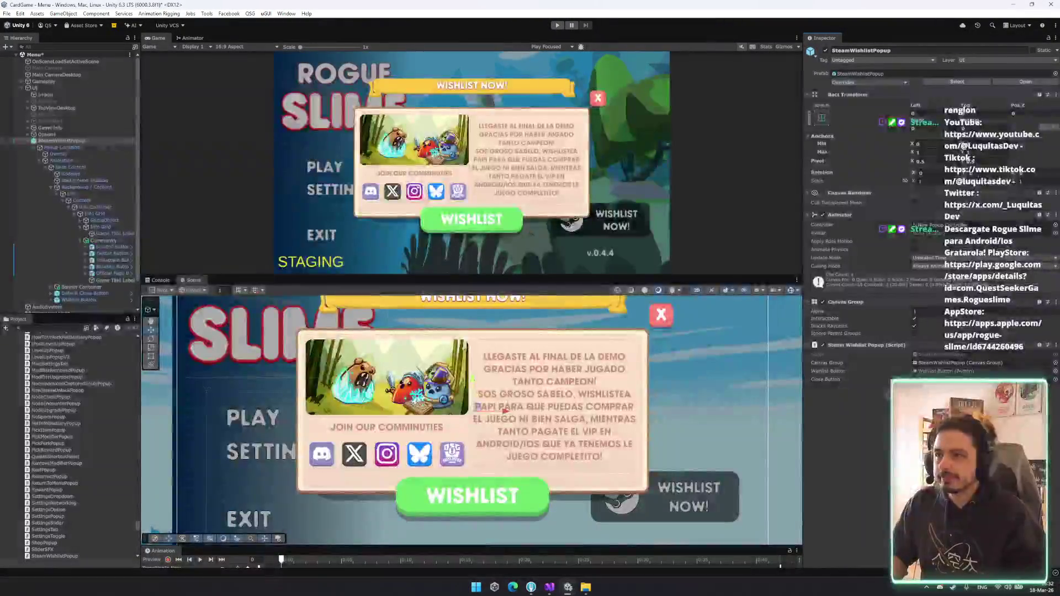
# Move the popup's Default Close Button slightly down and left in the Scene view.
pyautogui.click(891, 82)
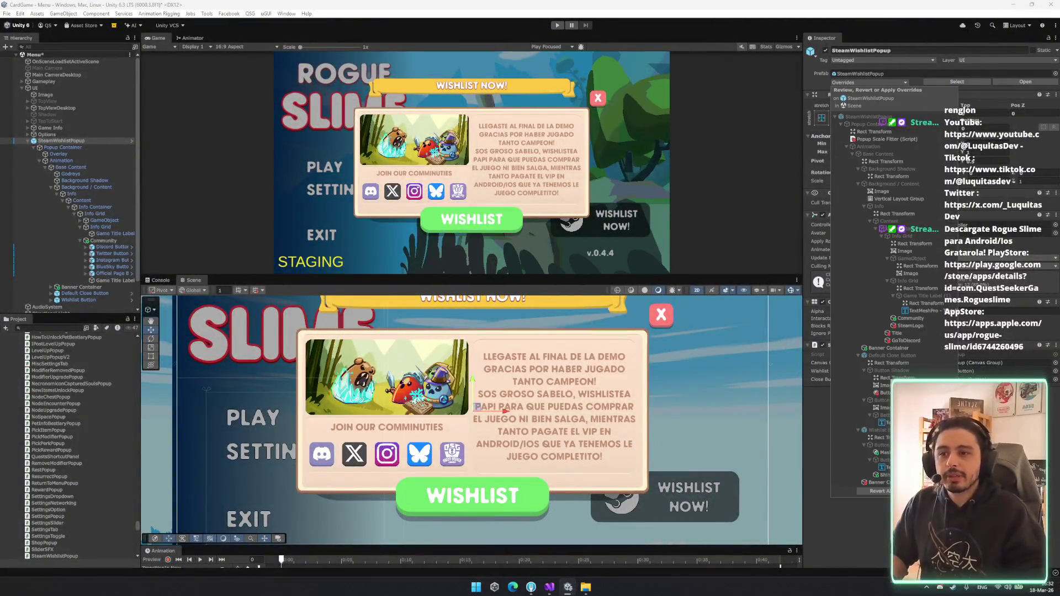
pyautogui.press('Escape')
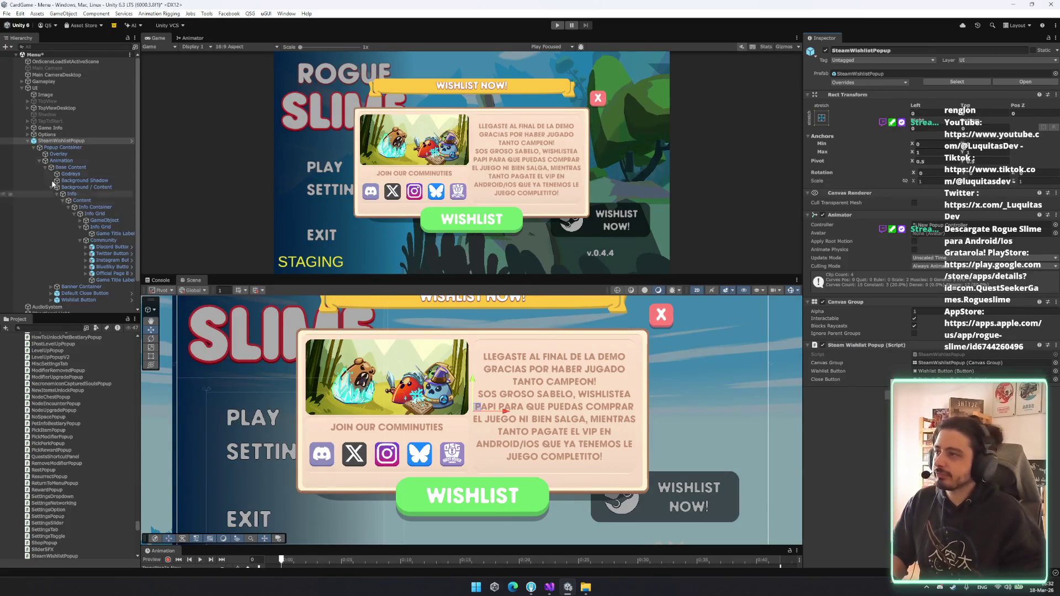
pyautogui.click(67, 140)
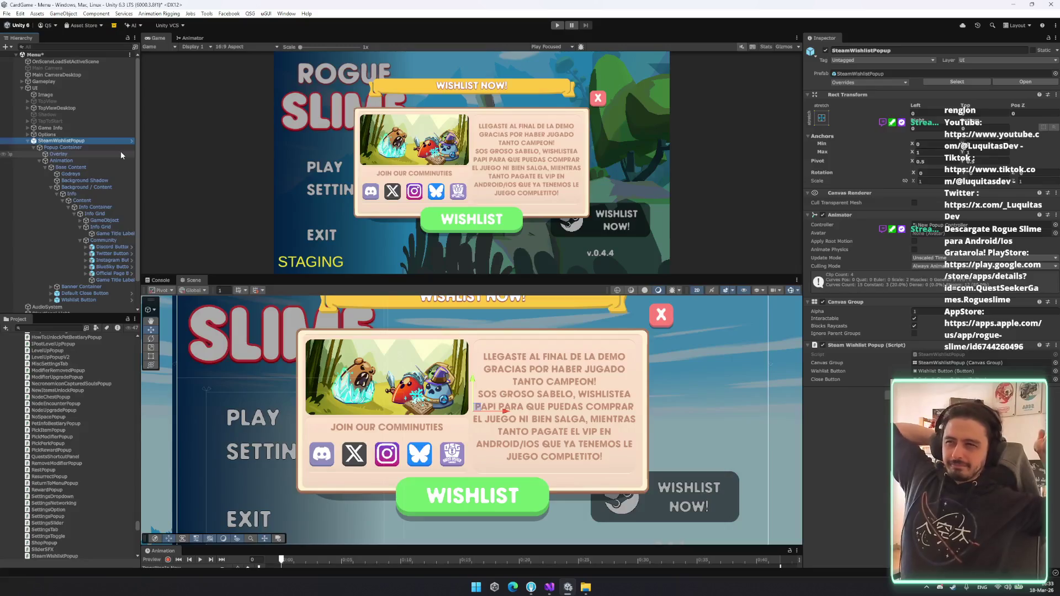
pyautogui.scroll(-2, 103, 253)
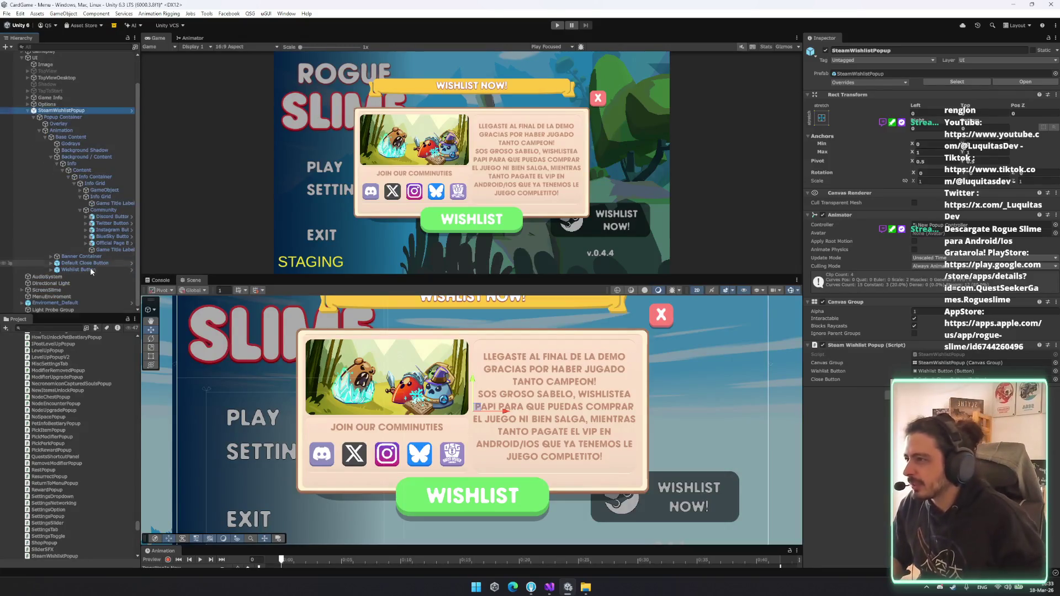
pyautogui.click(83, 263)
pyautogui.press('f')
pyautogui.moveTo(726, 344); pyautogui.dragTo(720, 360)
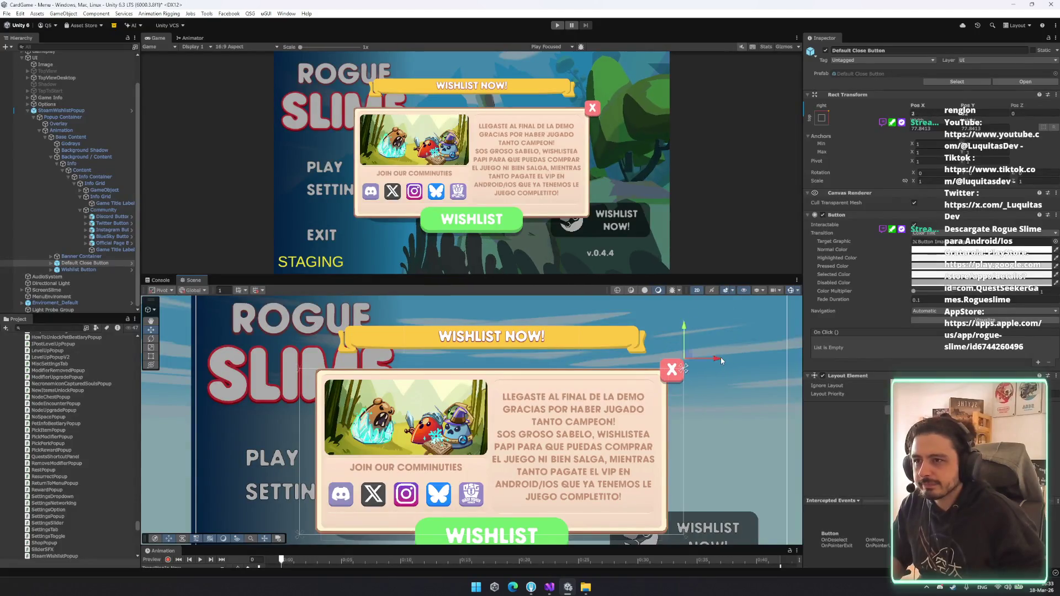
pyautogui.click(687, 336)
# Delete the SteamWishlistPopup object from the Menu scene hierarchy.
pyautogui.click(86, 123)
pyautogui.click(83, 110)
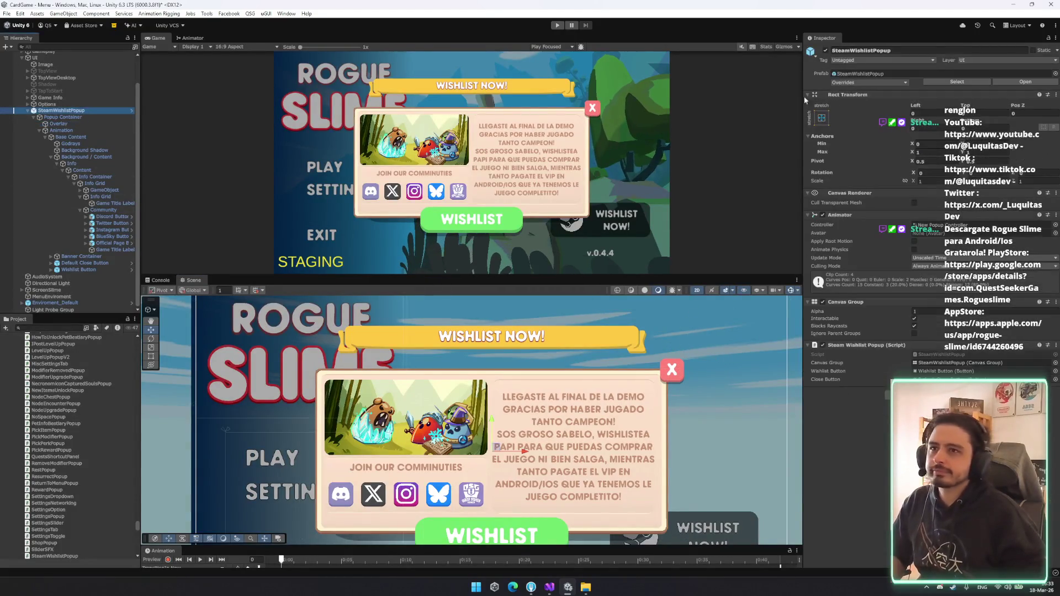
pyautogui.click(458, 157)
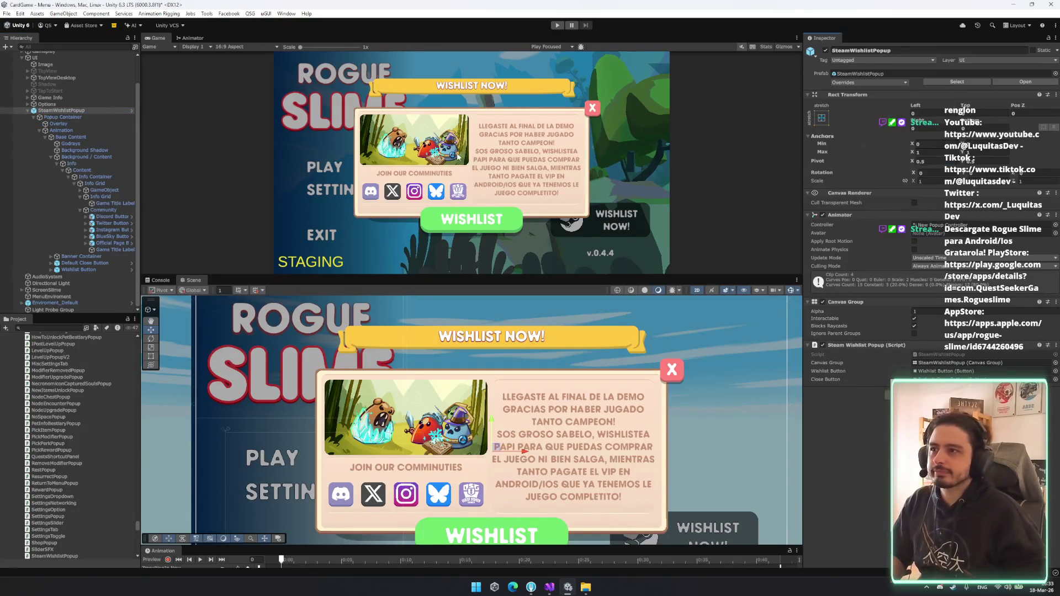
pyautogui.click(58, 111)
pyautogui.press('Delete')
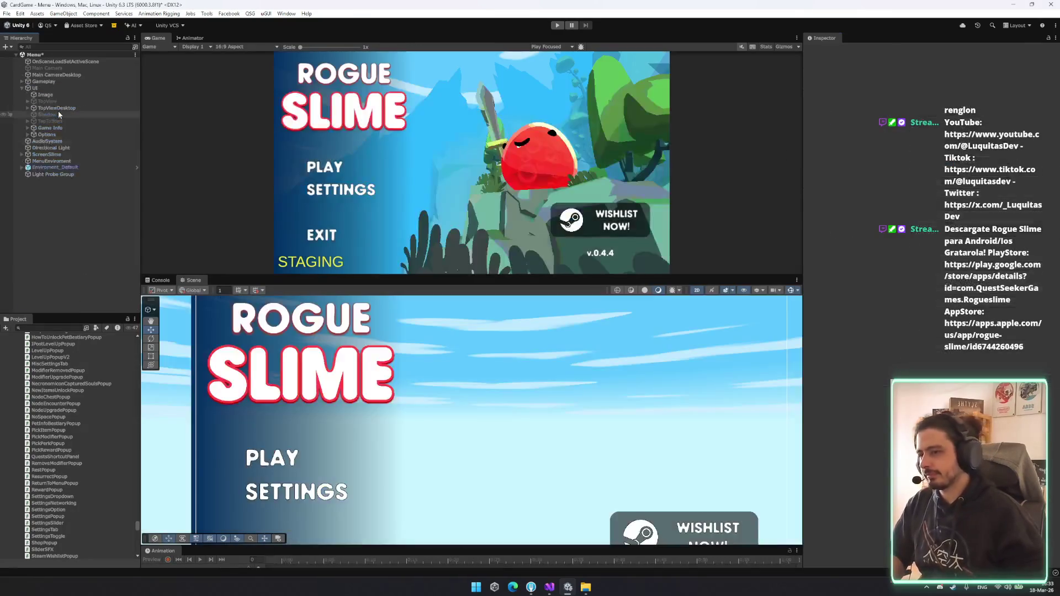
# Save the Menu scene and dock the Scene view as a tab beside the Game view.
pyautogui.hotkey('ctrl', 's')
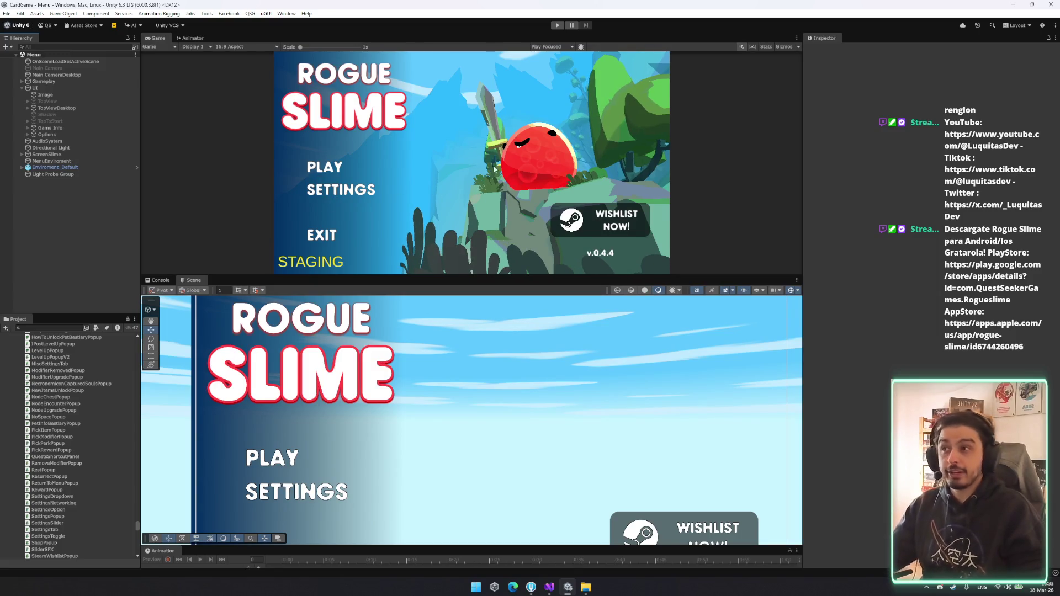
pyautogui.moveTo(194, 280); pyautogui.dragTo(209, 37)
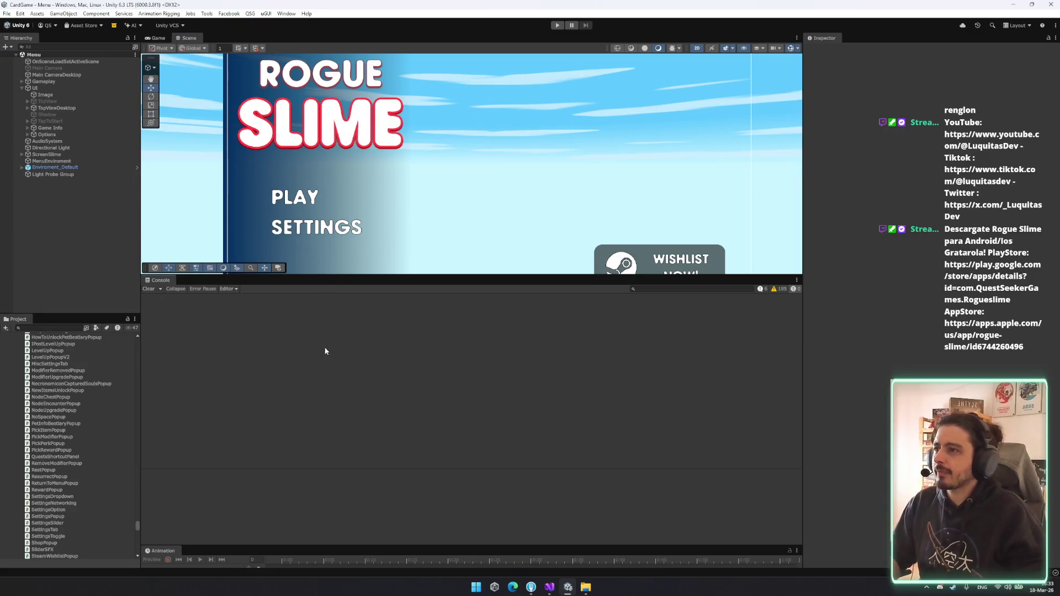
pyautogui.hotkey('shift', 'space')
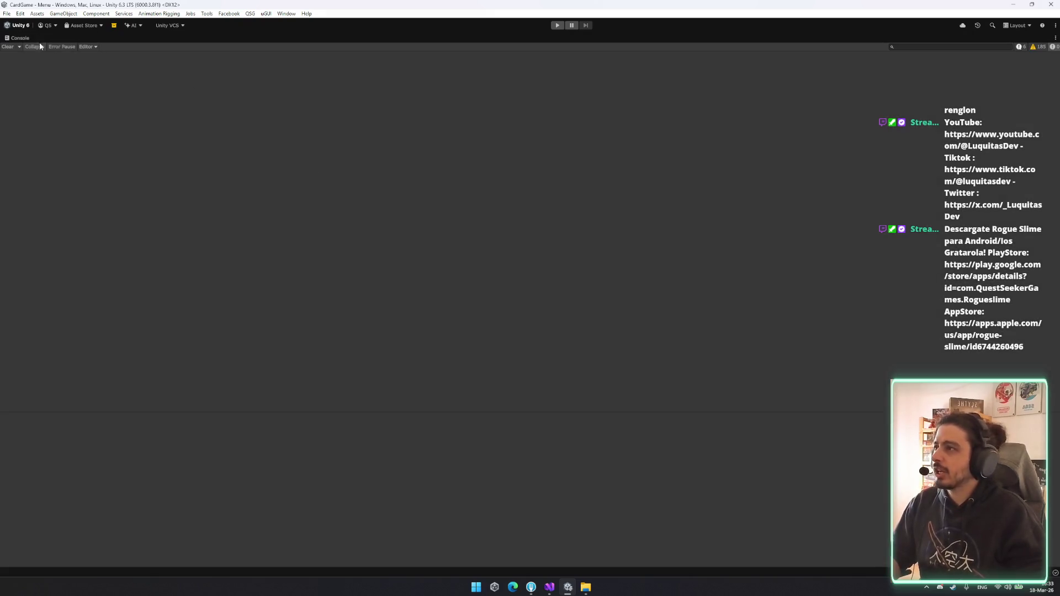
pyautogui.hotkey('shift', 'space')
pyautogui.scroll(3, 354, 281)
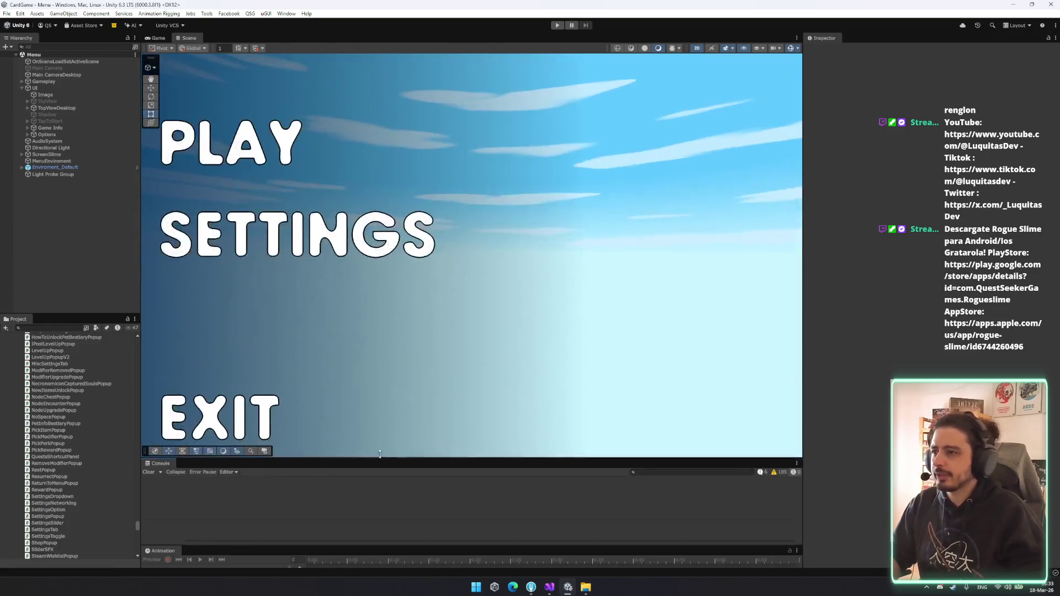
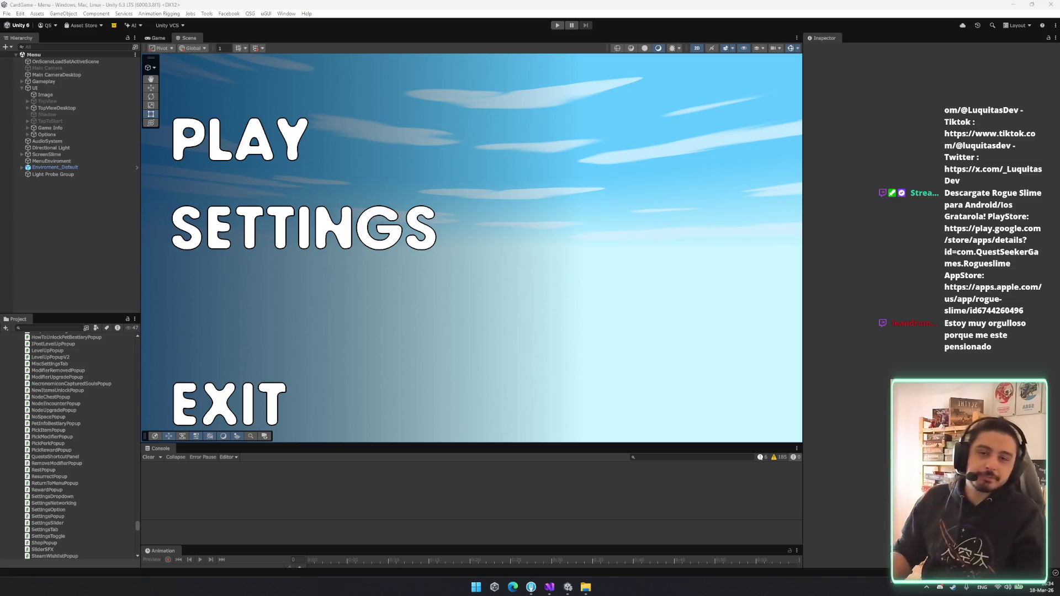
# Remove the HAS_SEEN_WISHLIST_POPUP_KEY constant and the PlayerPrefs.SetInt line from SteamWishlistPopup's Open method.
pyautogui.scroll(-10, 609, 319)
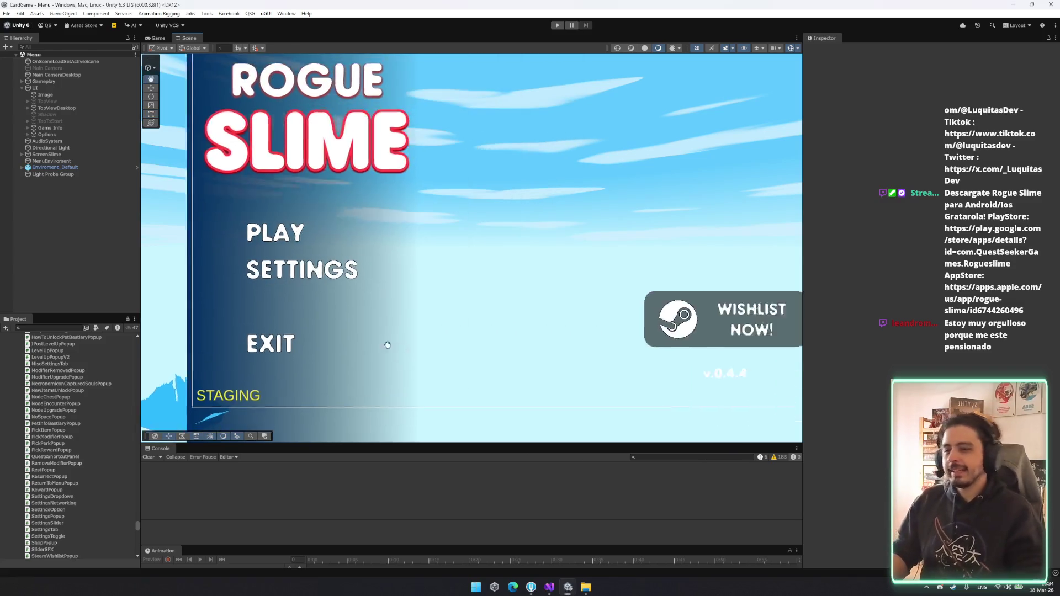
pyautogui.scroll(3, 456, 268)
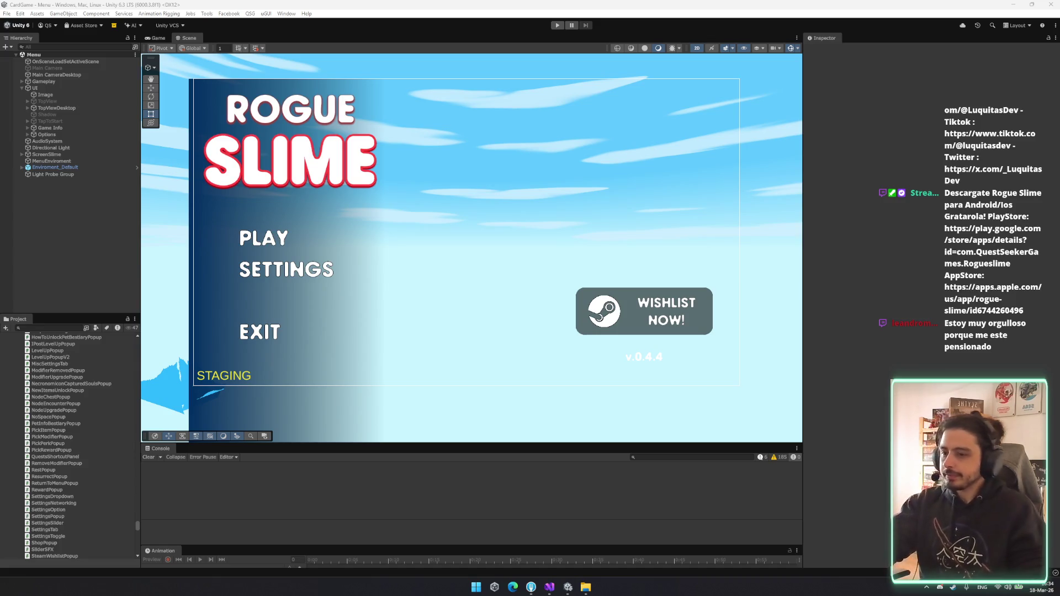
pyautogui.click(549, 587)
pyautogui.click(479, 334)
pyautogui.hotkey('ctrl', 't')
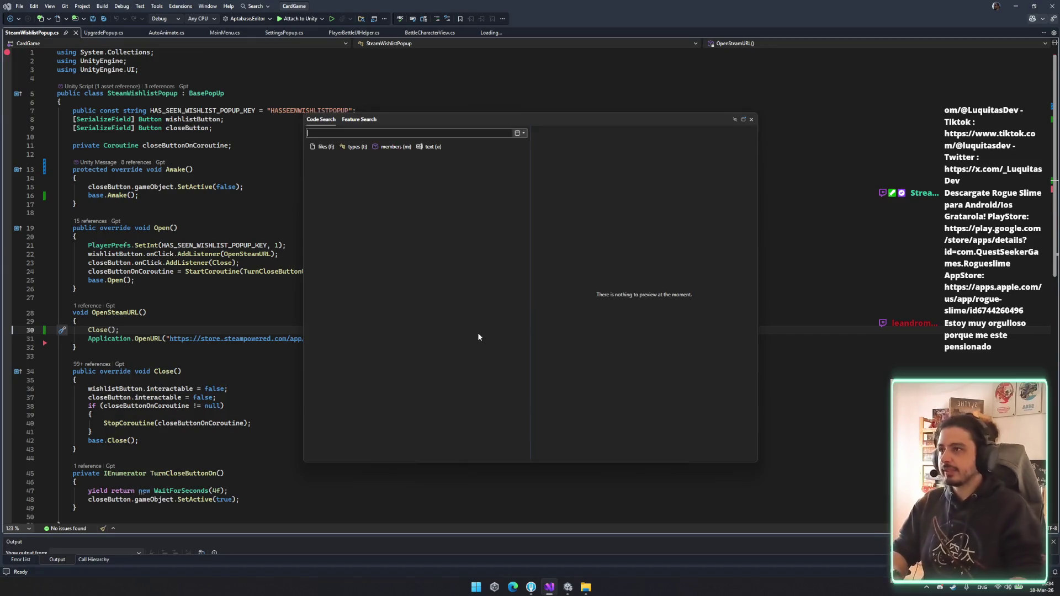
pyautogui.write('tallysc')
pyautogui.press('Escape')
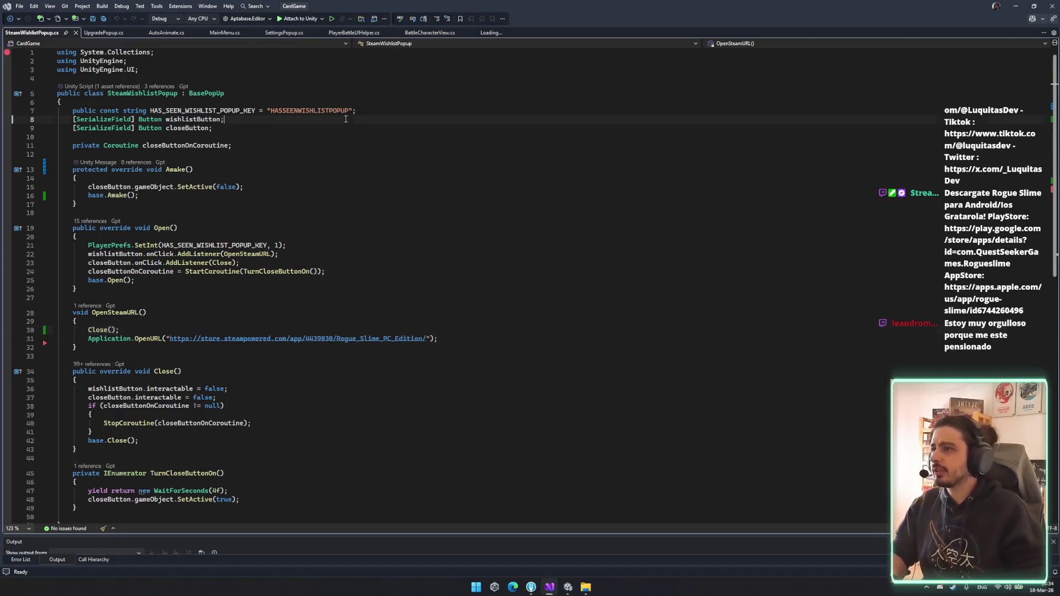
pyautogui.hotkey('ctrl', 'z')
pyautogui.hotkey('ctrl', 'z')
pyautogui.click(371, 219)
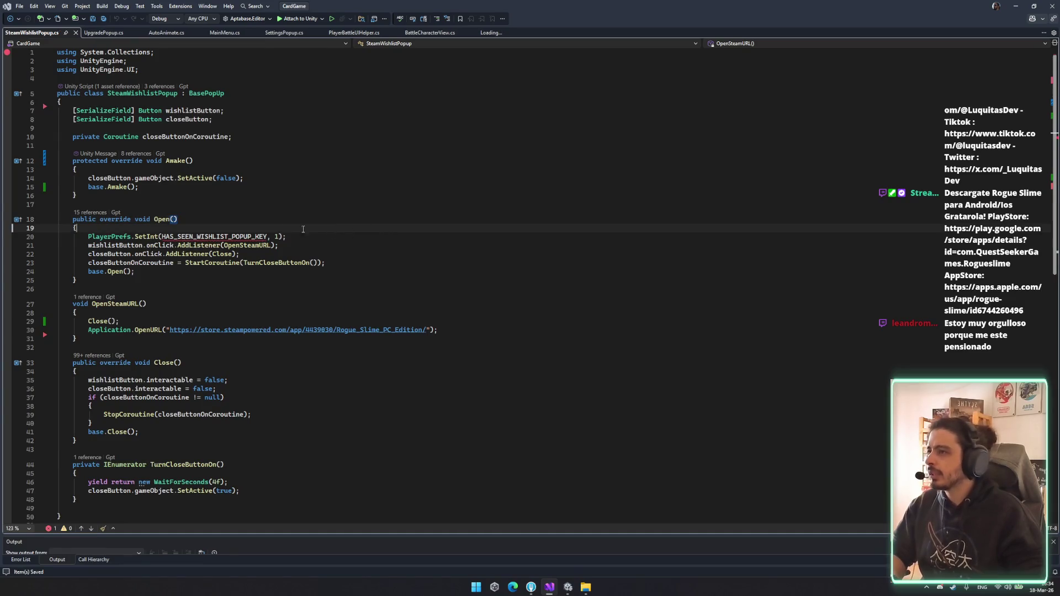
pyautogui.click(198, 236)
pyautogui.hotkey('ctrl', 'x')
# Trace SteamWishlistPopup's references to its usage in CityUI.cs.
pyautogui.click(158, 219)
pyautogui.click(108, 219)
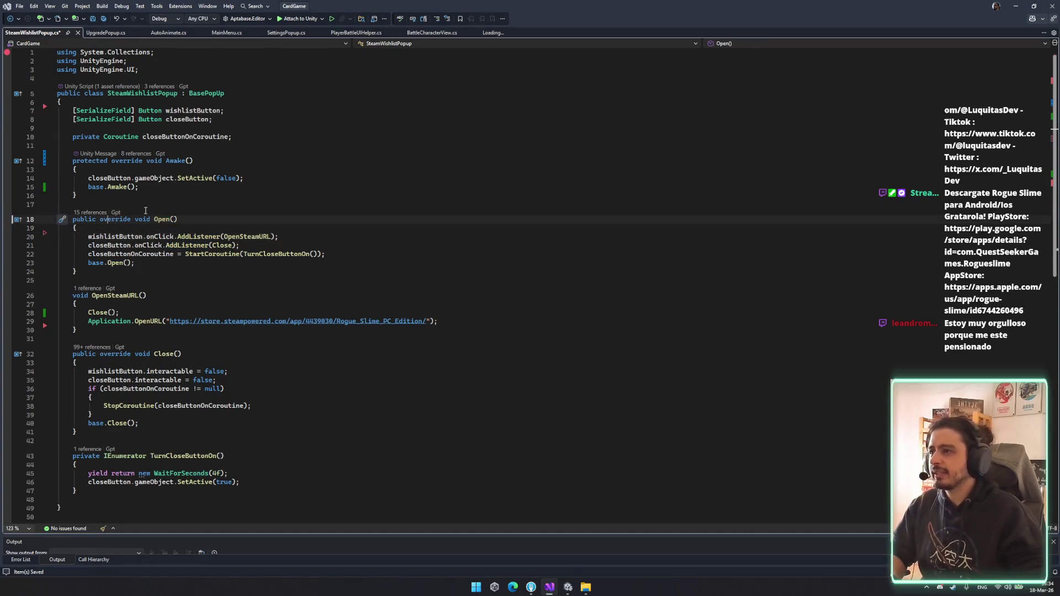
pyautogui.click(90, 212)
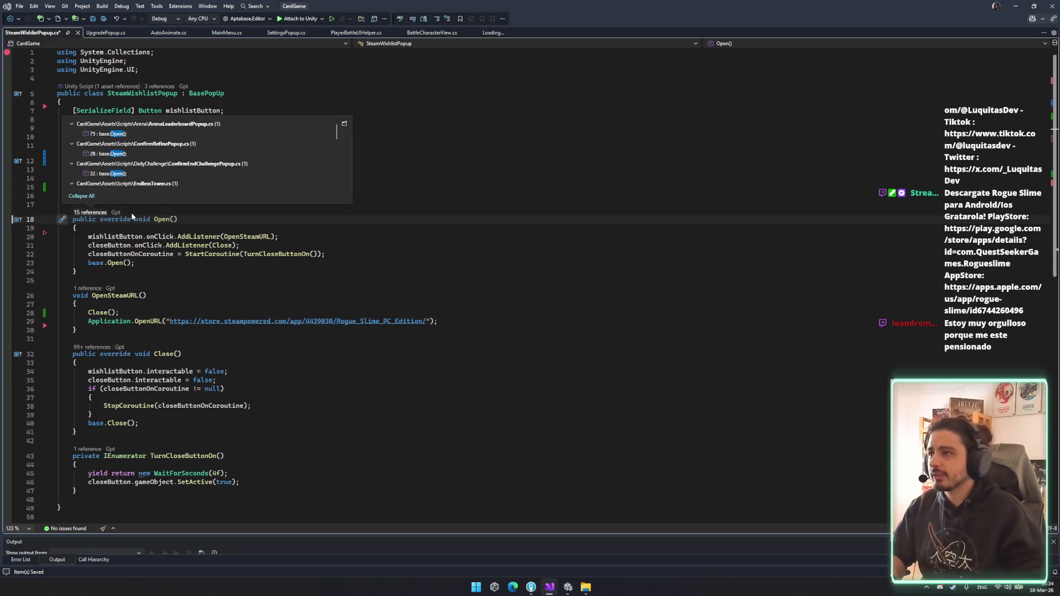
pyautogui.click(277, 262)
pyautogui.click(153, 93)
pyautogui.click(159, 87)
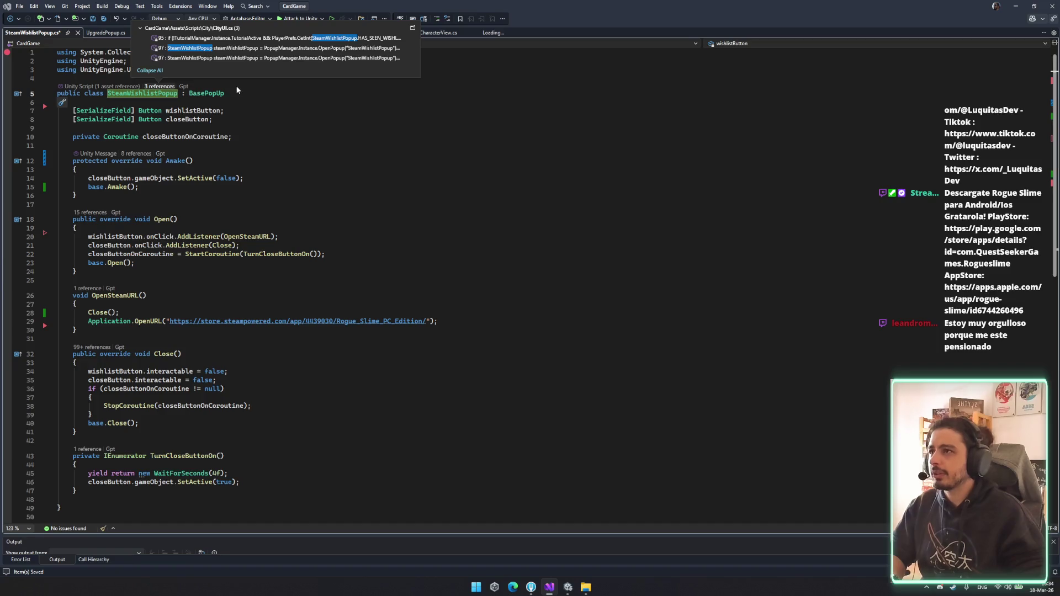
pyautogui.doubleClick(249, 48)
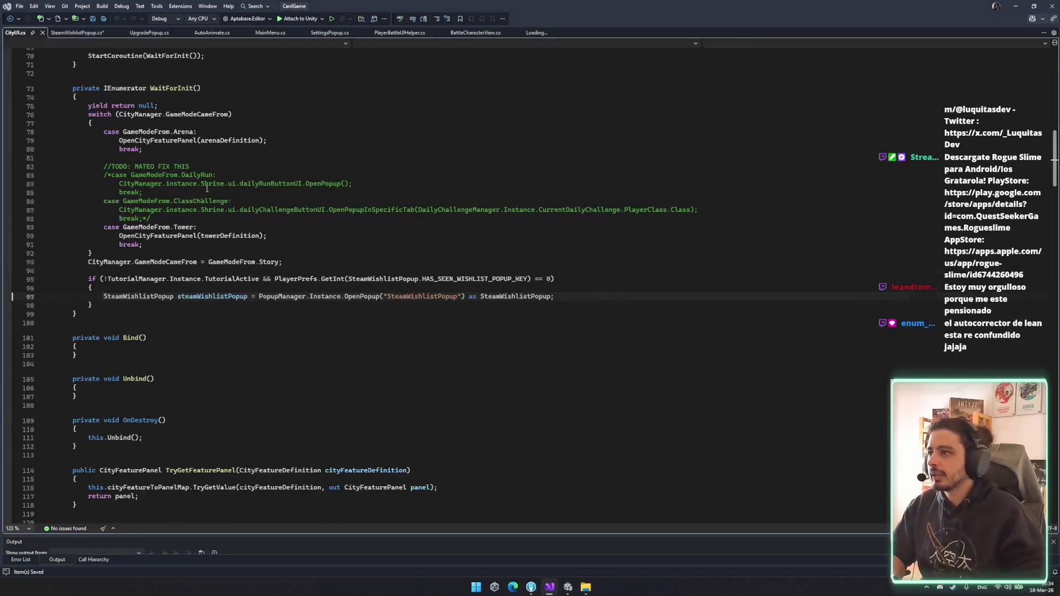
# Delete the if-block that opens the wishlist popup at the end of CityUI's WaitForInit.
pyautogui.moveTo(150, 245); pyautogui.dragTo(421, 202)
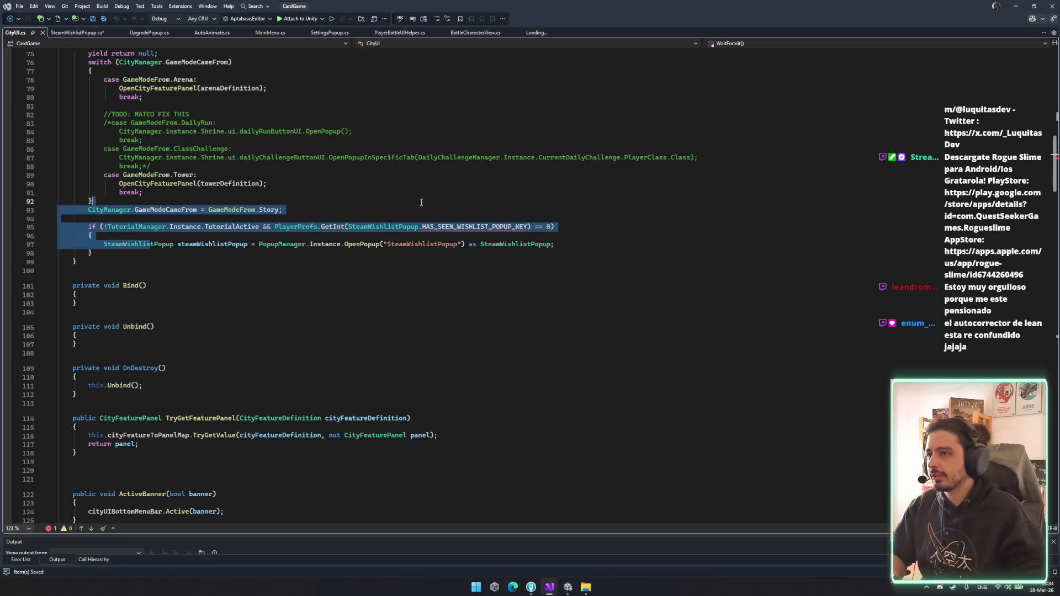
pyautogui.click(448, 238)
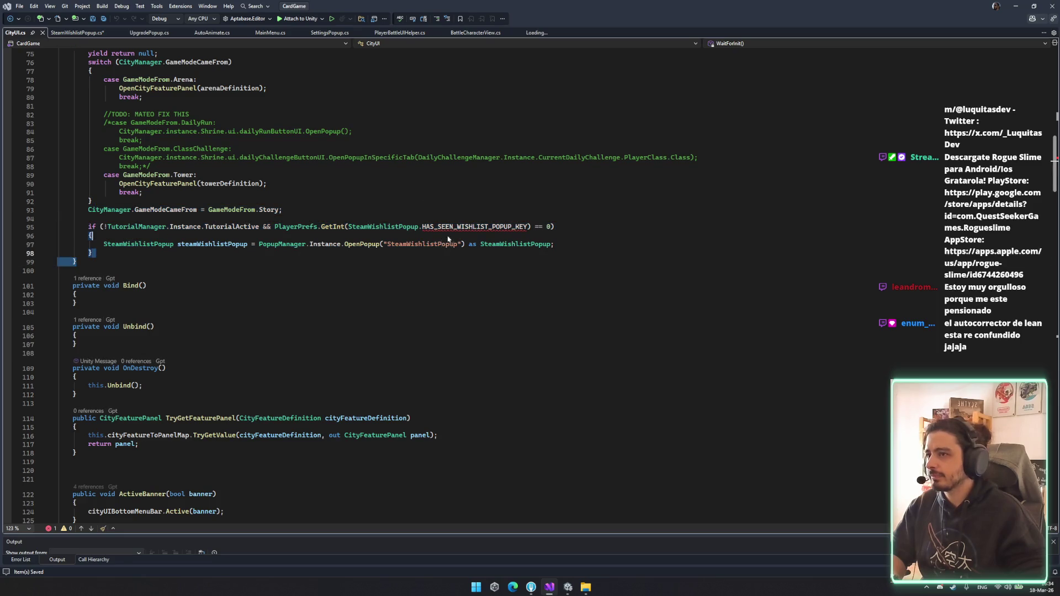
pyautogui.click(378, 258)
pyautogui.click(365, 244)
pyautogui.moveTo(166, 257); pyautogui.dragTo(318, 213)
pyautogui.press('Delete')
# Save the edited CityUI.cs.
pyautogui.click(447, 307)
pyautogui.click(522, 366)
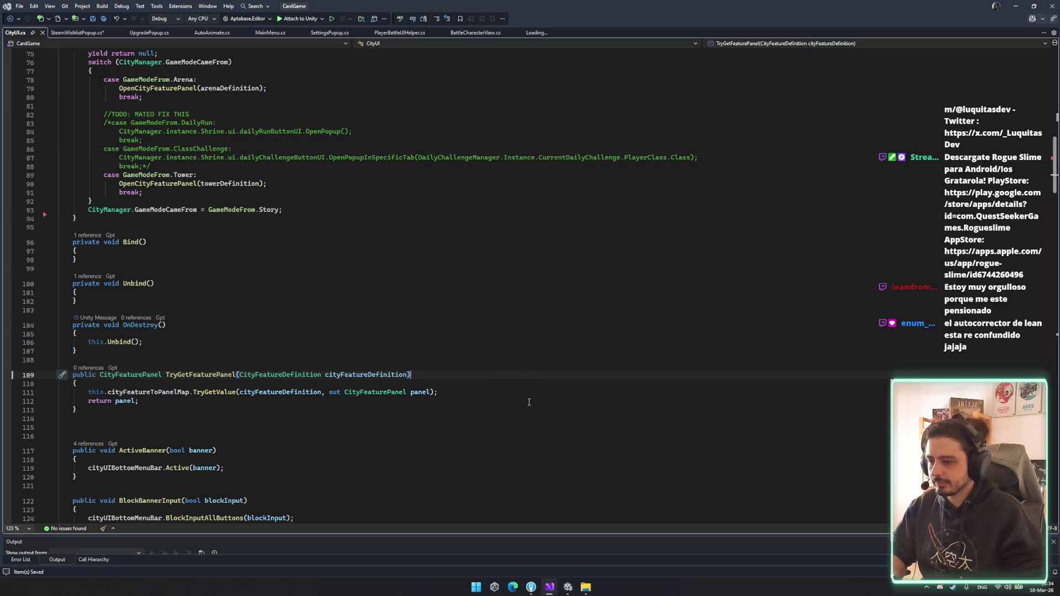
pyautogui.click(539, 384)
pyautogui.hotkey('ctrl', 's')
pyautogui.click(465, 373)
pyautogui.scroll(5, 466, 372)
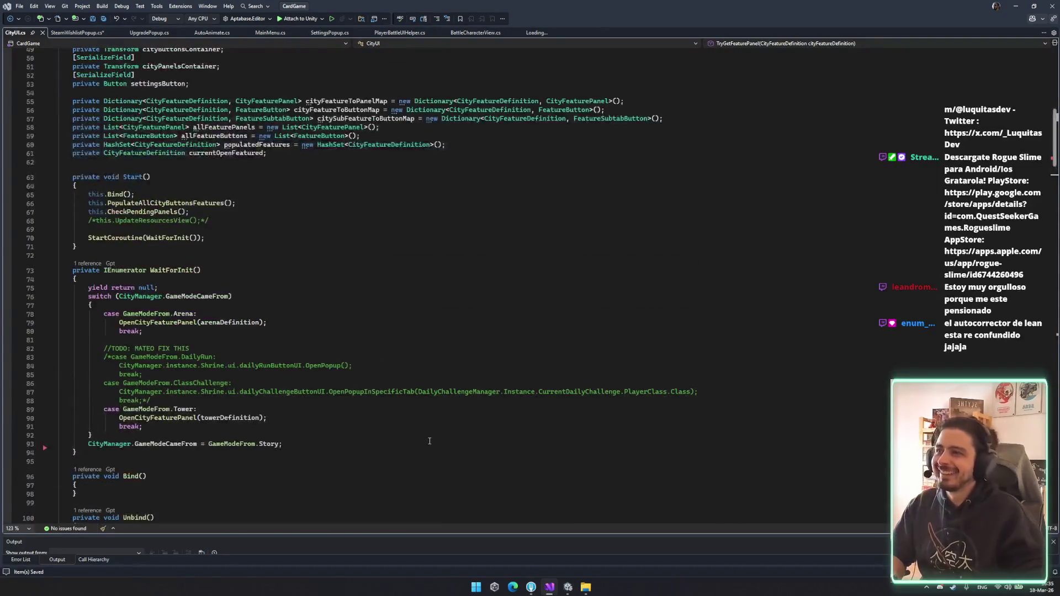
# In Unity, open the undefined HAS_SEEN_WISHLIST_POPUP_KEY compile error's line in the wishlist script.
pyautogui.click(569, 587)
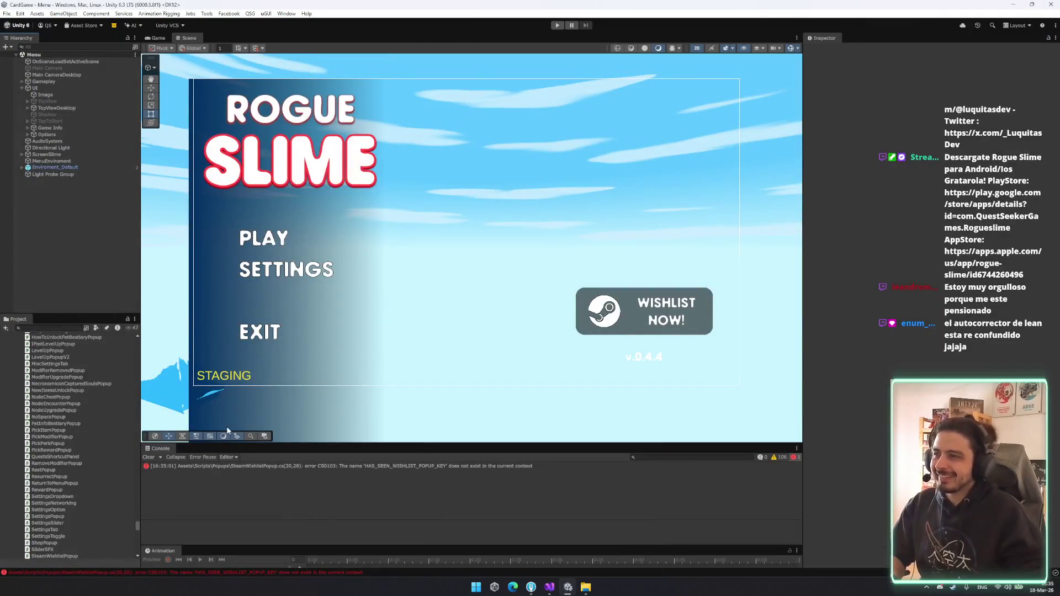
pyautogui.click(244, 468)
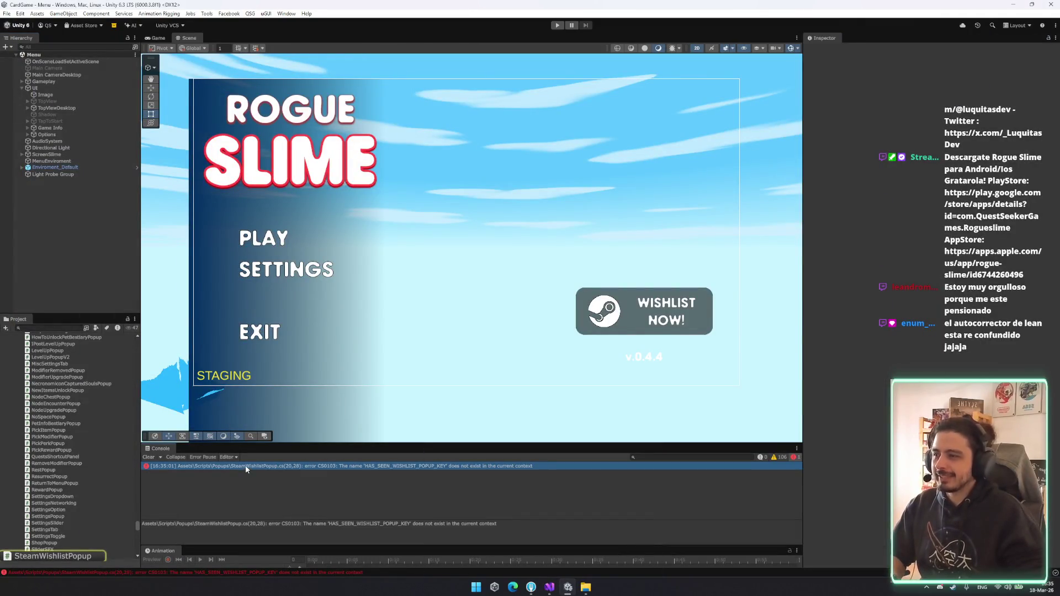
pyautogui.doubleClick(247, 466)
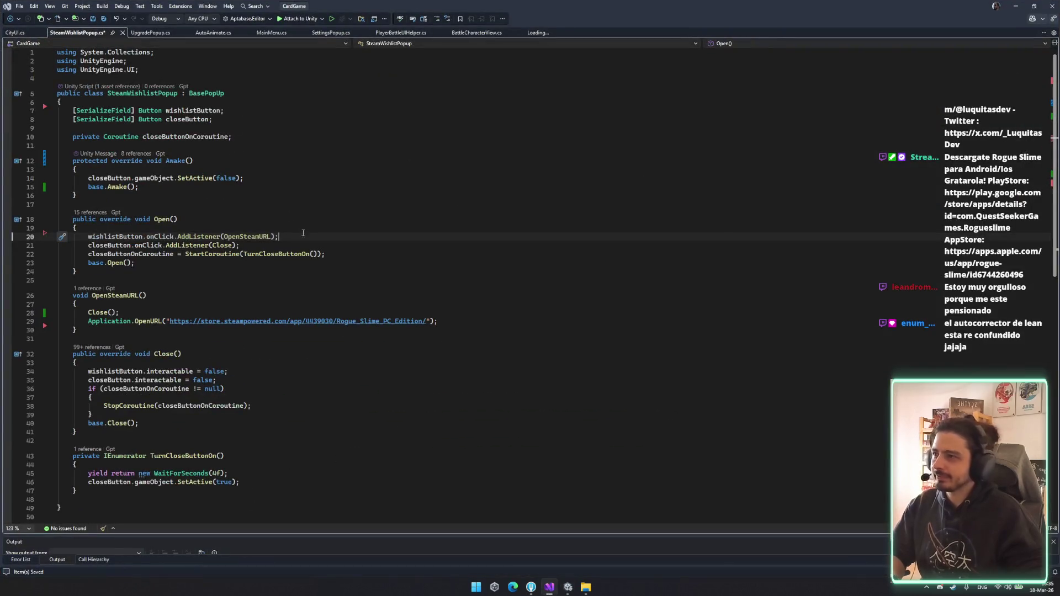
# Save SteamWishlistPopup.cs and select the Steam store URL inside OpenSteamURL().
pyautogui.click(408, 313)
pyautogui.hotkey('ctrl', 's')
pyautogui.click(499, 389)
pyautogui.press('Up')
pyautogui.press('Up')
pyautogui.press('Up')
pyautogui.click(421, 321)
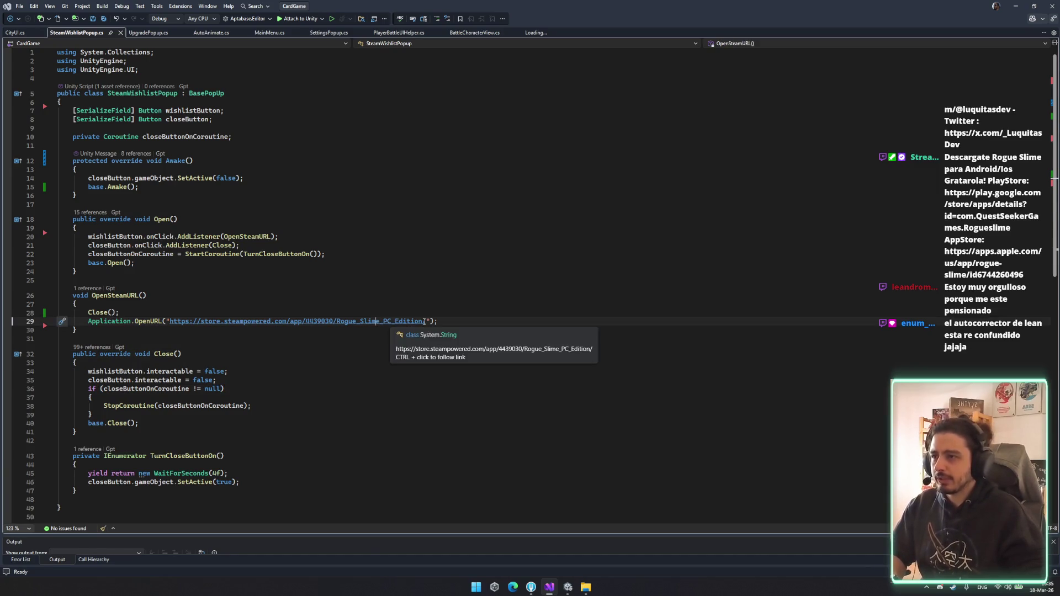
pyautogui.moveTo(169, 321)
pyautogui.mouseDown()
pyautogui.moveTo(441, 322)
pyautogui.moveTo(426, 323)
pyautogui.mouseUp()
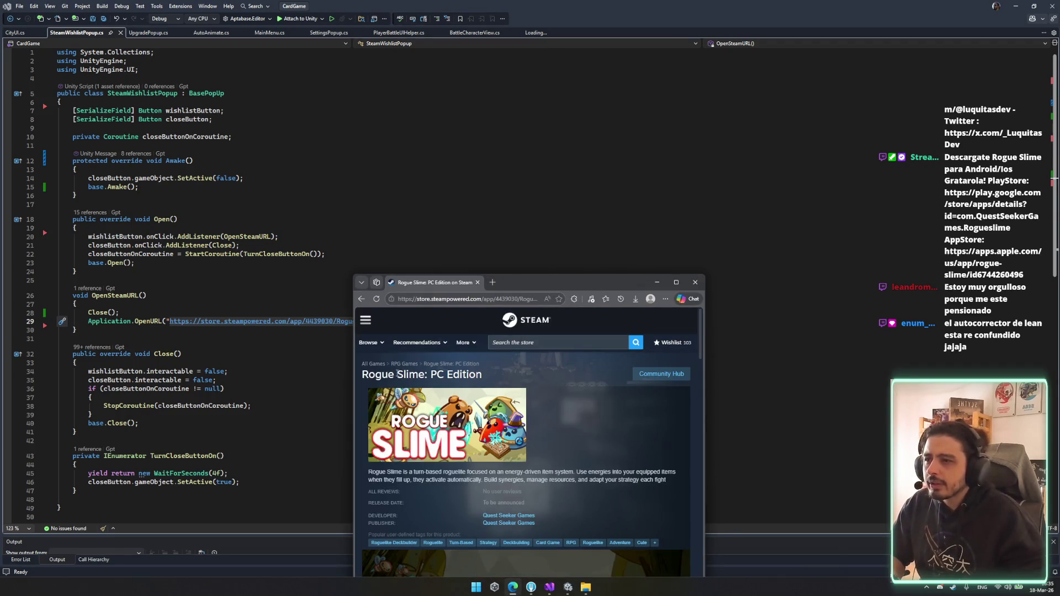
# Maximize Edge and scroll down the Rogue Slime: PC Edition store page.
pyautogui.scroll(-10, 532, 386)
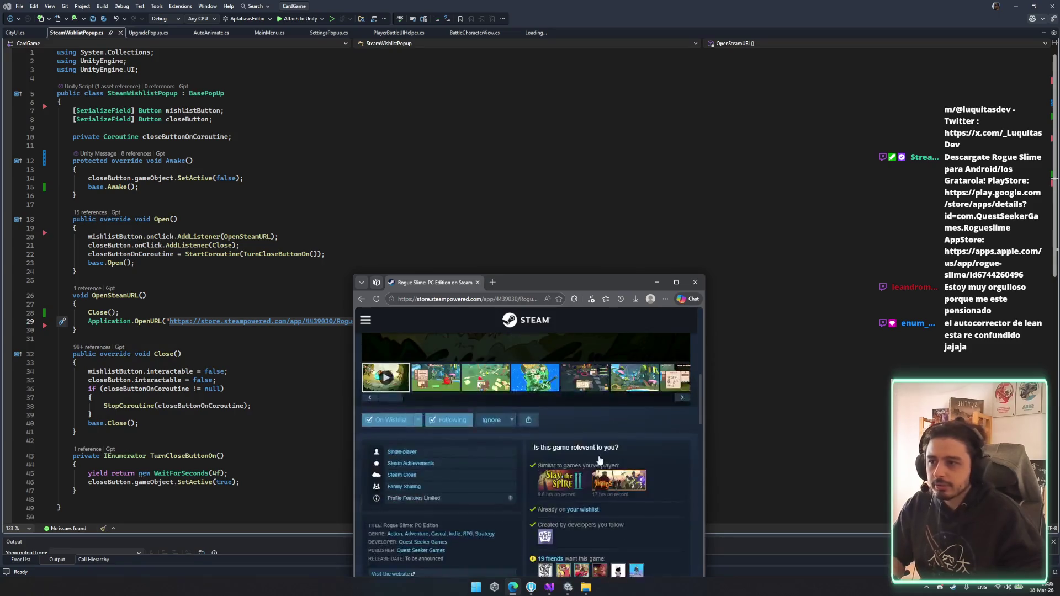
pyautogui.scroll(10, 600, 460)
pyautogui.moveTo(404, 374); pyautogui.dragTo(476, 447)
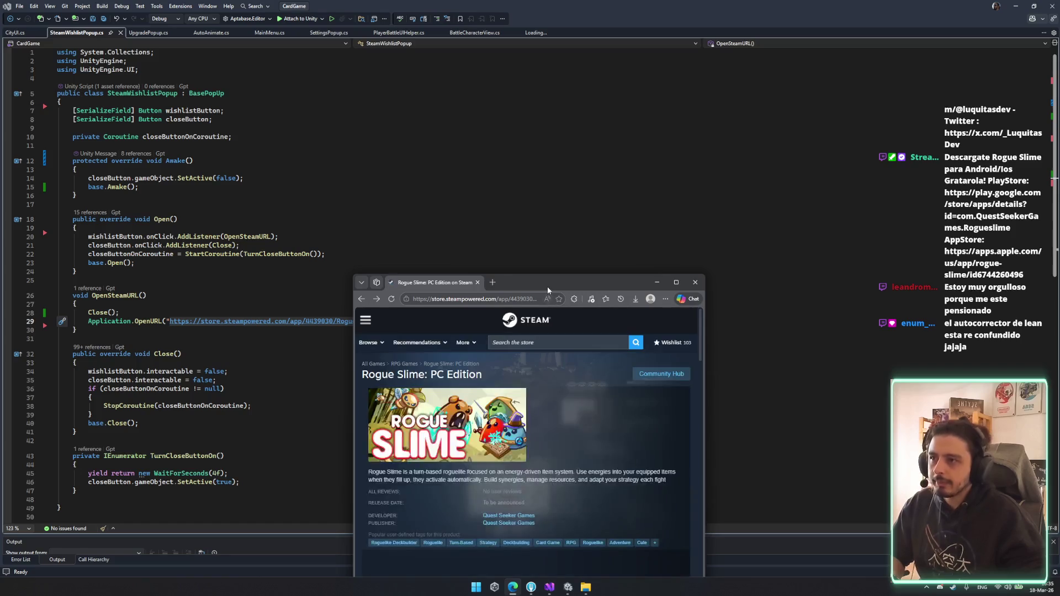
pyautogui.doubleClick(548, 286)
pyautogui.scroll(-15, 528, 381)
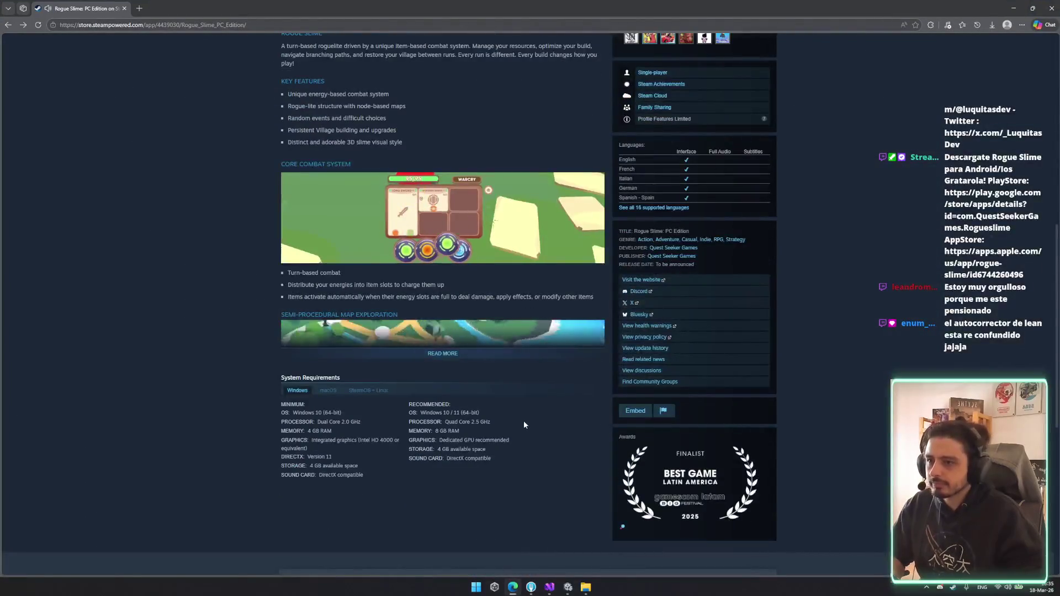
pyautogui.scroll(-3, 550, 419)
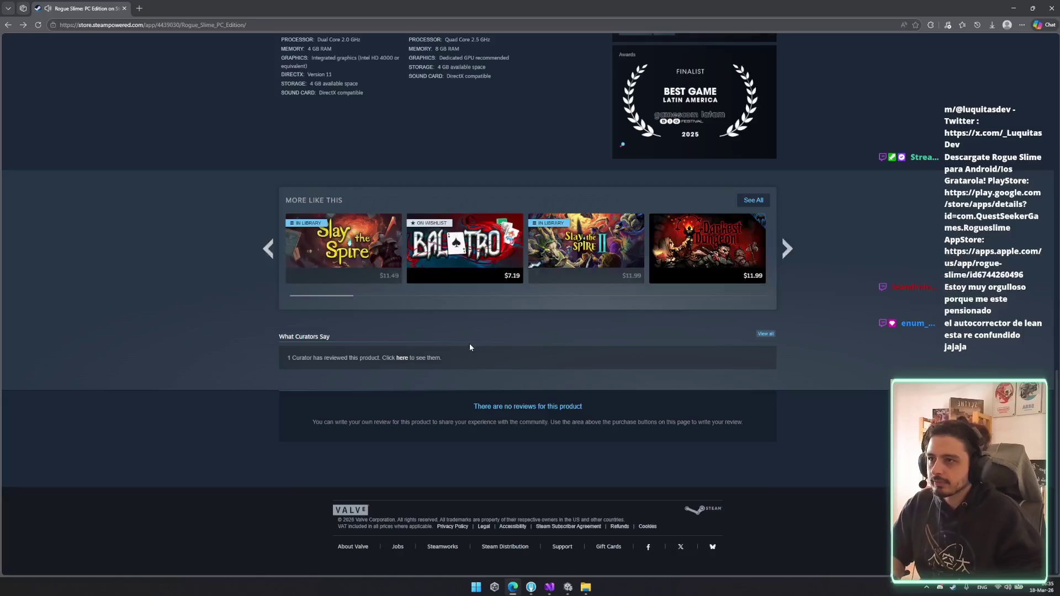
# Page through three sets of More Like This games, then return to Visual Studio.
pyautogui.moveTo(624, 287)
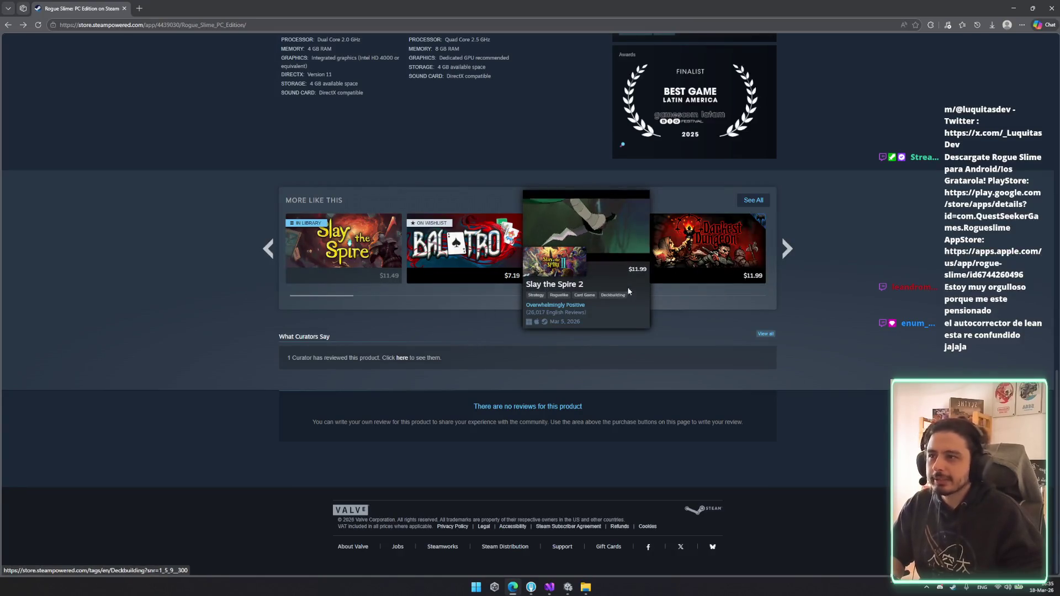
pyautogui.click(785, 245)
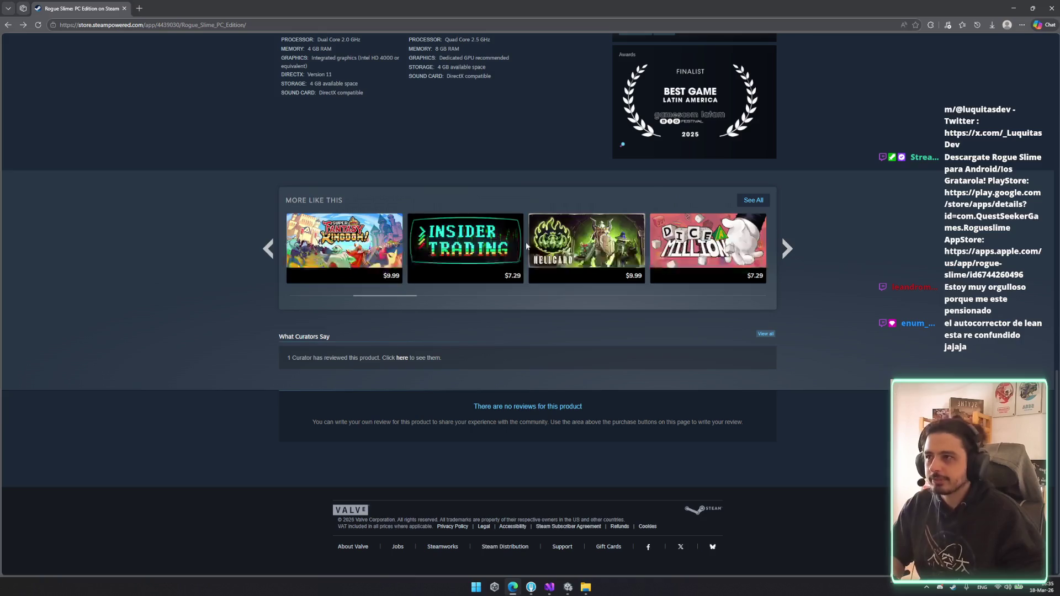
pyautogui.click(786, 247)
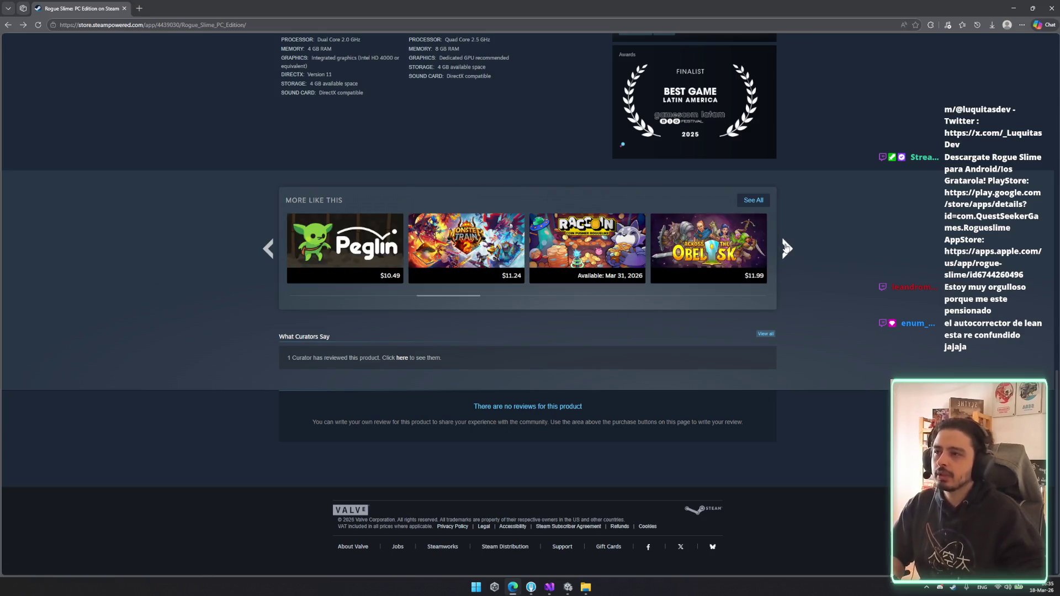
pyautogui.click(786, 248)
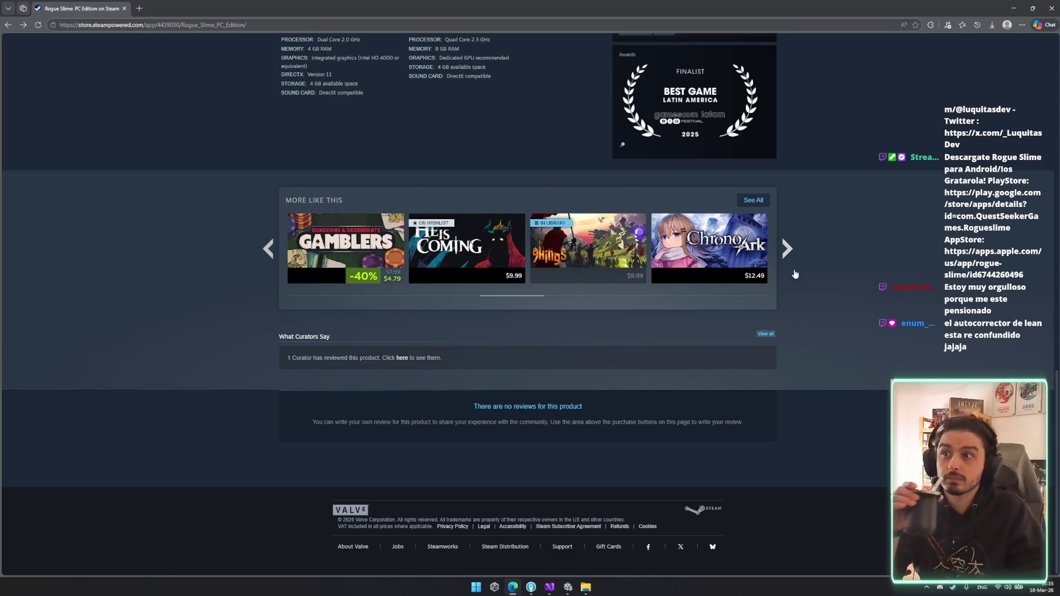
pyautogui.scroll(15, 791, 274)
pyautogui.hotkey('alt', 'Tab')
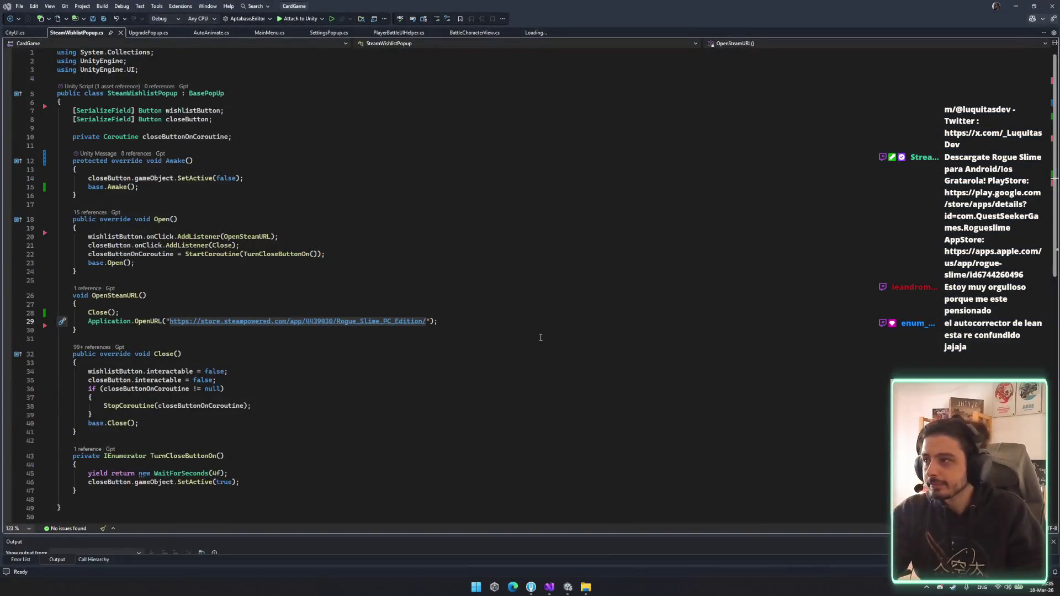
# Find TallyScreenPopup with Ctrl+T and follow its reference to OpenTowerTallyScreenPopup in Map.cs.
pyautogui.click(608, 254)
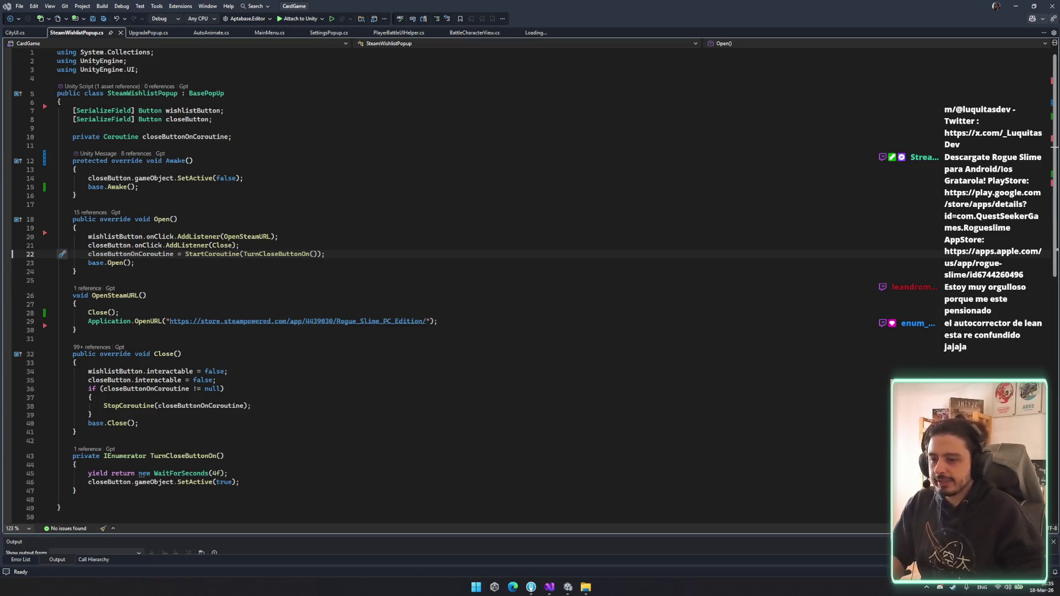
pyautogui.click(550, 406)
pyautogui.click(442, 357)
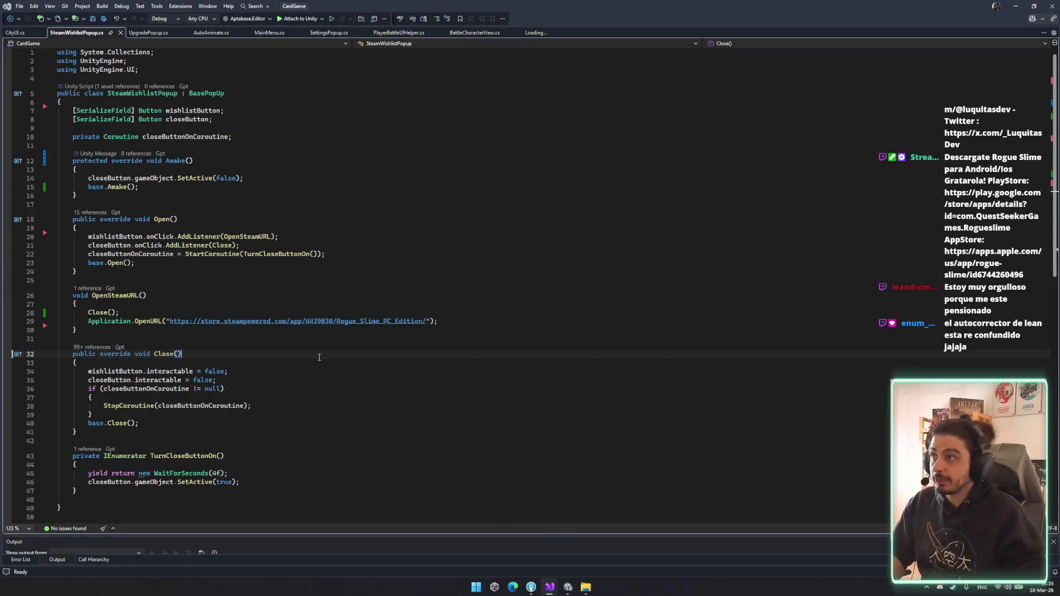
pyautogui.click(401, 247)
pyautogui.hotkey('ctrl', 't')
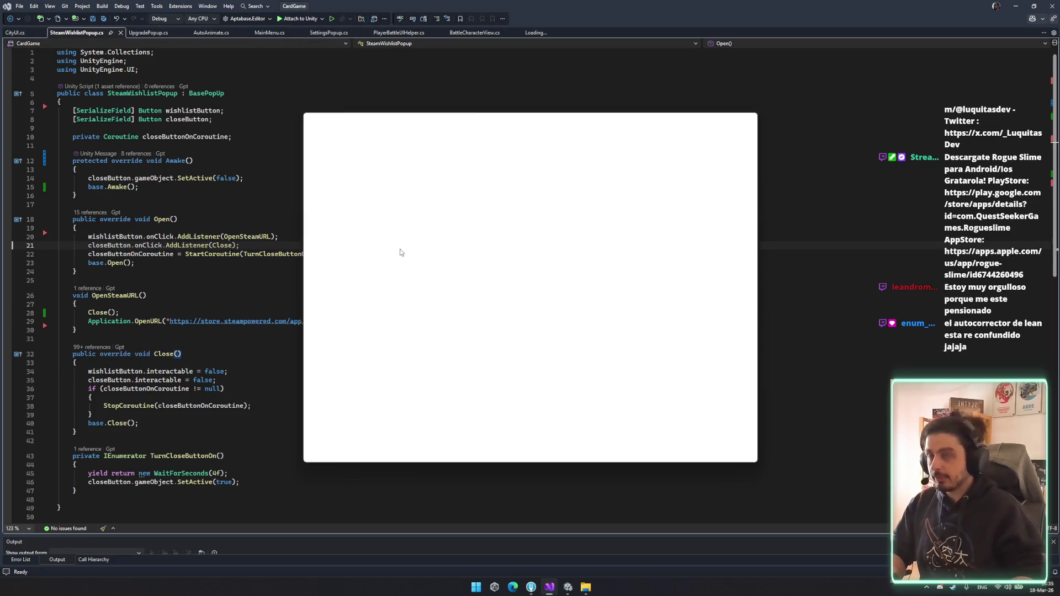
pyautogui.write('tally')
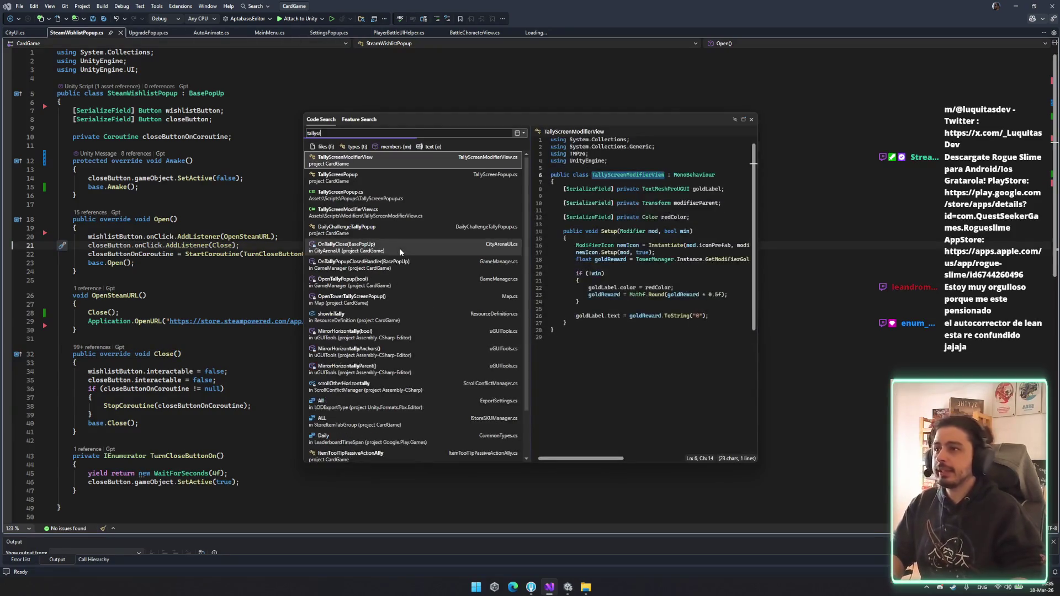
pyautogui.write('sr')
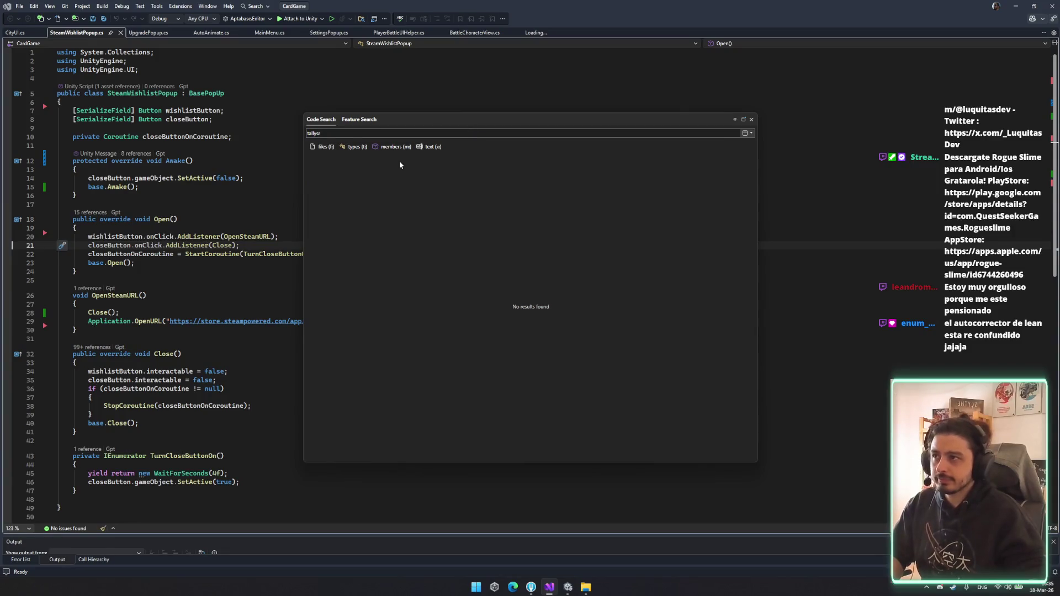
pyautogui.press('BackSpace')
pyautogui.write('cre')
pyautogui.press('Return')
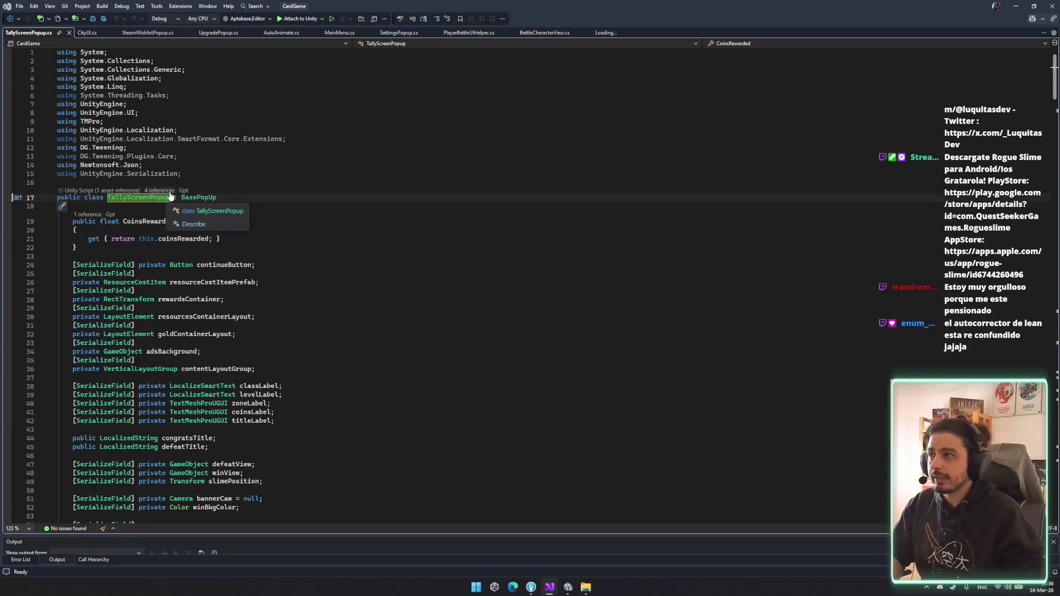
pyautogui.click(159, 190)
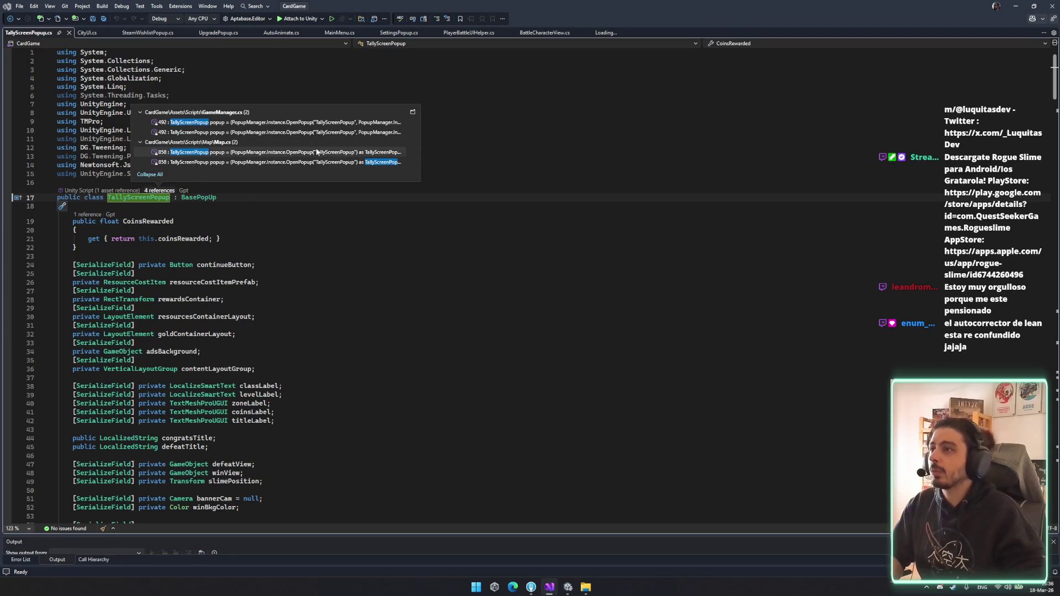
pyautogui.doubleClick(293, 152)
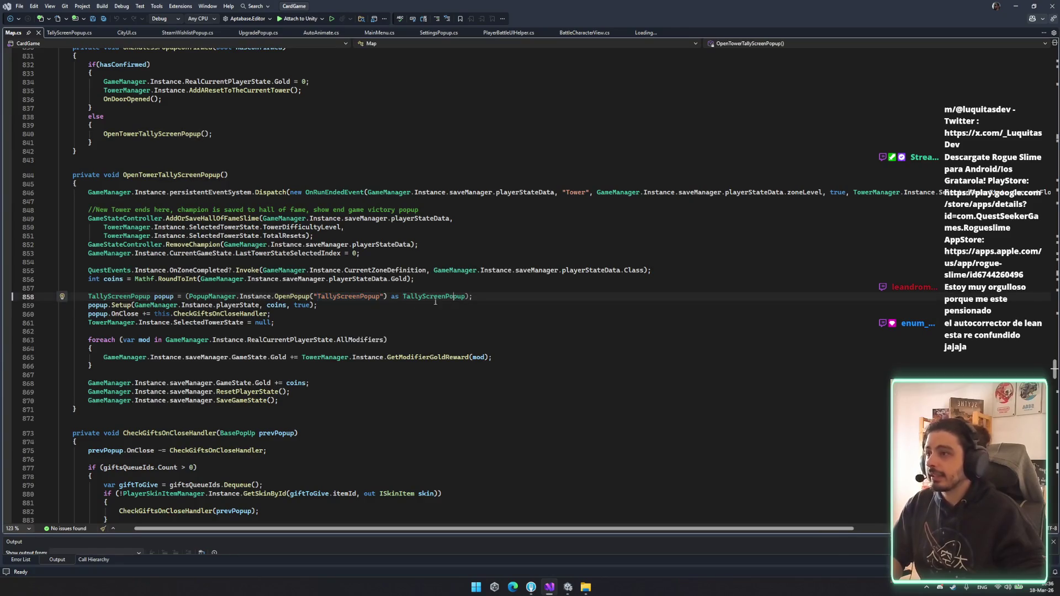
# Inspect the TallyScreenPopup setup lines and go to the CheckGiftsOnCloseHandler definition.
pyautogui.click(133, 307)
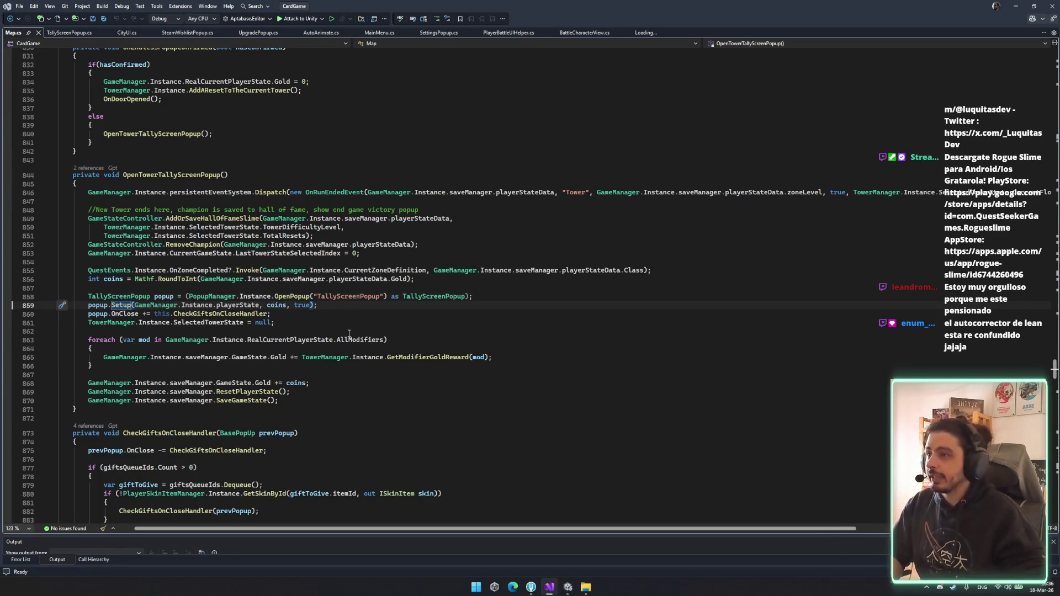
pyautogui.click(331, 325)
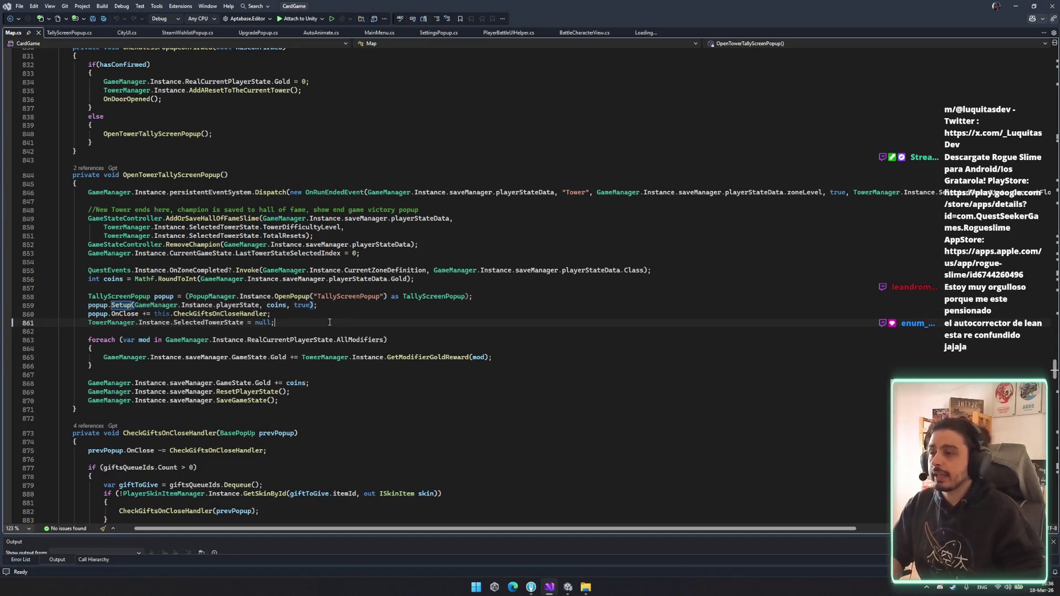
pyautogui.click(433, 297)
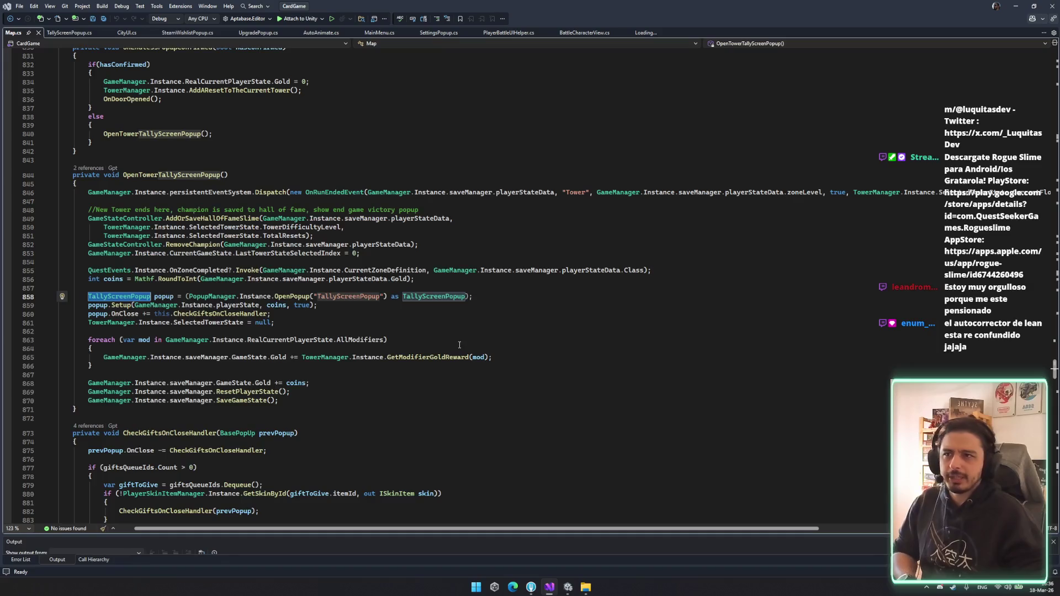
pyautogui.scroll(-4, 458, 344)
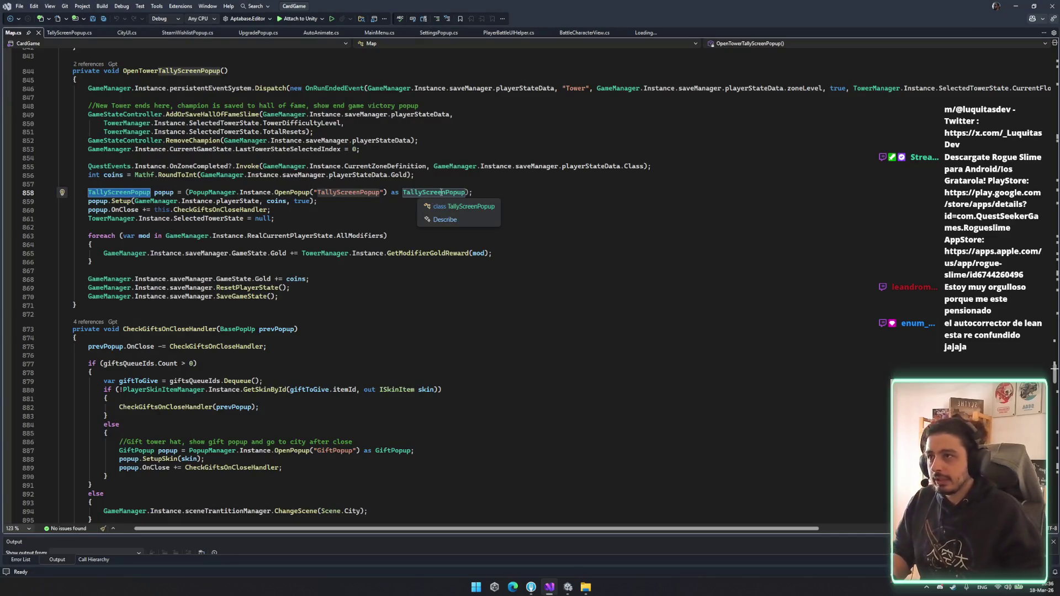
pyautogui.click(245, 210)
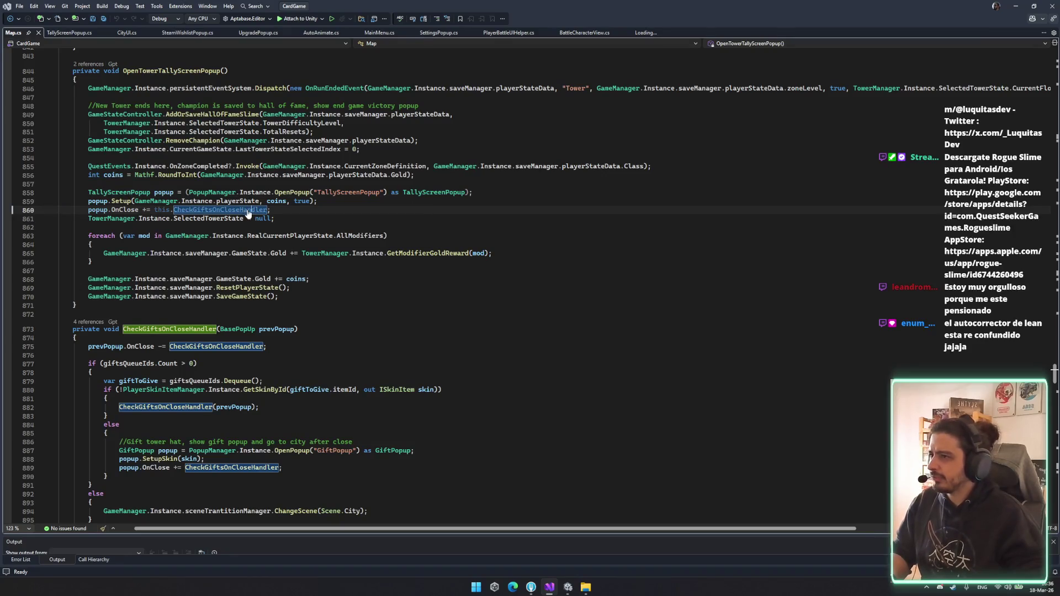
pyautogui.keyDown('ctrl'); pyautogui.click(246, 210); pyautogui.keyUp('ctrl')
# Examine the gift-queue if block and its inner else that shows the gift popup.
pyautogui.scroll(-3, 249, 367)
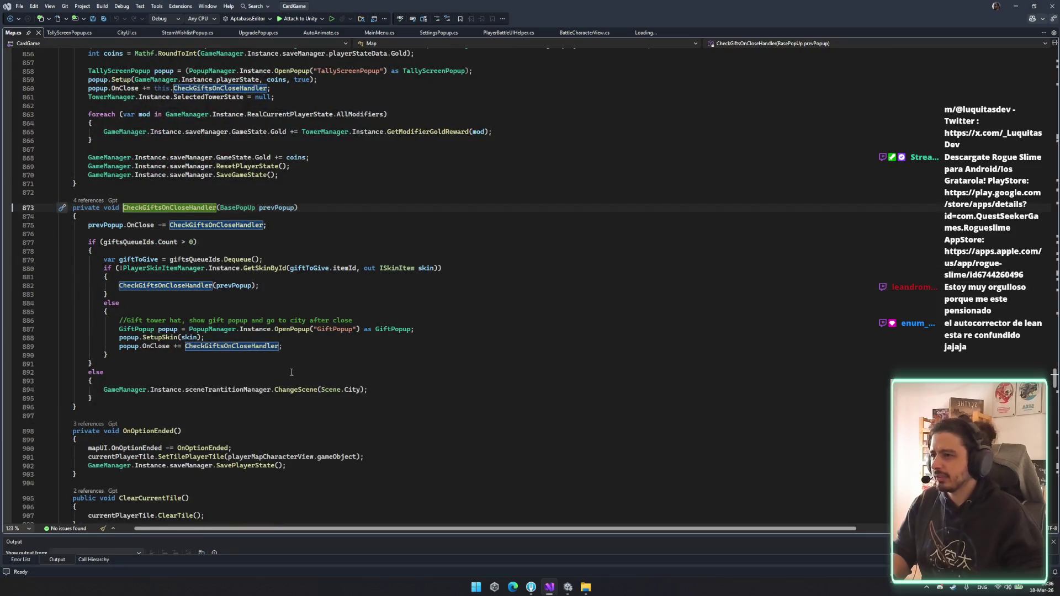
pyautogui.moveTo(284, 346)
pyautogui.mouseDown()
pyautogui.moveTo(83, 243)
pyautogui.moveTo(83, 259)
pyautogui.moveTo(82, 242)
pyautogui.mouseUp()
pyautogui.click(272, 301)
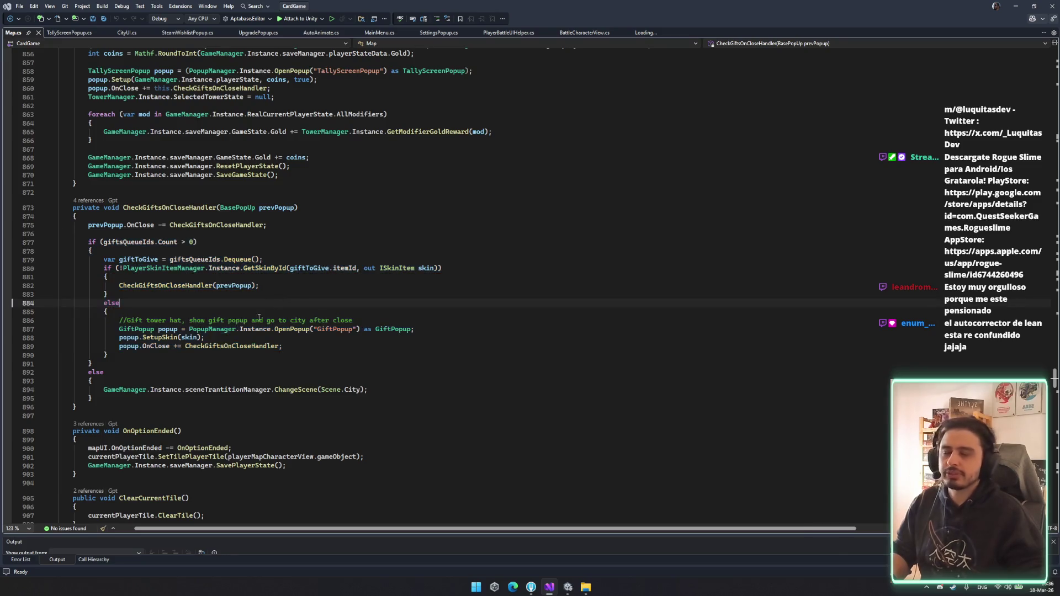
pyautogui.moveTo(103, 241)
pyautogui.mouseDown()
pyautogui.moveTo(260, 293)
pyautogui.moveTo(287, 346)
pyautogui.mouseUp()
pyautogui.click(293, 346)
pyautogui.moveTo(102, 242)
pyautogui.mouseDown()
pyautogui.moveTo(259, 296)
pyautogui.moveTo(287, 346)
pyautogui.mouseUp()
pyautogui.click(84, 303)
pyautogui.moveTo(84, 302); pyautogui.dragTo(359, 358)
# Review the skin-check lines and place the caret at the final else that loads the City scene.
pyautogui.click(359, 355)
pyautogui.moveTo(206, 337); pyautogui.dragTo(58, 266)
pyautogui.click(271, 373)
pyautogui.moveTo(271, 374); pyautogui.dragTo(110, 208)
pyautogui.click(357, 320)
pyautogui.scroll(-6, 356, 341)
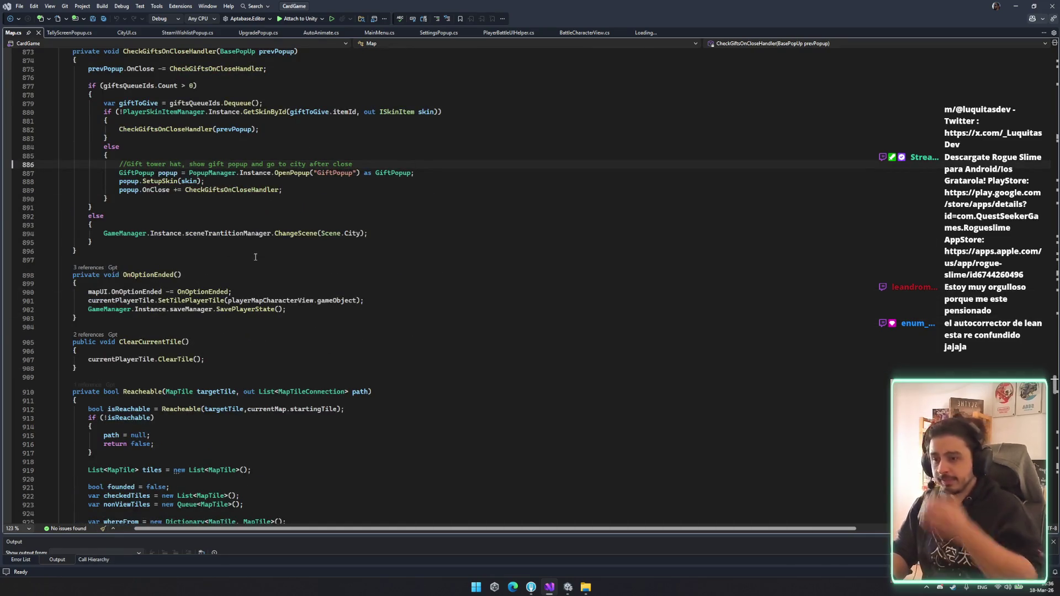
pyautogui.click(241, 213)
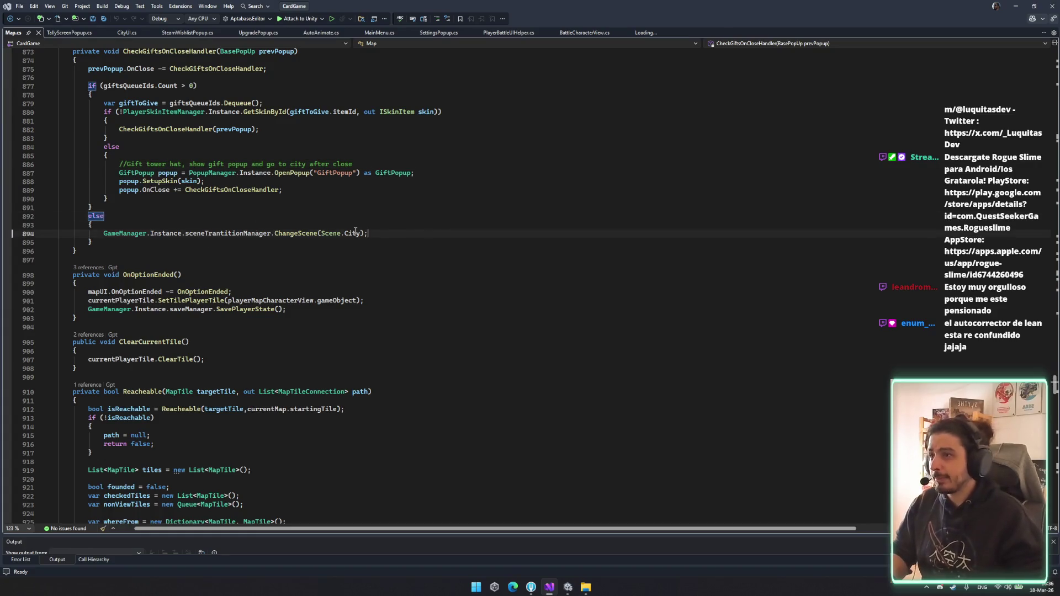
# Insert an empty if() on new line 894, above the City scene change in the final else.
pyautogui.moveTo(91, 234); pyautogui.dragTo(367, 233)
pyautogui.click(122, 221)
pyautogui.press('Return')
pyautogui.press('Return')
pyautogui.press('Up')
pyautogui.write('if?(')
pyautogui.press('BackSpace')
pyautogui.press('BackSpace')
pyautogui.write('(')
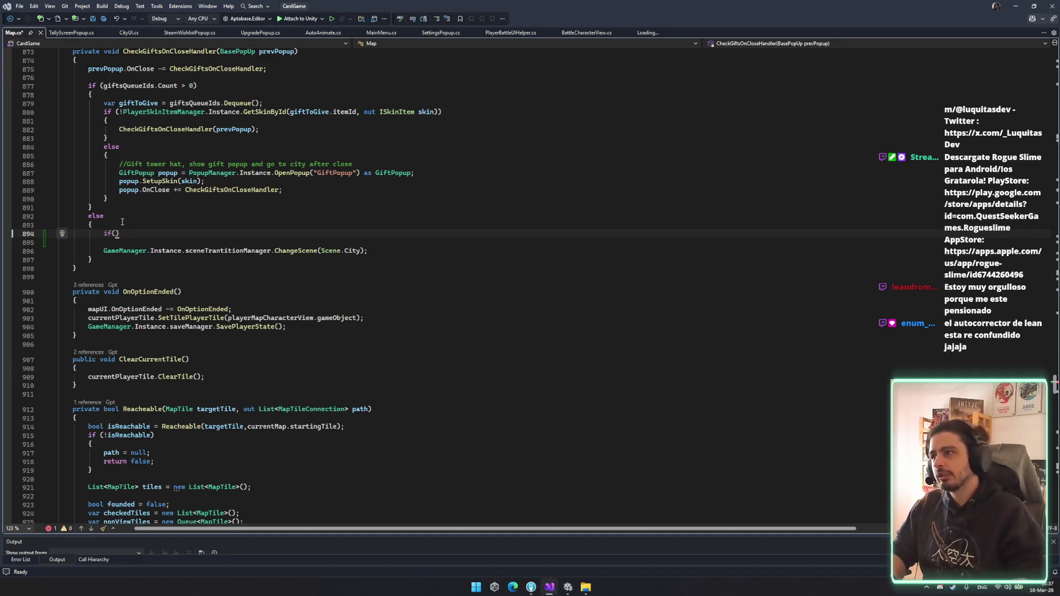
pyautogui.write('currentzo')
pyautogui.press('BackSpace')
pyautogui.press('BackSpace')
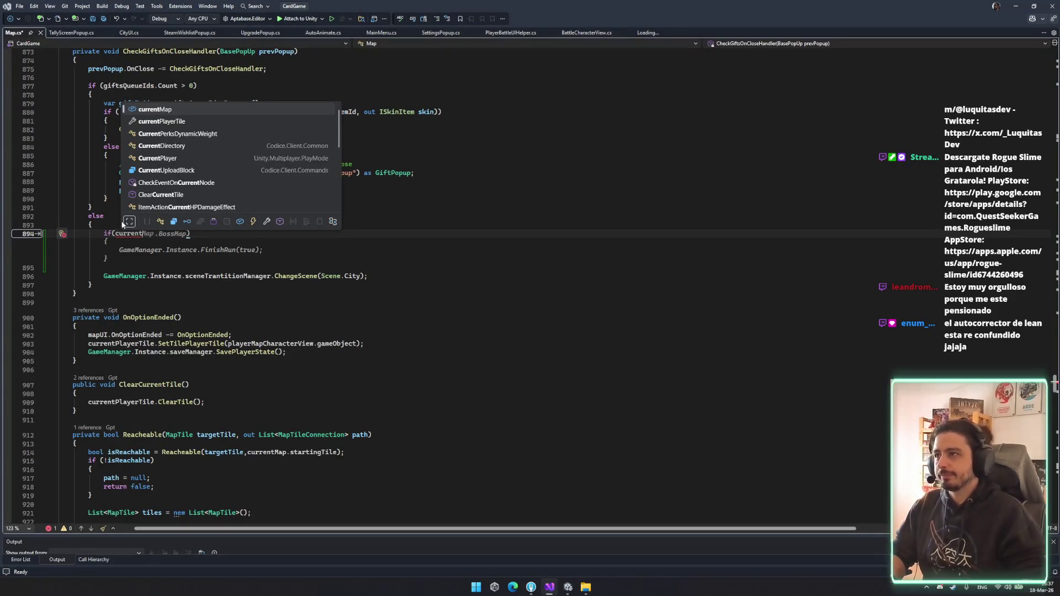
pyautogui.hotkey('ctrl', 'BackSpace')
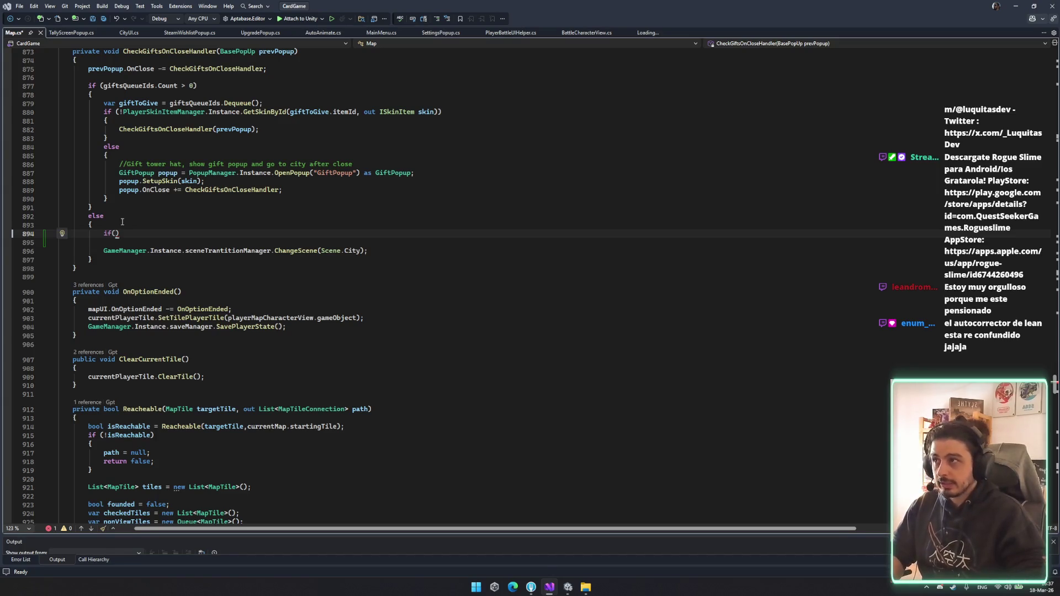
pyautogui.scroll(7, 123, 222)
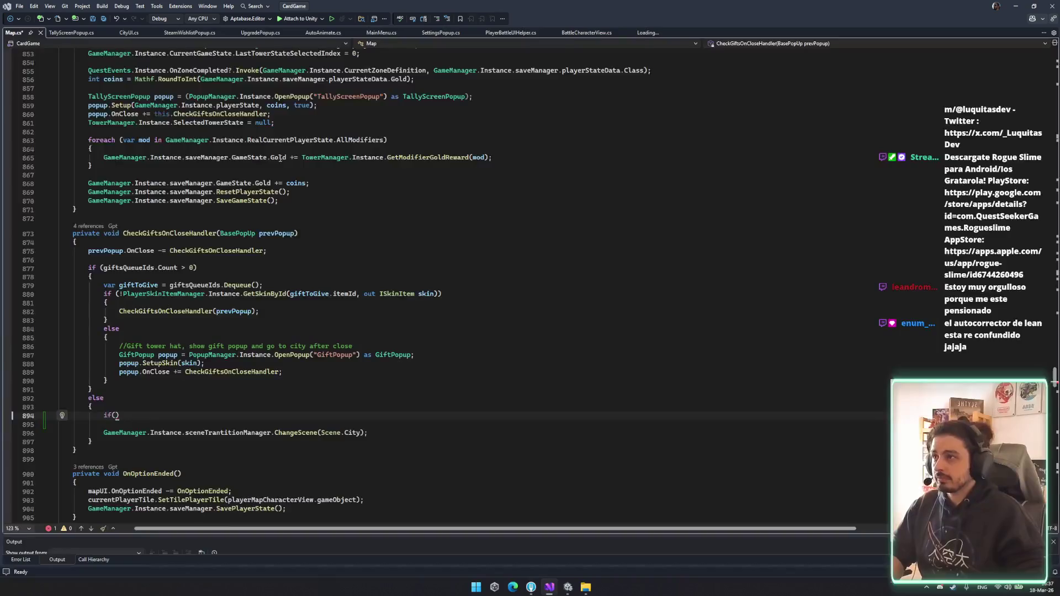
# Inspect CurrentZoneDefinition on line 855, then go to ResetPlayerState's definition in SaveManager.cs.
pyautogui.click(176, 236)
pyautogui.scroll(10, 292, 246)
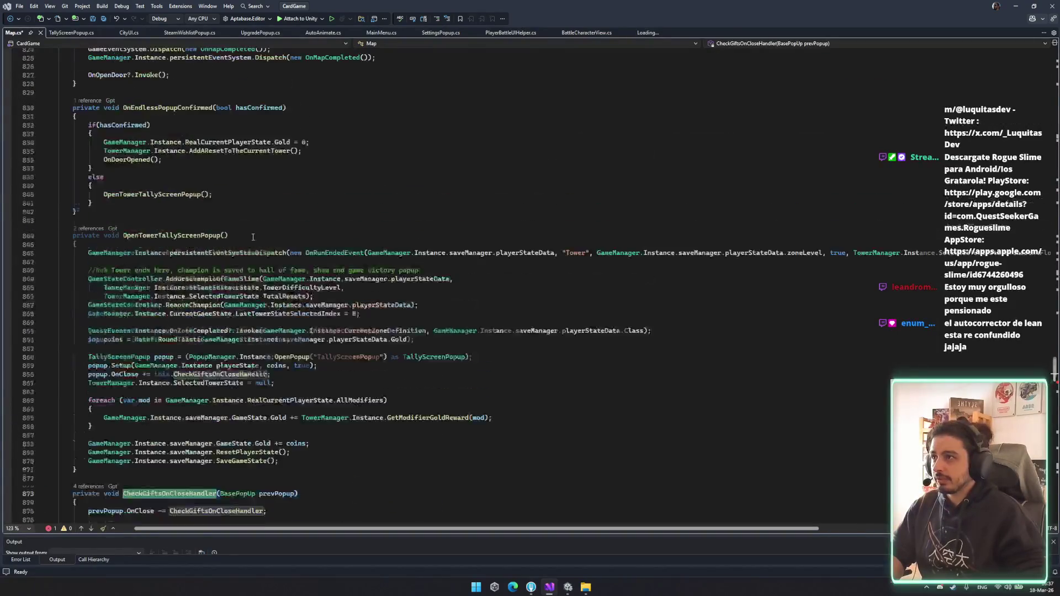
pyautogui.scroll(-1, 292, 247)
pyautogui.scroll(-2, 292, 246)
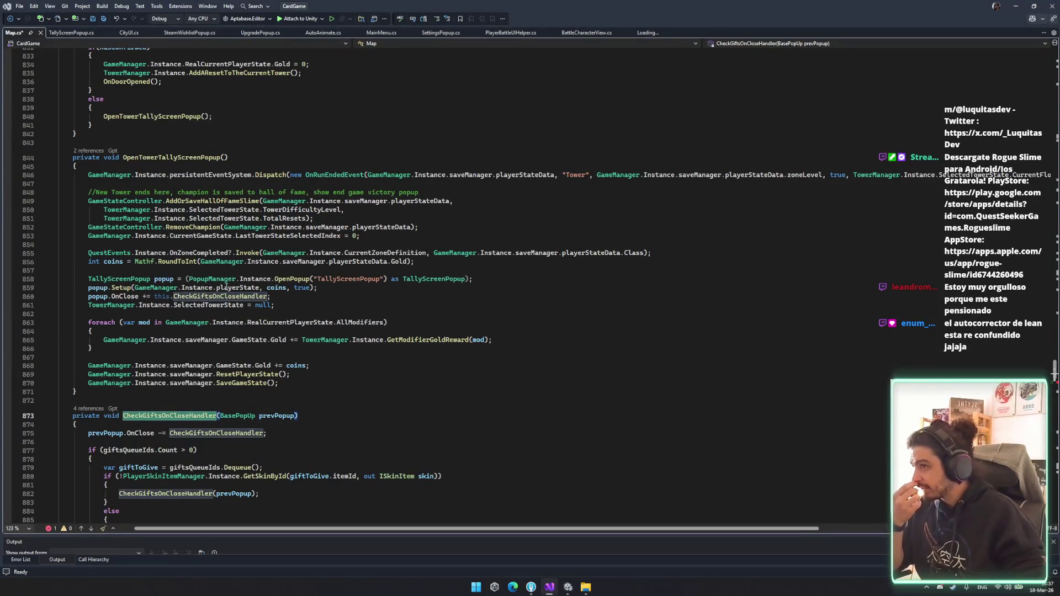
pyautogui.click(375, 254)
pyautogui.doubleClick(375, 254)
pyautogui.keyDown('shift'); pyautogui.click(265, 252); pyautogui.keyUp('shift')
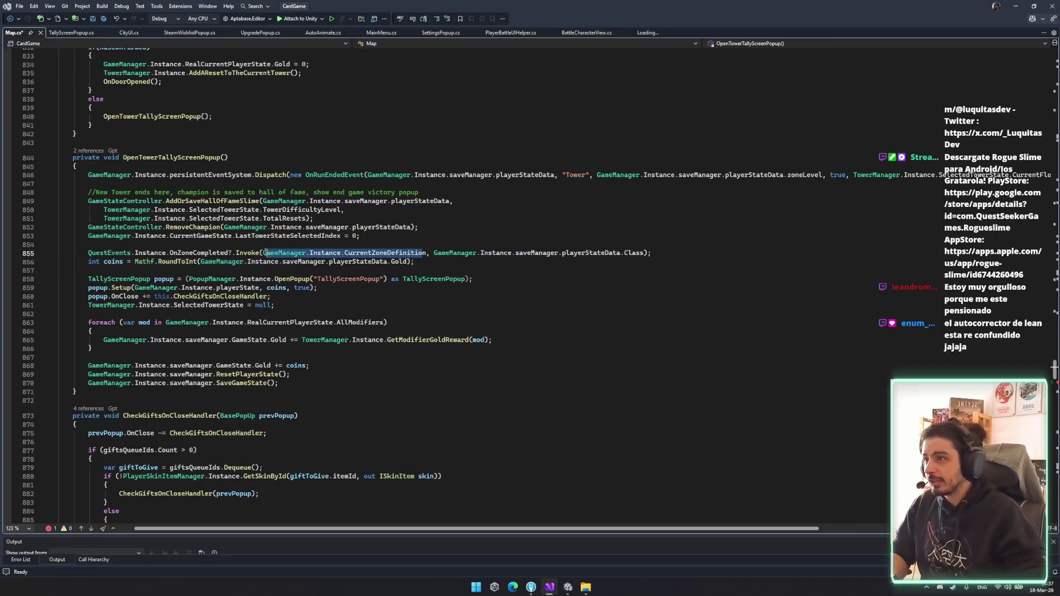
pyautogui.click(267, 375)
pyautogui.click(417, 254)
pyautogui.keyDown('ctrl'); pyautogui.click(266, 375); pyautogui.keyUp('ctrl')
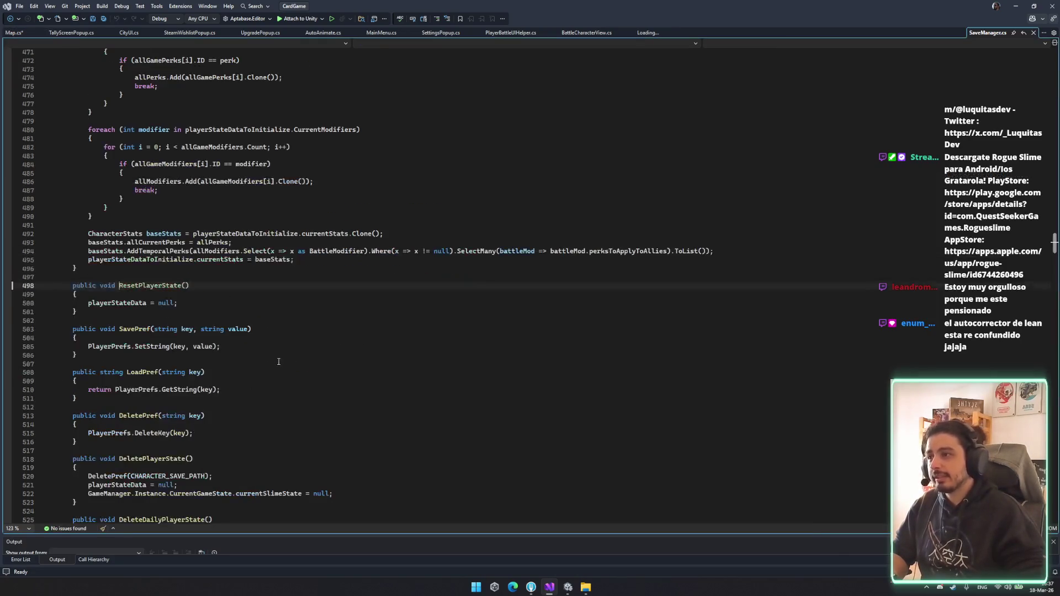
pyautogui.moveTo(141, 285); pyautogui.dragTo(145, 319)
pyautogui.hotkey('ctrl', '-')
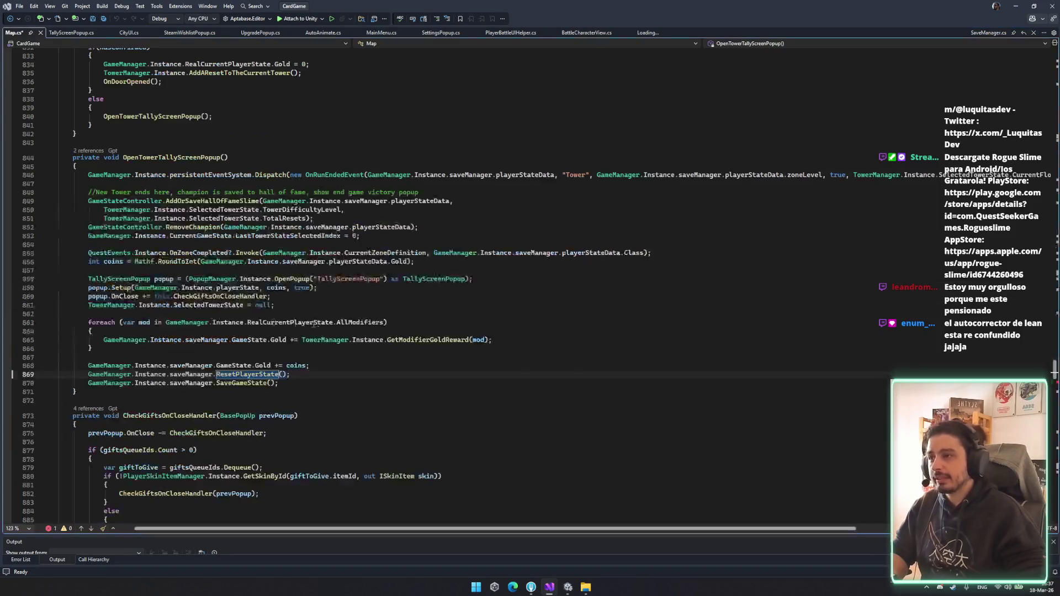
pyautogui.keyDown('ctrl'); pyautogui.click(406, 254); pyautogui.keyUp('ctrl')
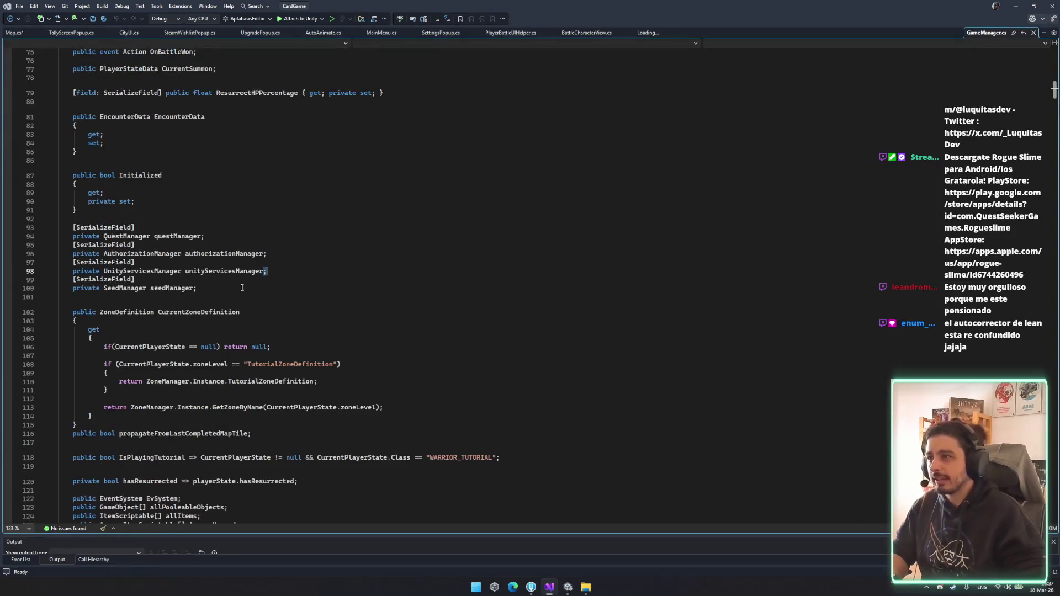
pyautogui.scroll(-3, 208, 309)
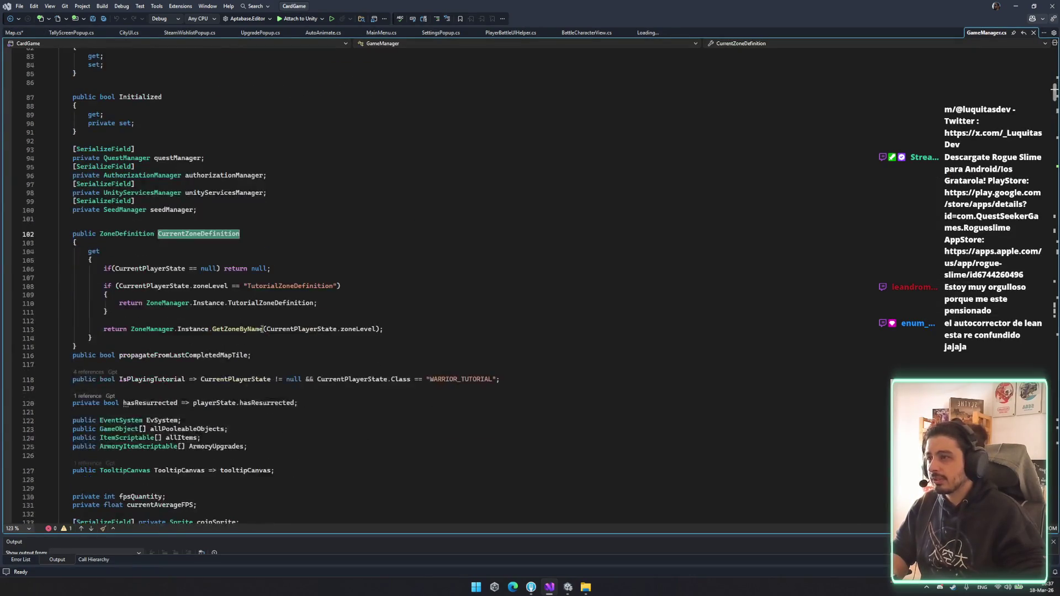
pyautogui.moveTo(103, 269); pyautogui.dragTo(322, 332)
pyautogui.click(322, 332)
pyautogui.doubleClick(314, 331)
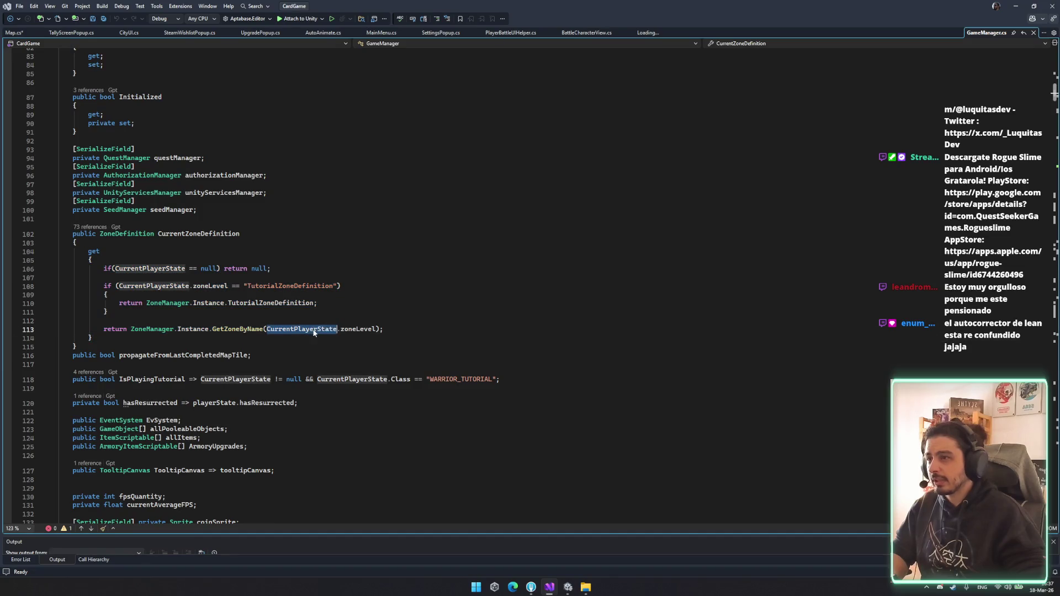
pyautogui.keyDown('ctrl'); pyautogui.click(322, 331); pyautogui.keyUp('ctrl')
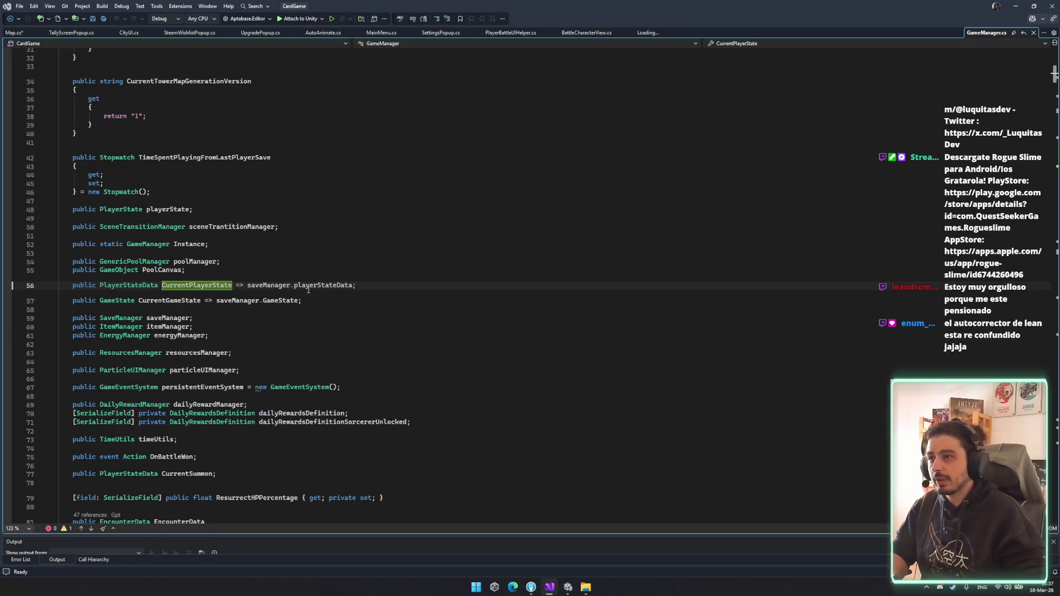
pyautogui.hotkey('ctrl', '-')
pyautogui.hotkey('ctrl', '-')
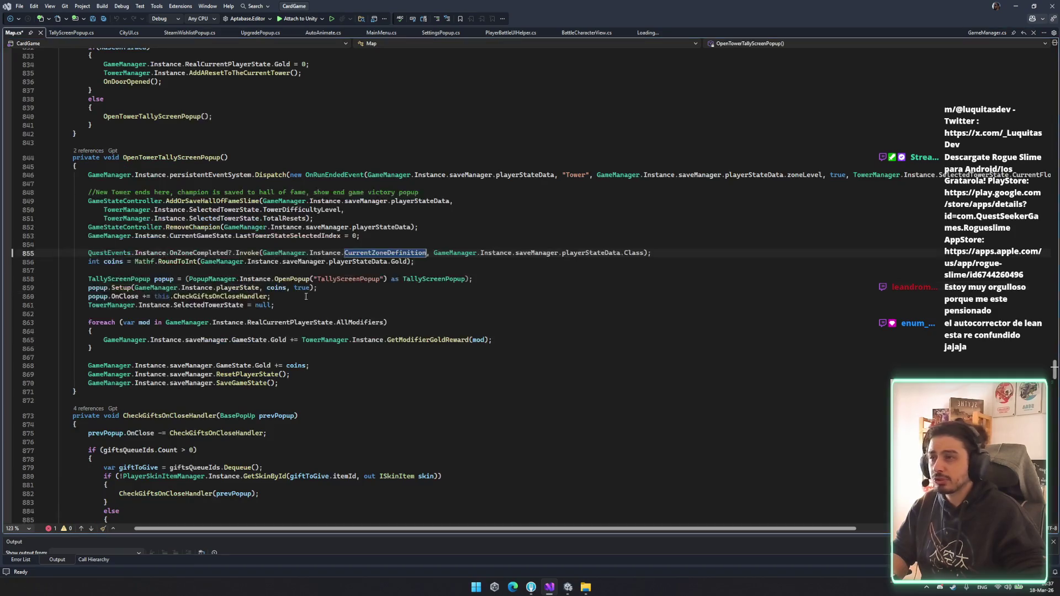
pyautogui.click(391, 222)
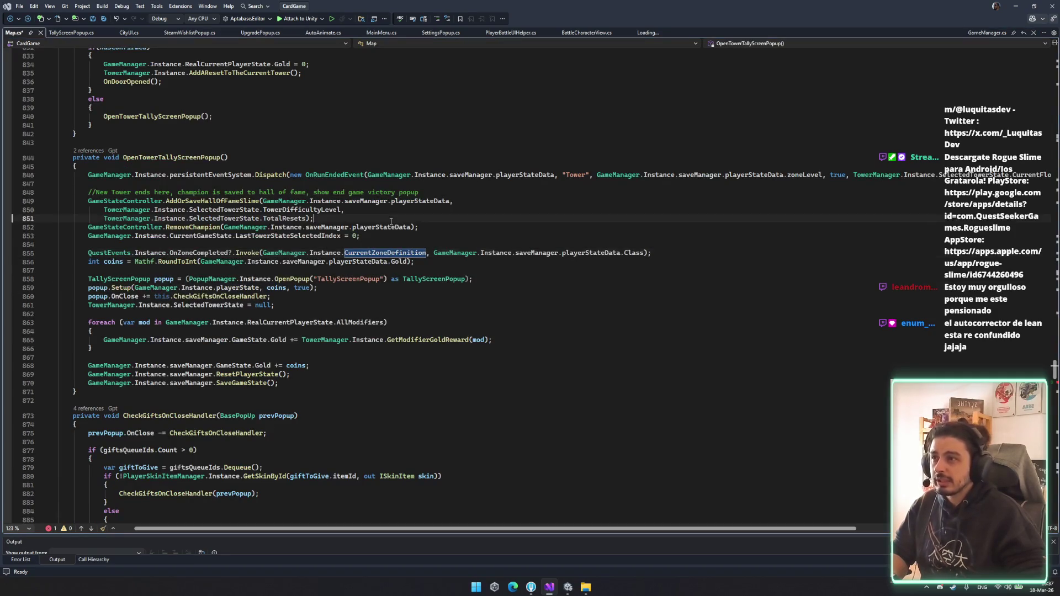
pyautogui.click(259, 374)
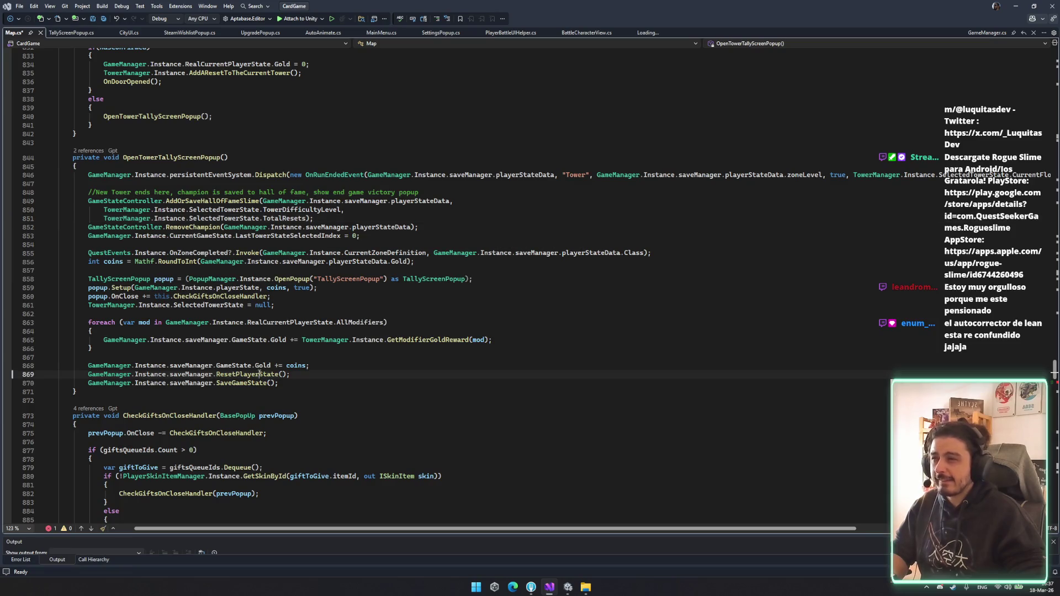
pyautogui.scroll(-1, 431, 336)
pyautogui.click(279, 279)
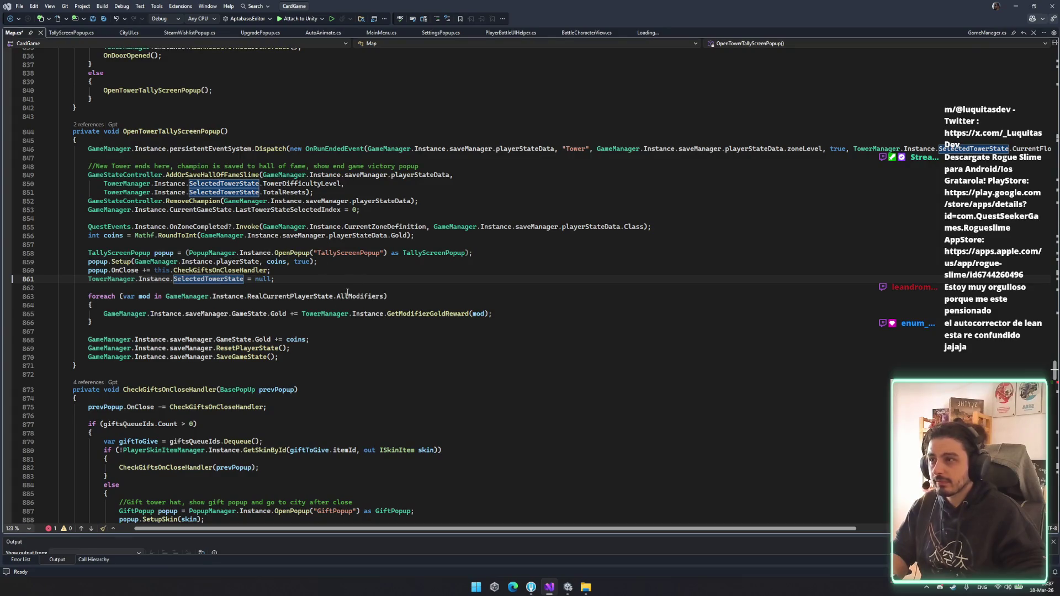
pyautogui.scroll(-2, 279, 355)
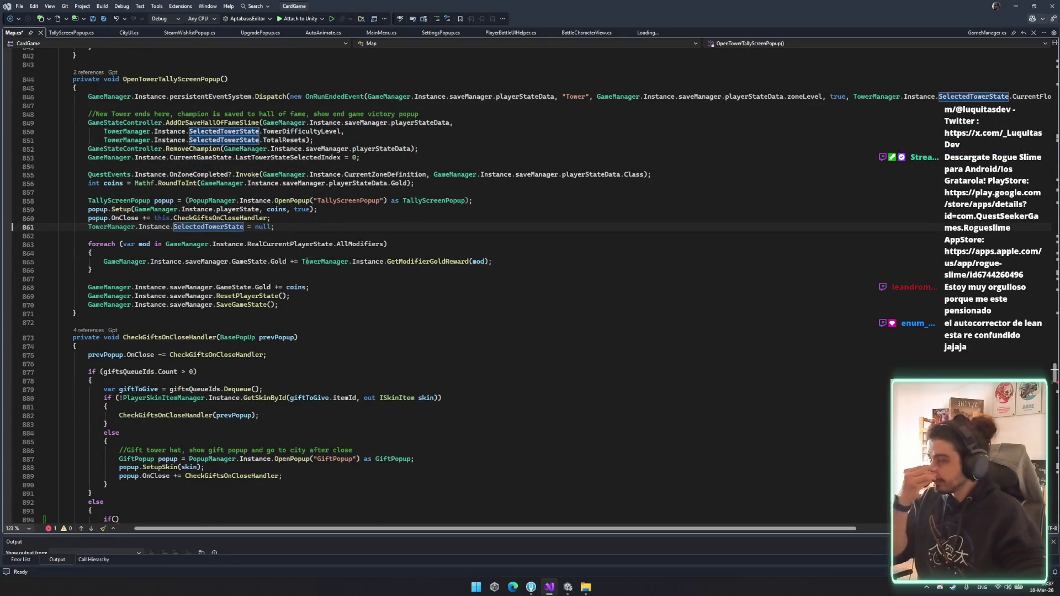
pyautogui.click(193, 175)
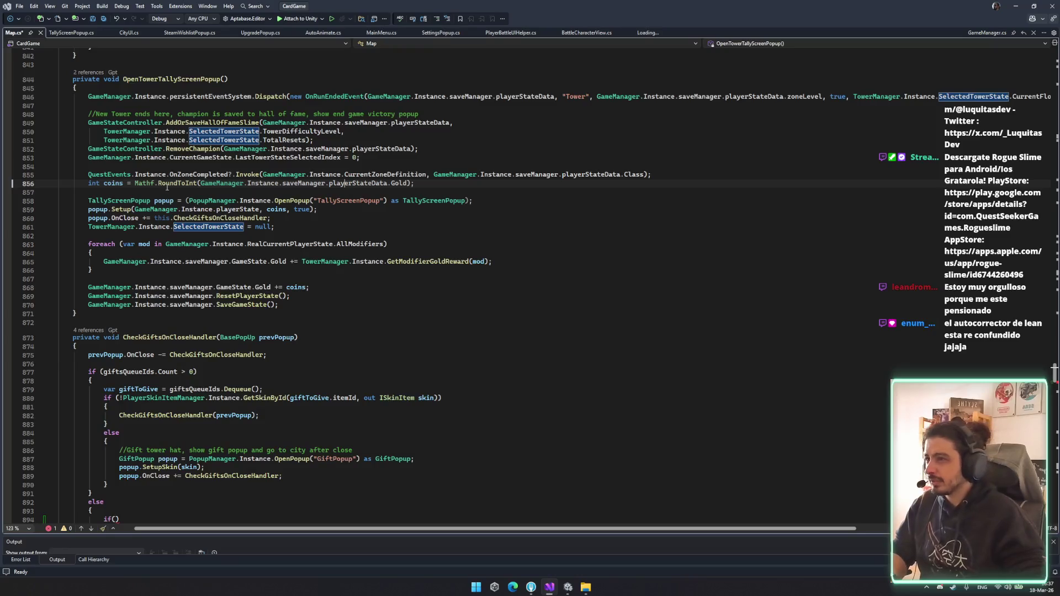
pyautogui.click(287, 176)
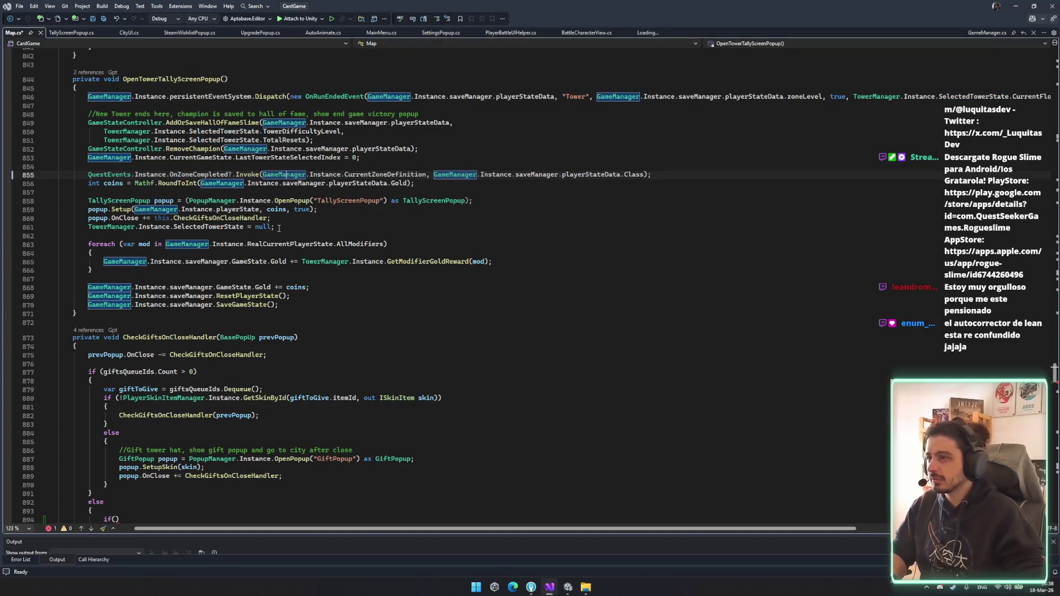
pyautogui.click(210, 227)
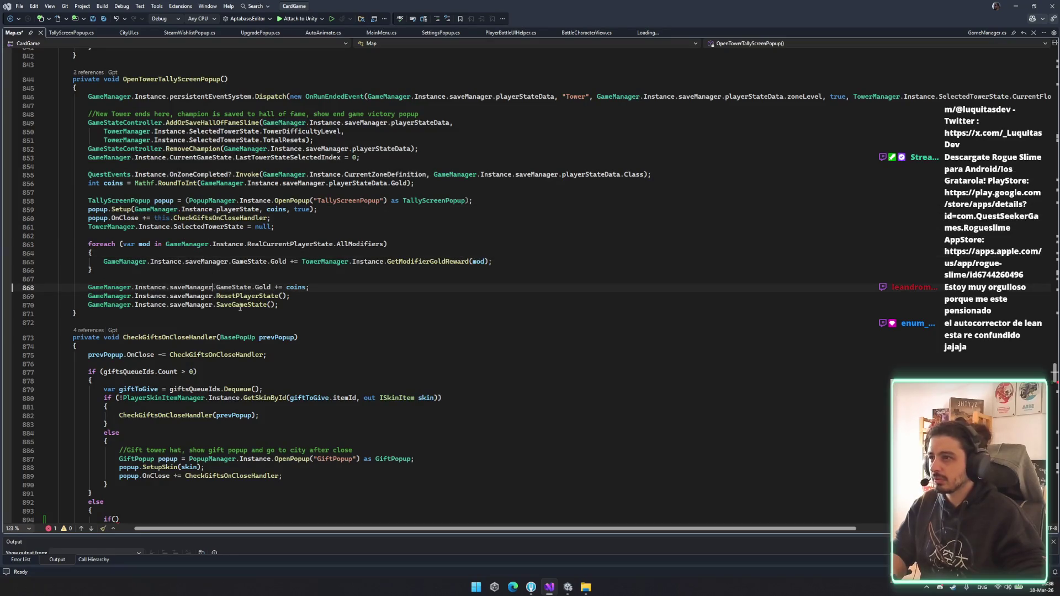
pyautogui.doubleClick(265, 297)
pyautogui.press('F12')
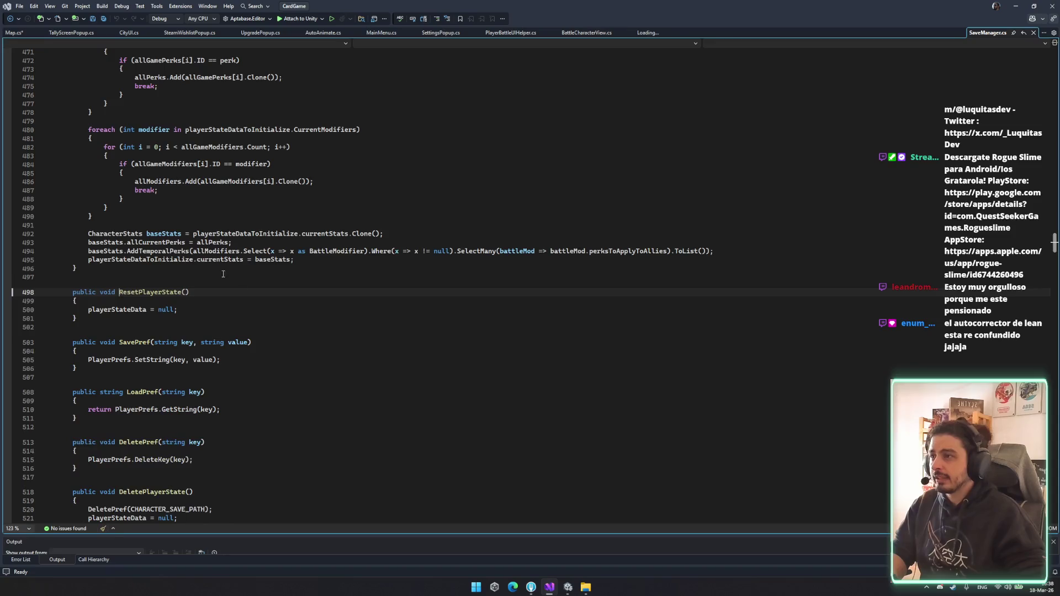
pyautogui.doubleClick(131, 310)
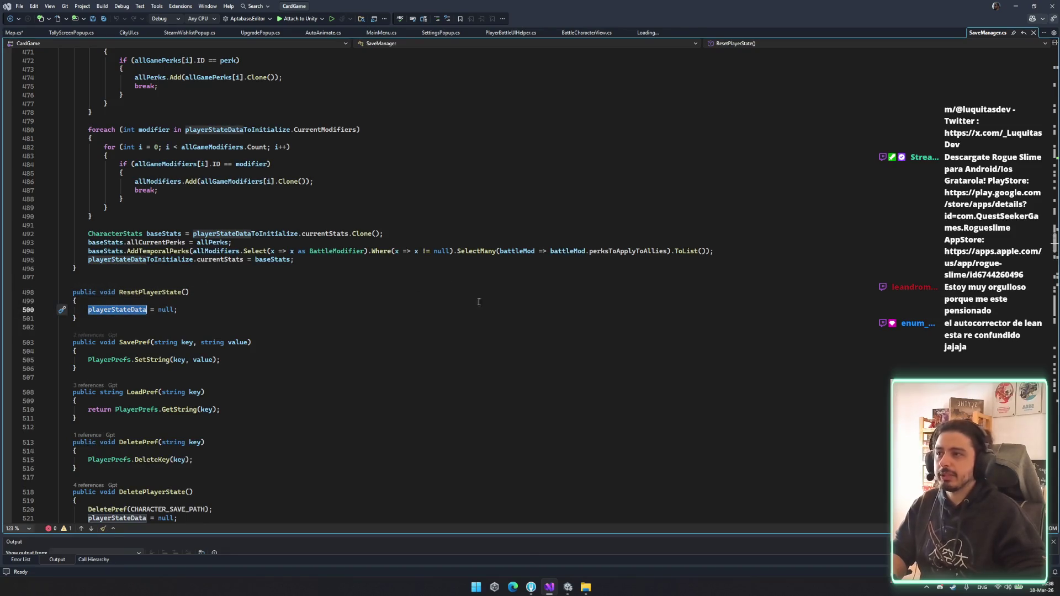
pyautogui.hotkey('ctrl', '-')
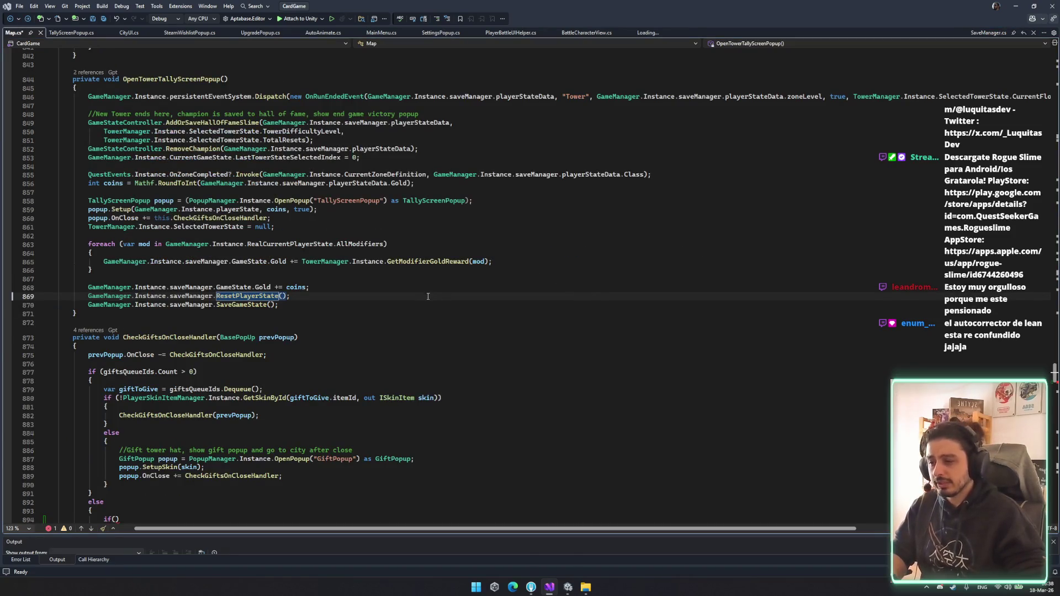
# Review CurrentZoneDefinition on line 855, then scroll Map.cs up to the Map class fields.
pyautogui.scroll(-1, 428, 297)
pyautogui.scroll(5, 425, 296)
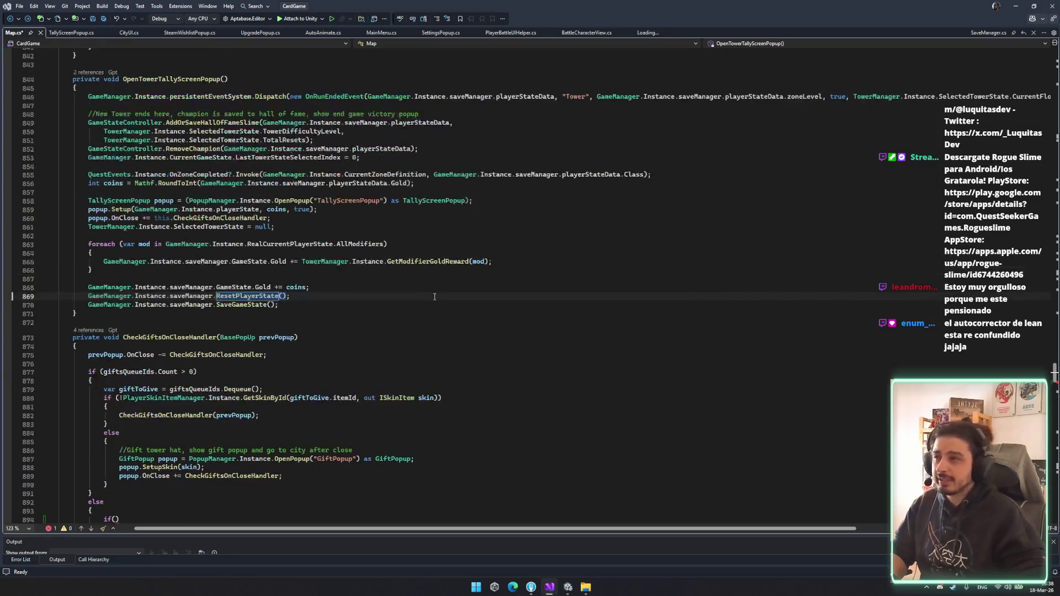
pyautogui.doubleClick(387, 279)
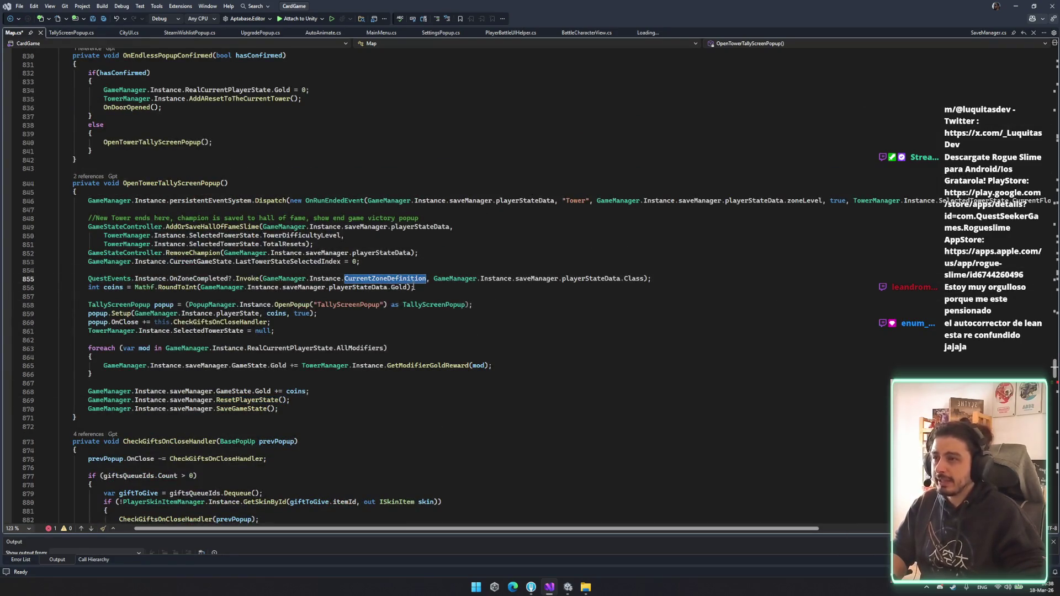
pyautogui.moveTo(388, 279); pyautogui.dragTo(349, 271)
pyautogui.click(262, 279)
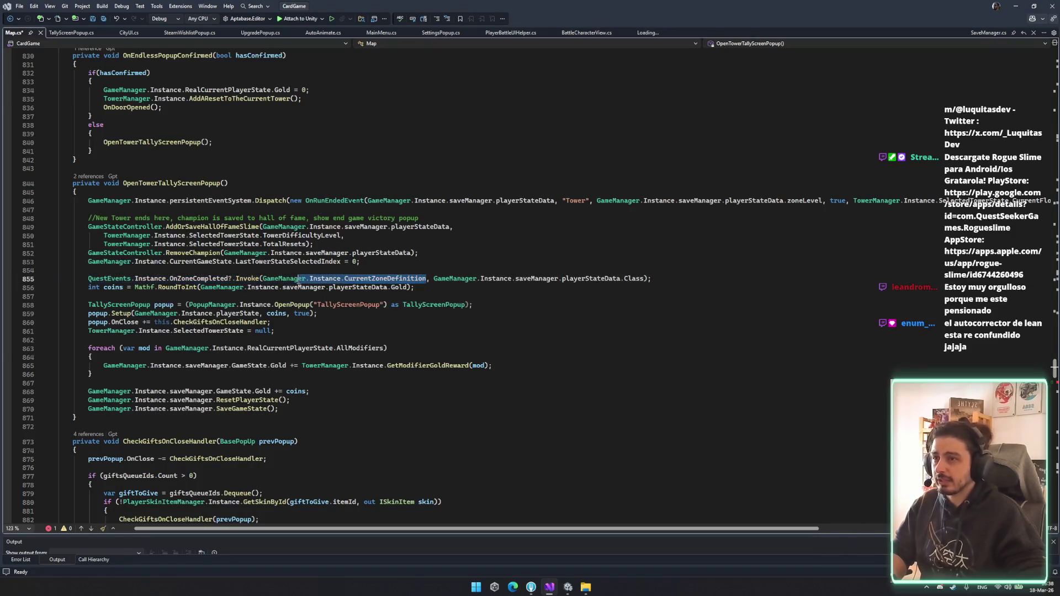
pyautogui.scroll(20, 287, 282)
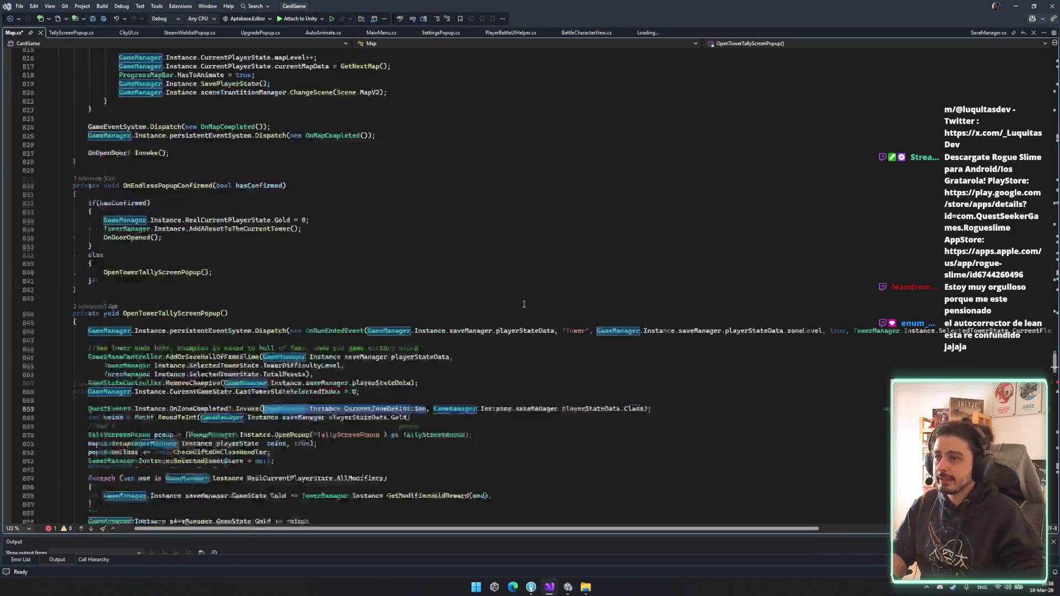
pyautogui.scroll(-20, 453, 274)
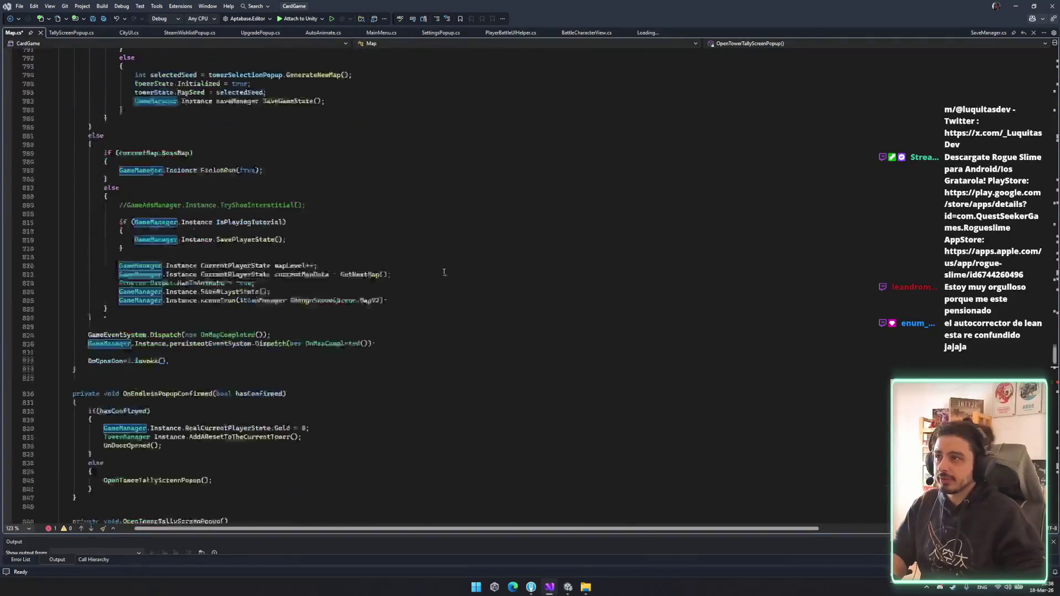
pyautogui.scroll(-13, 362, 375)
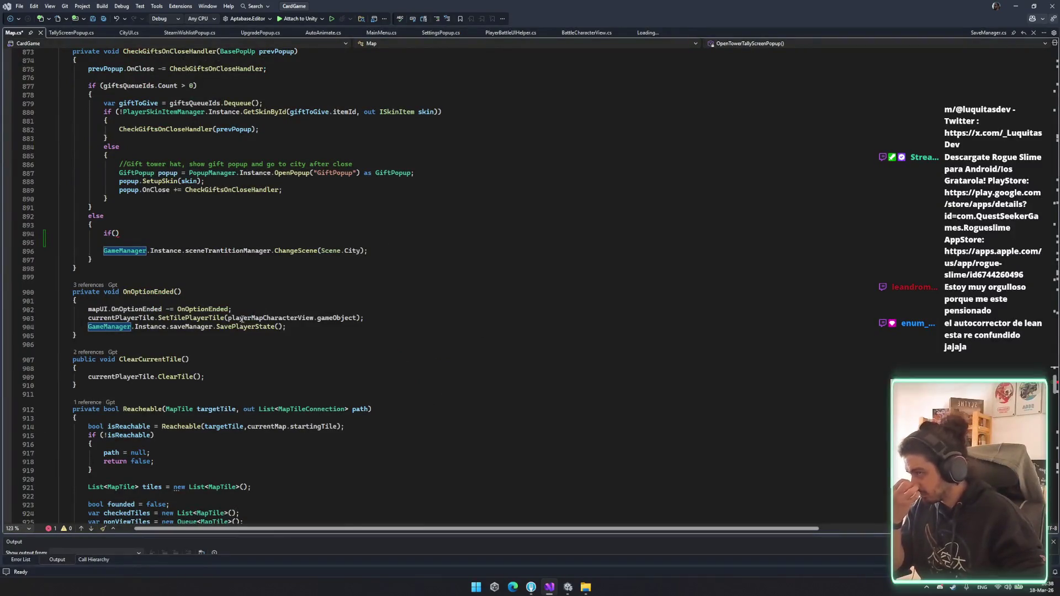
pyautogui.scroll(14, 210, 237)
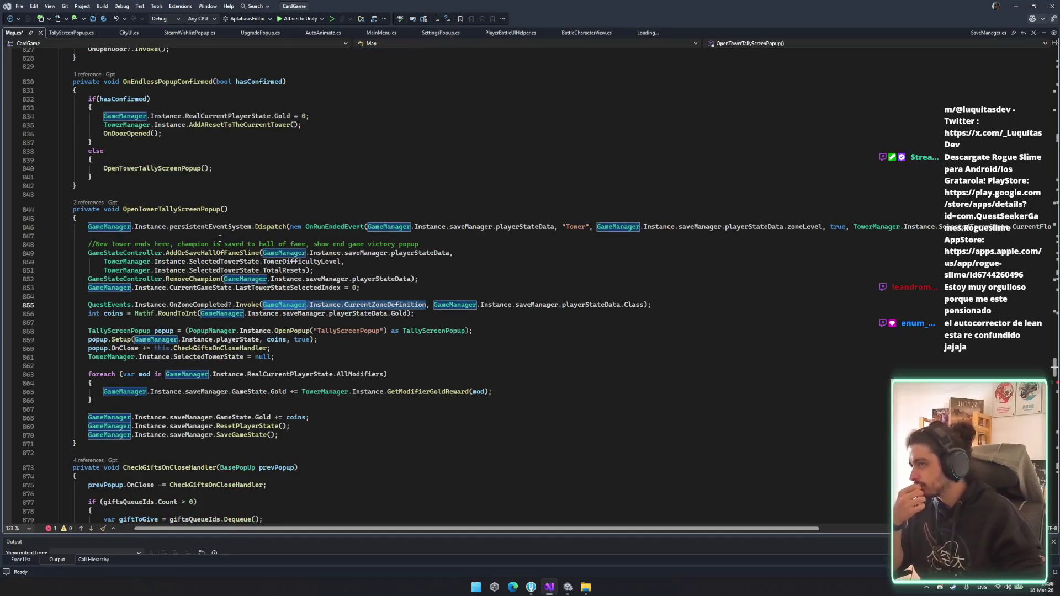
pyautogui.moveTo(1054, 366); pyautogui.dragTo(1016, 89)
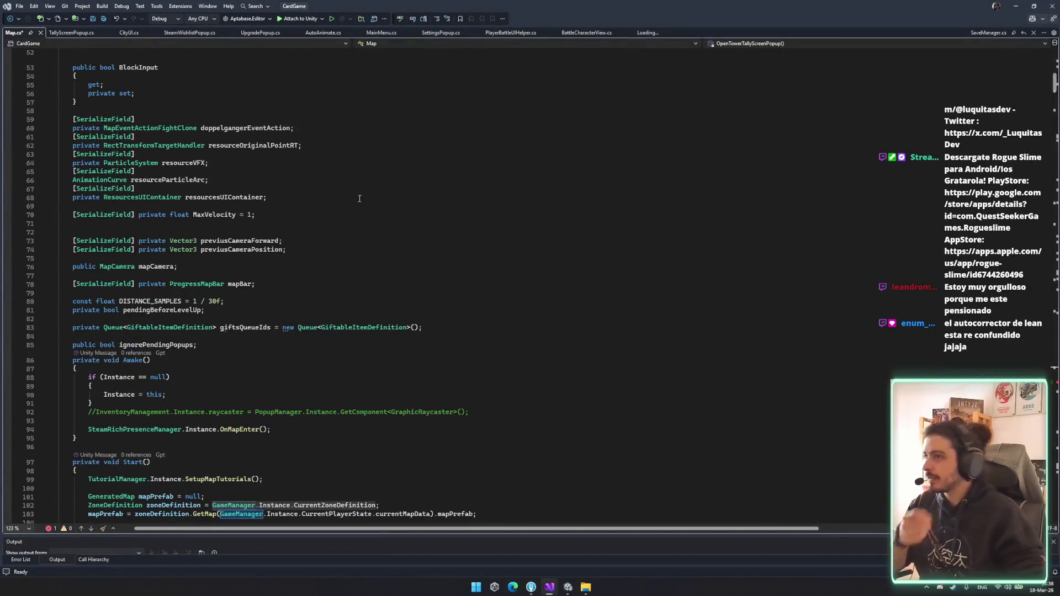
# Declare a private bool isTheLastZoneOfDEMO field below line 85 and save Map.cs.
pyautogui.scroll(2, 226, 366)
pyautogui.click(226, 367)
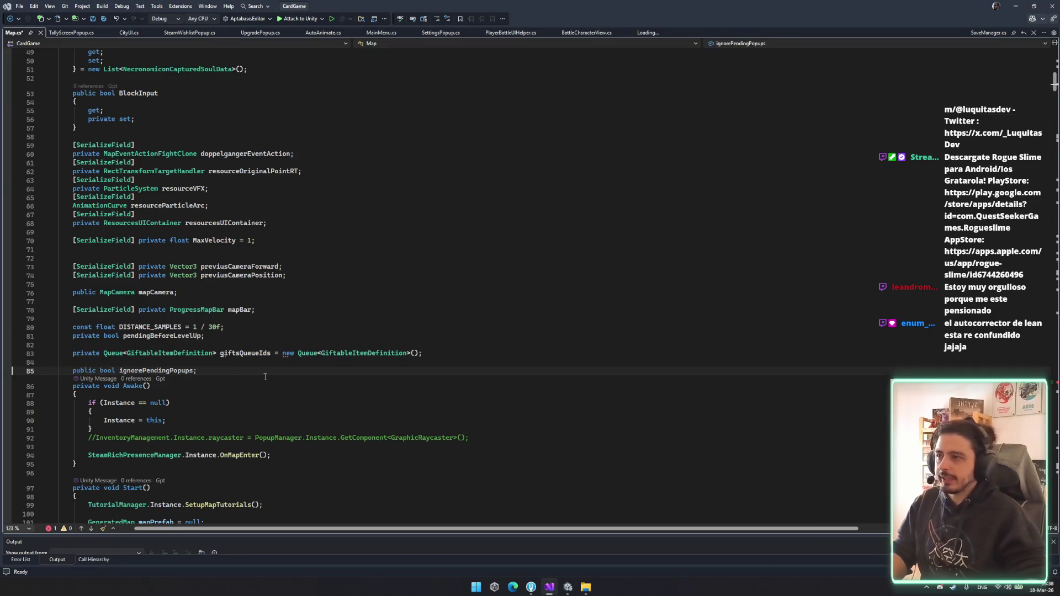
pyautogui.press('Return')
pyautogui.press('Return')
pyautogui.press('Return')
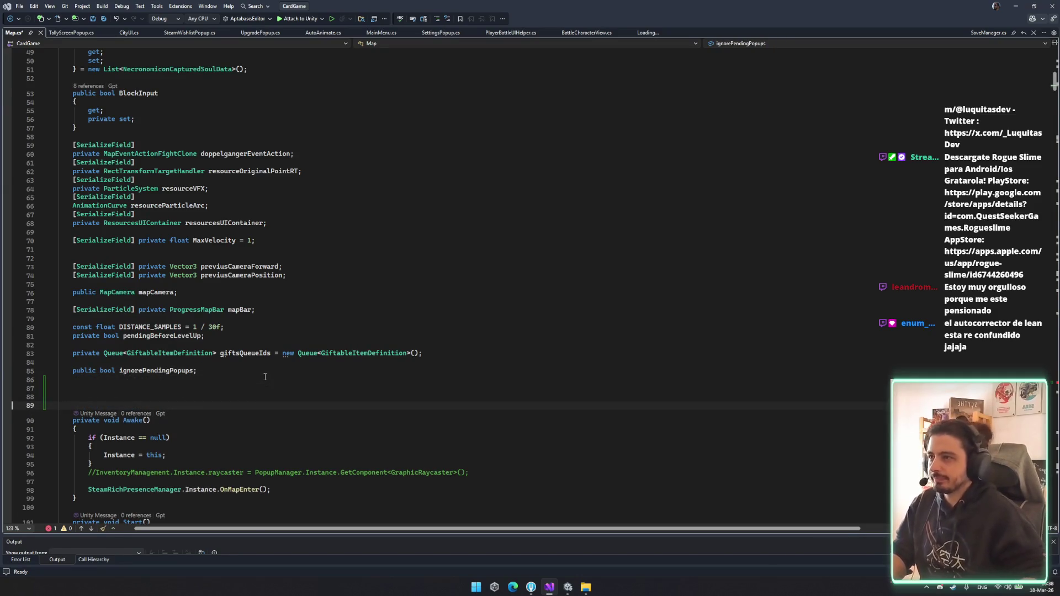
pyautogui.write('zon')
pyautogui.press('BackSpace')
pyautogui.press('BackSpace')
pyautogui.press('BackSpace')
pyautogui.write('pru')
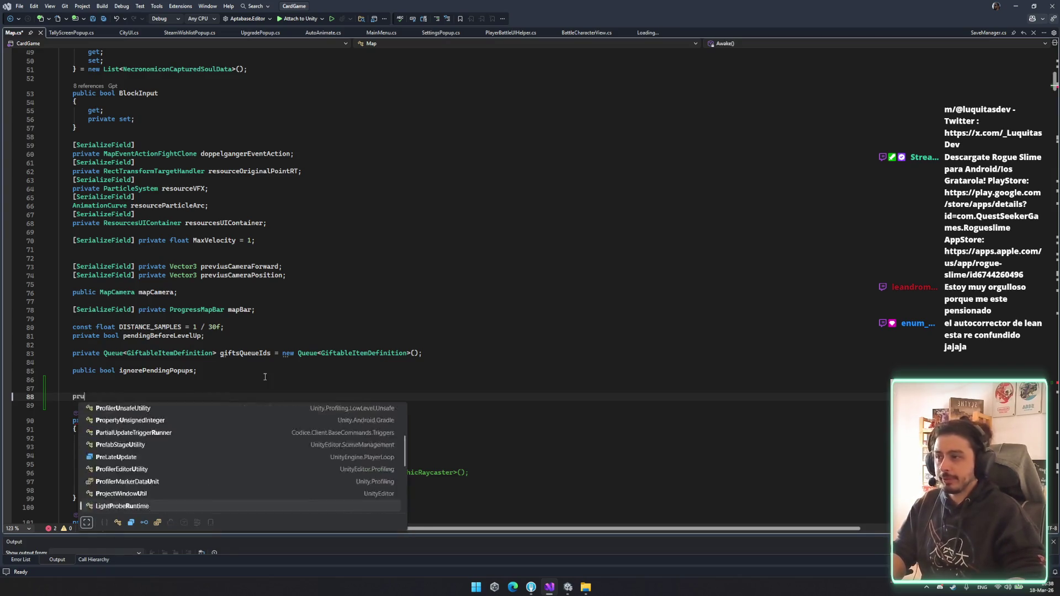
pyautogui.press('Tab')
pyautogui.hotkey('ctrl', 'BackSpace')
pyautogui.write('priv')
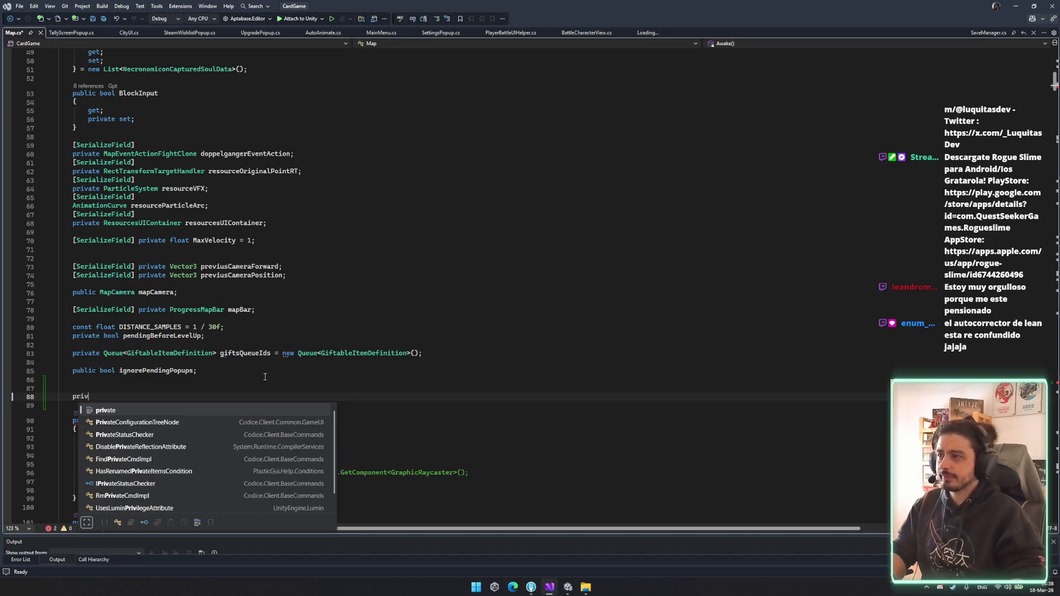
pyautogui.press('Tab')
pyautogui.write('bool is')
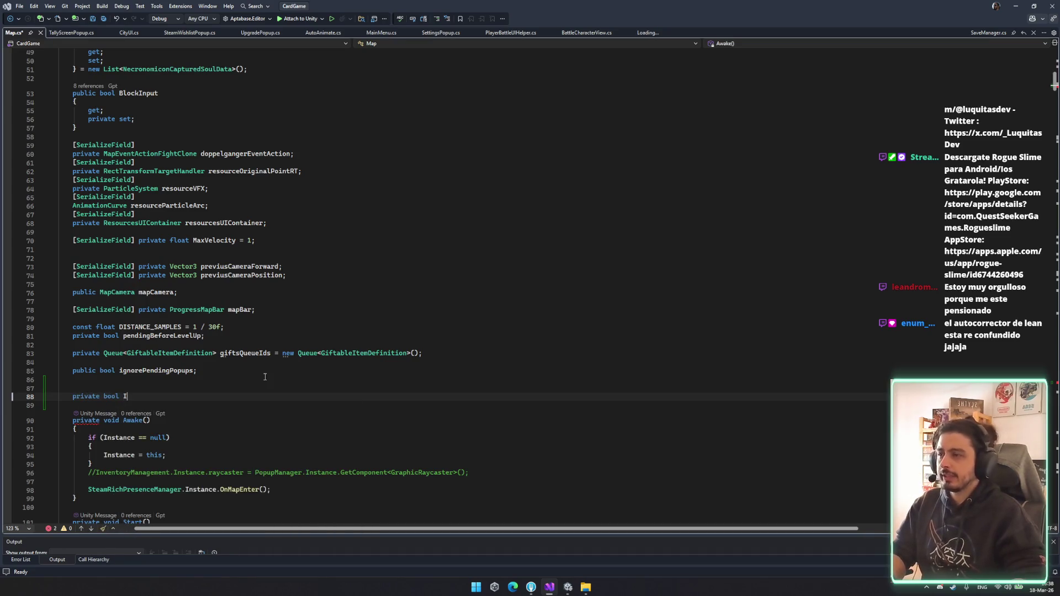
pyautogui.write('TheLast')
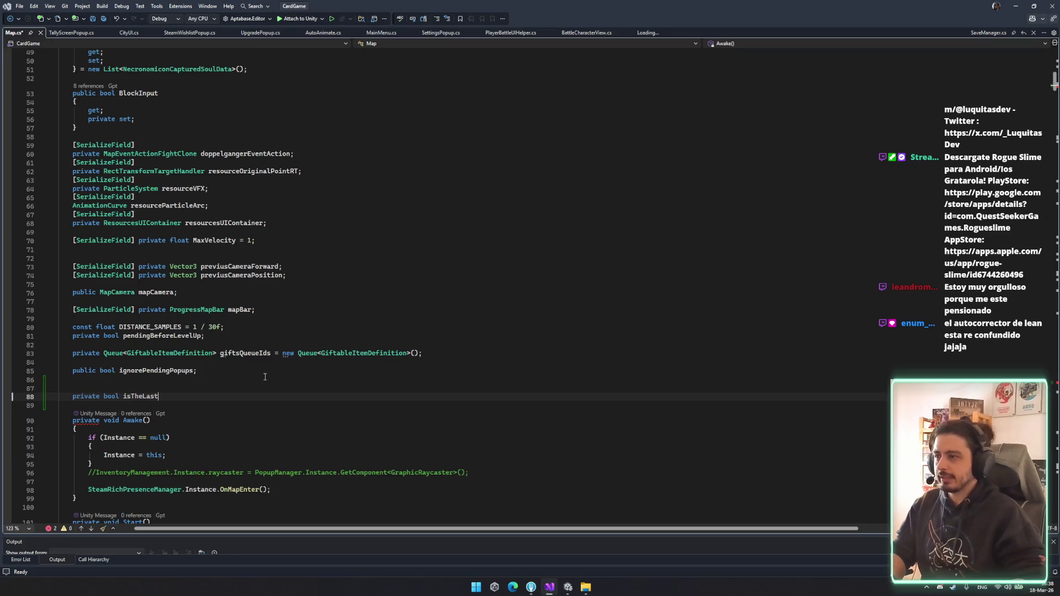
pyautogui.write('ZoneOfTutor')
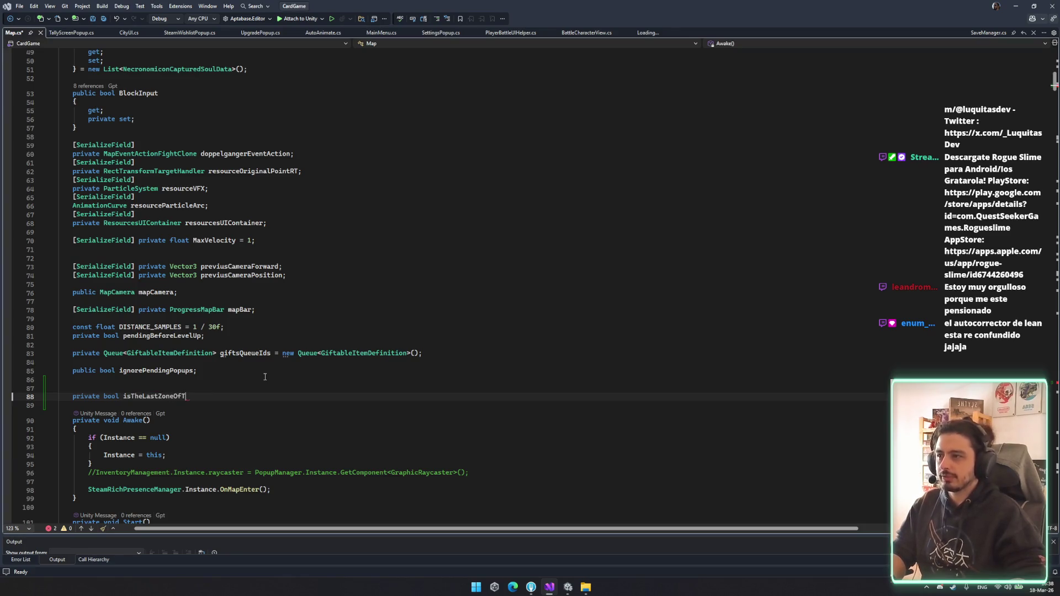
pyautogui.press('BackSpace')
pyautogui.press('BackSpace')
pyautogui.press('BackSpace')
pyautogui.write('DEMO;')
pyautogui.hotkey('ctrl', 's')
# Add a TODO comment above the field to remove it in the full version of the game, and save.
pyautogui.doubleClick(179, 396)
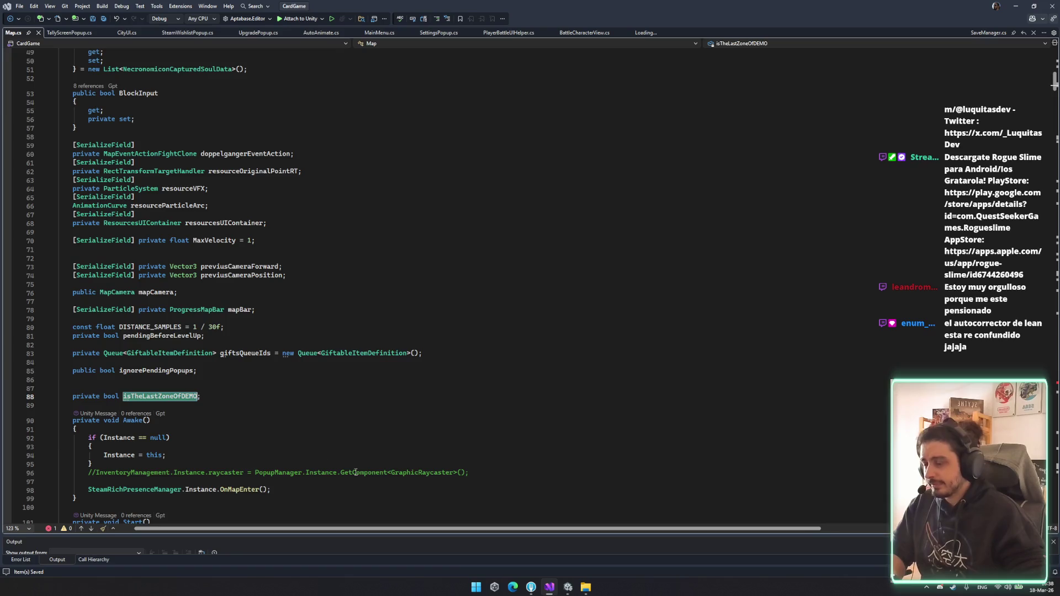
pyautogui.scroll(-20, 389, 460)
pyautogui.scroll(-20, 388, 460)
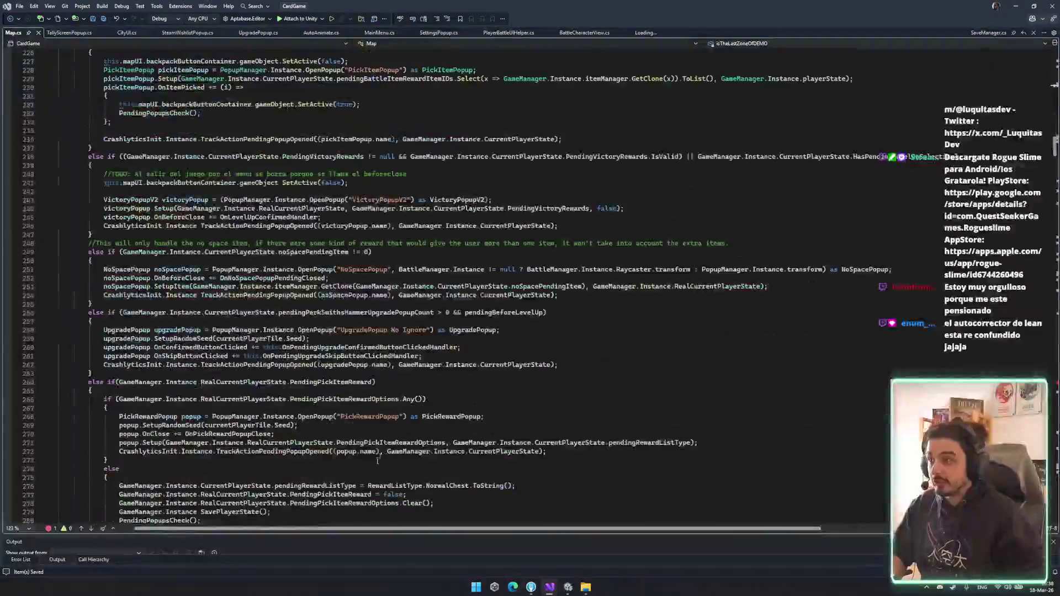
pyautogui.scroll(-20, 356, 454)
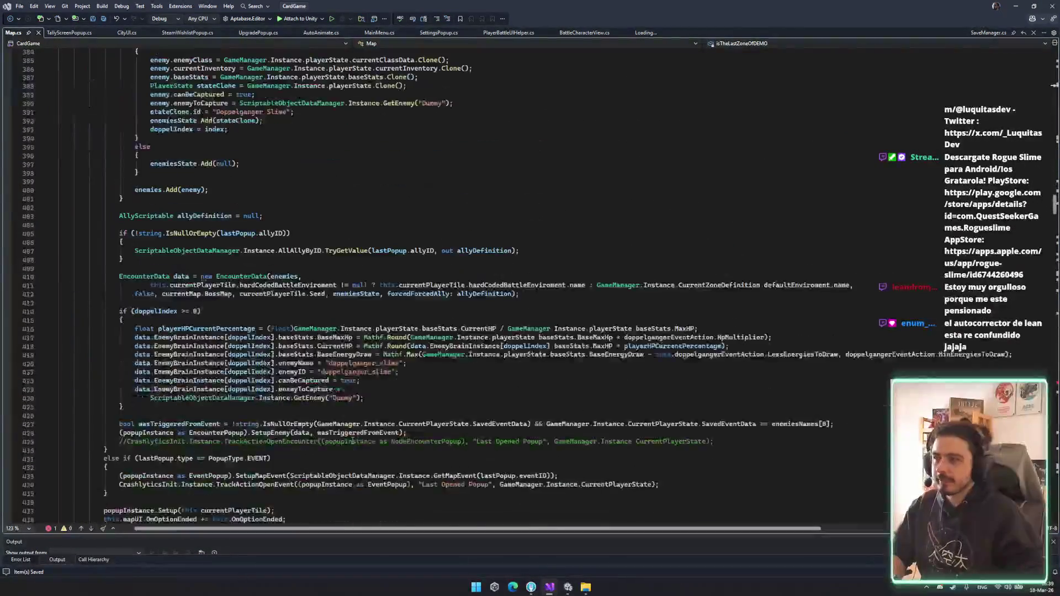
pyautogui.hotkey('ctrl', '-')
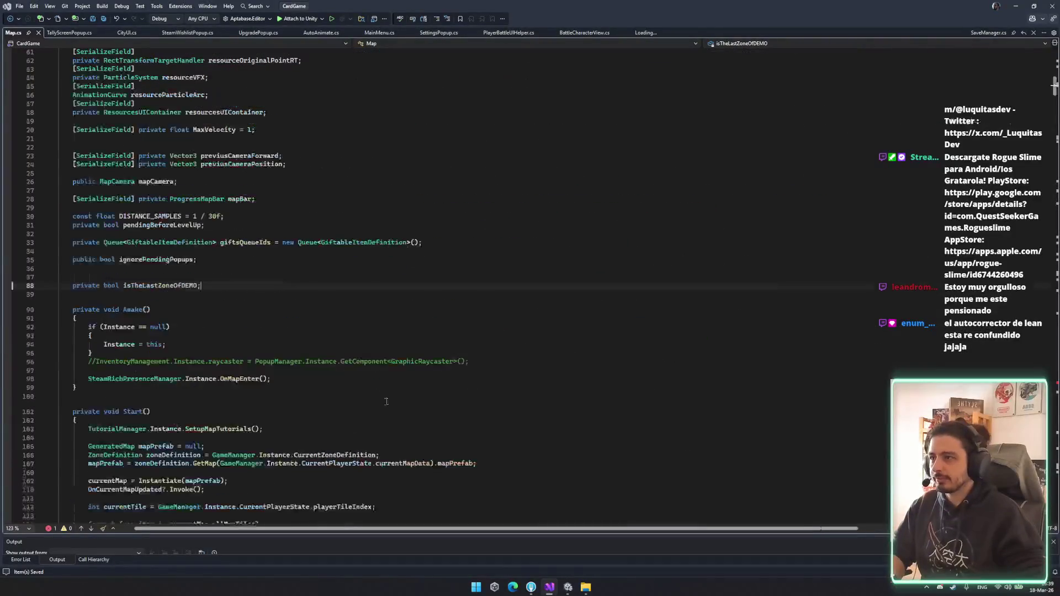
pyautogui.click(165, 277)
pyautogui.write('/')
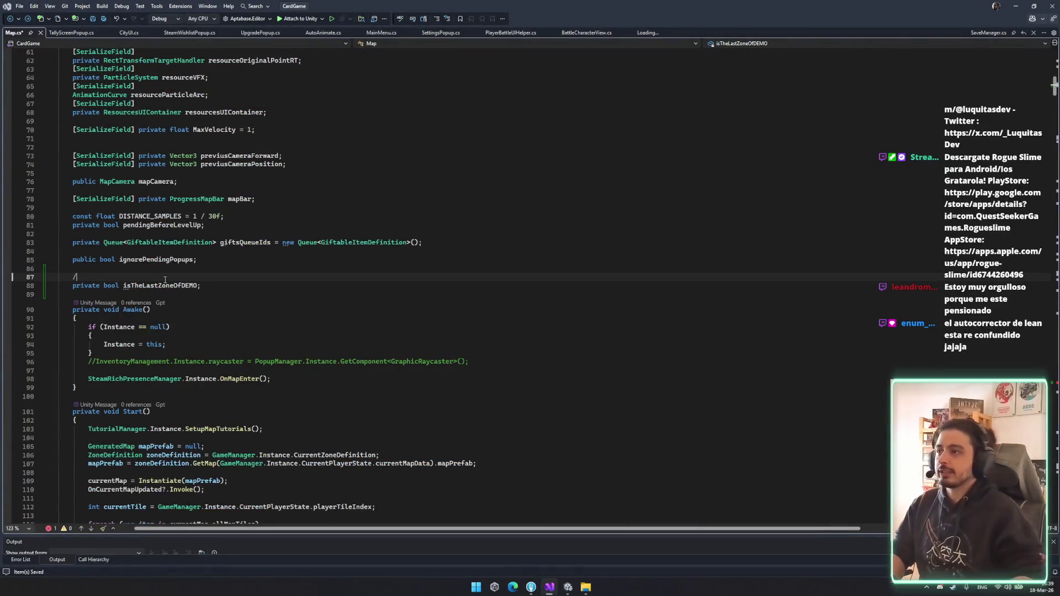
pyautogui.write('/TODO')
pyautogui.write('O: REMOVE THIS P')
pyautogui.write('LEASE')
pyautogui.hotkey('ctrl', 'BackSpace')
pyautogui.write('N T')
pyautogui.press('BackSpace')
pyautogui.press('BackSpace')
pyautogui.write('HE ')
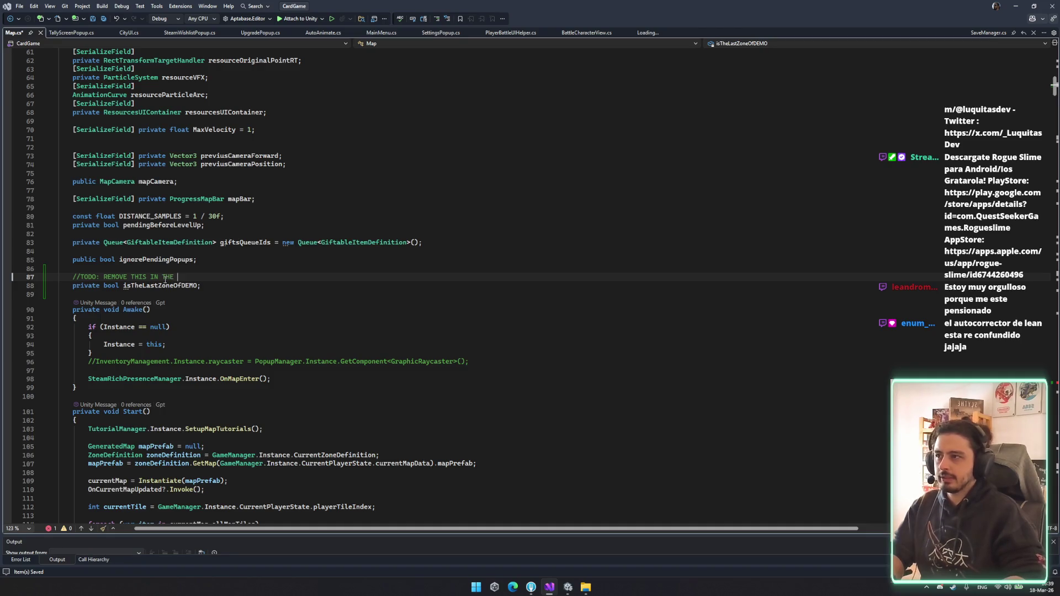
pyautogui.write('FULL VERSION OF THE GAME')
pyautogui.hotkey('ctrl', 's')
# Close the extra TallyScreenPopup.cs and CityUI.cs tabs, keeping Map.cs open.
pyautogui.click(297, 339)
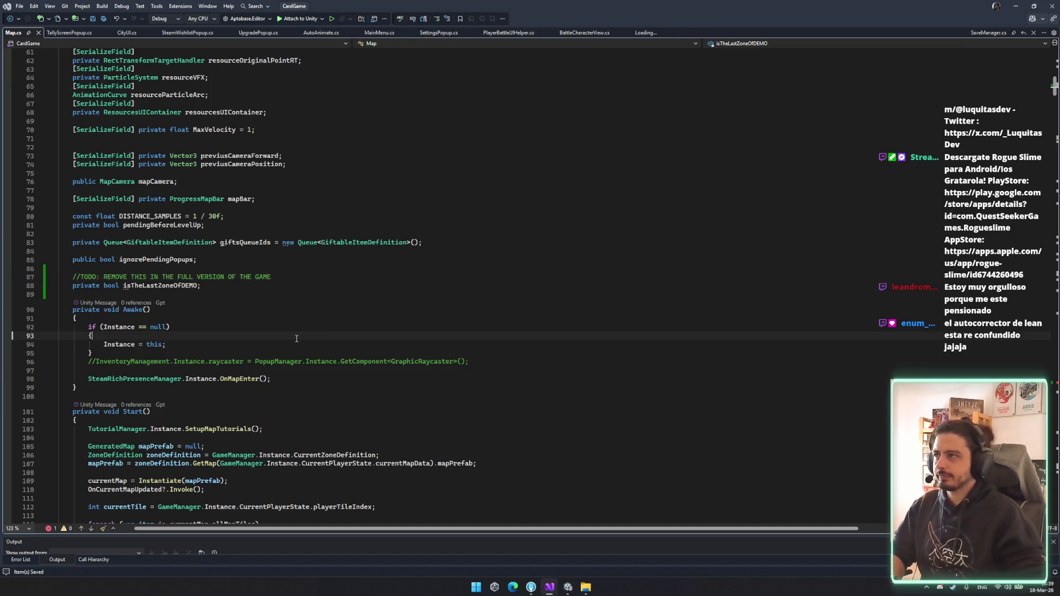
pyautogui.scroll(-9, 216, 297)
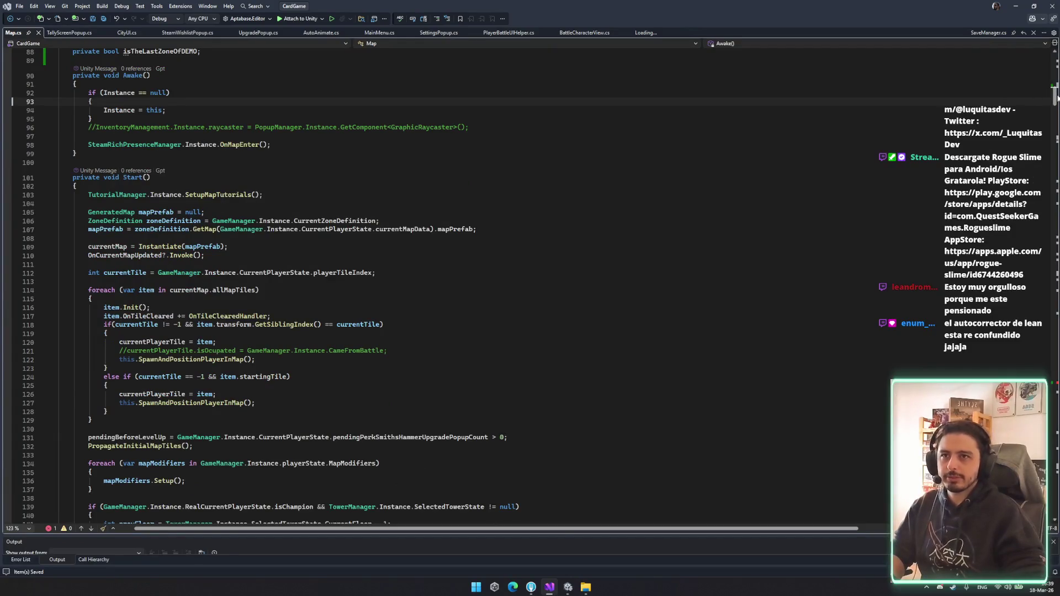
pyautogui.scroll(2, 1054, 98)
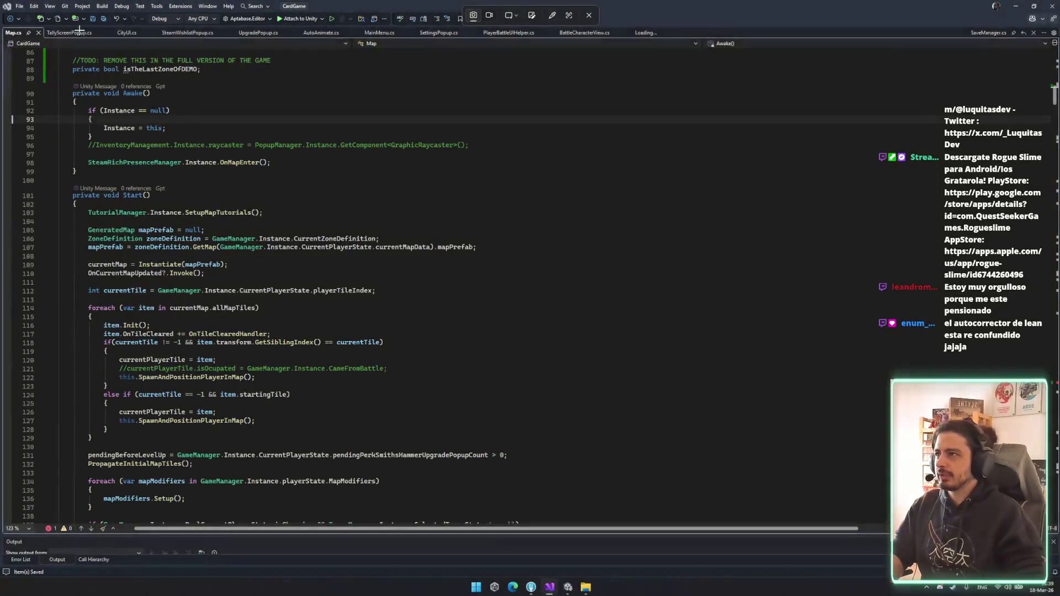
pyautogui.middleClick(85, 34)
pyautogui.middleClick(84, 34)
pyautogui.middleClick(85, 33)
pyautogui.middleClick(84, 33)
pyautogui.middleClick(85, 33)
pyautogui.middleClick(85, 33)
pyautogui.middleClick(85, 34)
pyautogui.middleClick(84, 33)
pyautogui.middleClick(85, 33)
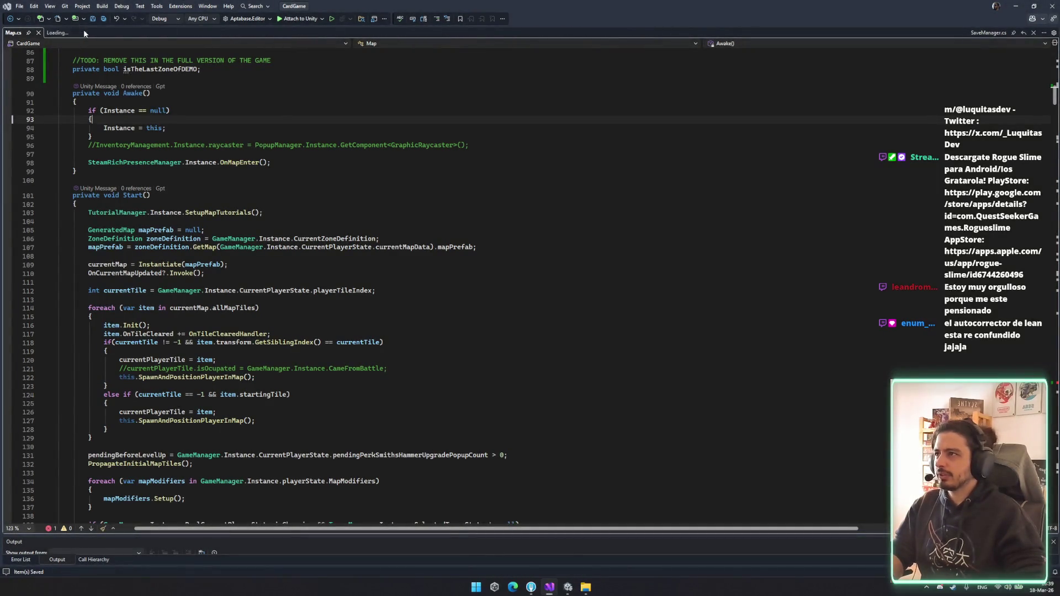
pyautogui.press('super+shift+s')
# Capture a screenshot of the top of the code, then scroll down through Map.cs.
pyautogui.moveTo(295, 73); pyautogui.dragTo(2, 27)
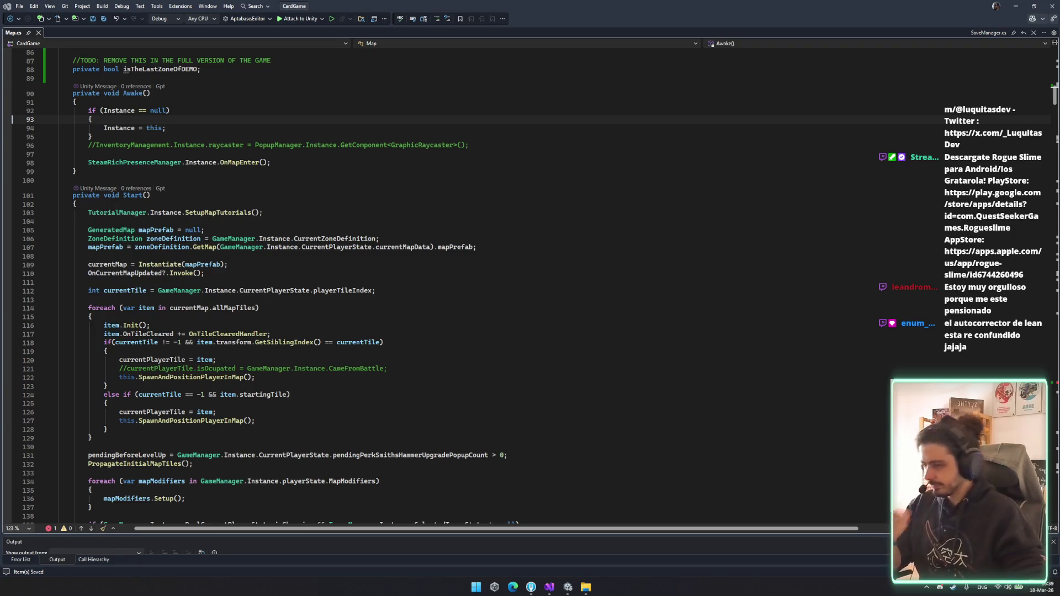
pyautogui.click(221, 360)
pyautogui.scroll(-20, 367, 345)
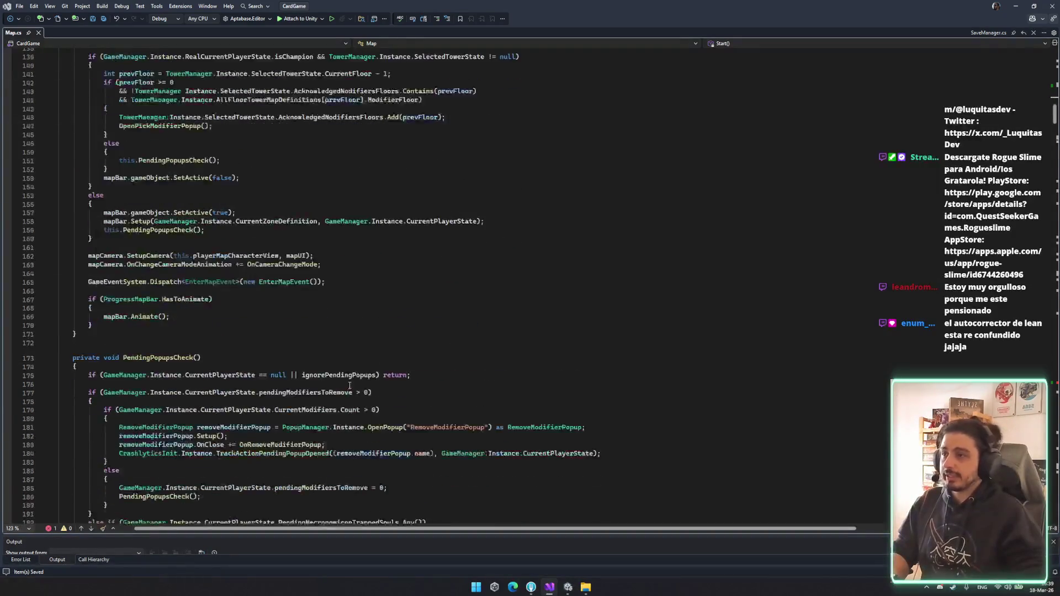
pyautogui.scroll(-8, 334, 409)
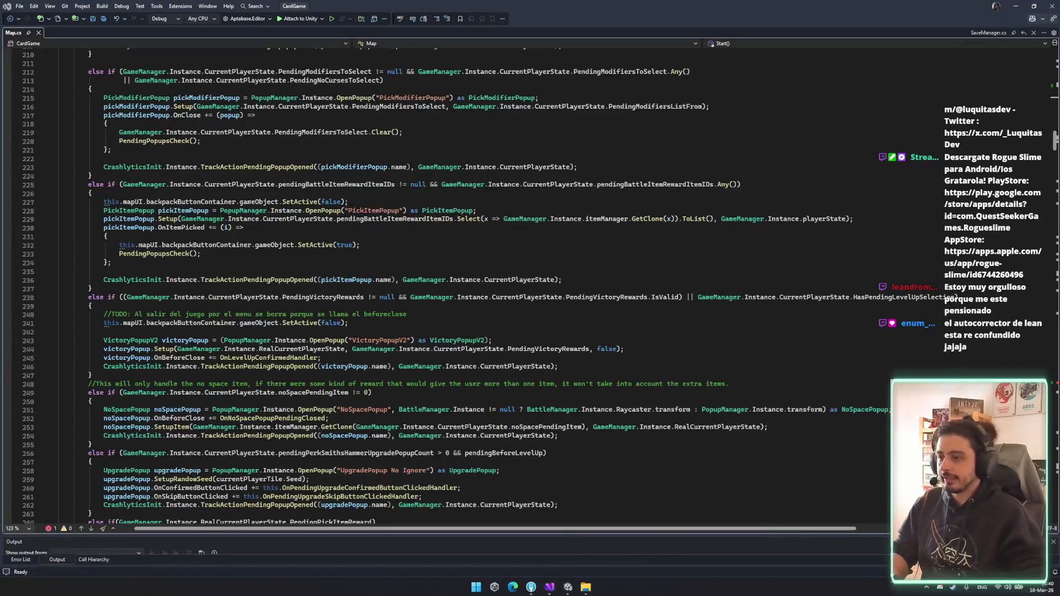
pyautogui.scroll(-20, 505, 374)
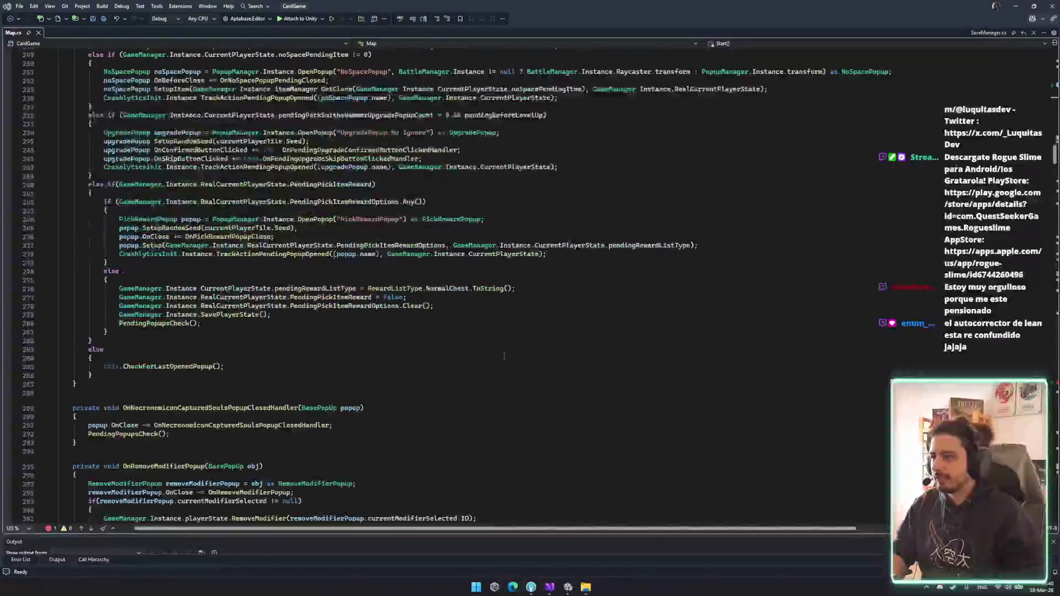
pyautogui.scroll(-20, 341, 280)
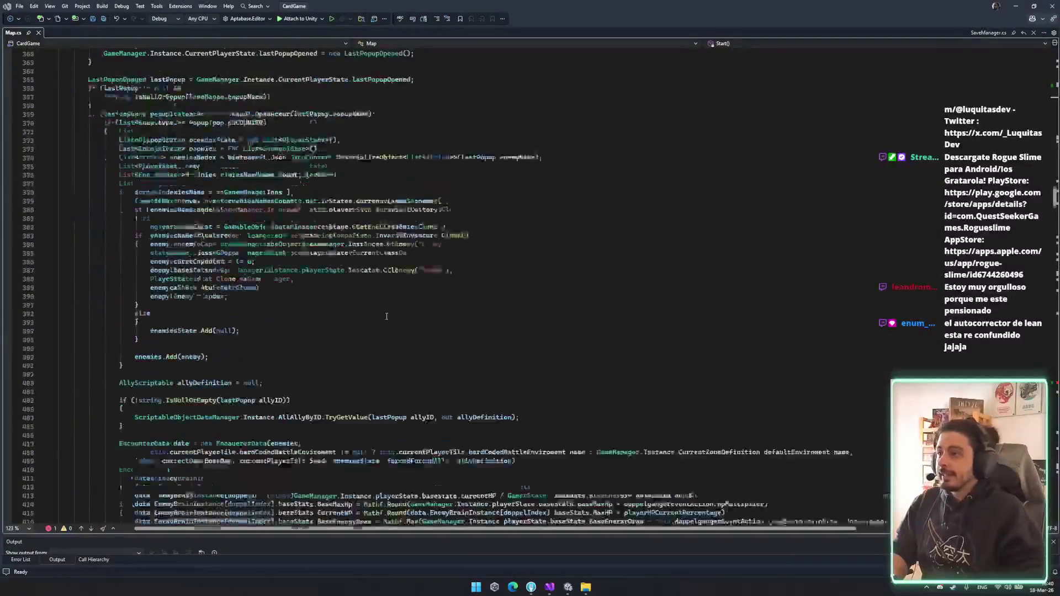
pyautogui.scroll(-14, 388, 314)
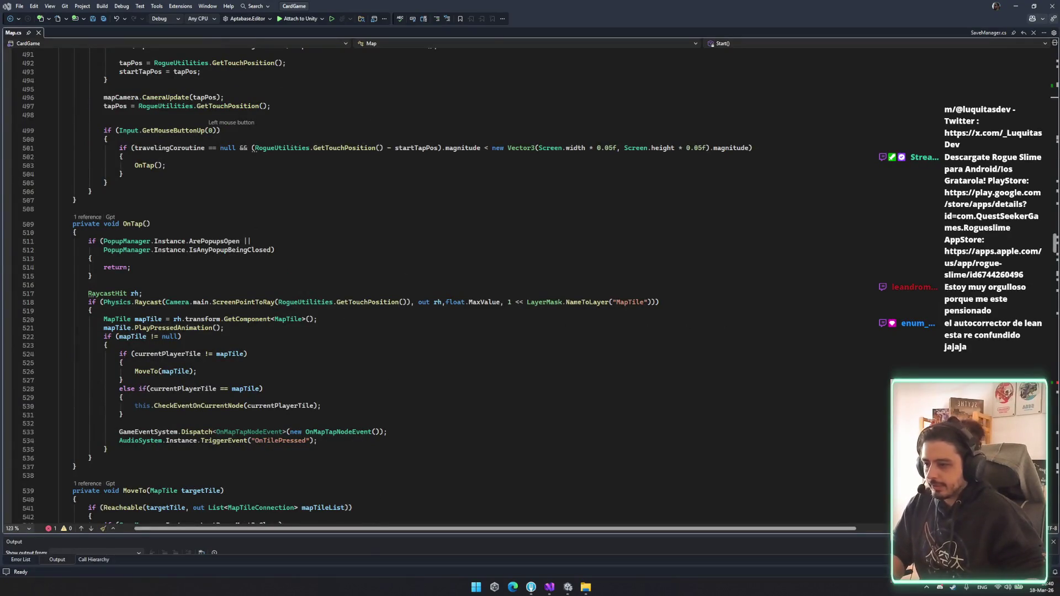
# Search for 'tallyscr' and go to the OpenTowerTallyScreenPopup definition.
pyautogui.hotkey('ctrl', 'f')
pyautogui.write('tall')
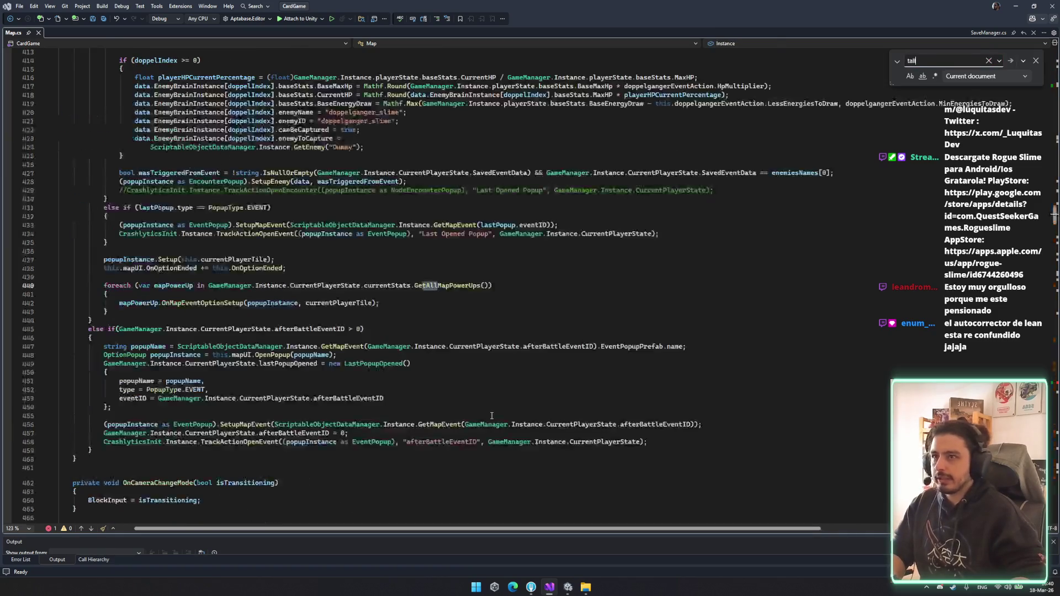
pyautogui.write('yscr')
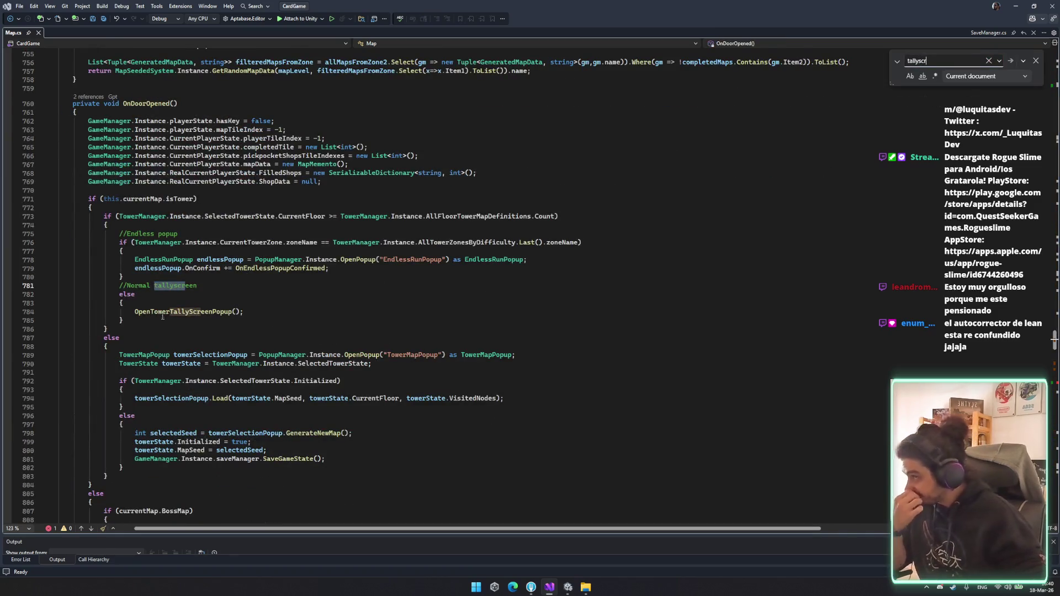
pyautogui.doubleClick(165, 312)
pyautogui.press('F12')
pyautogui.scroll(-5, 302, 323)
pyautogui.press('Escape')
pyautogui.click(132, 278)
pyautogui.click(290, 296)
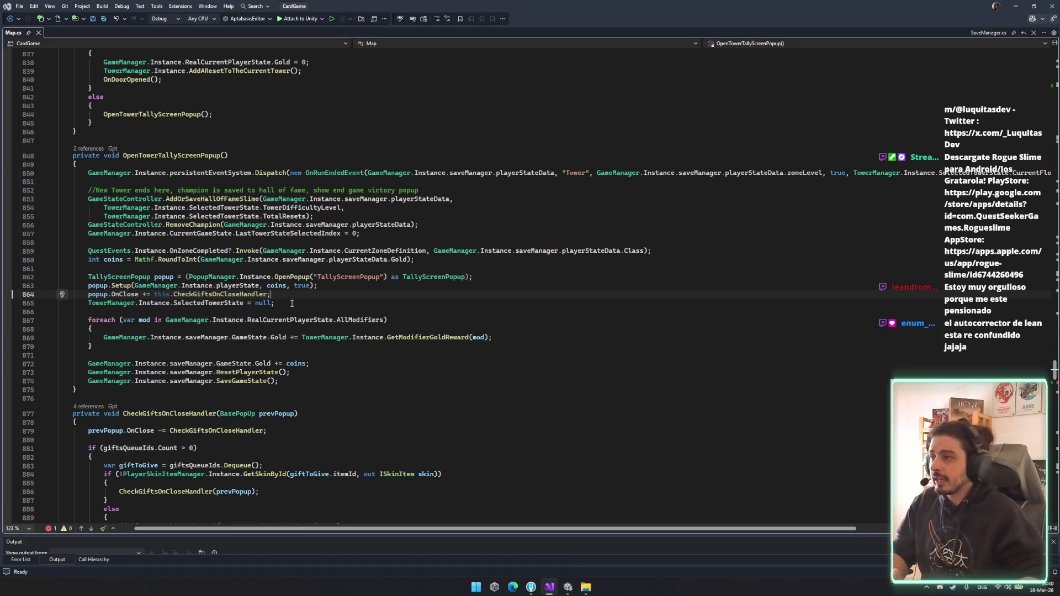
# Start line 867 with isTheLastZoneOfDEMO = GameManager.Instance.CurrentZoneDefinition.
pyautogui.press('Return')
pyautogui.press('Return')
pyautogui.press('Return')
pyautogui.press('Up')
pyautogui.press('Up')
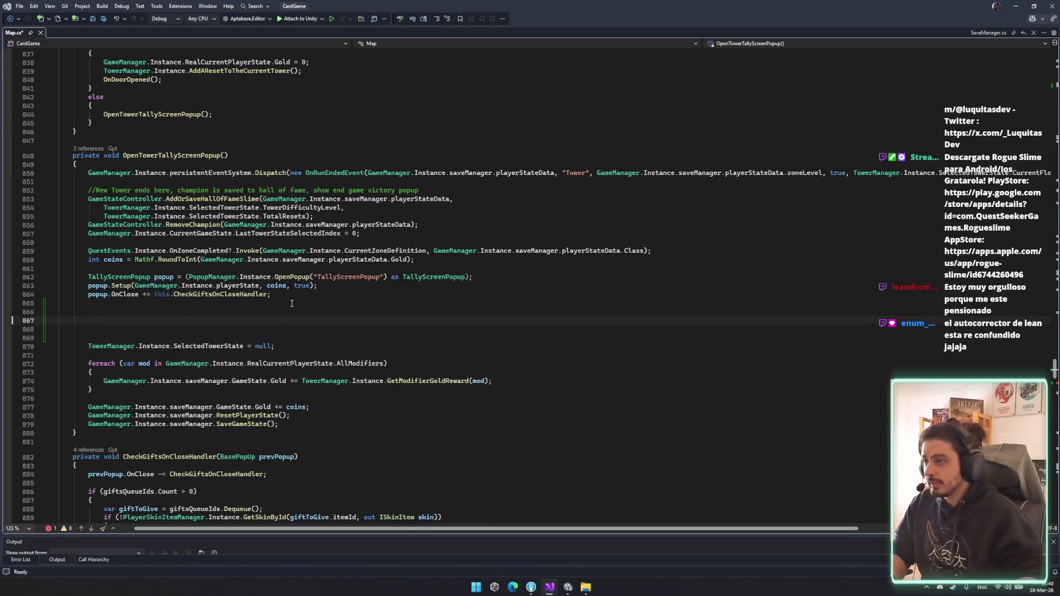
pyautogui.write('iszon')
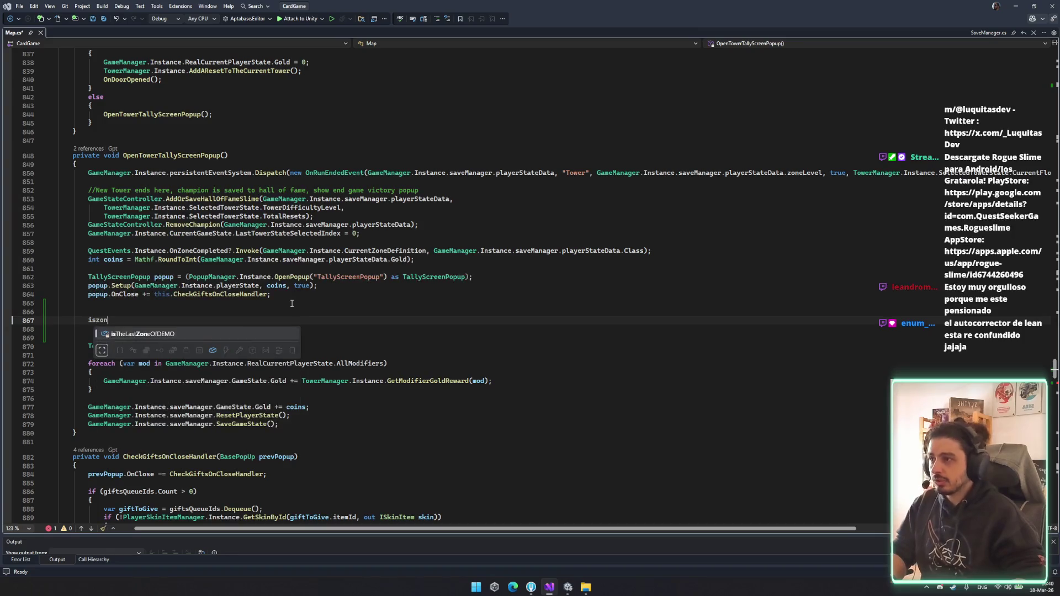
pyautogui.press('Tab')
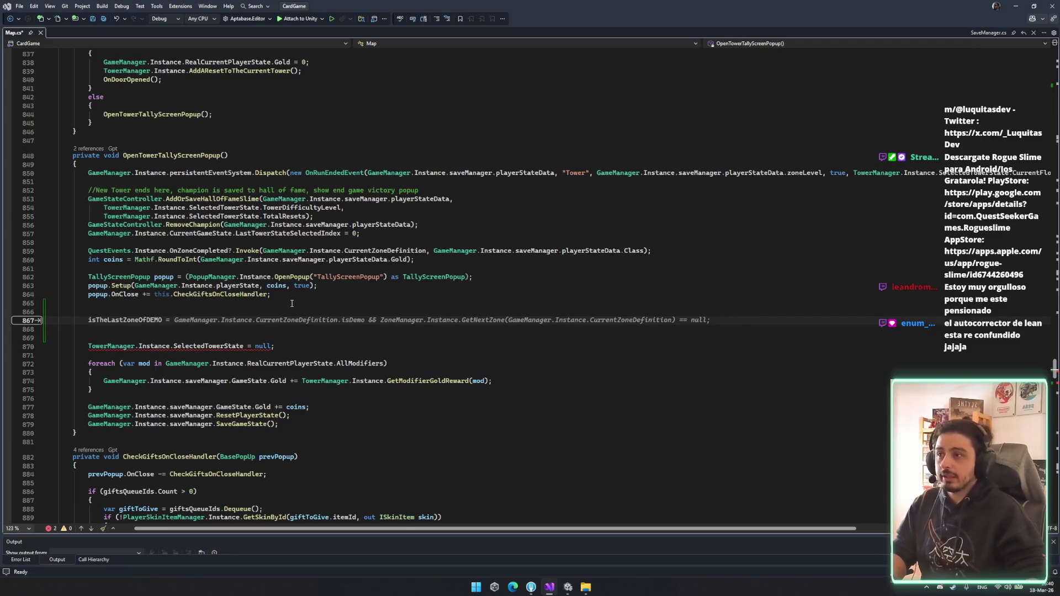
pyautogui.hotkey('ctrl', 'Right')
pyautogui.hotkey('ctrl', 'Right')
pyautogui.hotkey('ctrl', 'Right')
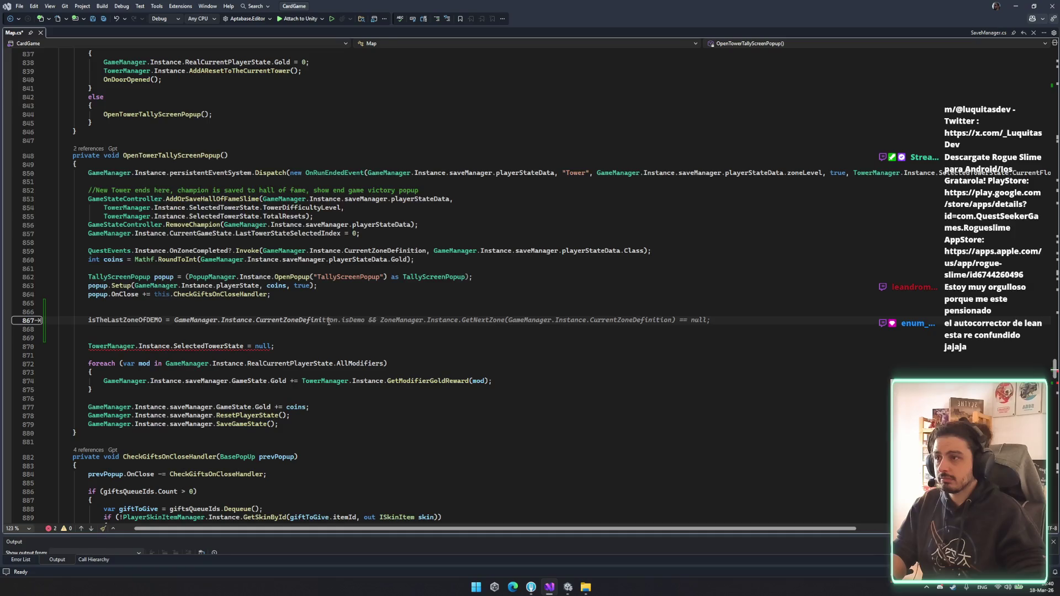
pyautogui.hotkey('ctrl', 'Right')
pyautogui.hotkey('ctrl', 'Right')
pyautogui.hotkey('ctrl', 'Right')
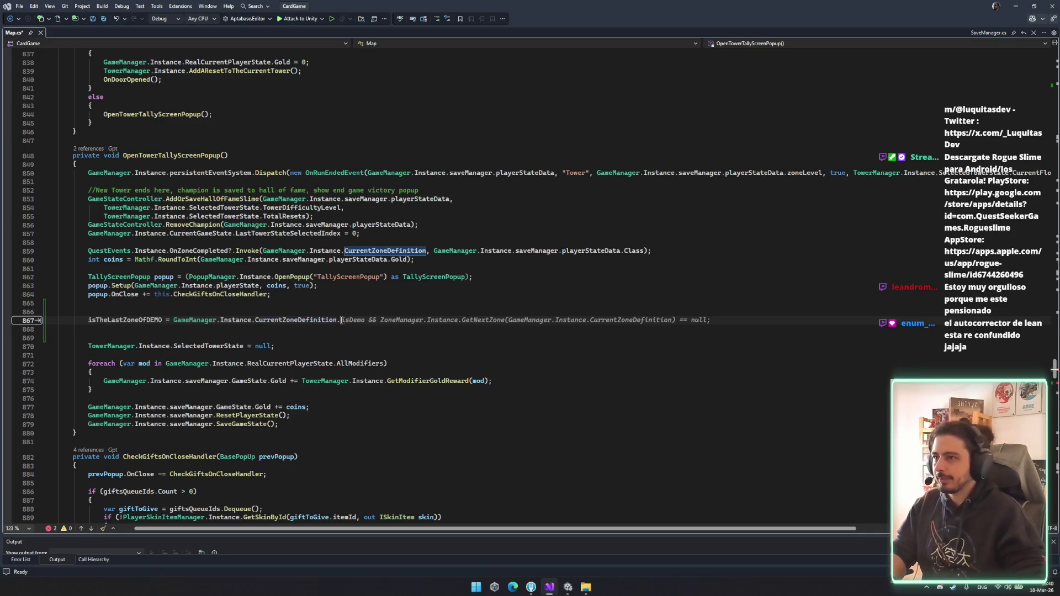
# Complete the assignment with .zoneName == "Ruins-Hard" and save Map.cs.
pyautogui.write('.')
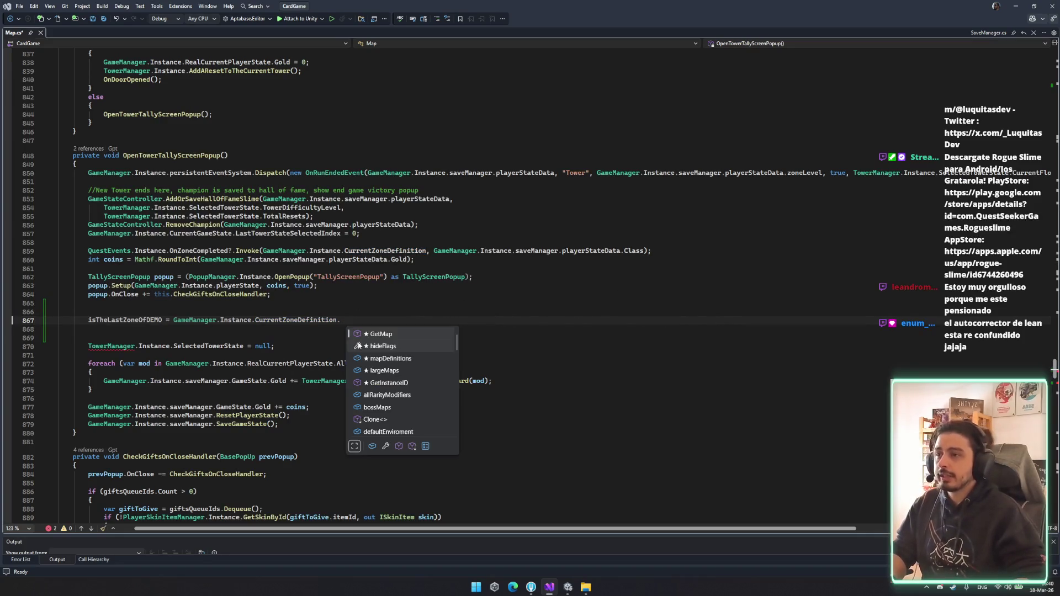
pyautogui.press('Down')
pyautogui.press('Down')
pyautogui.press('Down')
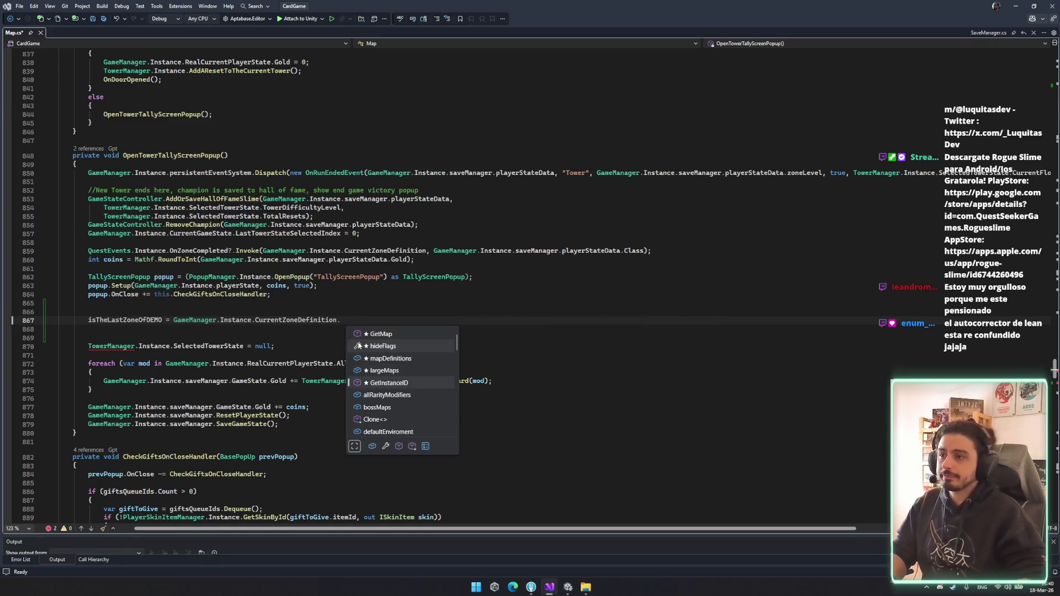
pyautogui.press('Up')
pyautogui.press('Up')
pyautogui.press('Up')
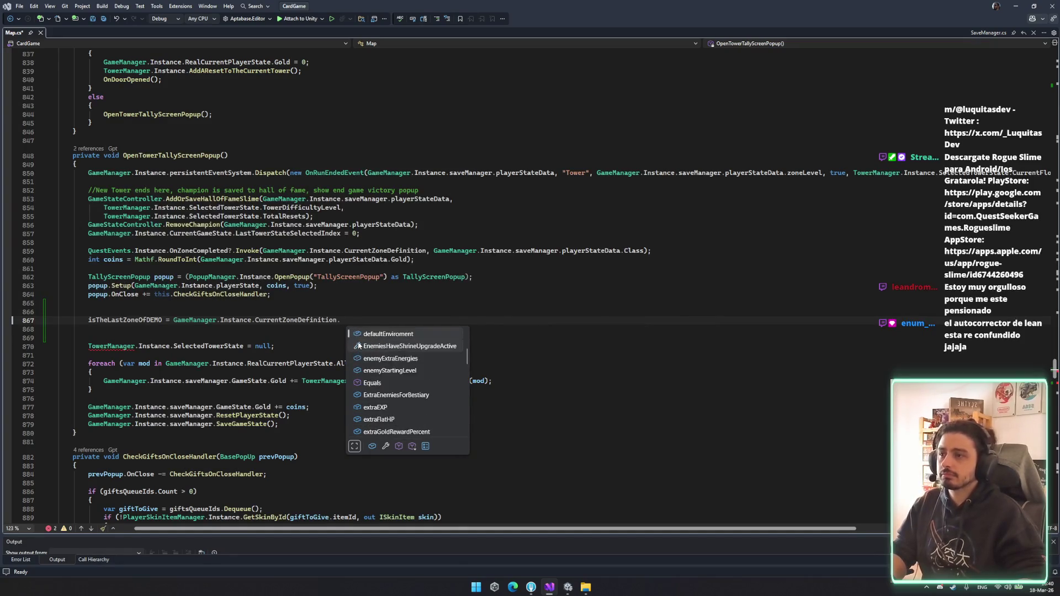
pyautogui.write('de')
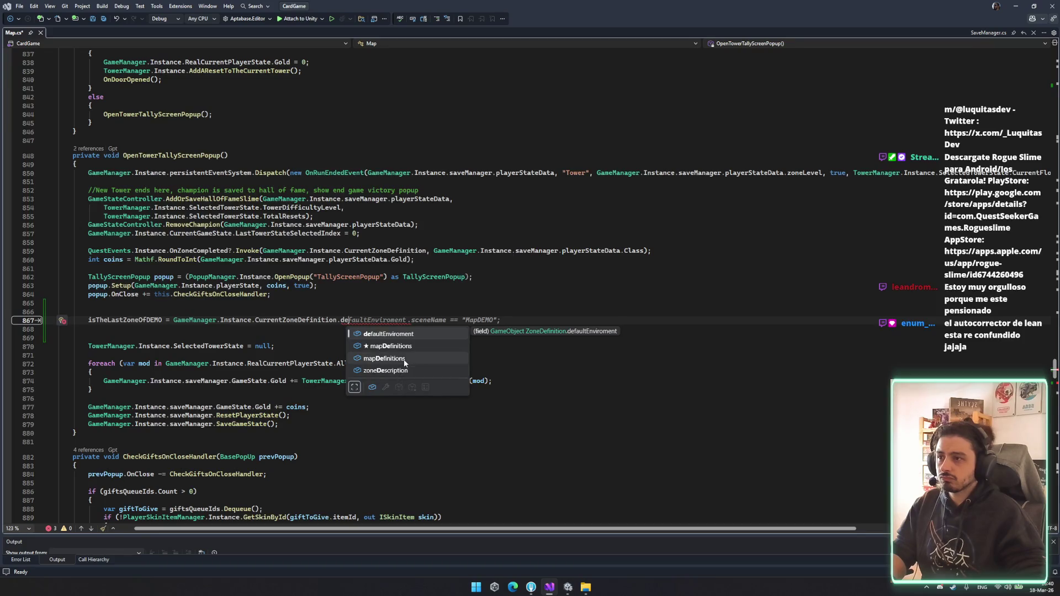
pyautogui.press('BackSpace')
pyautogui.press('BackSpace')
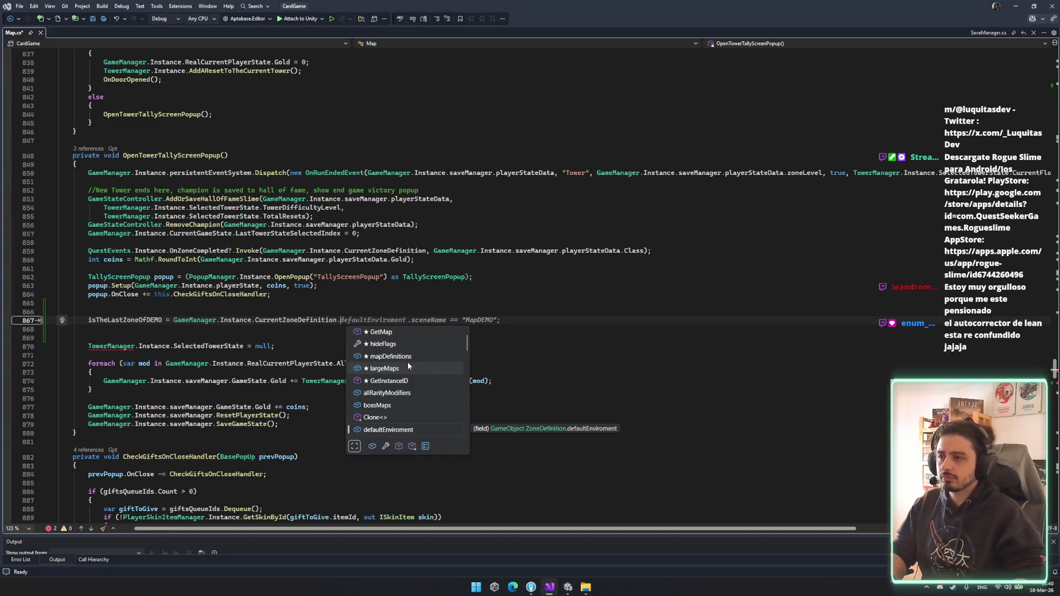
pyautogui.write('zone')
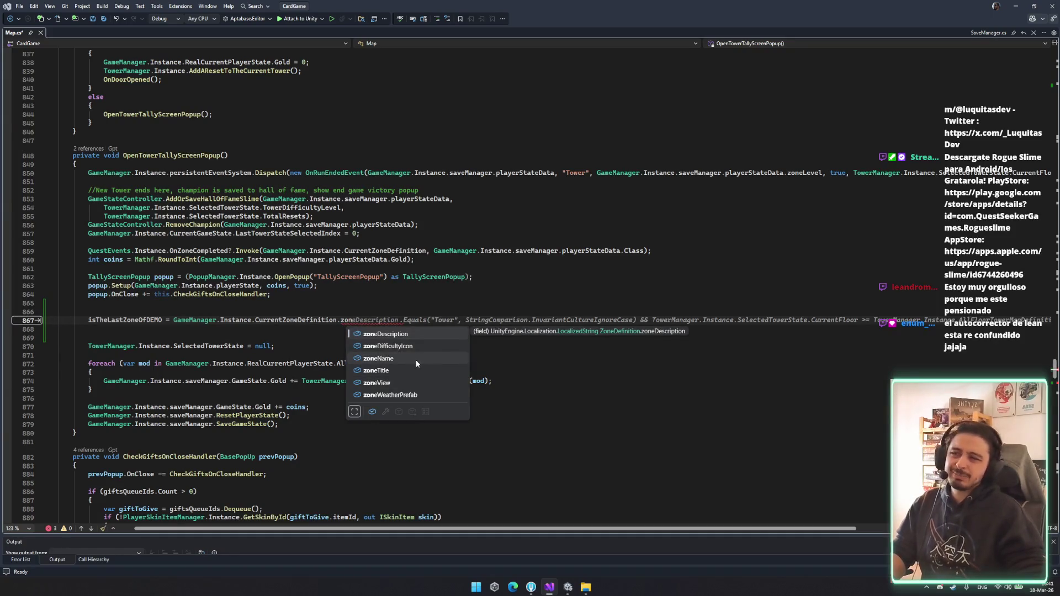
pyautogui.doubleClick(415, 360)
pyautogui.write('==')
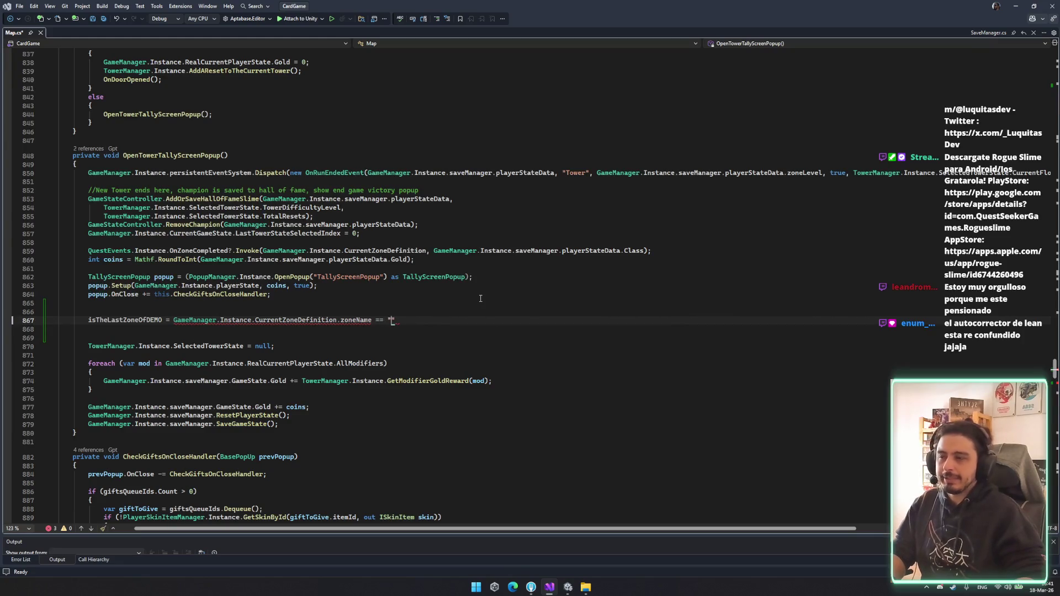
pyautogui.write('Ruins-')
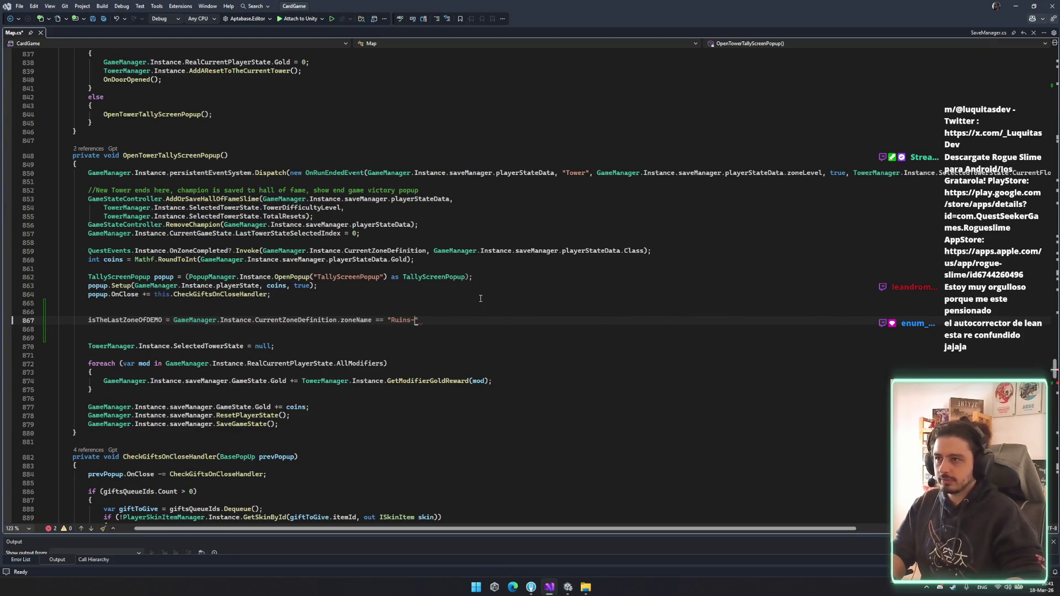
pyautogui.write('Hat')
pyautogui.write(';')
pyautogui.hotkey('ctrl', 's')
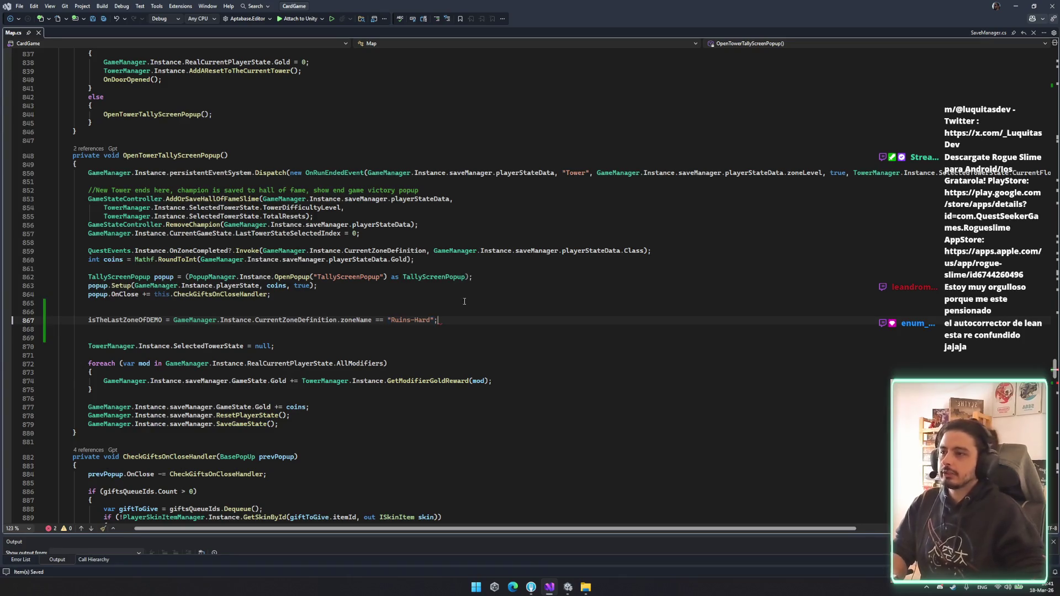
pyautogui.press('Down')
pyautogui.press('Down')
# Use isTheLastZoneOfDEMO as the condition of the empty if statement.
pyautogui.doubleClick(135, 322)
pyautogui.hotkey('ctrl', 'c')
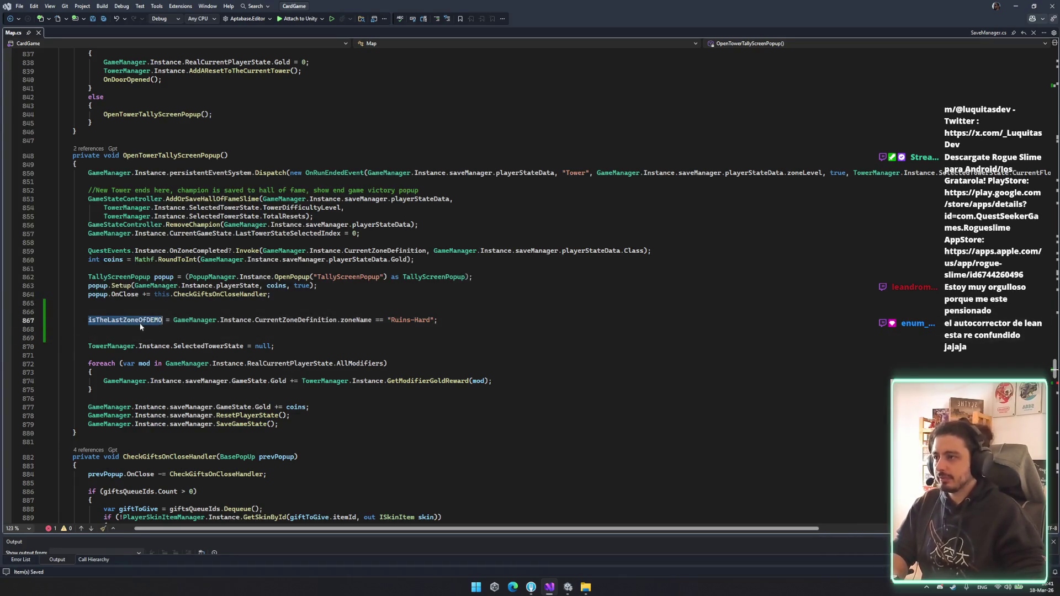
pyautogui.scroll(-13, 138, 329)
pyautogui.click(117, 301)
pyautogui.hotkey('ctrl', 'v')
pyautogui.scroll(7, 358, 162)
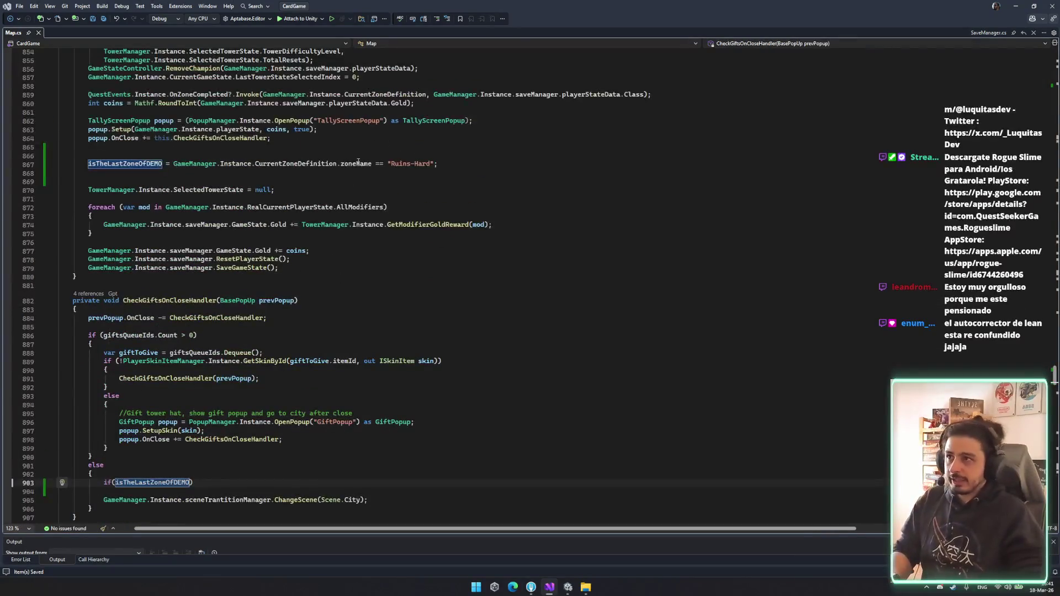
# Go to the zoneName declaration in ZoneDefinition.cs.
pyautogui.click(386, 207)
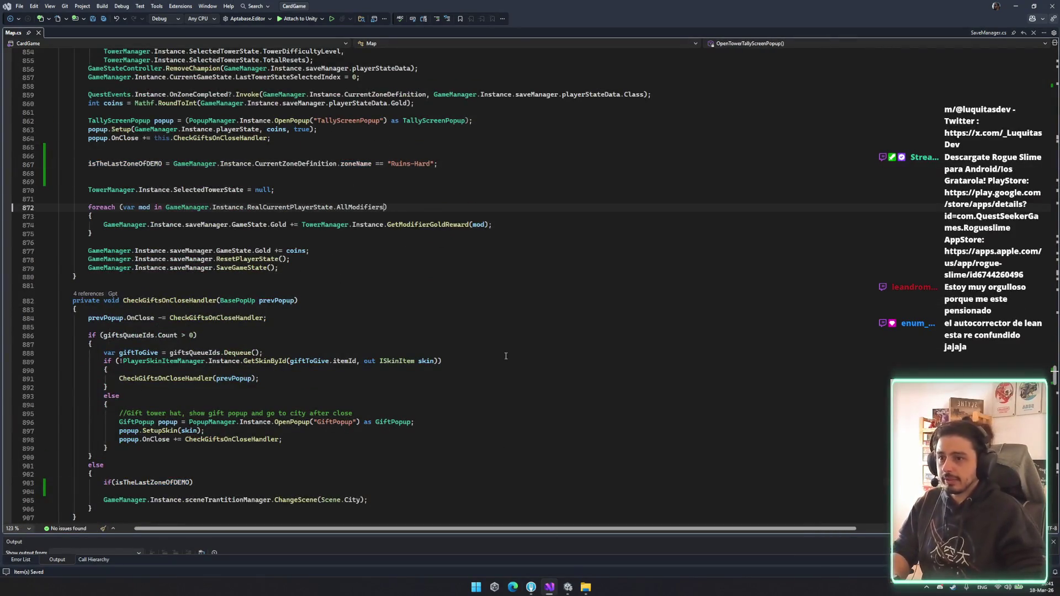
pyautogui.doubleClick(356, 164)
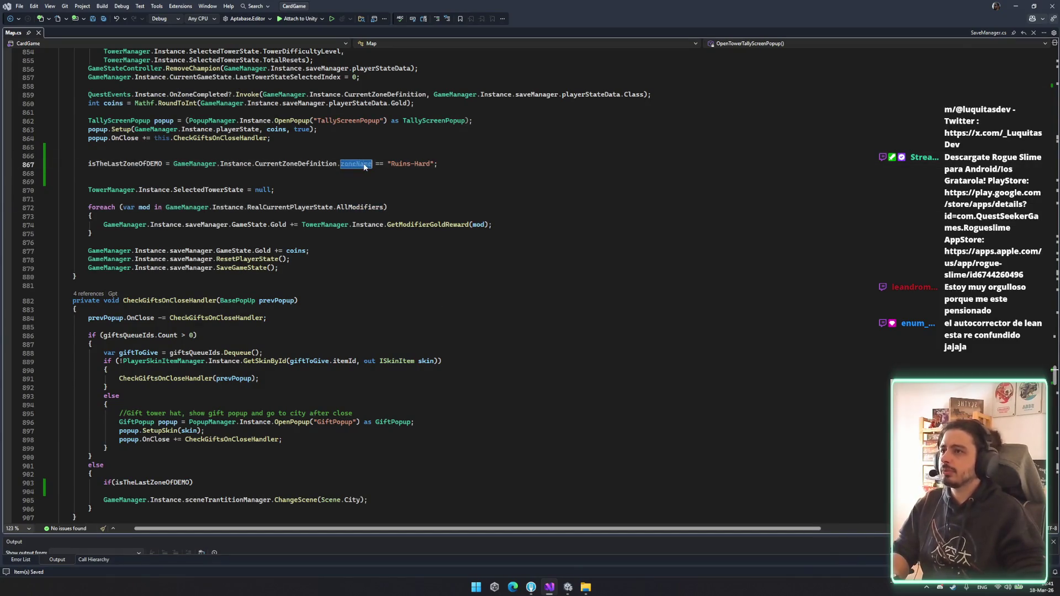
pyautogui.press('F12')
pyautogui.hotkey('shift', 'Down')
pyautogui.hotkey('shift', 'Down')
pyautogui.hotkey('shift', 'Down')
pyautogui.click(256, 254)
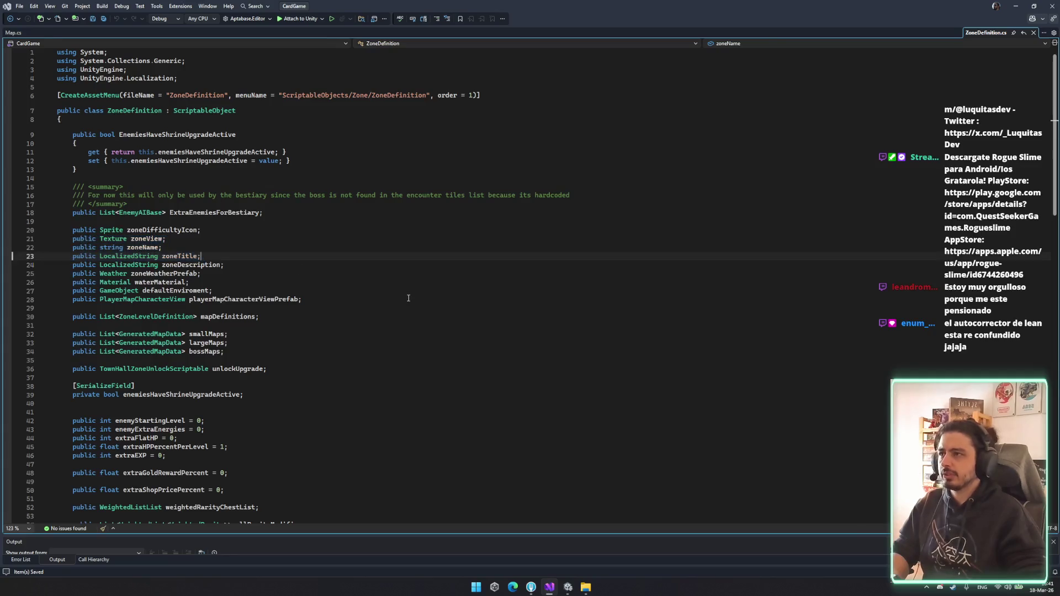
# Jump back to the zone check in Map.cs, then switch to the Unity Editor.
pyautogui.hotkey('ctrl', '-')
pyautogui.hotkey('alt', 'Tab')
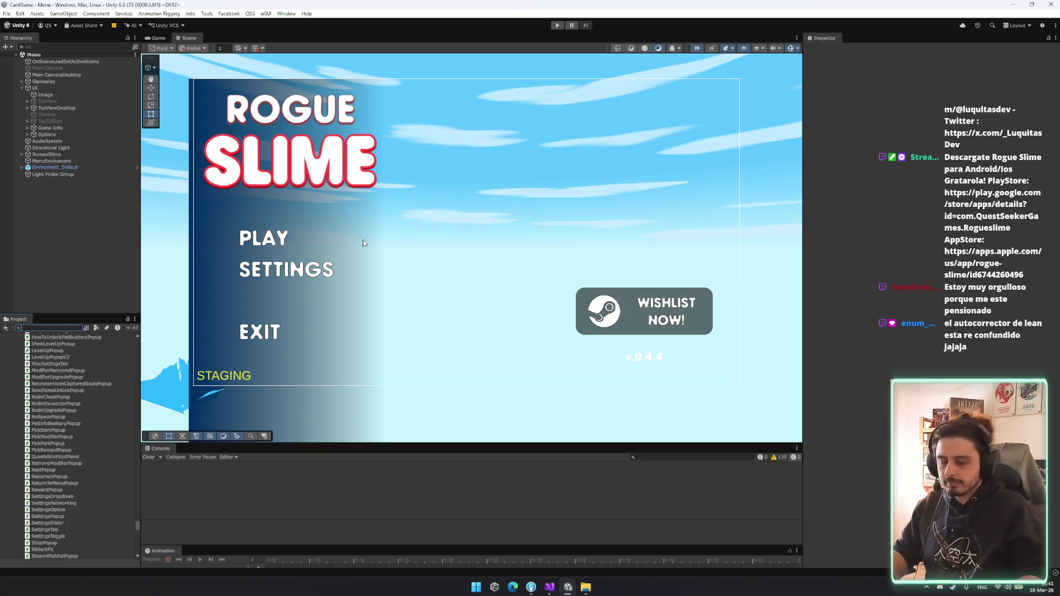
# Run the game in Play mode, then change the compared zone name to "ruins-hard" and save.
pyautogui.click(466, 232)
pyautogui.hotkey('ctrl', 'p')
pyautogui.write('ruins')
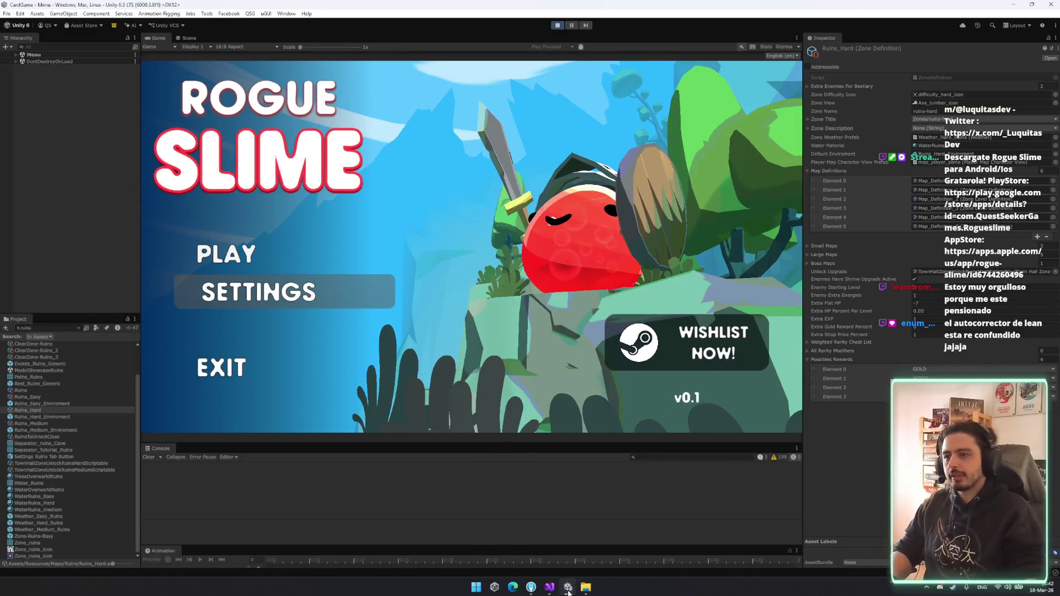
pyautogui.click(550, 588)
pyautogui.moveTo(391, 164); pyautogui.dragTo(419, 164)
pyautogui.write('ruins-hard')
pyautogui.hotkey('ctrl', 's')
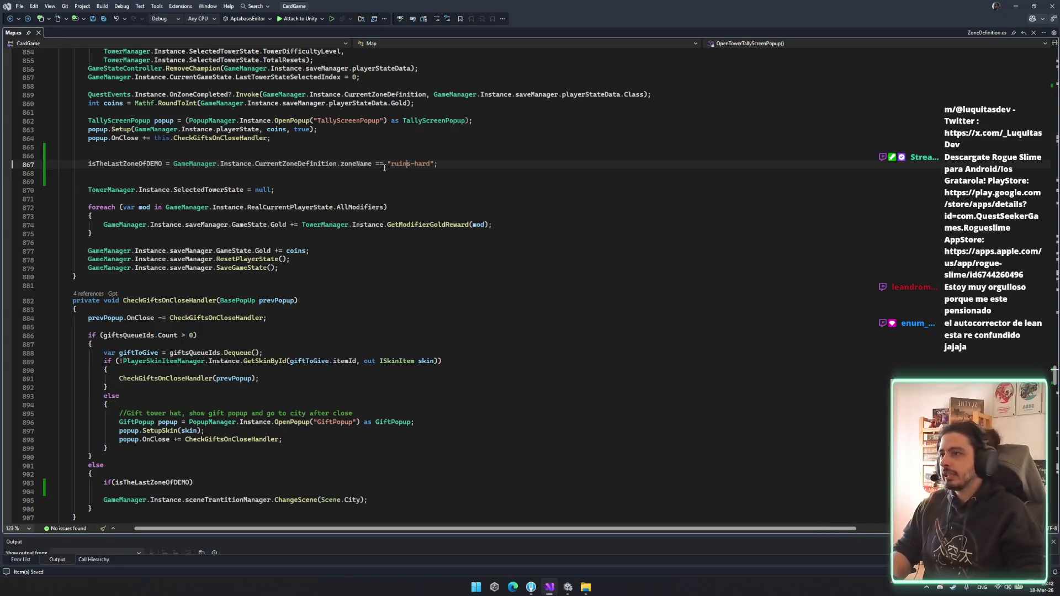
# Remove the blank lines around the isTheLastZoneOfDEMO check and review its surrounding code.
pyautogui.click(143, 164)
pyautogui.press('Down')
pyautogui.press('Down')
pyautogui.press('Delete')
pyautogui.press('Up')
pyautogui.press('Up')
pyautogui.press('Up')
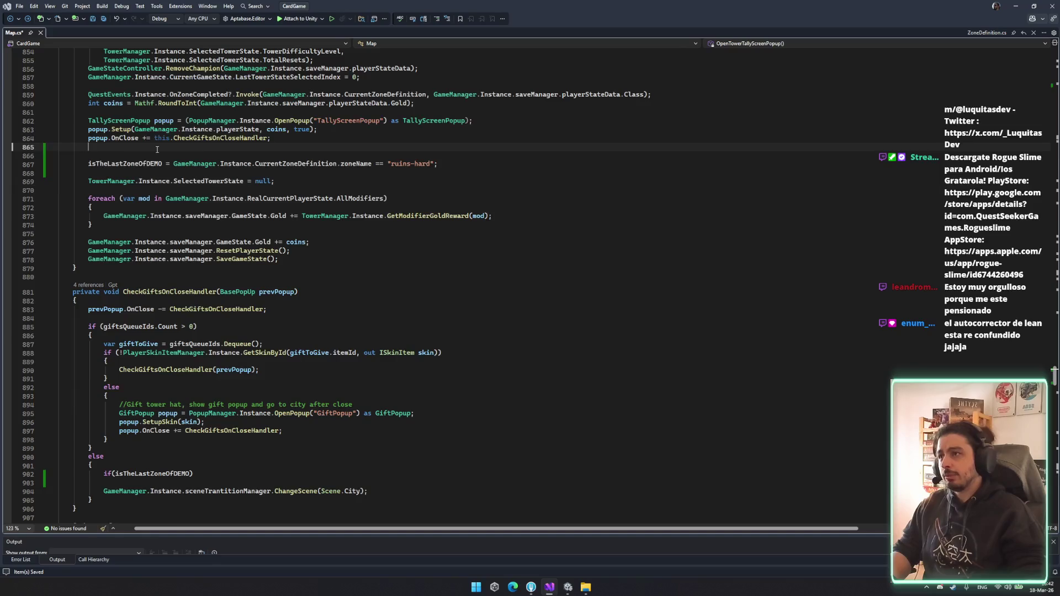
pyautogui.press('Delete')
pyautogui.doubleClick(154, 157)
pyautogui.scroll(-5, 269, 233)
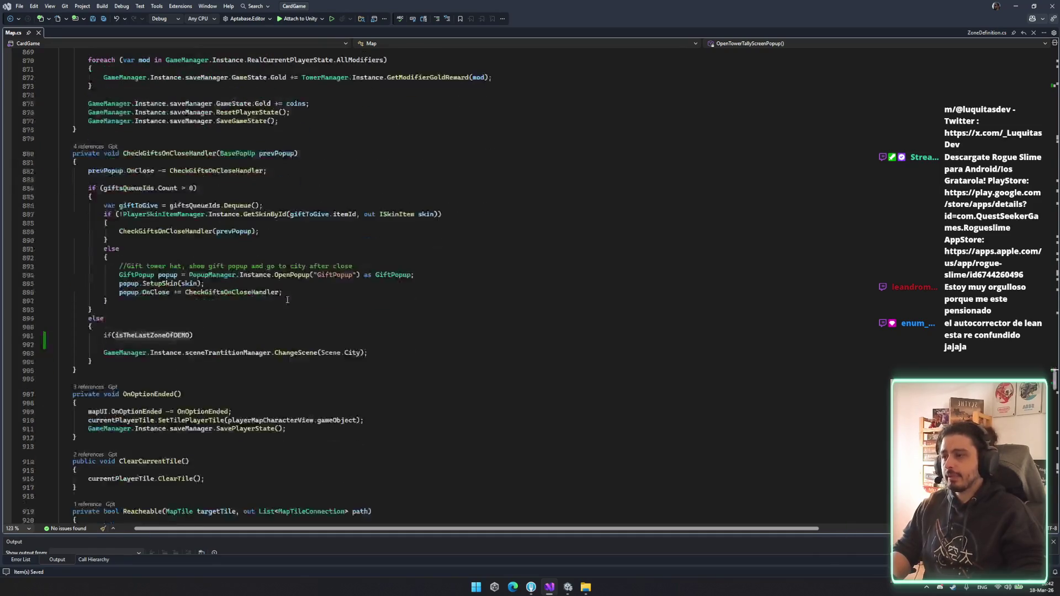
pyautogui.moveTo(88, 352); pyautogui.dragTo(367, 352)
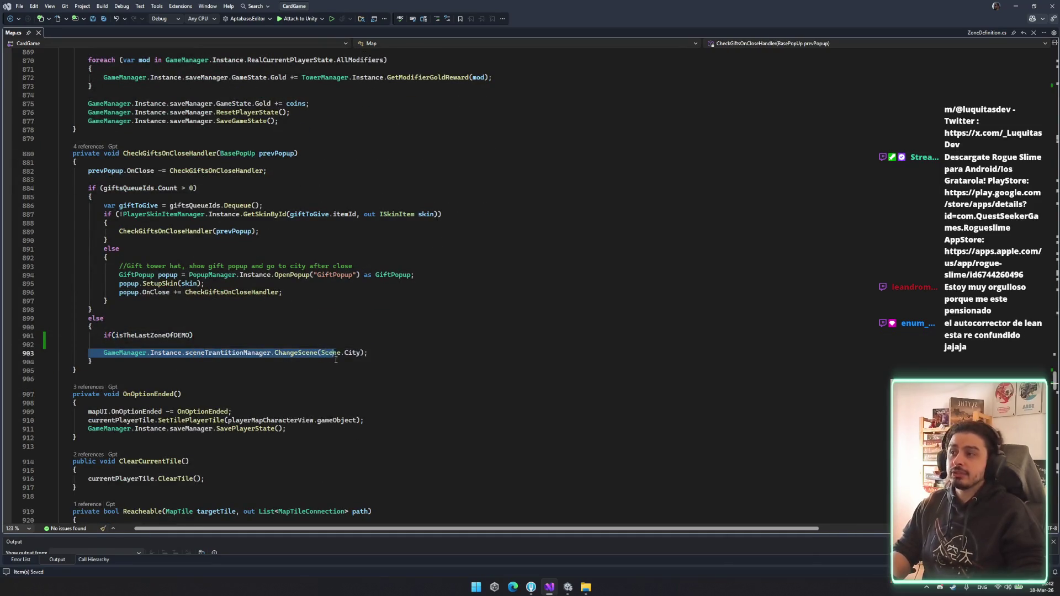
pyautogui.doubleClick(166, 153)
pyautogui.scroll(6, 187, 195)
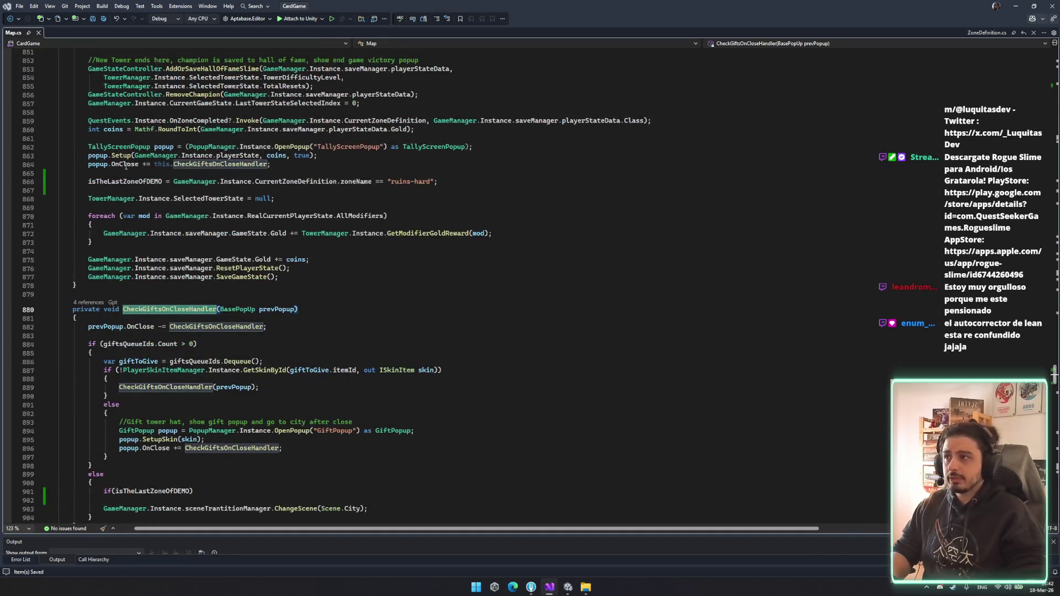
pyautogui.scroll(-6, 126, 166)
# Open a brace block under if(isTheLastZoneOfDEMO) and save.
pyautogui.click(217, 335)
pyautogui.press('Return')
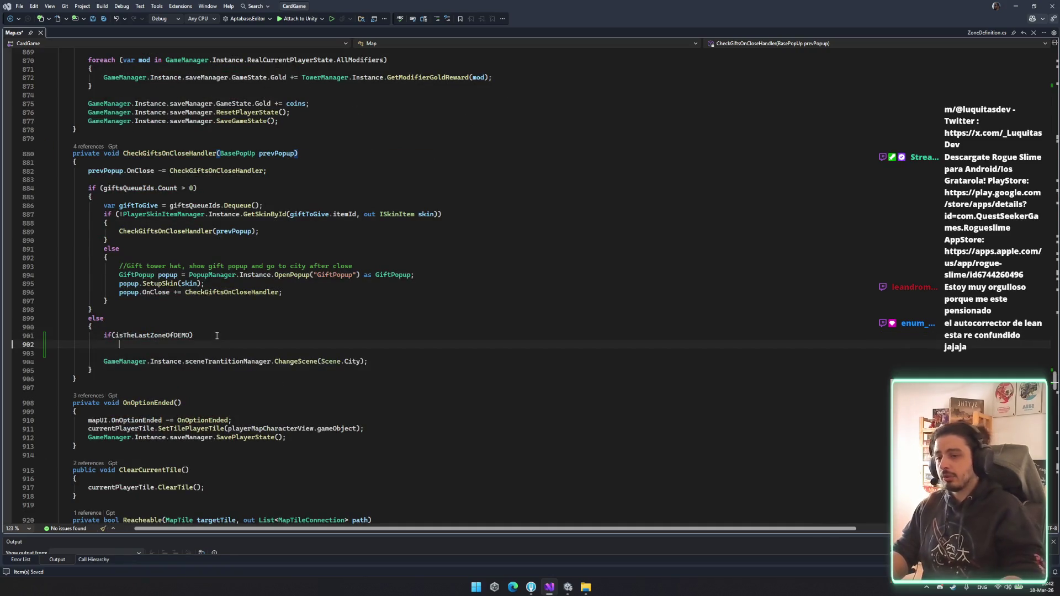
pyautogui.write('{')
pyautogui.press('Return')
pyautogui.hotkey('ctrl', 's')
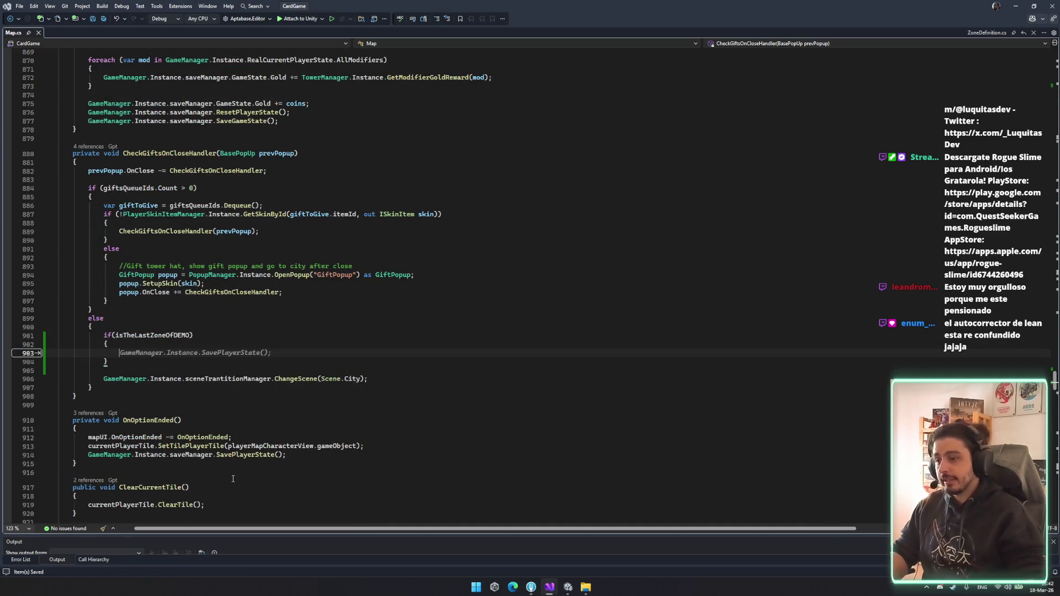
pyautogui.press('Escape')
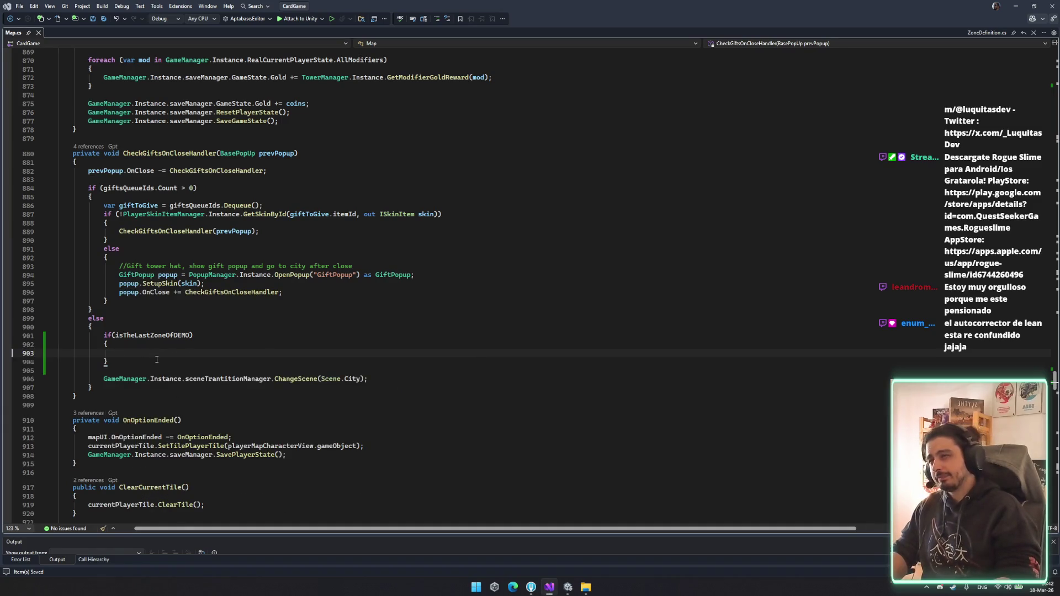
# Write SteamWishlistPopup steamWishlistPopup = PopupManager.Instance.OpenPopup(" inside the block.
pyautogui.write('PoG')
pyautogui.press('BackSpace')
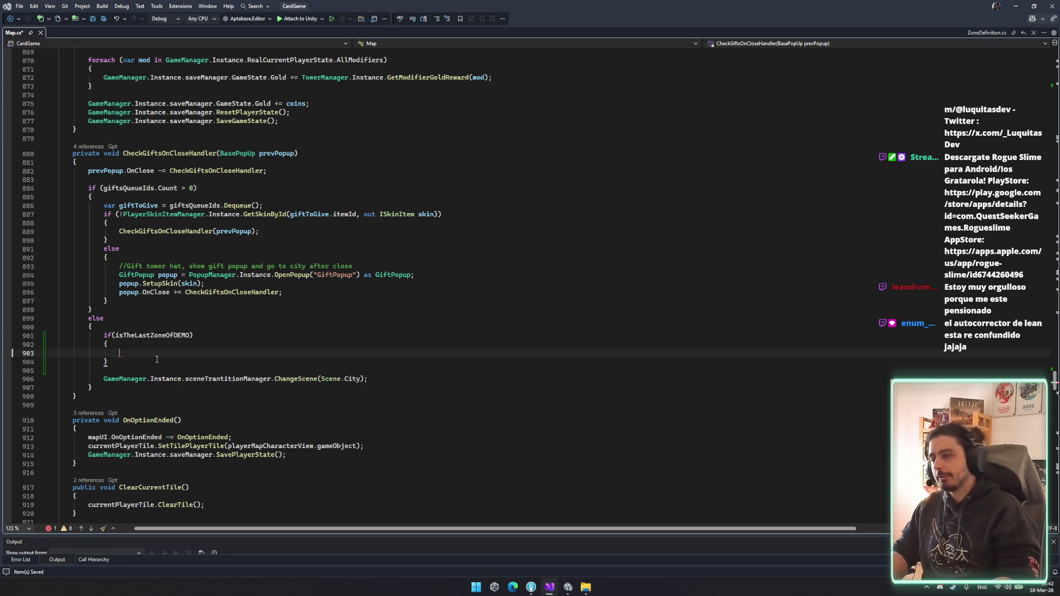
pyautogui.write('Basep')
pyautogui.press('BackSpace')
pyautogui.press('BackSpace')
pyautogui.press('BackSpace')
pyautogui.write('S')
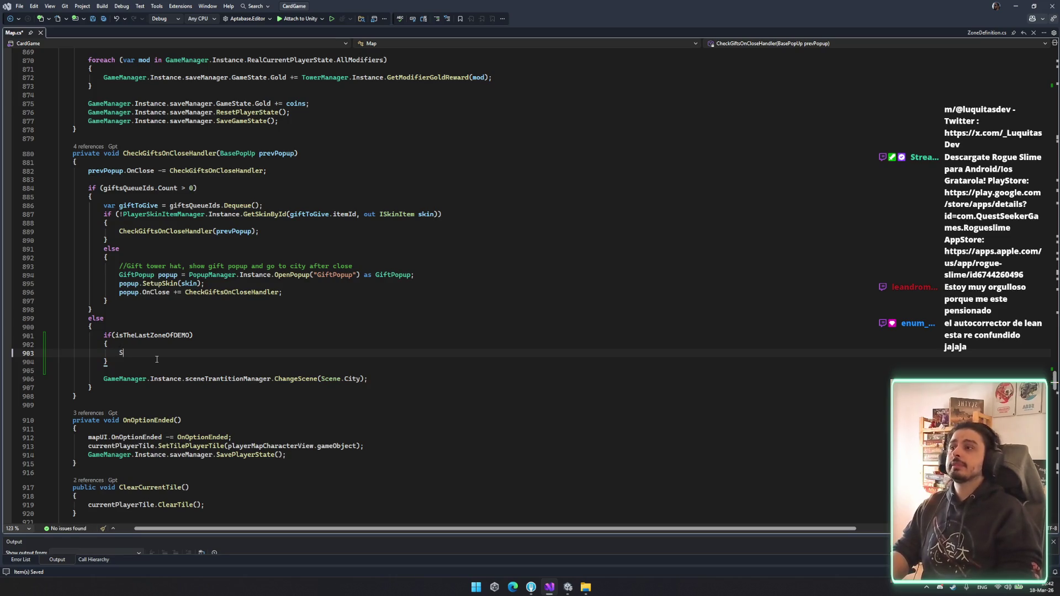
pyautogui.write('teamW')
pyautogui.press('space')
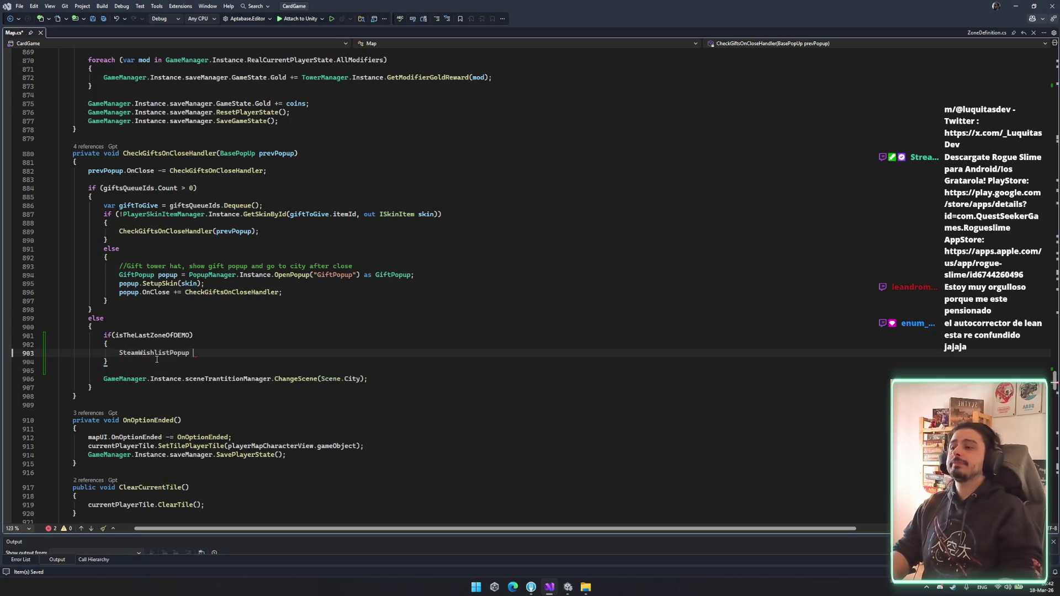
pyautogui.press('Tab')
pyautogui.write('=  ')
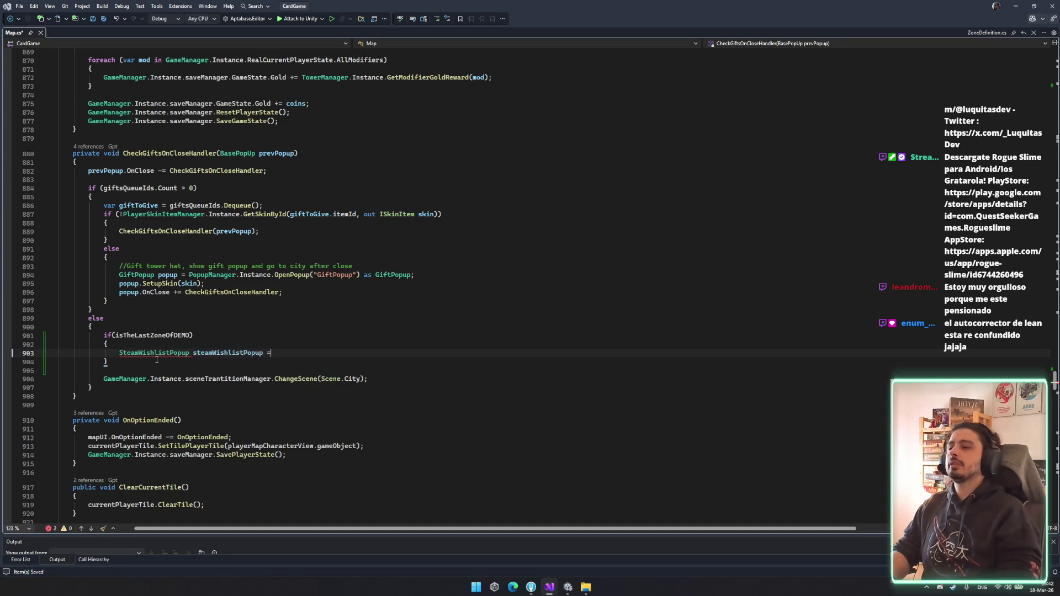
pyautogui.write('Pop')
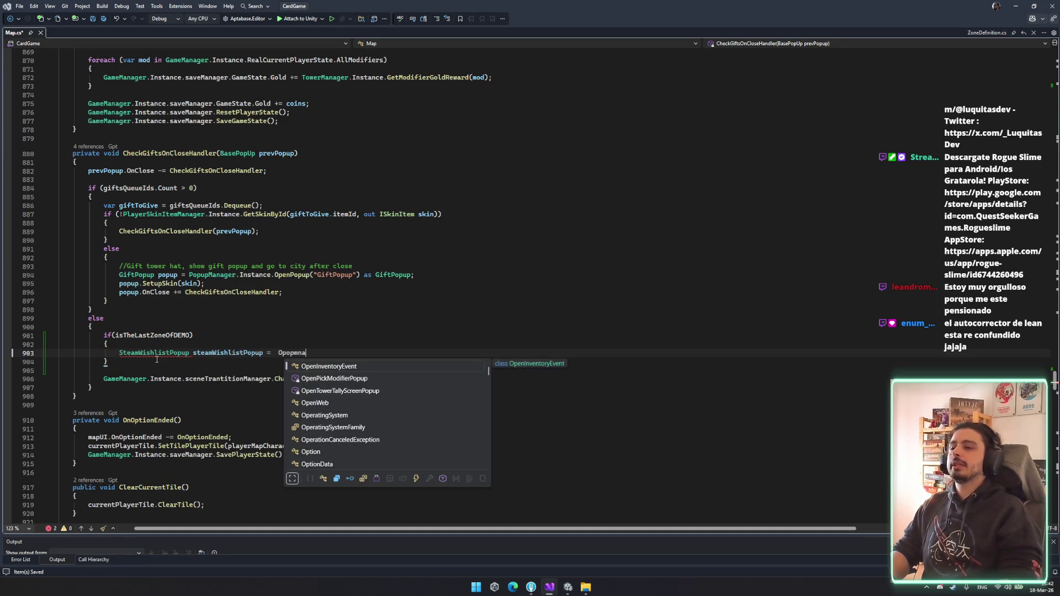
pyautogui.press('Tab')
pyautogui.write('.Instance.oope')
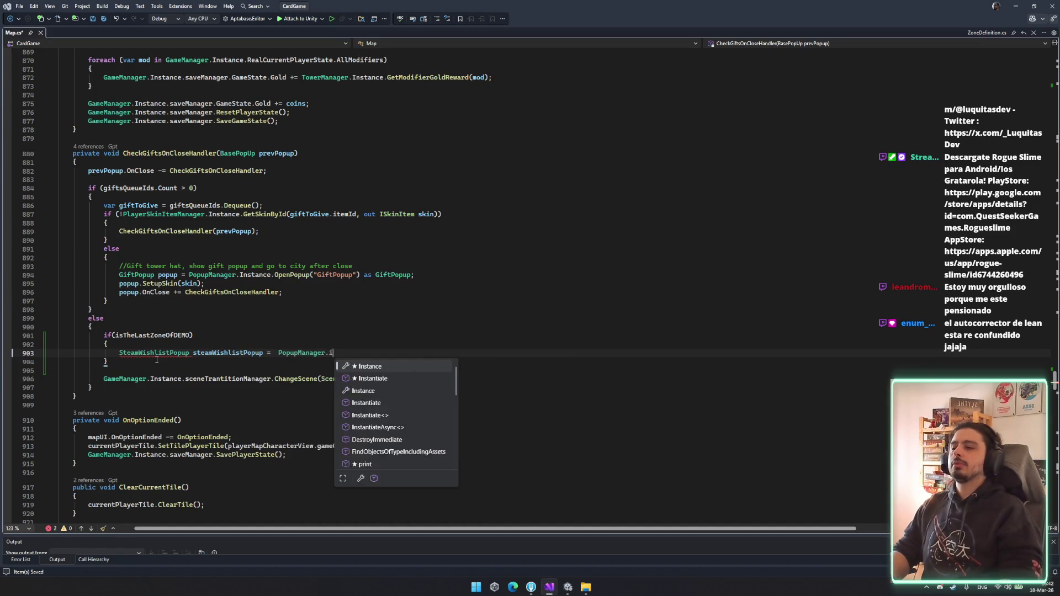
pyautogui.press('Escape')
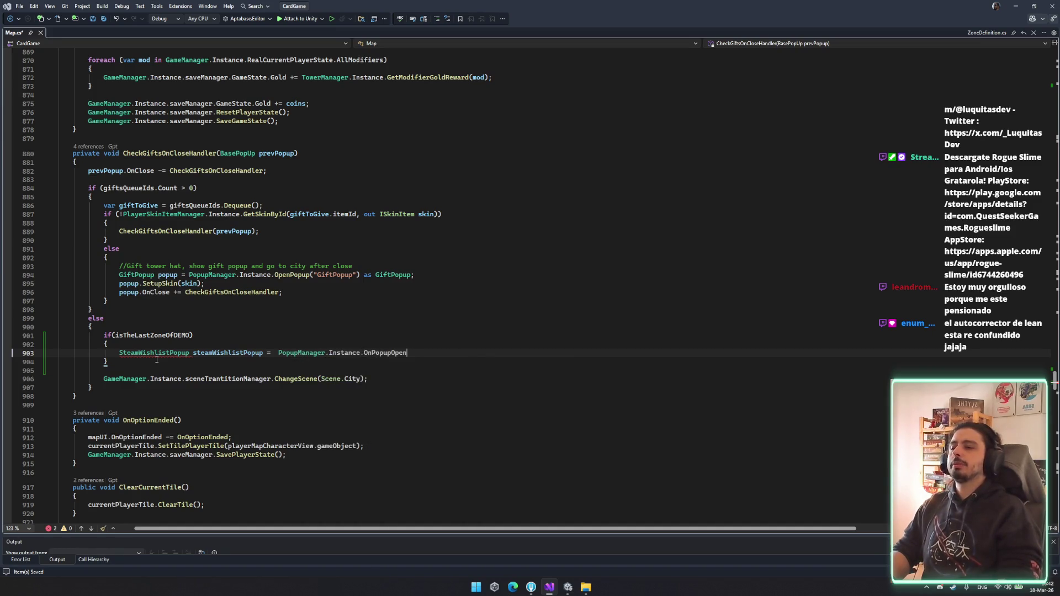
pyautogui.press('BackSpace')
pyautogui.press('BackSpace')
pyautogui.press('BackSpace')
pyautogui.write('Op')
pyautogui.press('Tab')
pyautogui.write('("')
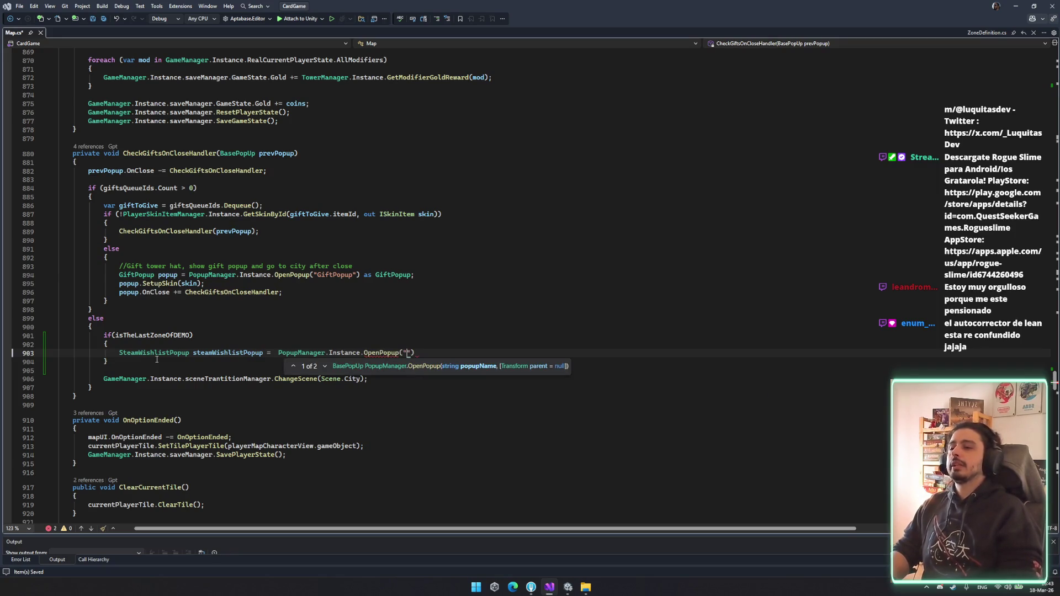
# Pass "SteamWishlistPopup" as the popup name, finish the statement and save.
pyautogui.doubleClick(160, 353)
pyautogui.hotkey('ctrl', 'c')
pyautogui.click(407, 353)
pyautogui.hotkey('ctrl', 'v')
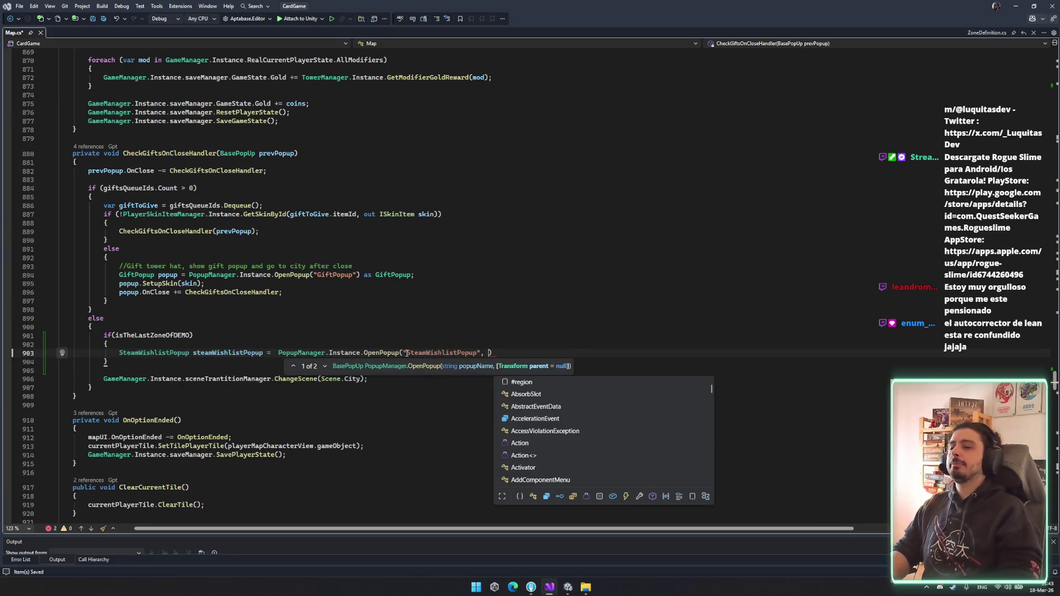
pyautogui.press('BackSpace')
pyautogui.press('BackSpace')
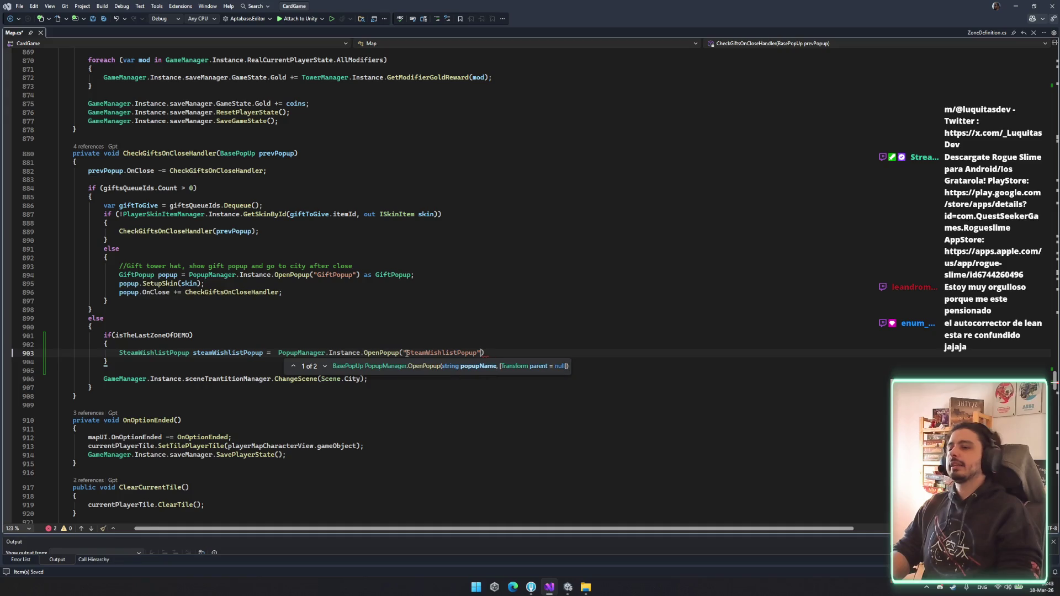
pyautogui.write(';')
pyautogui.hotkey('ctrl', 's')
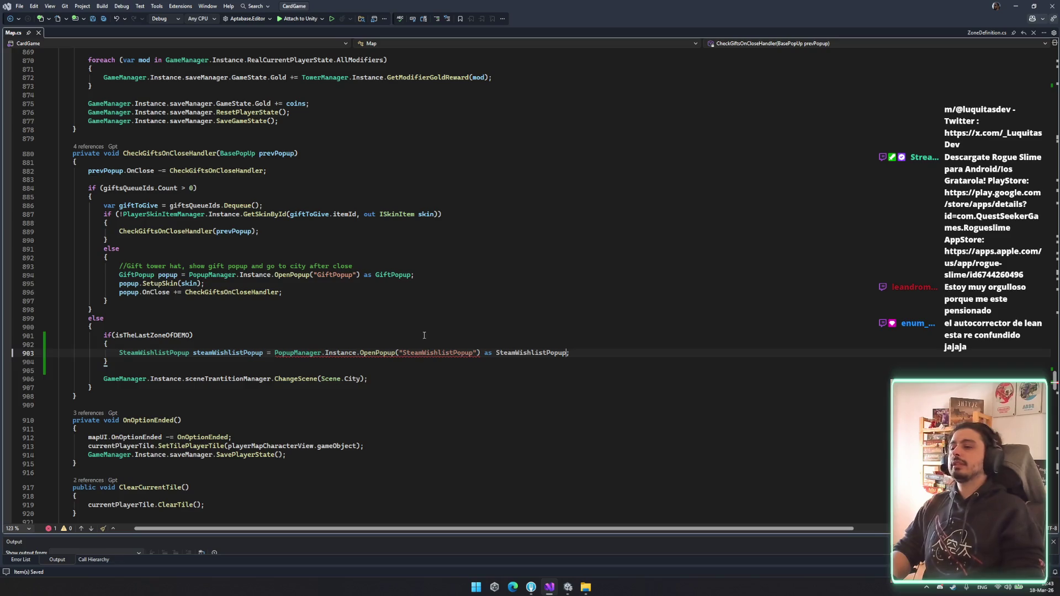
# Copy the steamWishlistPopup variable name and start a new line below the popup call.
pyautogui.doubleClick(241, 352)
pyautogui.hotkey('ctrl', 'c')
pyautogui.click(592, 355)
pyautogui.press('Return')
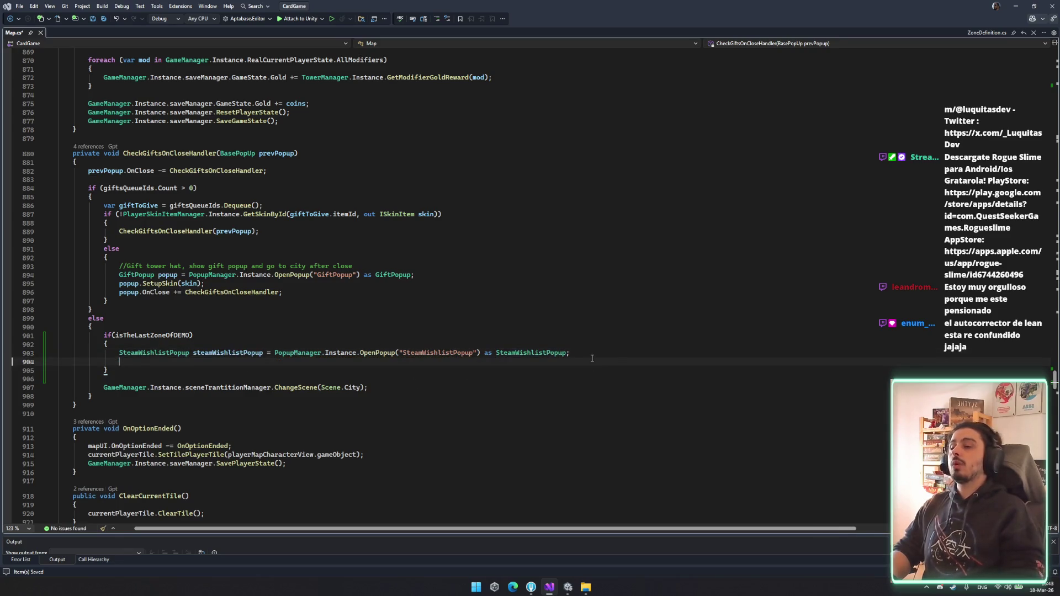
# Start a steamWishlistPopup.OnClose subscription, then undo the first auto-generated handler.
pyautogui.hotkey('ctrl', 'v')
pyautogui.write('.on')
pyautogui.press('Down')
pyautogui.press('Down')
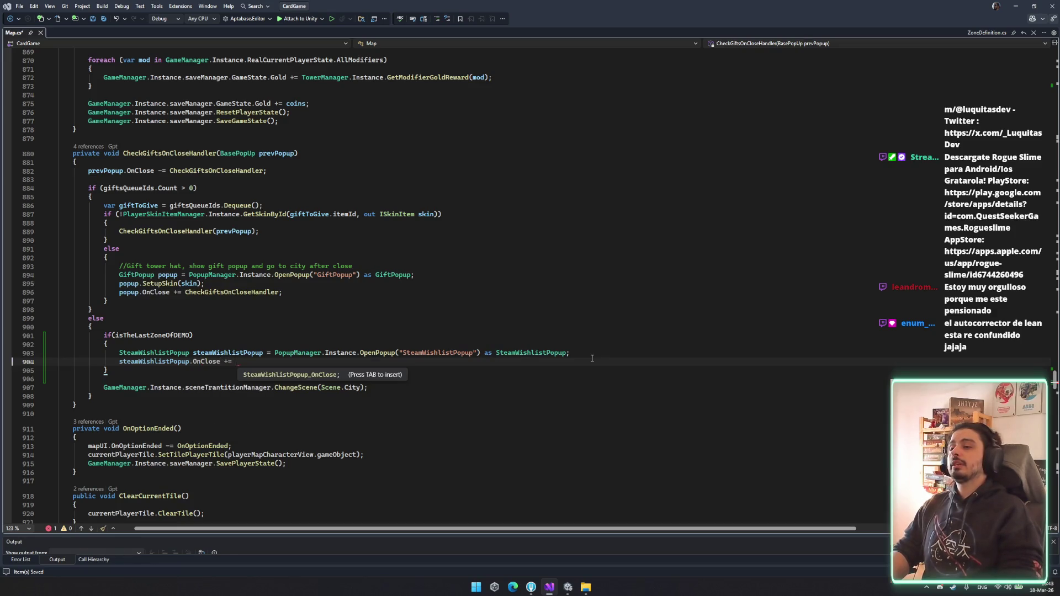
pyautogui.press('Tab')
pyautogui.write('Ret')
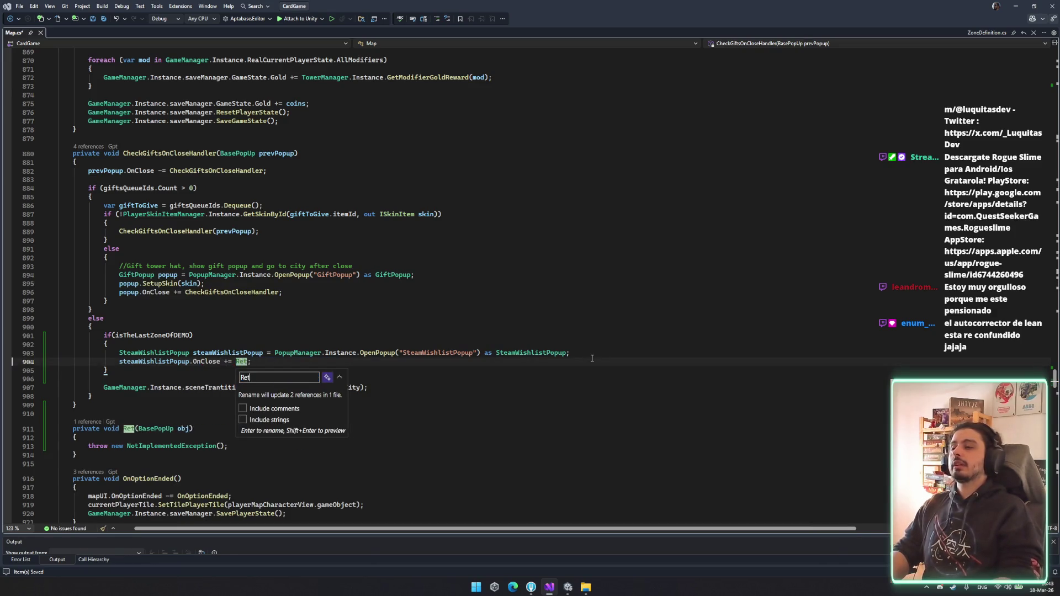
pyautogui.press('Escape')
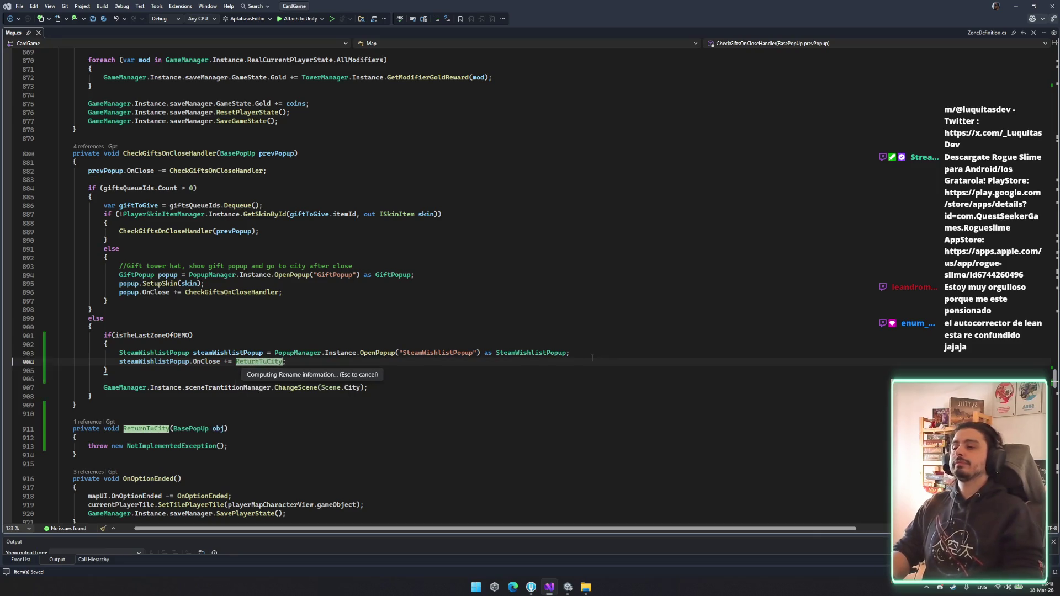
pyautogui.click(390, 396)
pyautogui.hotkey('ctrl', 'z')
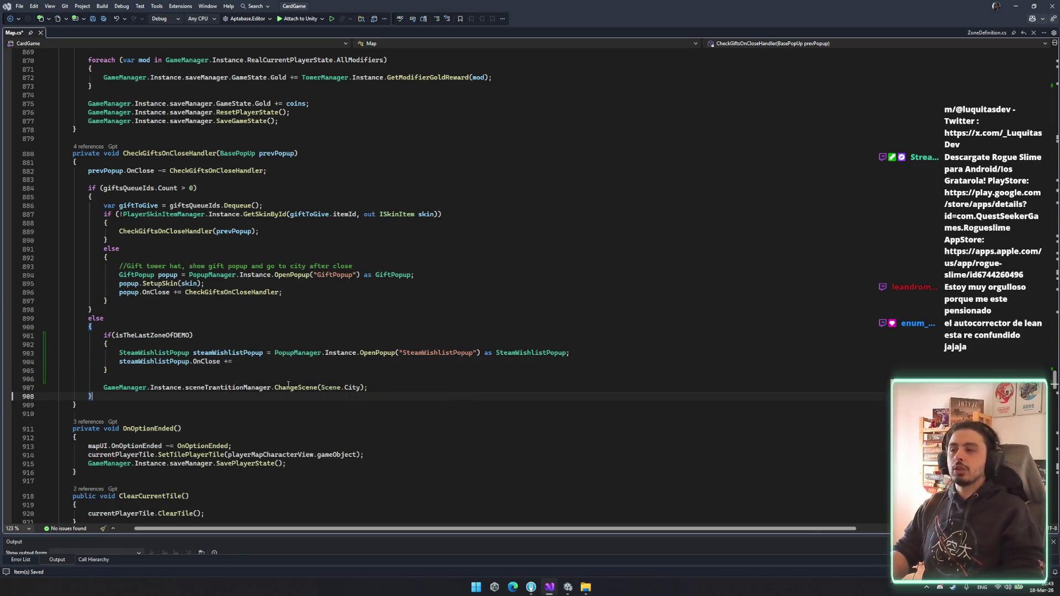
# Hook OnClose to a new generated handler named ReturnTuCity and save Map.cs.
pyautogui.click(252, 363)
pyautogui.write('= R')
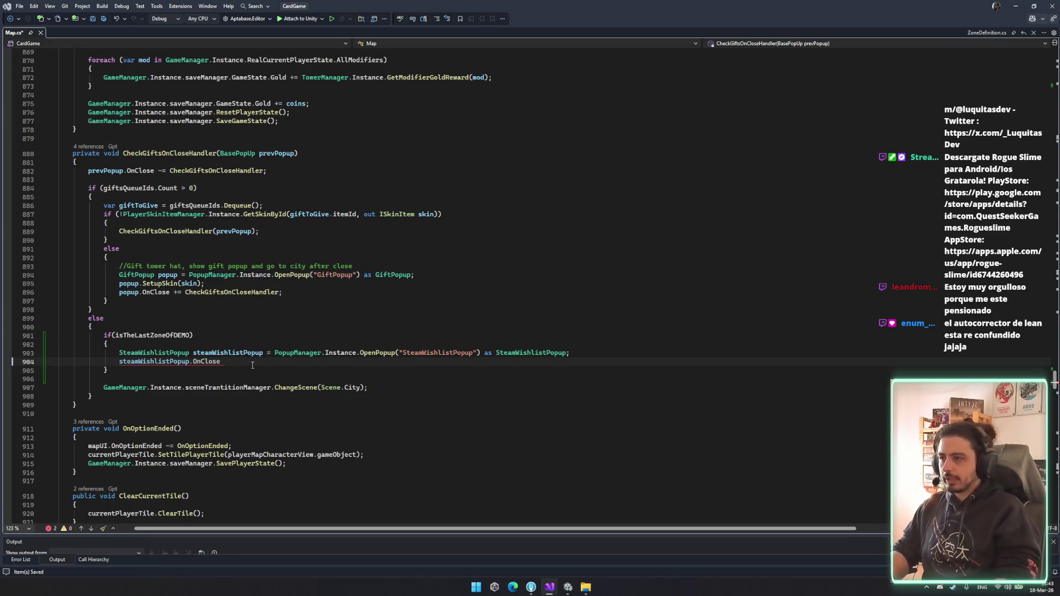
pyautogui.press('Tab')
pyautogui.write('Retur')
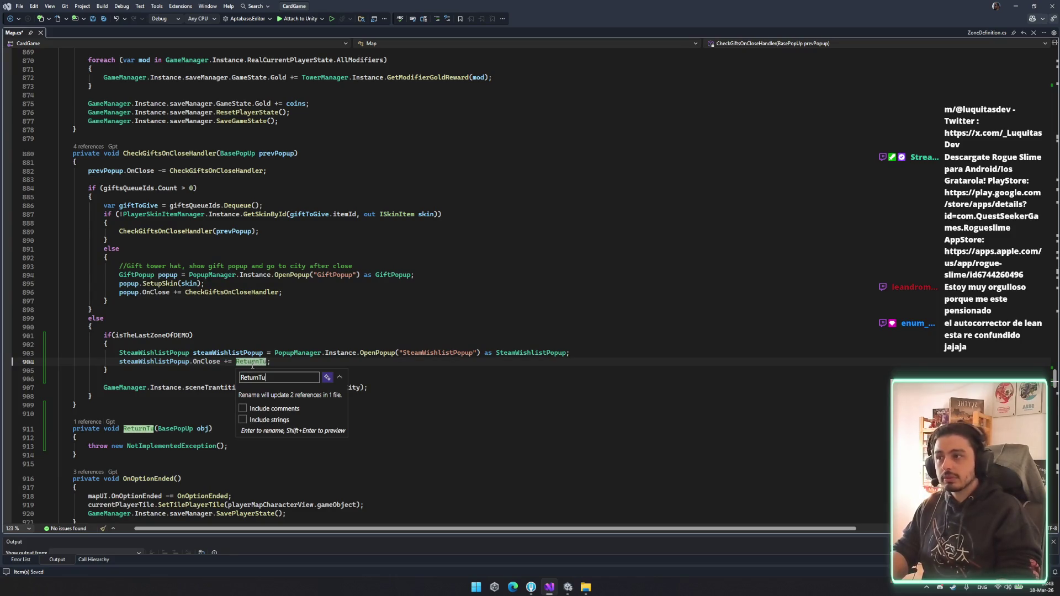
pyautogui.write('City')
pyautogui.press('Return')
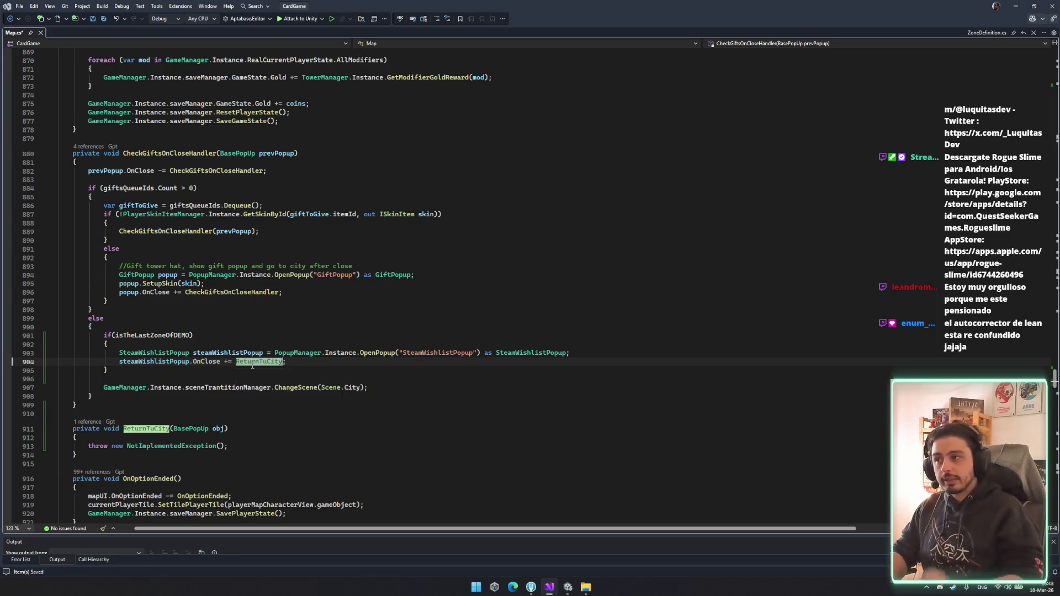
pyautogui.hotkey('ctrl', 's')
# Cut the City scene change out of the else branch and select ReturnTuCity's throw line.
pyautogui.click(414, 388)
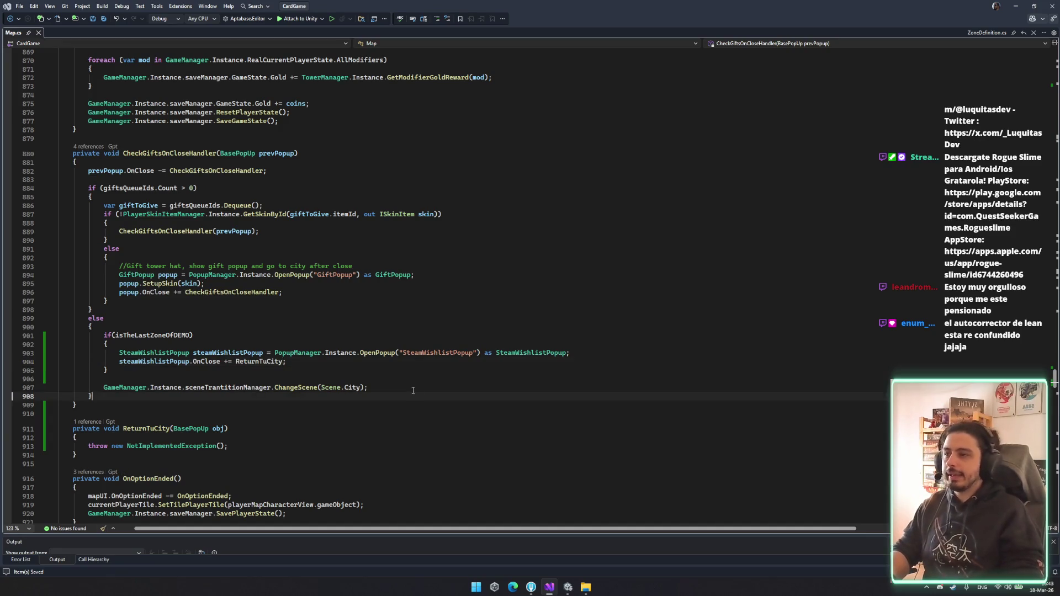
pyautogui.hotkey('ctrl', 'x')
pyautogui.moveTo(238, 437); pyautogui.dragTo(241, 430)
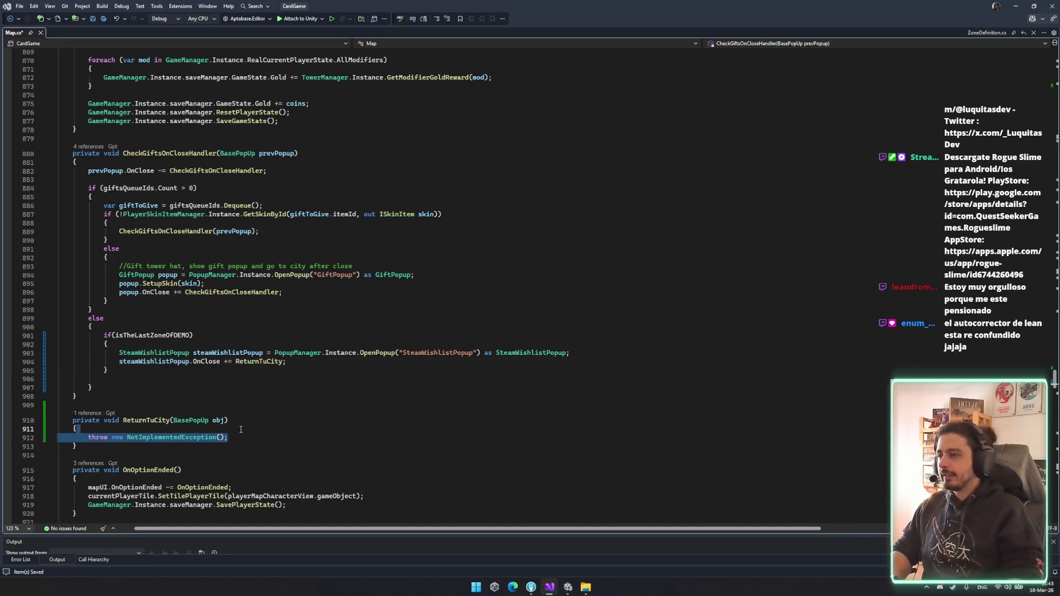
# Replace ReturnTuCity's throw line with the City scene change and add a copy of the OnClose subscription.
pyautogui.hotkey('ctrl', 'v')
pyautogui.click(203, 362)
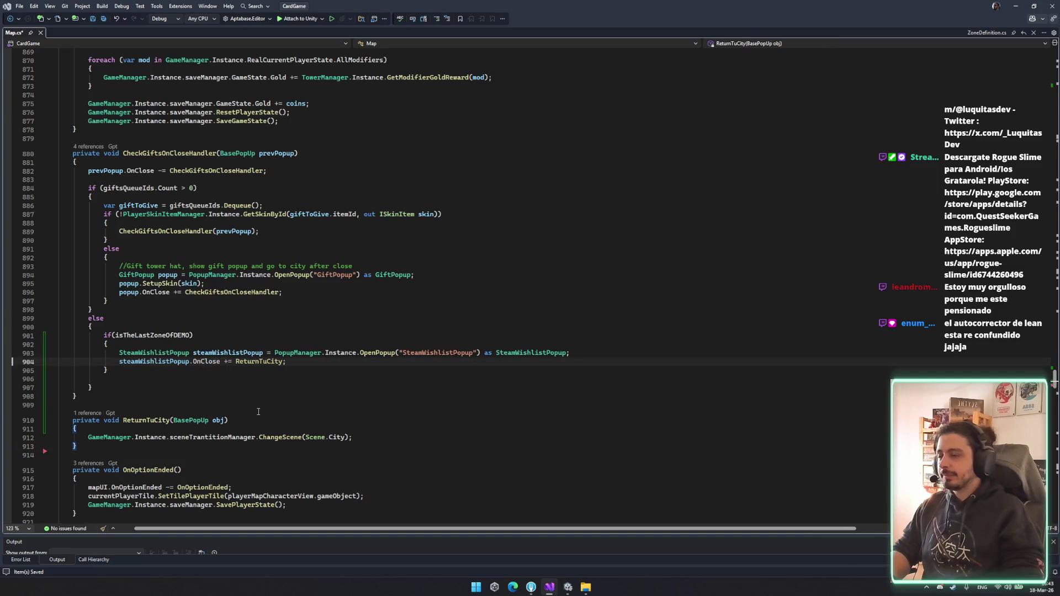
pyautogui.hotkey('ctrl', 'c')
pyautogui.press('Down')
pyautogui.press('Down')
pyautogui.press('Down')
pyautogui.press('Home')
pyautogui.hotkey('ctrl', 'v')
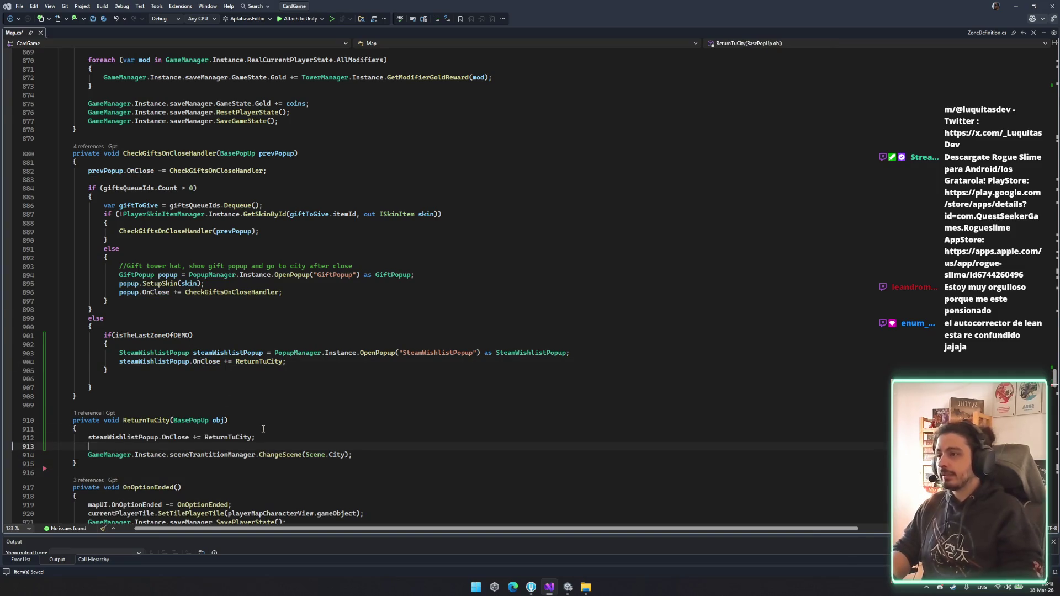
# Change the copied line to obj.OnClose -= ReturnTuCity so the handler unsubscribes itself.
pyautogui.doubleClick(216, 422)
pyautogui.doubleClick(131, 437)
pyautogui.press('Return')
pyautogui.hotkey('ctrl', 'z')
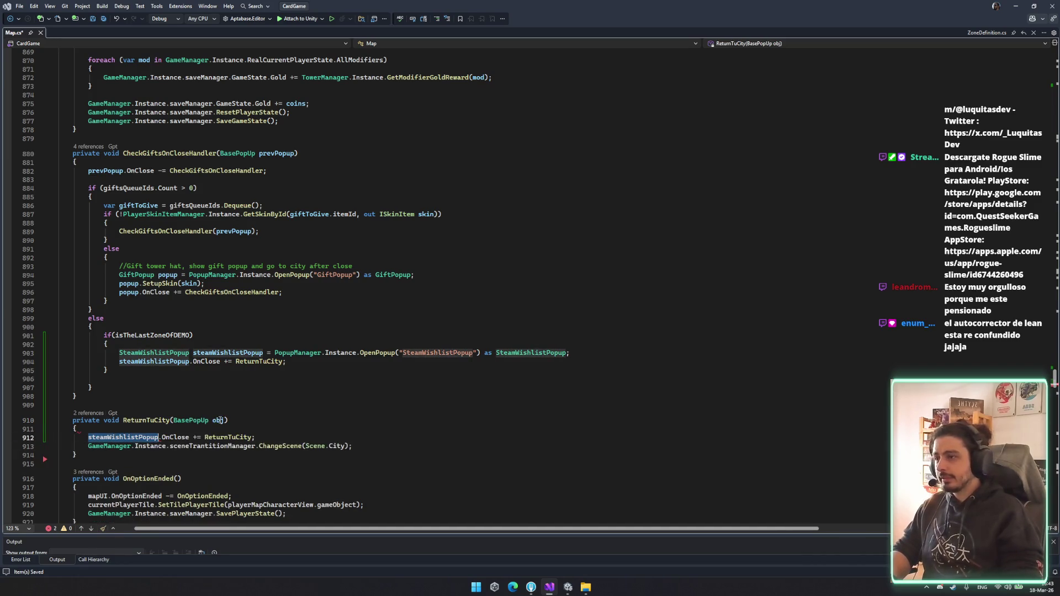
pyautogui.hotkey('ctrl', 'v')
pyautogui.click(141, 438)
pyautogui.press('BackSpace')
pyautogui.write('-')
# Add an else block after the wishlist if that changes scene straight to City.
pyautogui.click(375, 446)
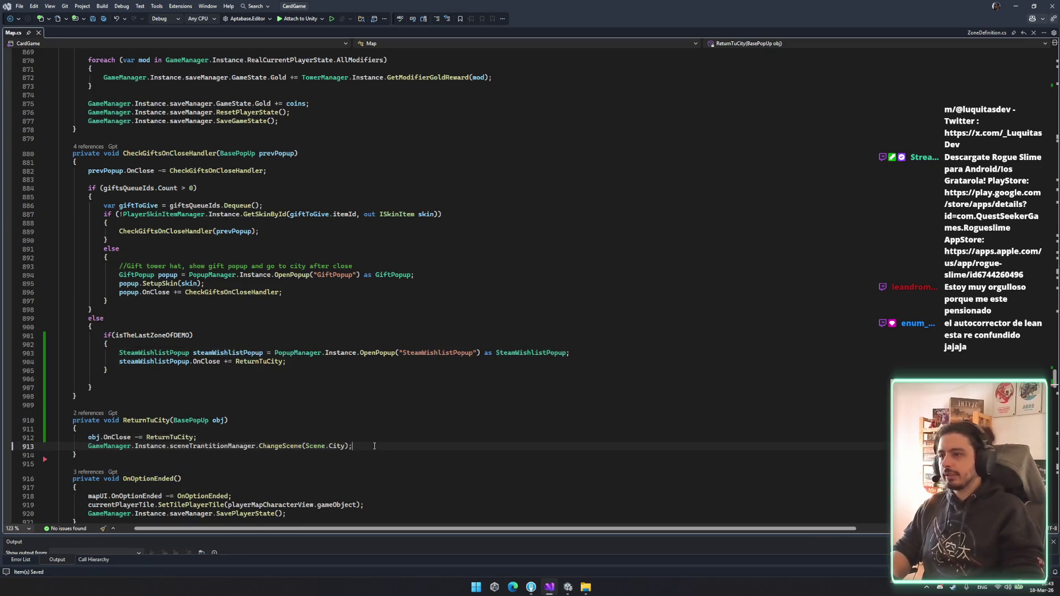
pyautogui.click(155, 371)
pyautogui.press('Return')
pyautogui.write('else')
pyautogui.press('Return')
pyautogui.write('{')
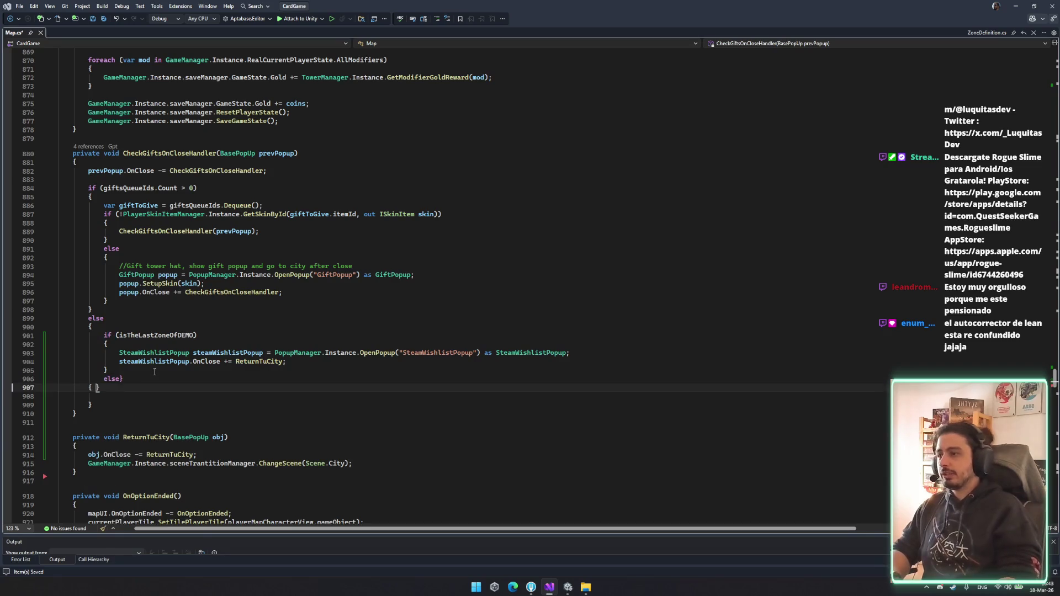
pyautogui.press('BackSpace')
pyautogui.press('BackSpace')
pyautogui.press('BackSpace')
pyautogui.press('Return')
pyautogui.press('Tab')
# Delete the leftover blank line, save Map.cs, and return to the Unity editor.
pyautogui.click(256, 411)
pyautogui.hotkey('ctrl', 's')
pyautogui.press('Delete')
pyautogui.click(331, 412)
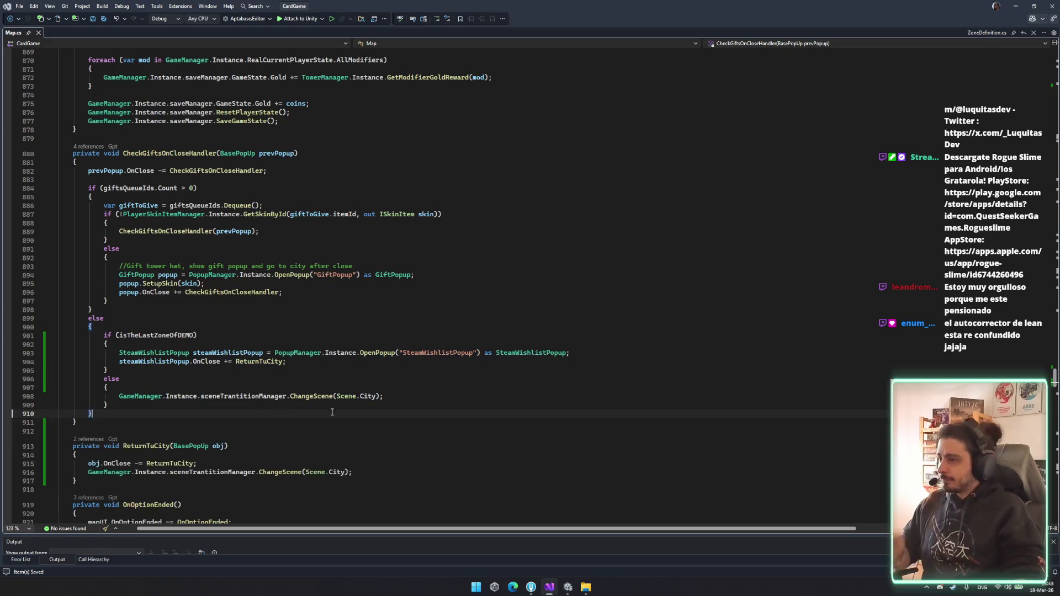
pyautogui.click(371, 372)
pyautogui.click(465, 457)
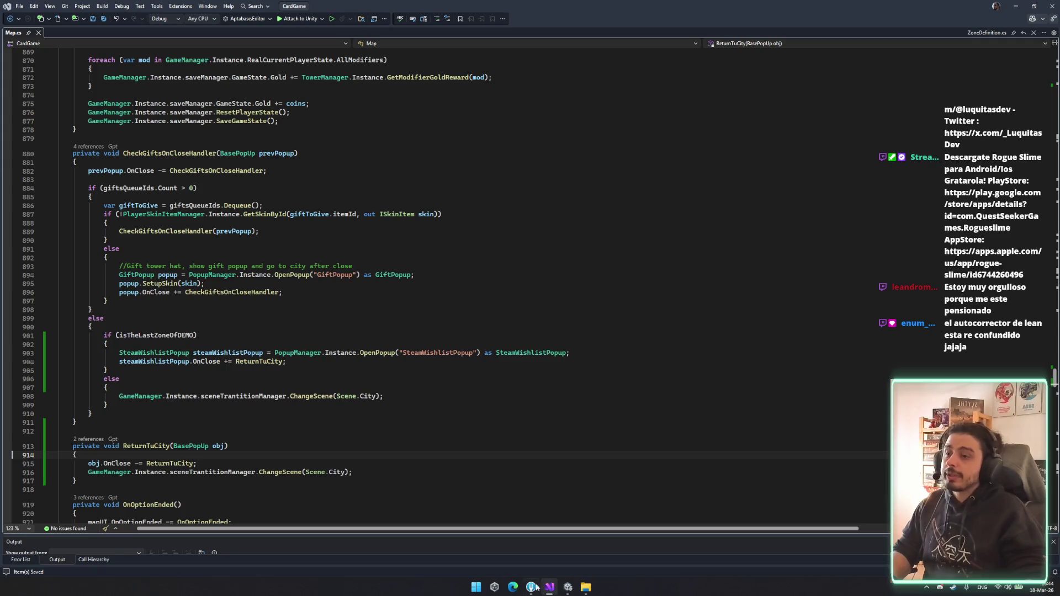
pyautogui.click(564, 590)
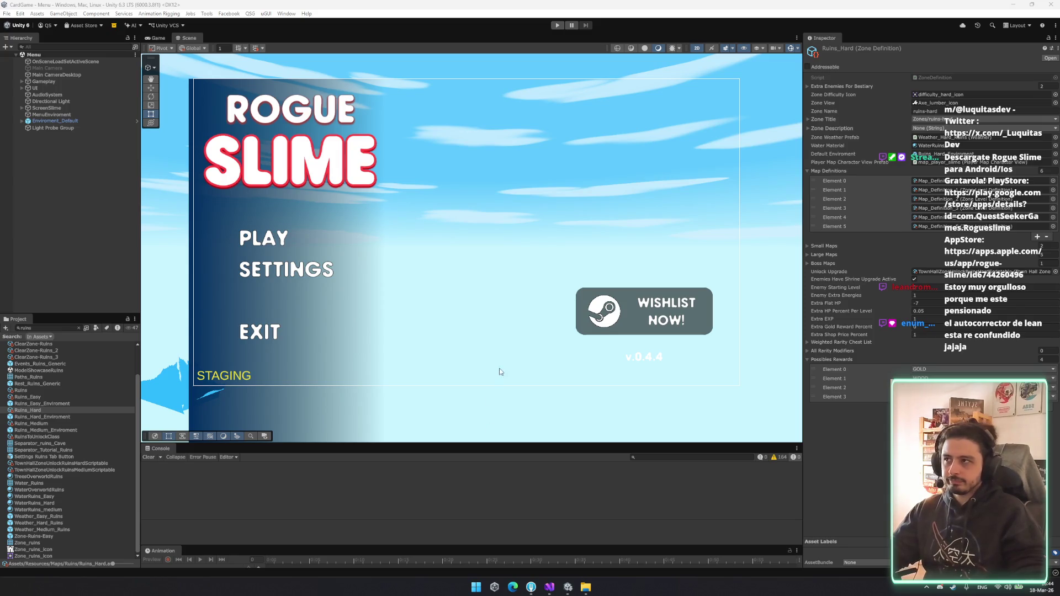
# Open QS > Player State Tool and expand its Saved States list.
pyautogui.click(252, 14)
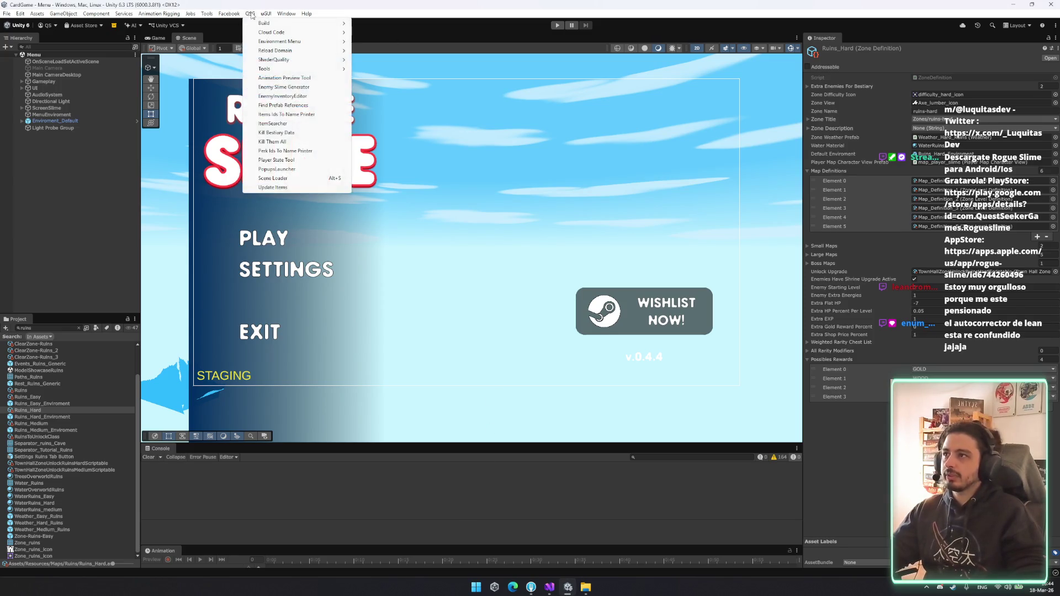
pyautogui.click(279, 159)
pyautogui.click(718, 148)
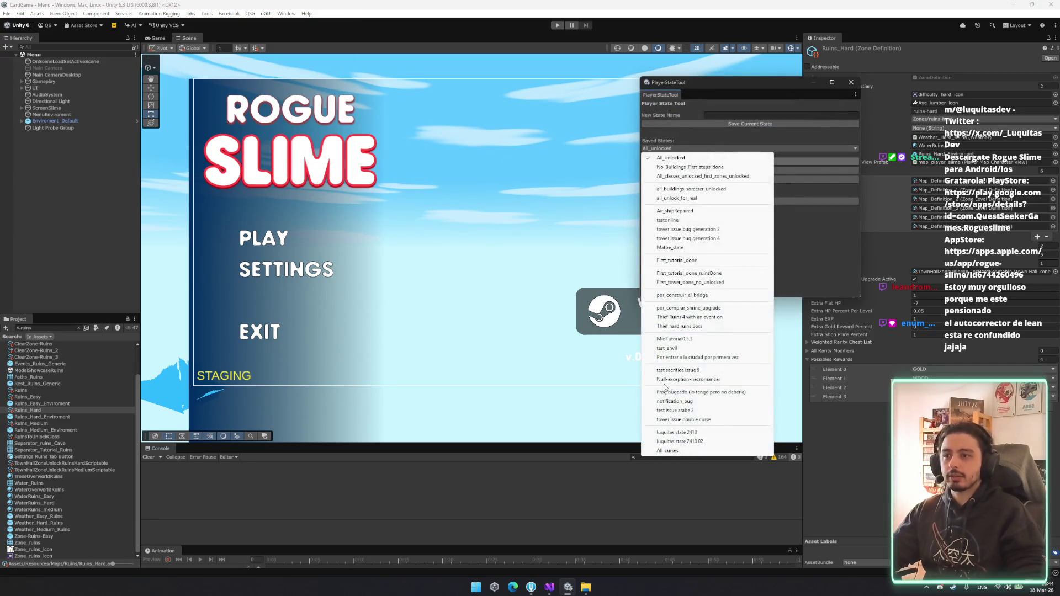
# Load the All_curses_ saved state, close the Player State Tool, then bring up the X home feed in Edge.
pyautogui.click(692, 451)
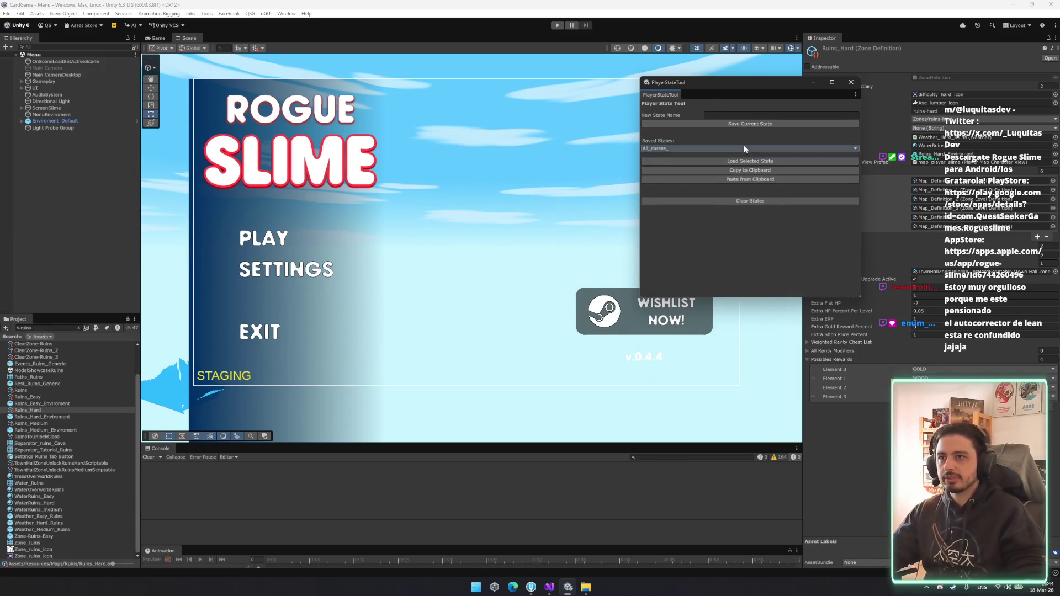
pyautogui.click(847, 83)
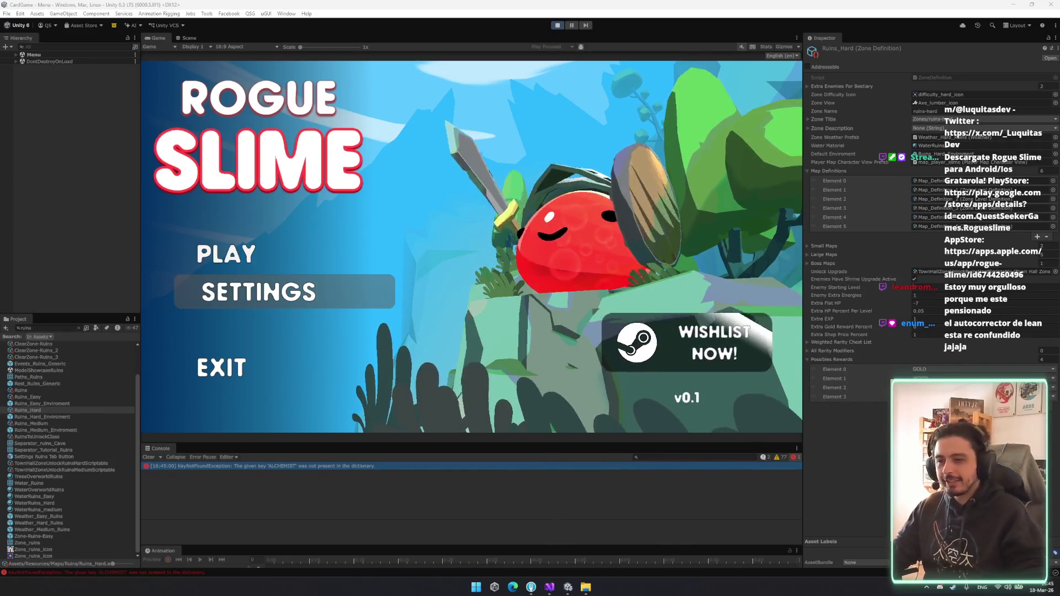
pyautogui.click(687, 386)
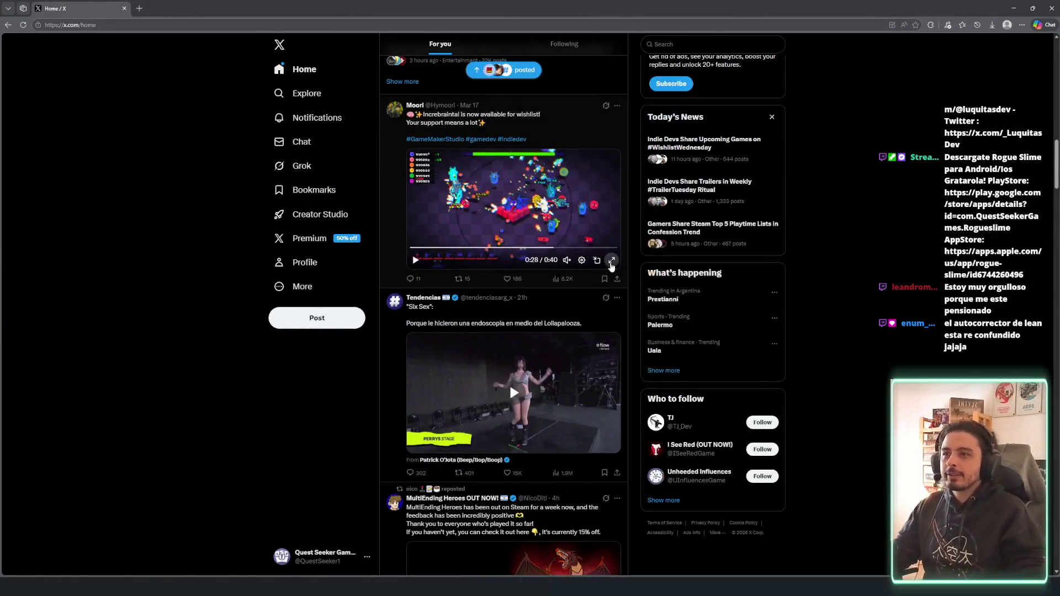
# Watch the Increbraintal gameplay video full screen for about 30 seconds, then exit to the feed.
pyautogui.click(611, 260)
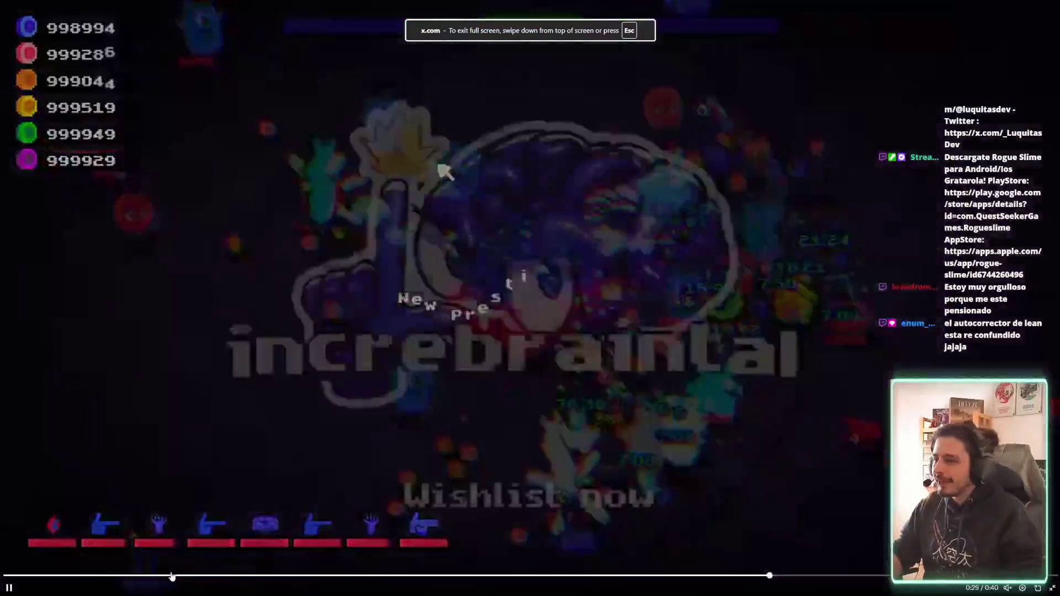
pyautogui.click(17, 575)
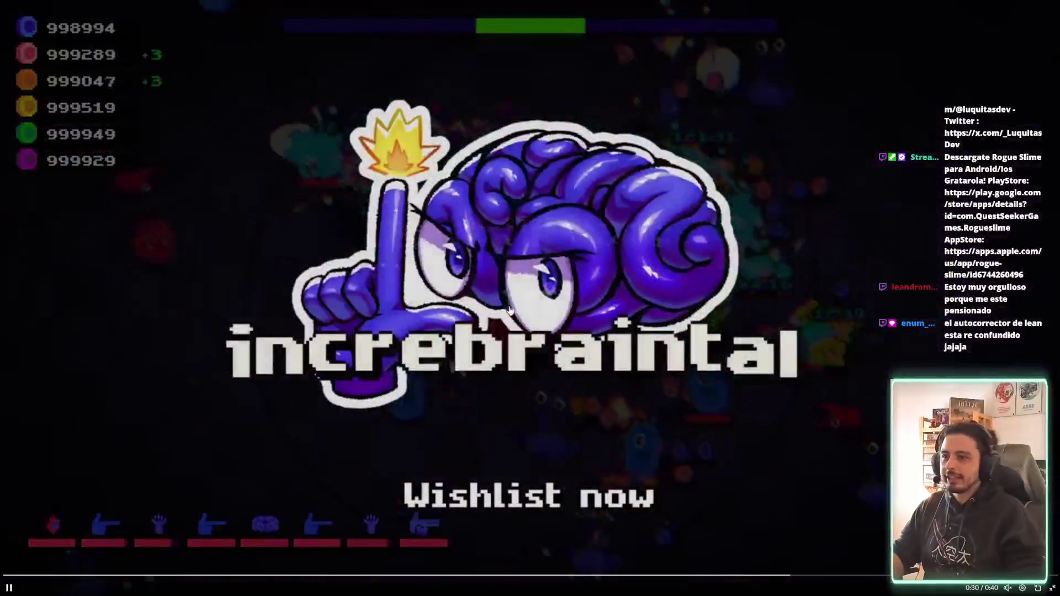
pyautogui.doubleClick(511, 310)
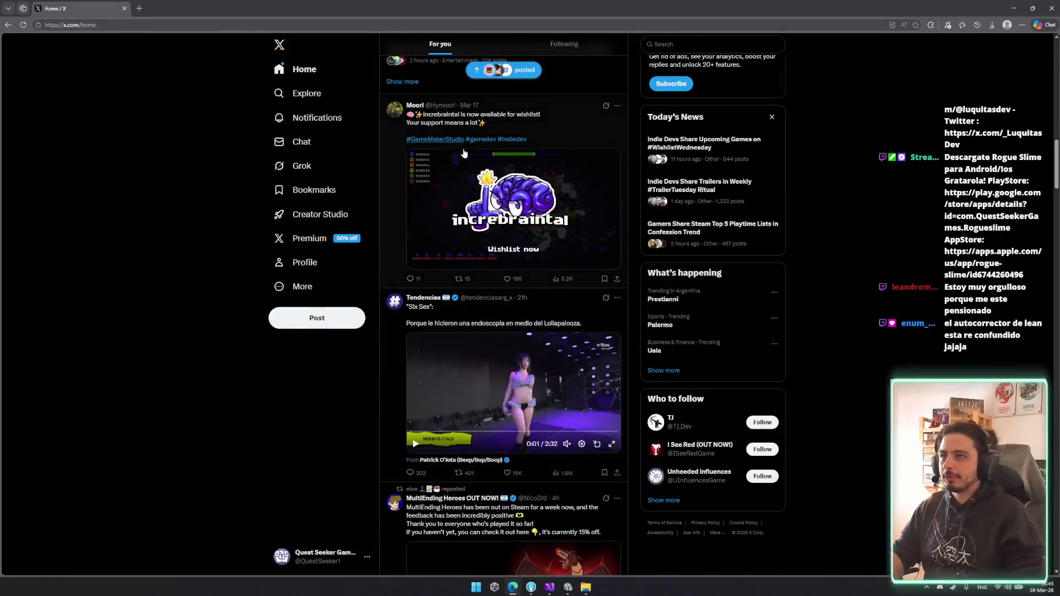
# Go from the Increbraintal post to the developer's profile and open its Steam link.
pyautogui.scroll(3, 489, 306)
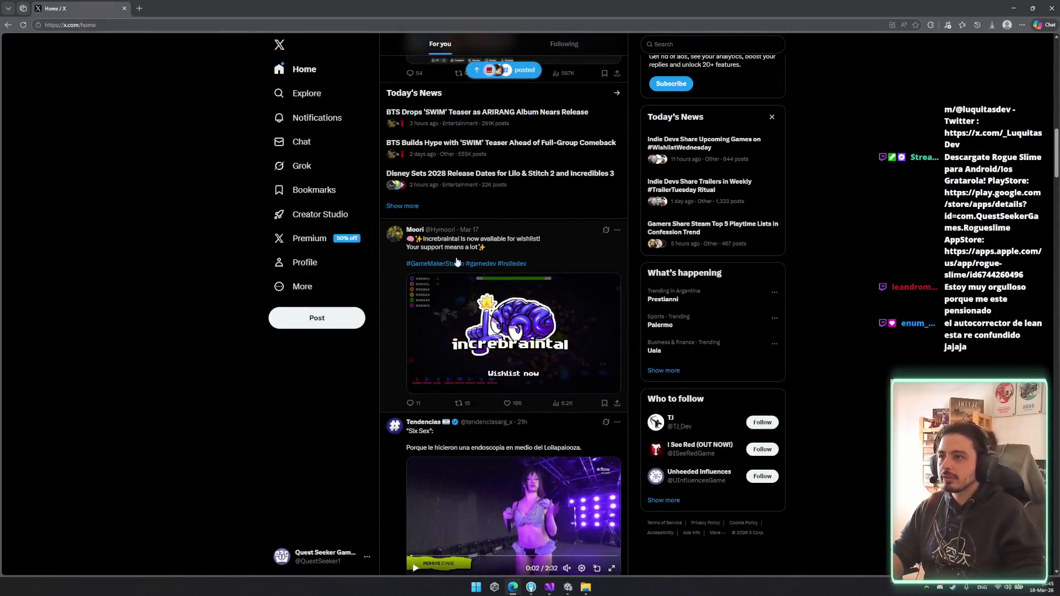
pyautogui.click(467, 256)
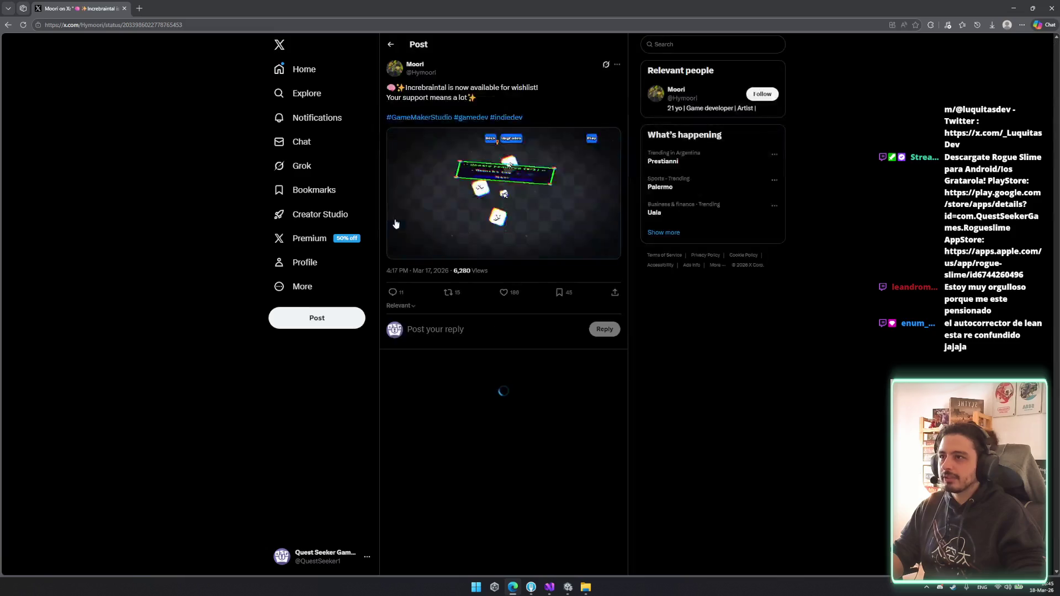
pyautogui.click(411, 74)
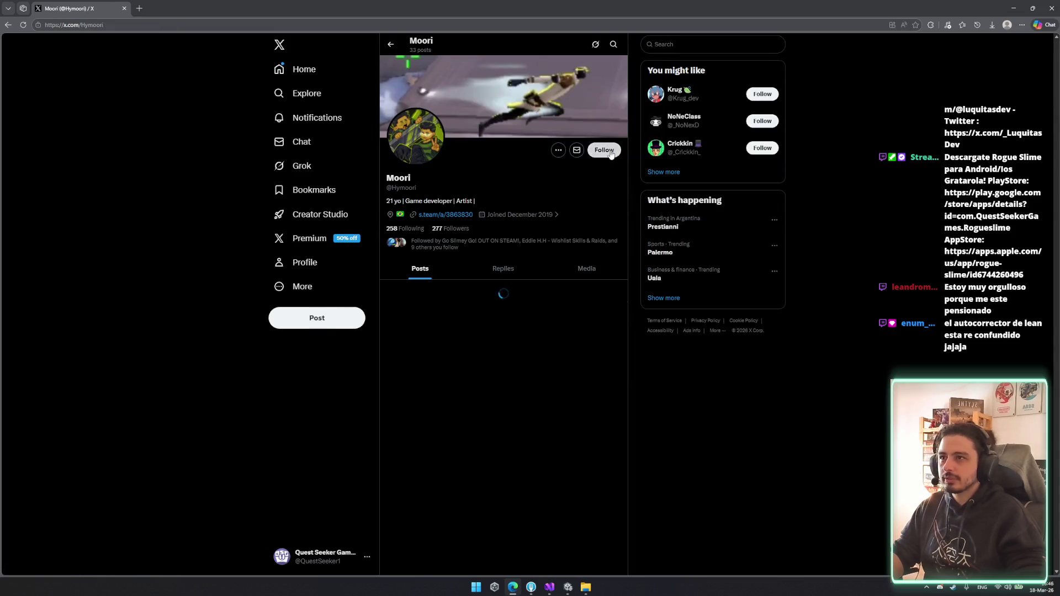
pyautogui.click(444, 215)
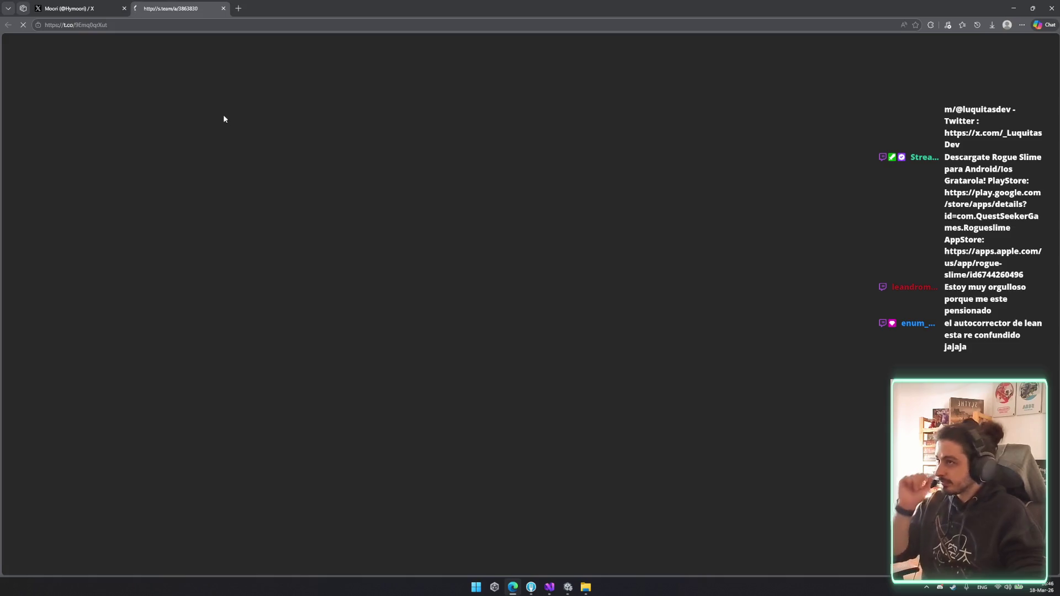
pyautogui.click(71, 8)
pyautogui.click(169, 8)
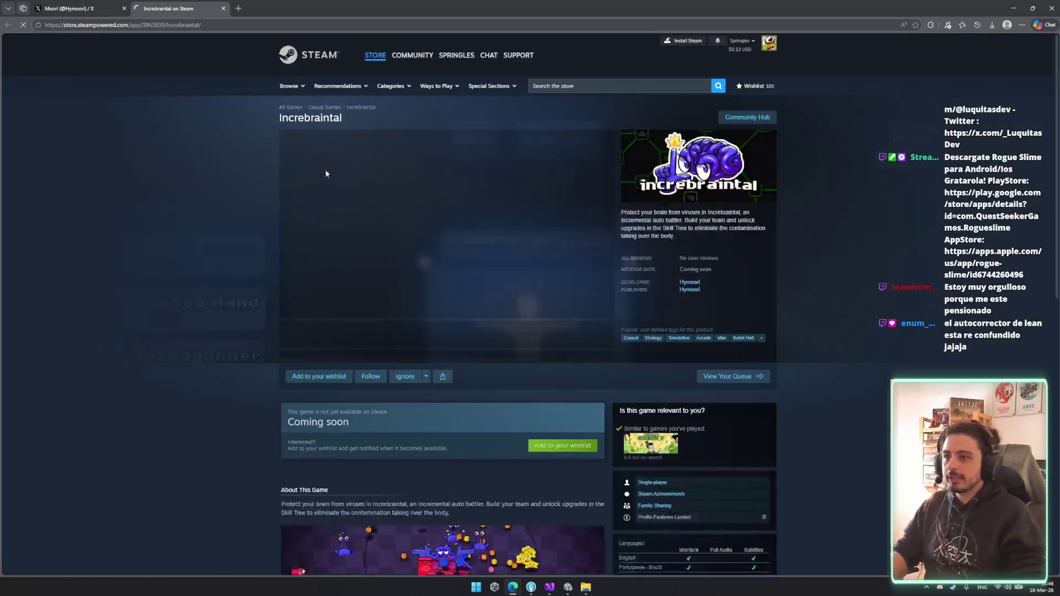
# Add Increbraintal to the Steam wishlist and read through its full game description.
pyautogui.click(558, 445)
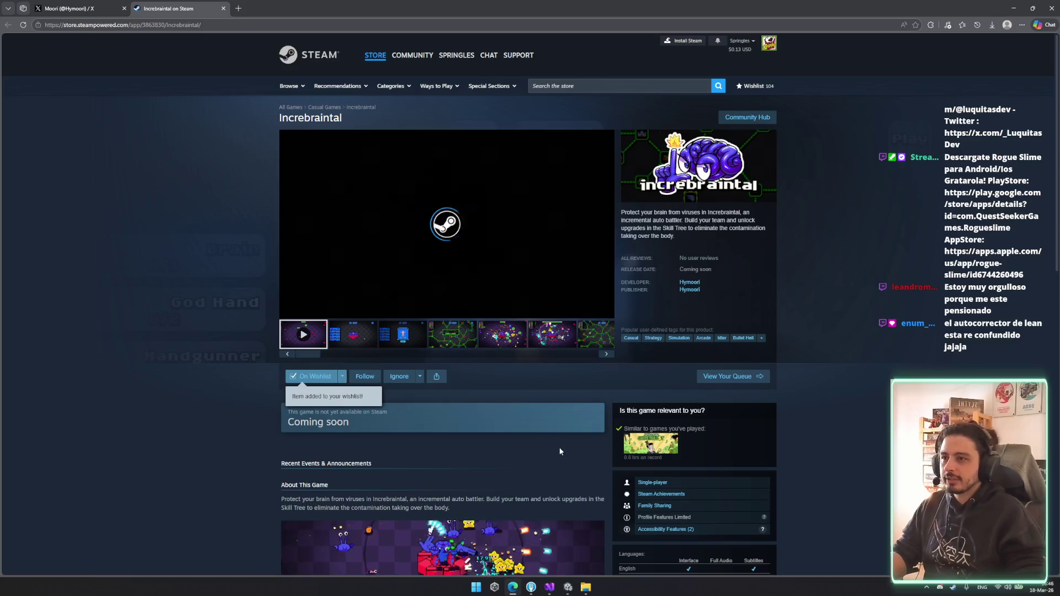
pyautogui.scroll(-1, 551, 428)
pyautogui.scroll(-3, 551, 429)
pyautogui.scroll(2, 497, 287)
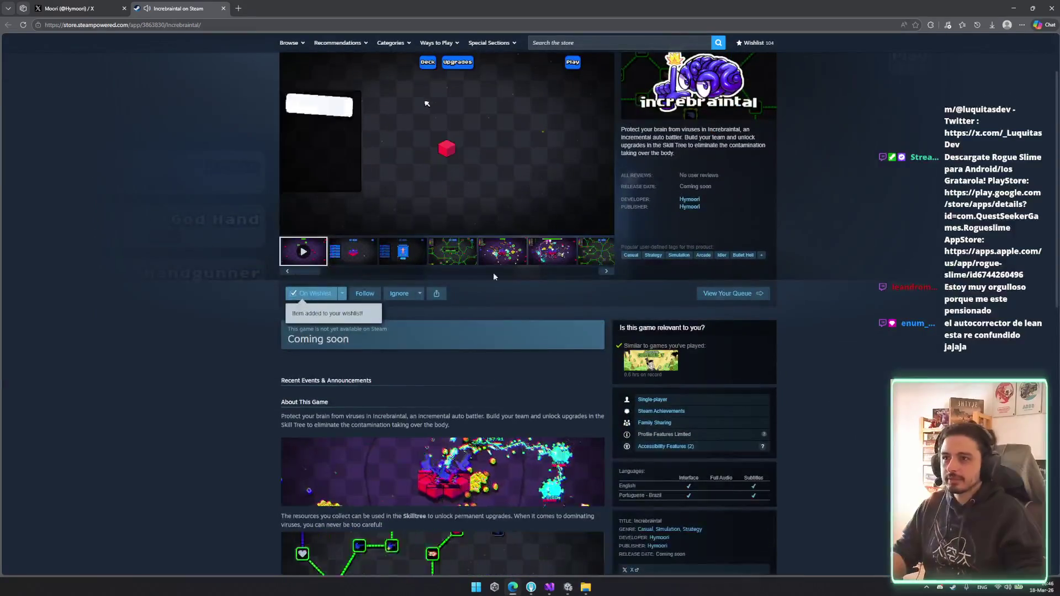
pyautogui.scroll(-8, 518, 356)
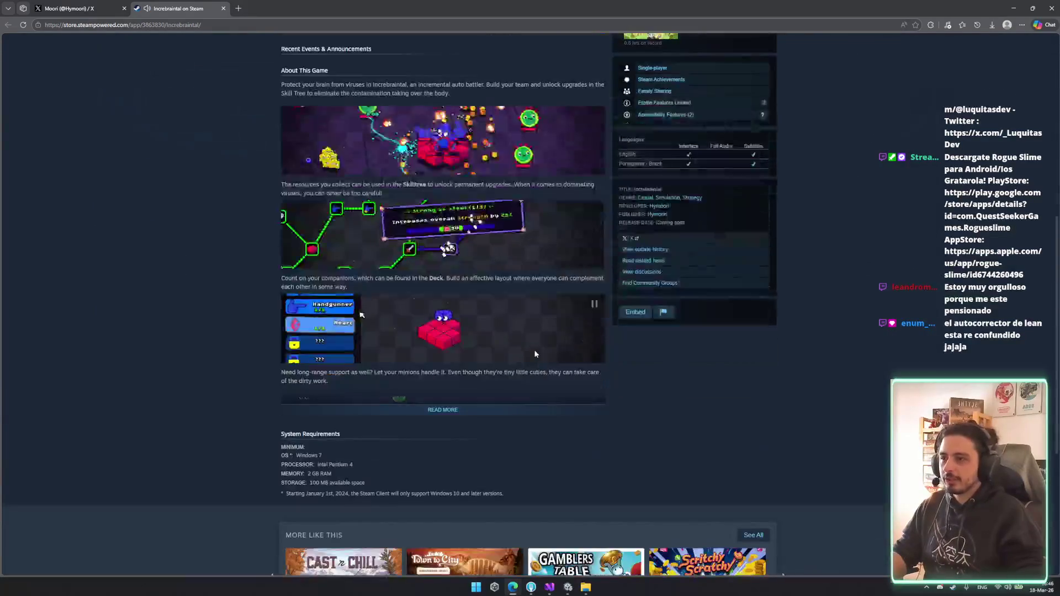
pyautogui.scroll(-2, 529, 359)
pyautogui.scroll(1, 512, 337)
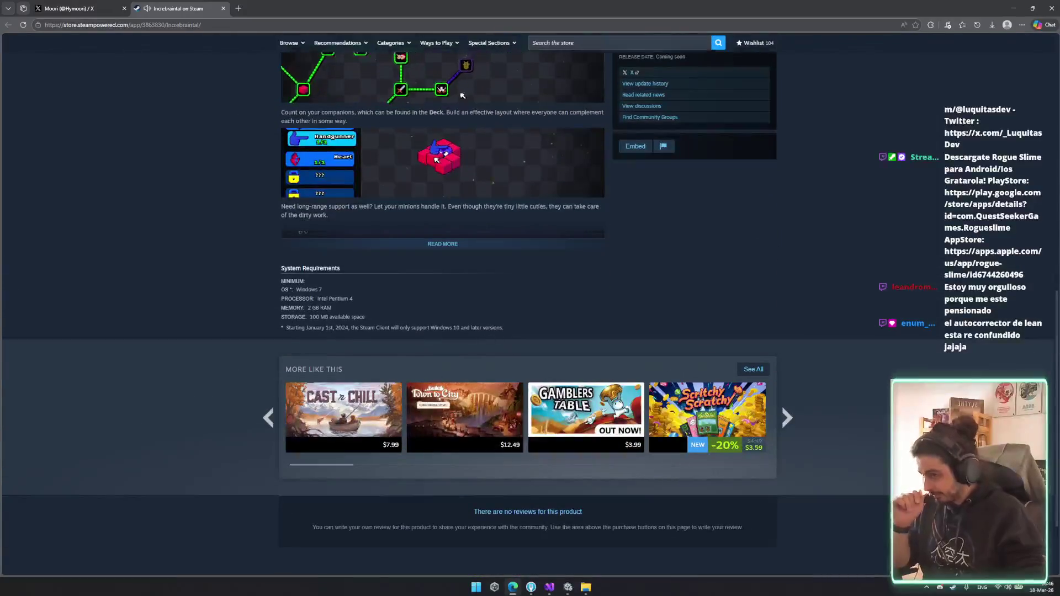
pyautogui.scroll(2, 452, 331)
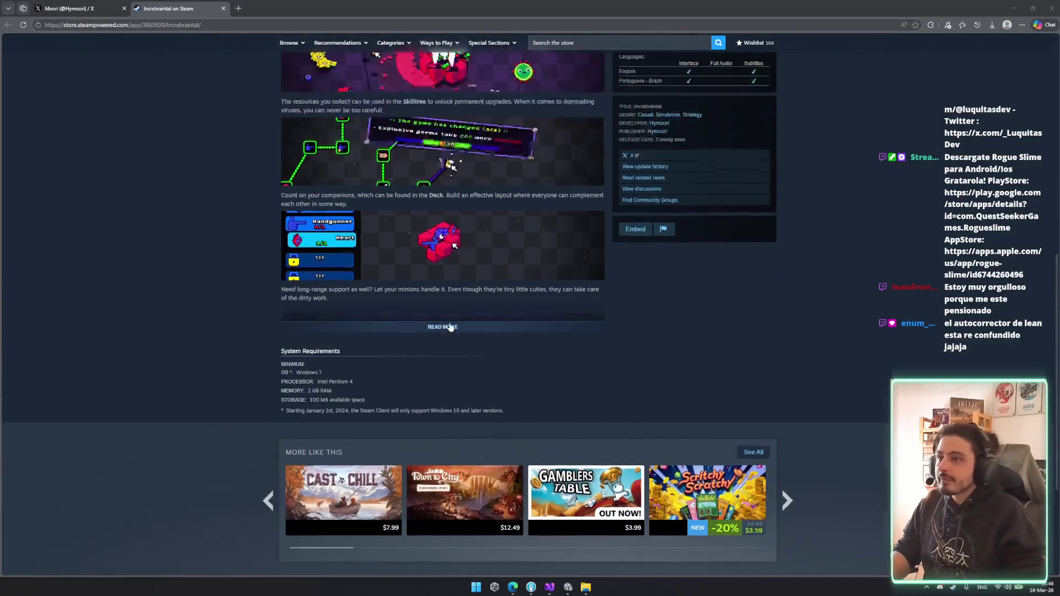
pyautogui.click(451, 327)
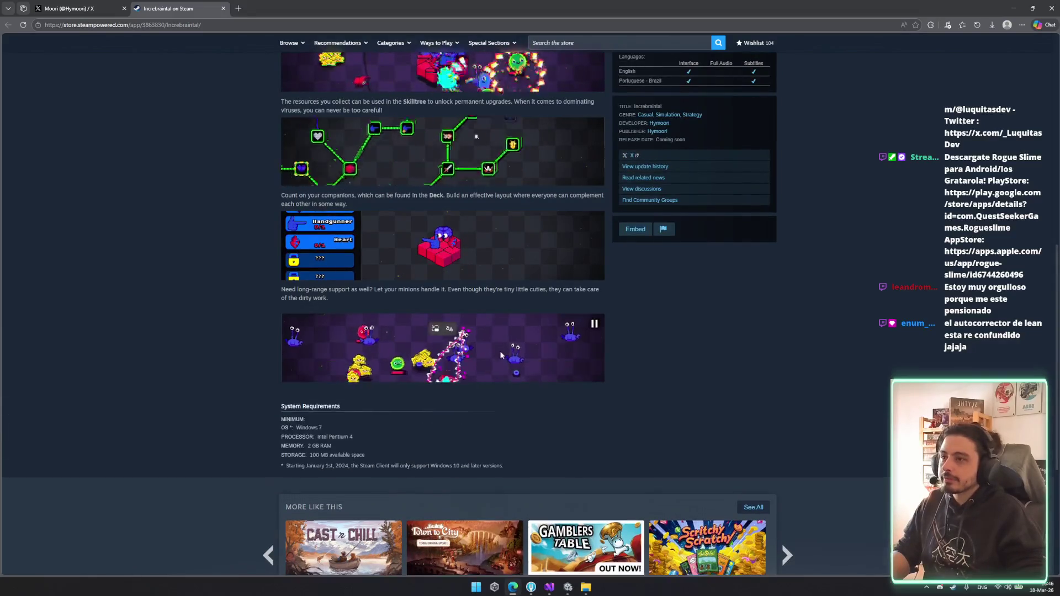
pyautogui.scroll(-3, 634, 432)
pyautogui.scroll(2, 522, 370)
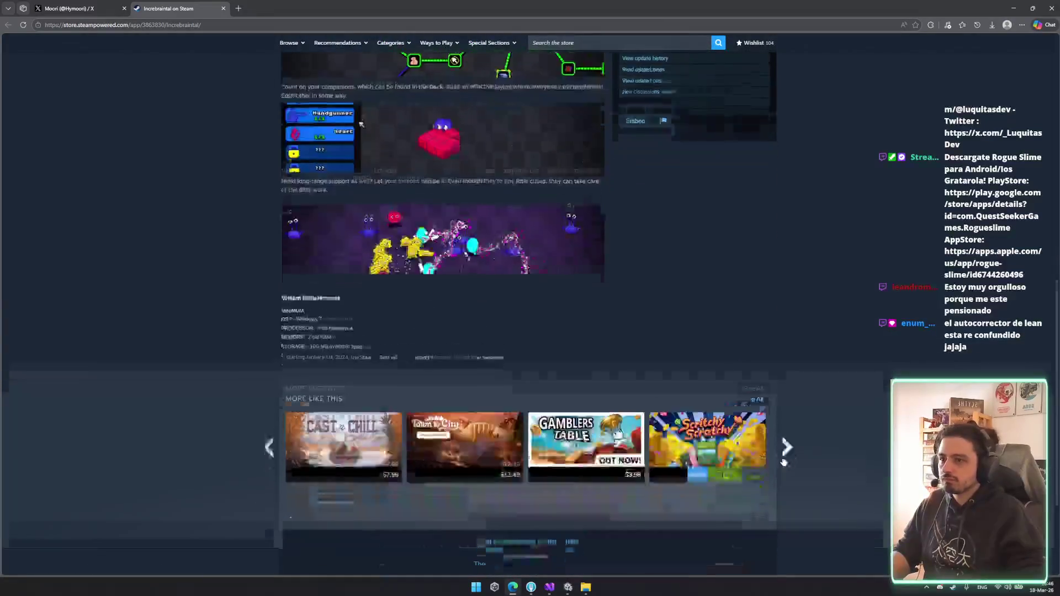
pyautogui.scroll(-2, 523, 370)
pyautogui.scroll(15, 709, 417)
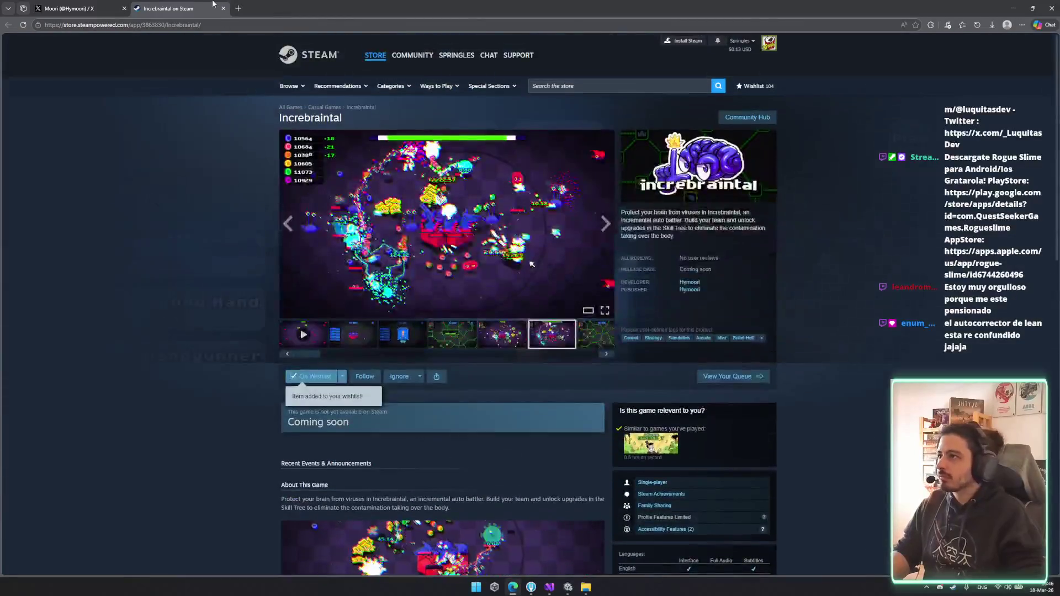
# Close the Steam tab, follow the developer on X, skim the profile, and return to Unity.
pyautogui.hotkey('ctrl', 'w')
pyautogui.click(593, 149)
pyautogui.moveTo(386, 201); pyautogui.dragTo(415, 201)
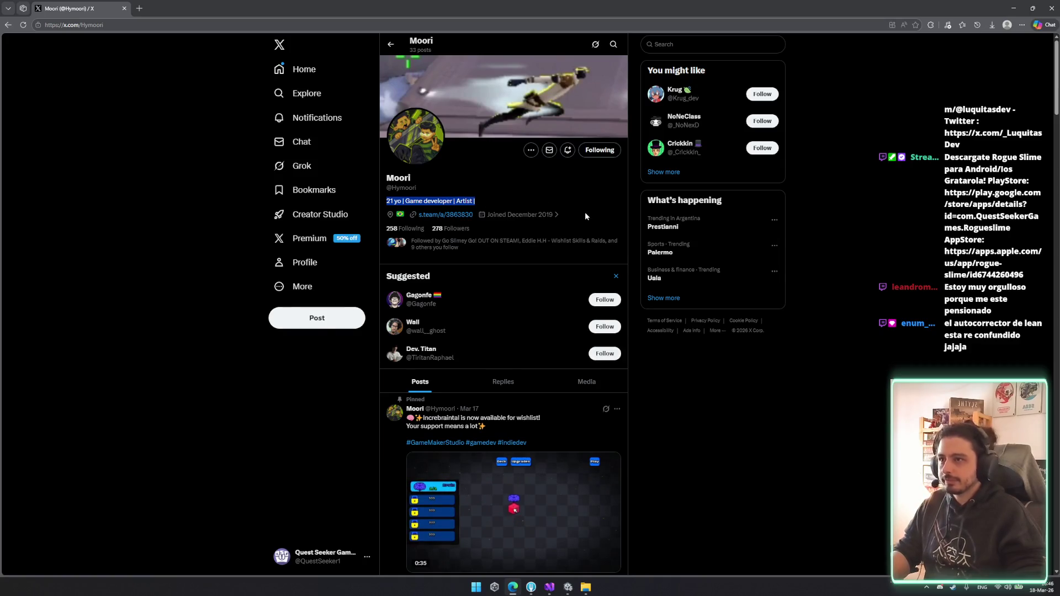
pyautogui.scroll(-3, 585, 212)
pyautogui.scroll(-15, 680, 309)
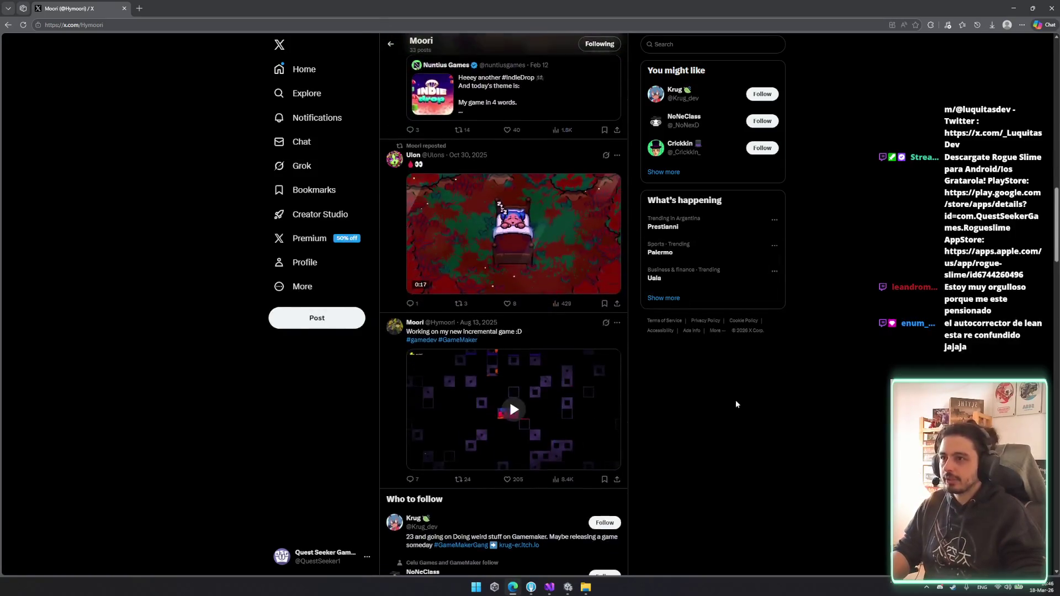
pyautogui.scroll(15, 624, 215)
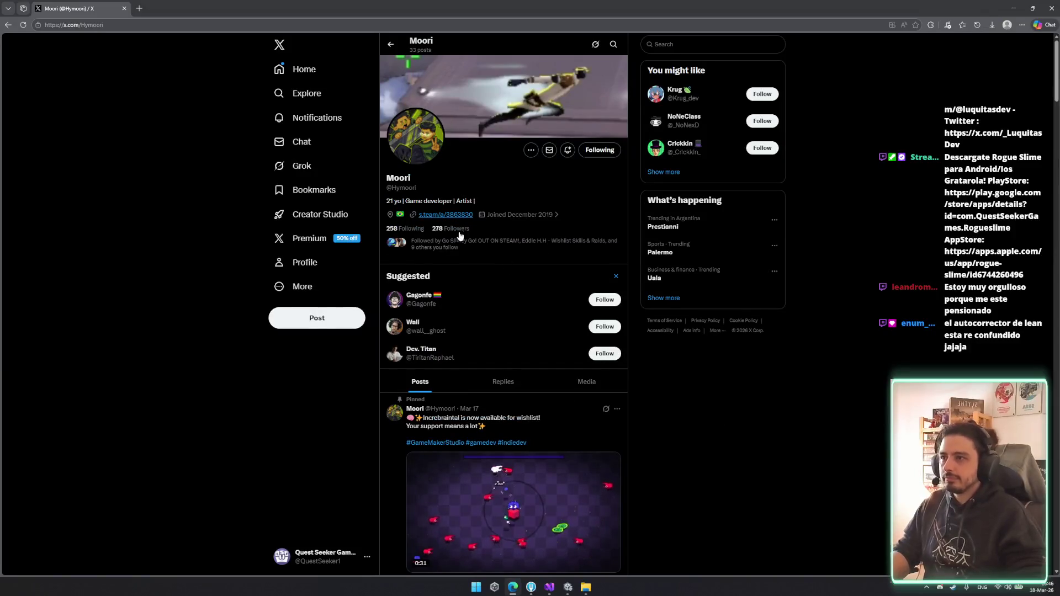
pyautogui.scroll(-5, 473, 260)
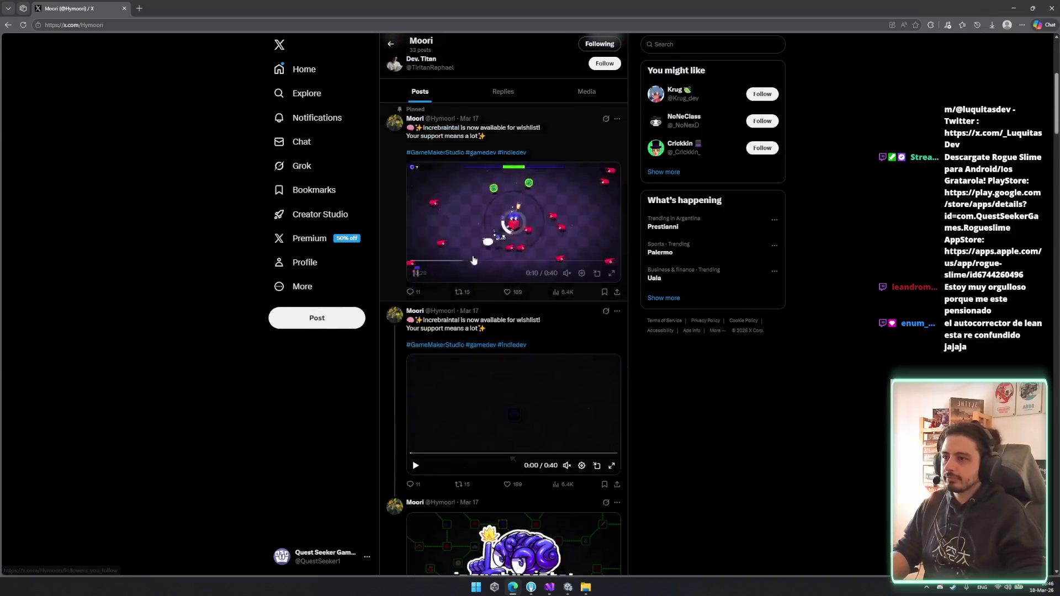
pyautogui.hotkey('alt', 'Tab')
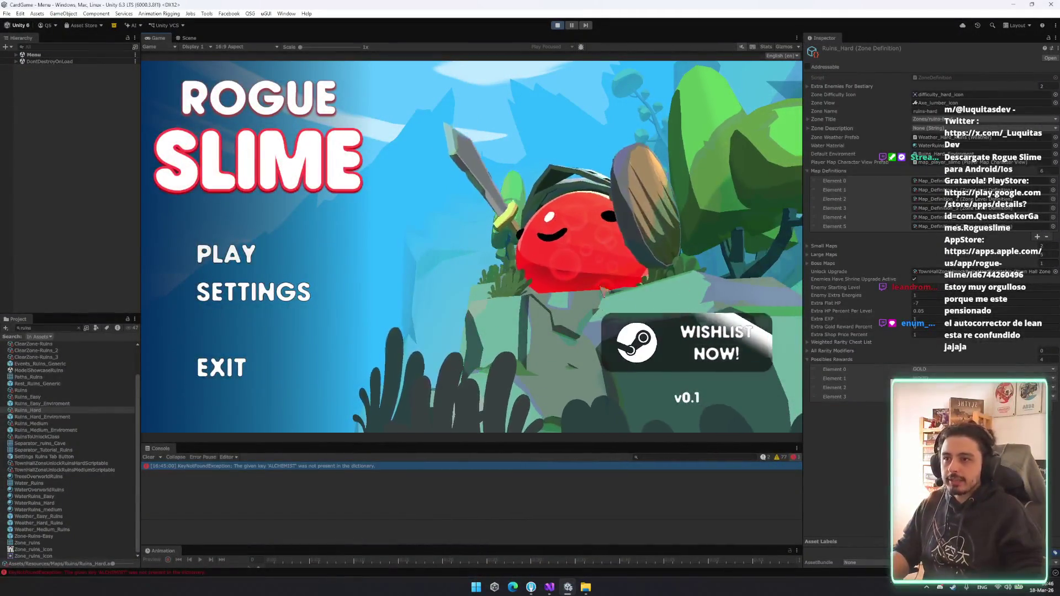
# Stop Play mode, clear the Console, and wipe saved data with Edit > Clear All PlayerPrefs.
pyautogui.click(251, 253)
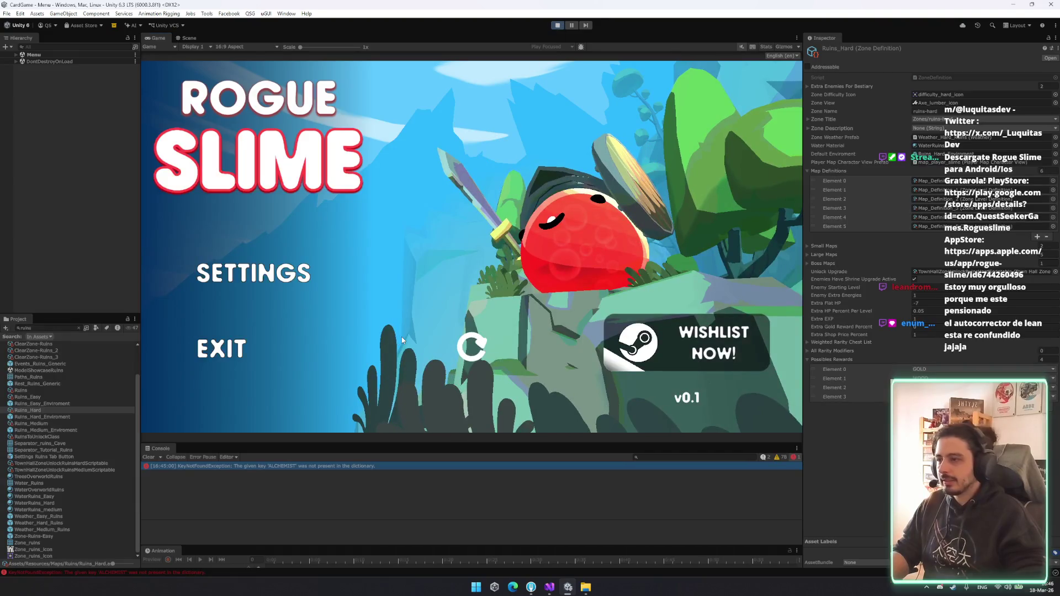
pyautogui.hotkey('ctrl', 'p')
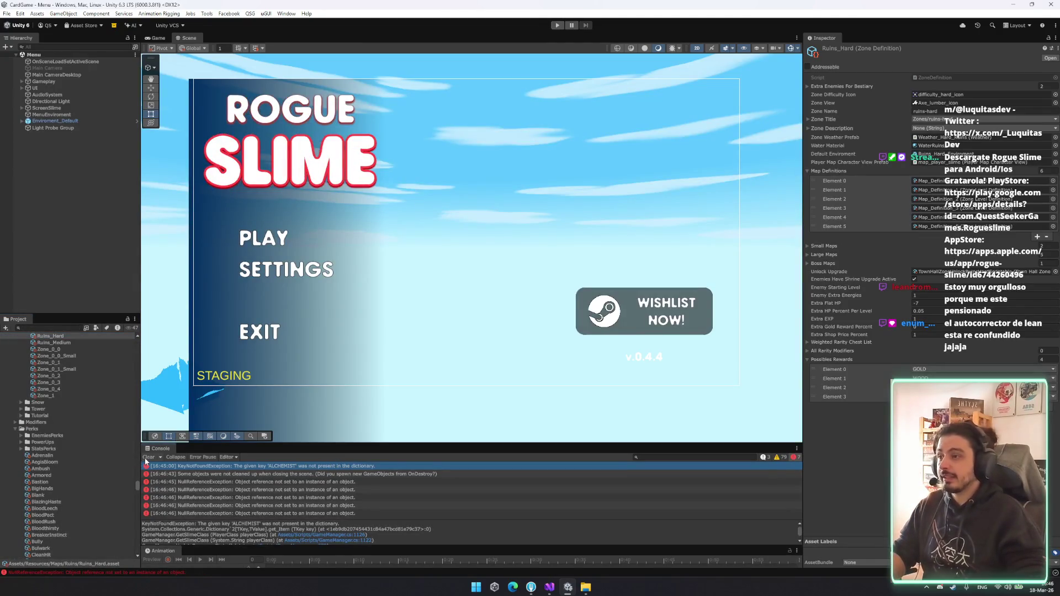
pyautogui.click(148, 458)
pyautogui.click(287, 13)
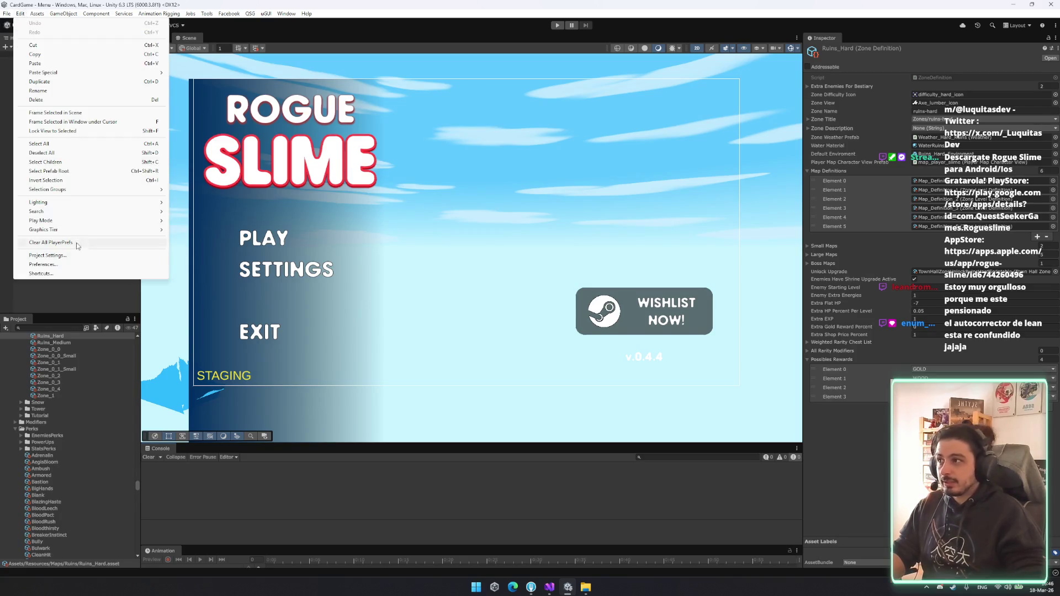
pyautogui.click(78, 244)
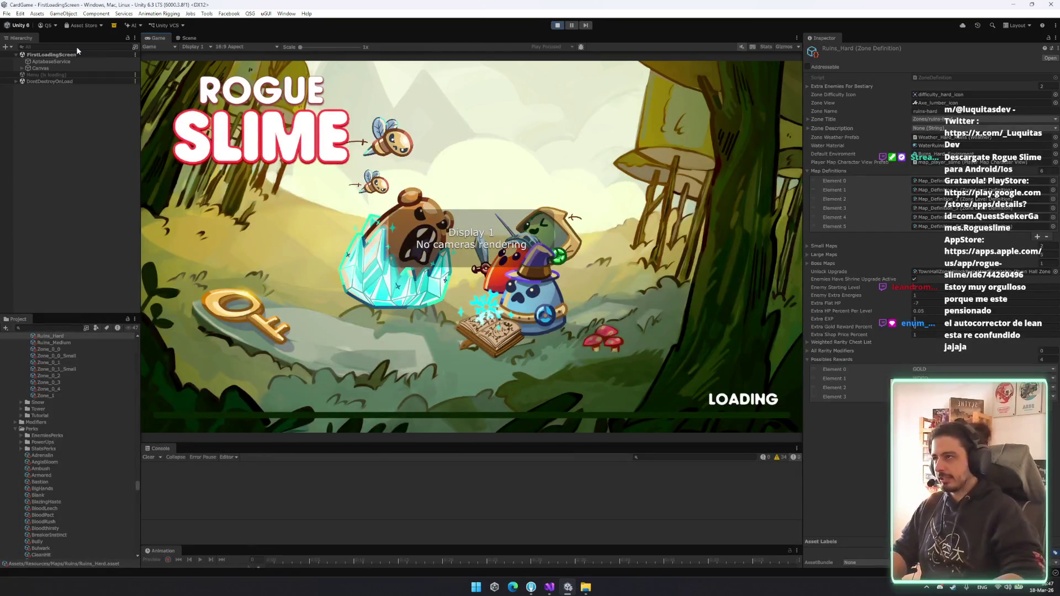
# Find DebugManager in the Hierarchy by searching 'debug' and activate it.
pyautogui.click(54, 46)
pyautogui.write('debug')
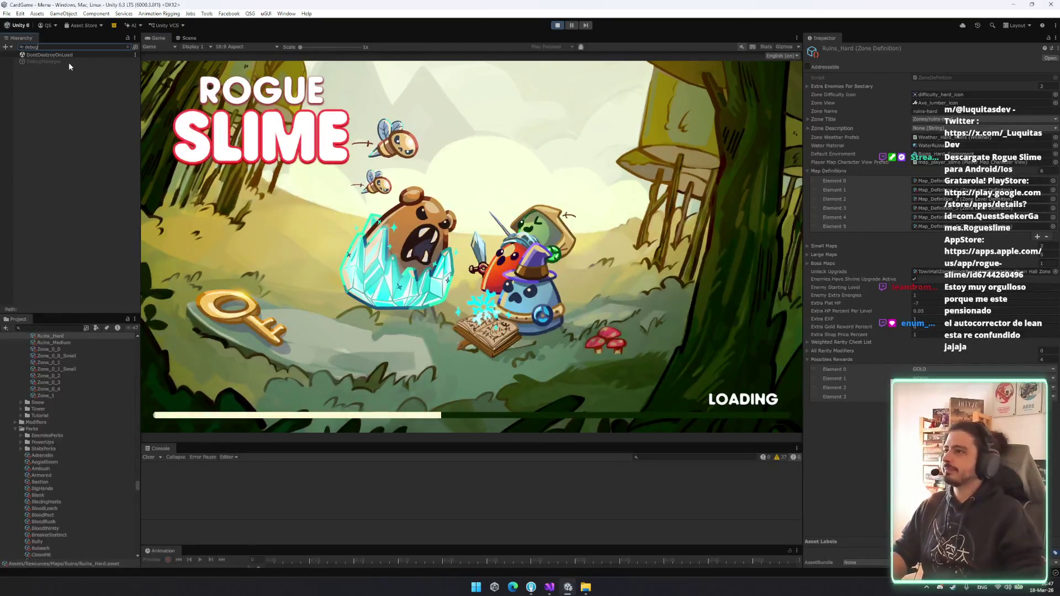
pyautogui.click(66, 62)
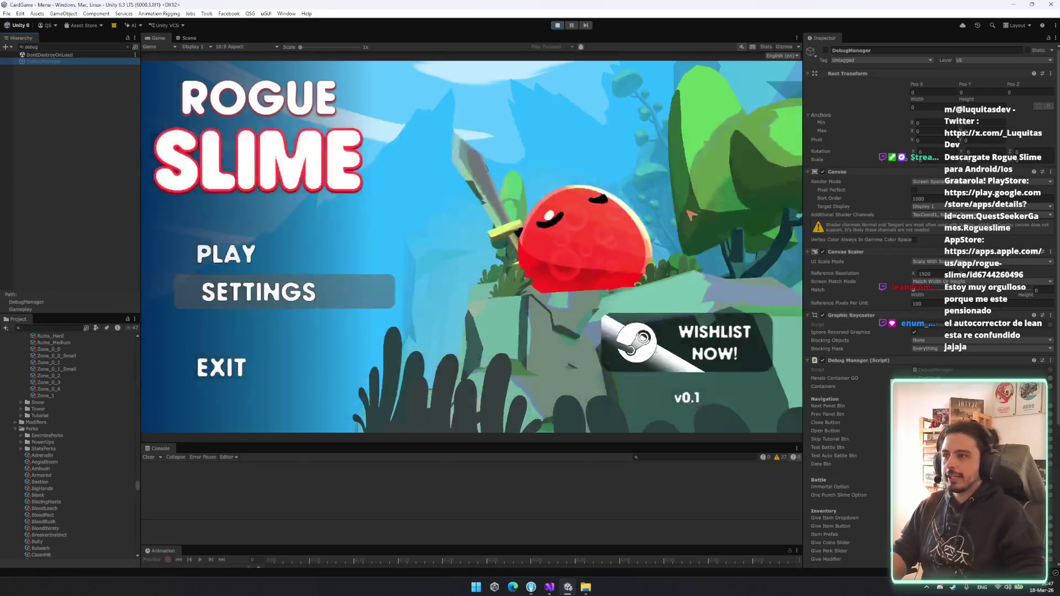
pyautogui.hotkey('alt', 'shift', 'a')
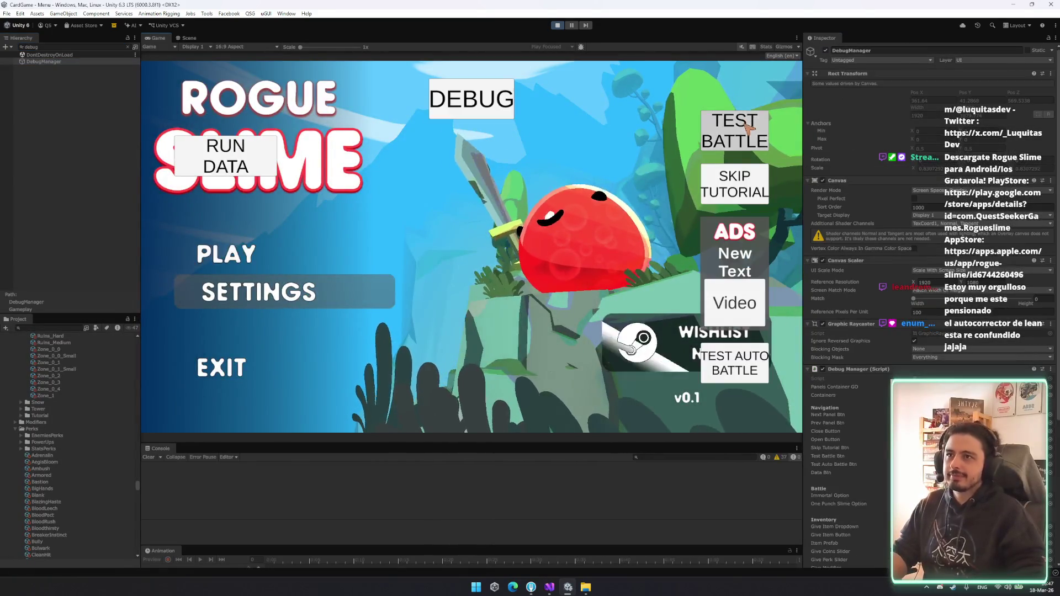
# Try TEST BATTLE, page the debug panels to CITY, close them, and click PLAY.
pyautogui.click(746, 126)
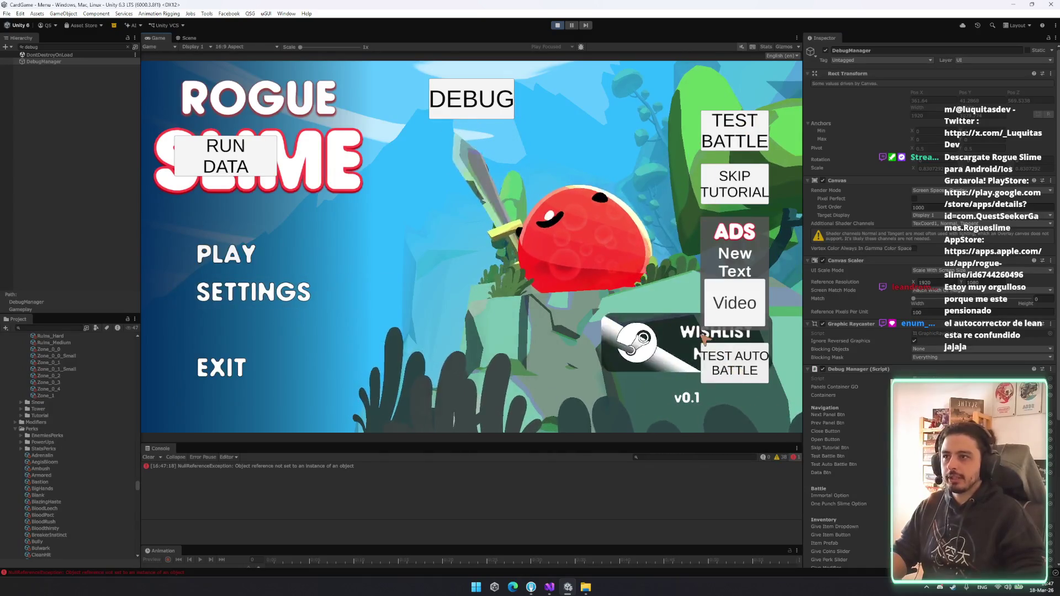
pyautogui.click(739, 193)
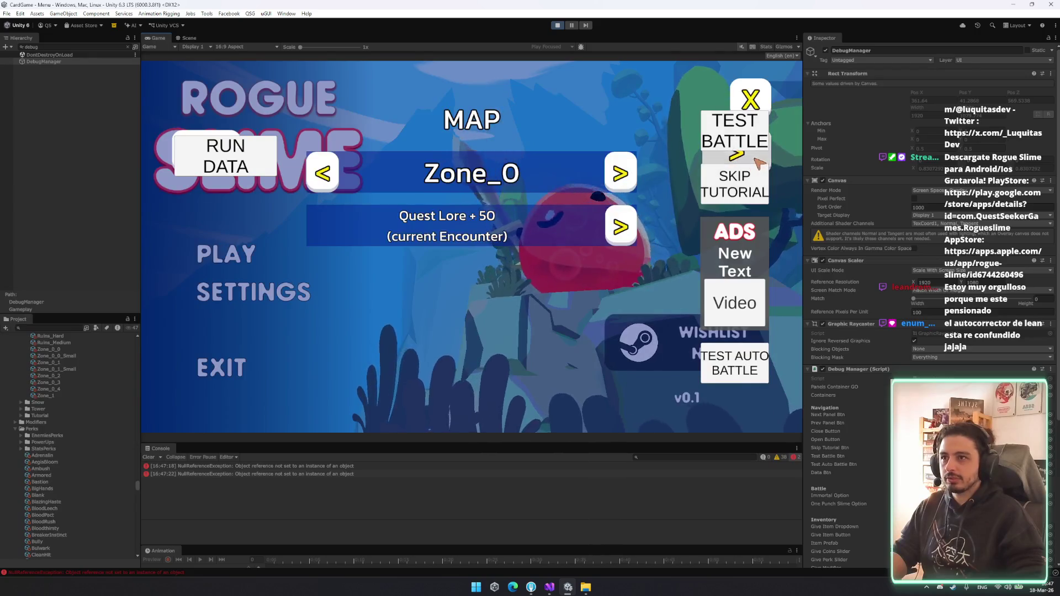
pyautogui.click(736, 156)
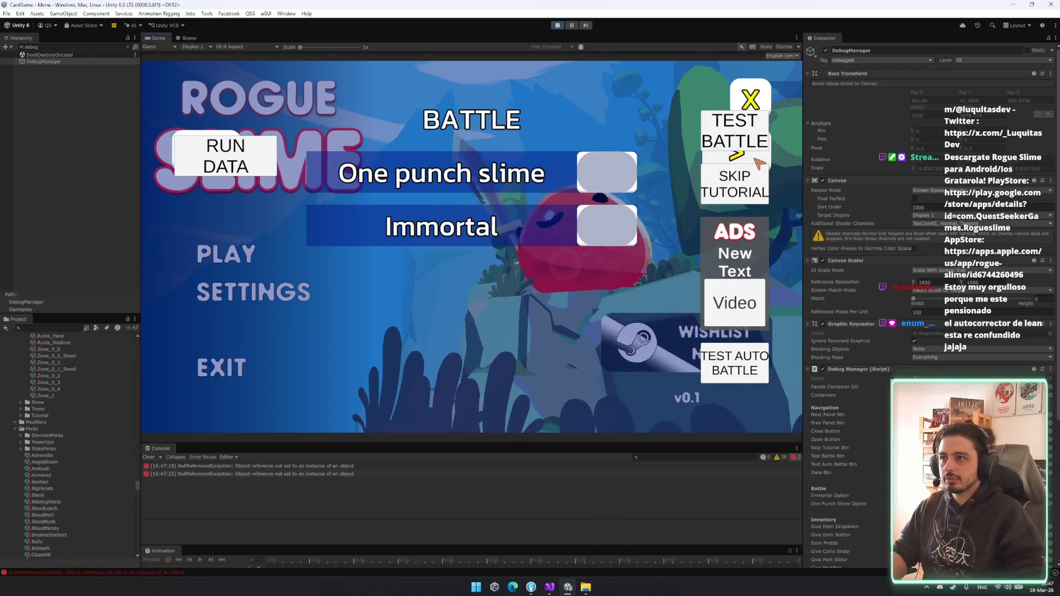
pyautogui.click(736, 156)
pyautogui.click(758, 158)
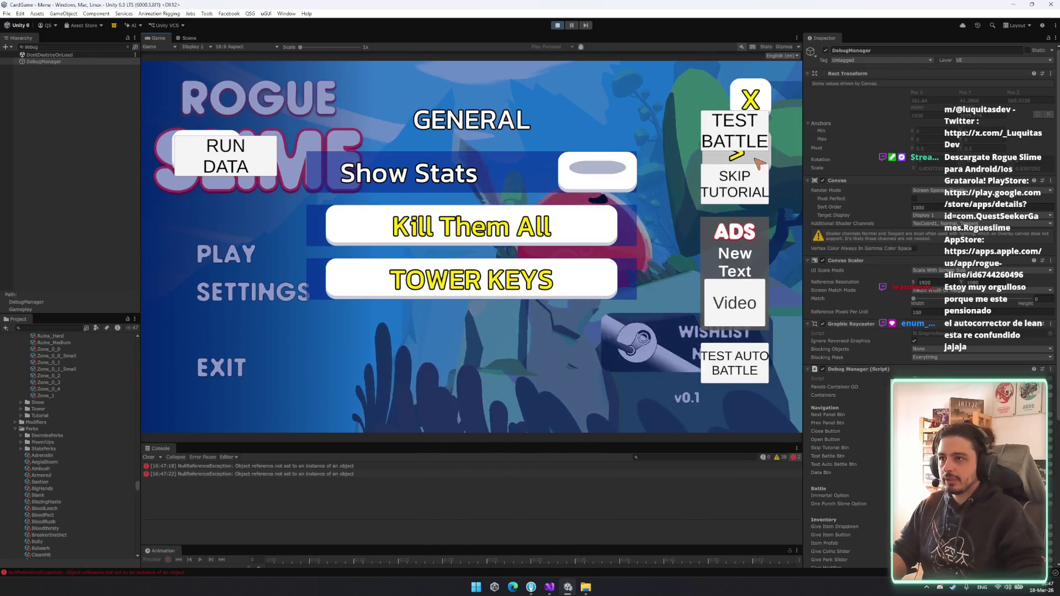
pyautogui.click(758, 158)
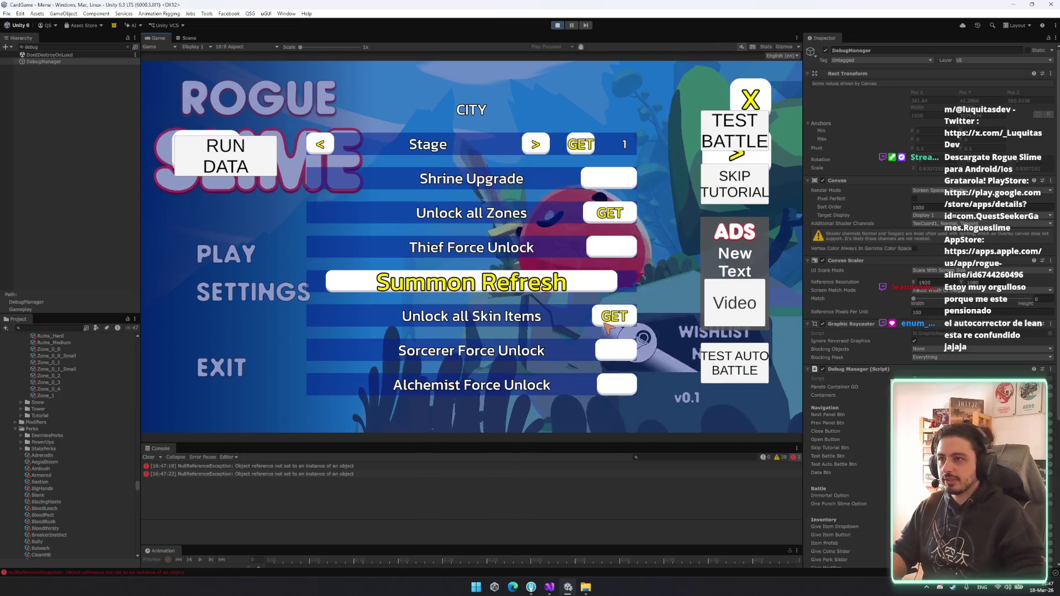
pyautogui.click(761, 94)
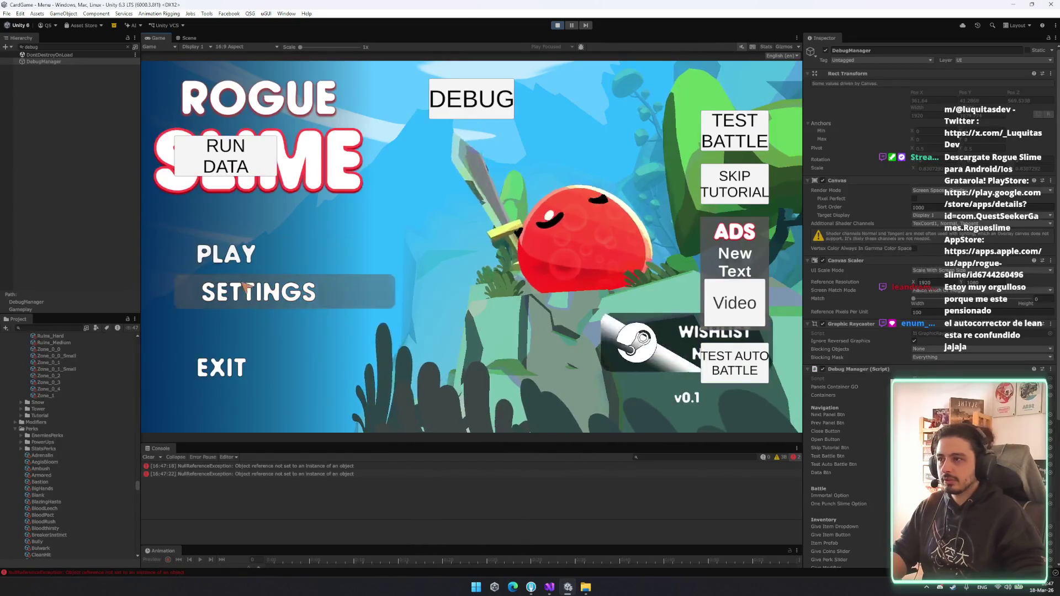
pyautogui.click(232, 291)
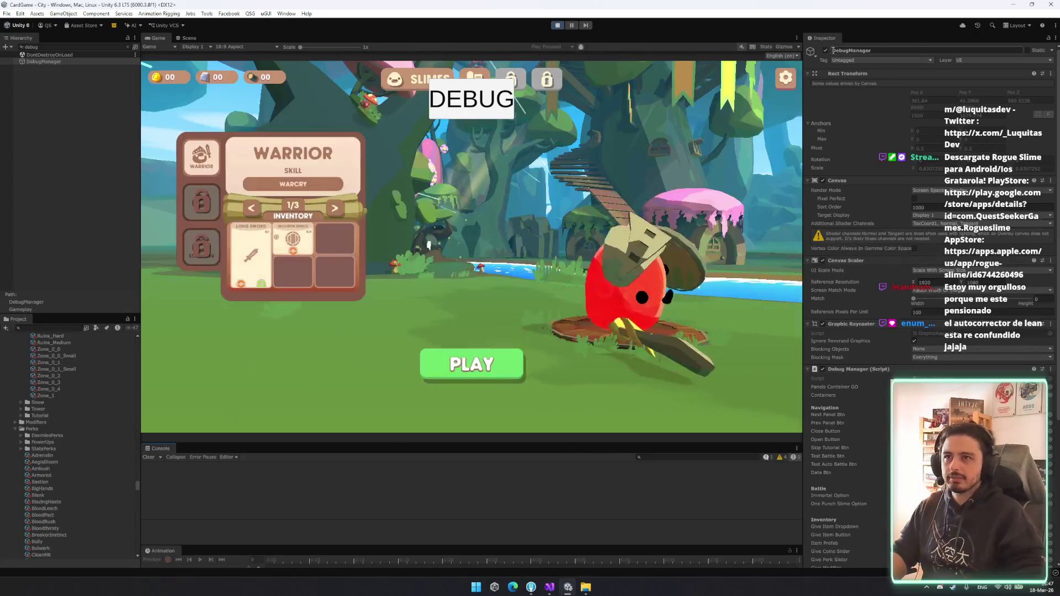
# Open the Town Hall, then use the debug resources panel to give 123 Stone.
pyautogui.click(473, 83)
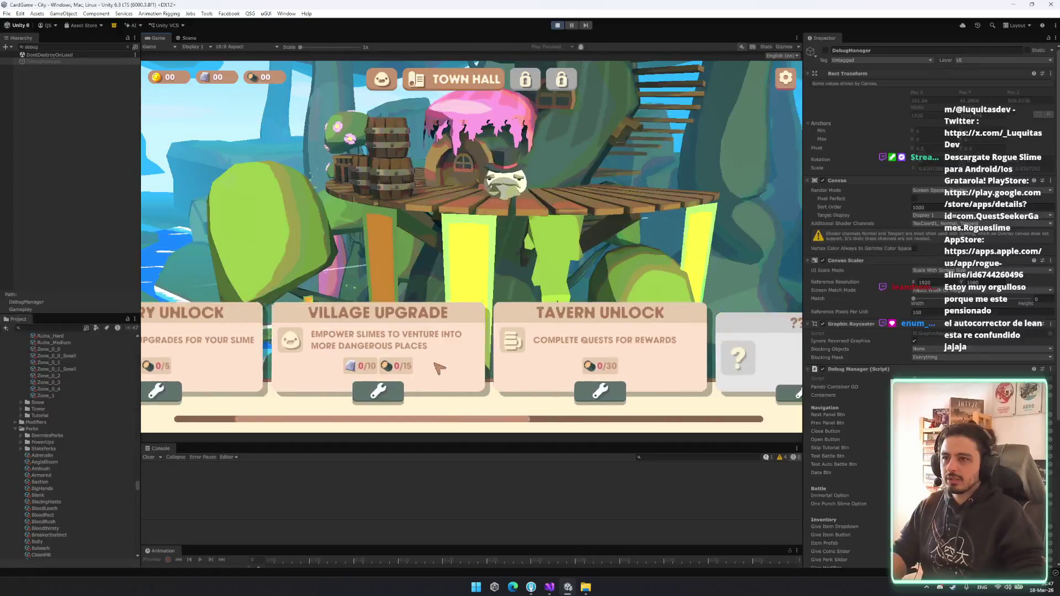
pyautogui.moveTo(642, 381); pyautogui.dragTo(521, 374)
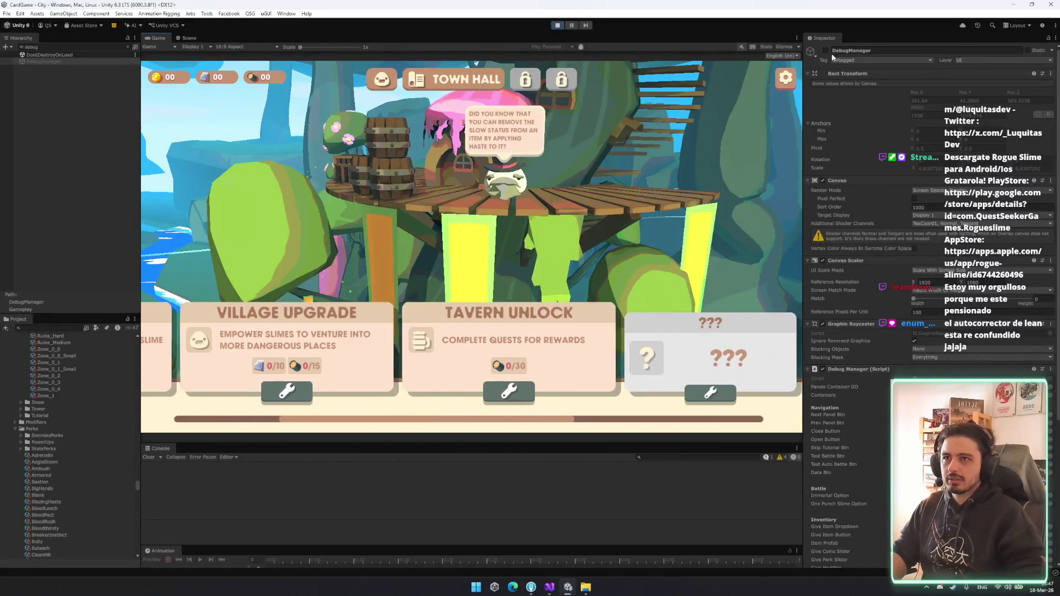
pyautogui.click(493, 96)
pyautogui.click(737, 153)
pyautogui.click(737, 153)
pyautogui.click(206, 153)
pyautogui.click(443, 189)
pyautogui.write('123')
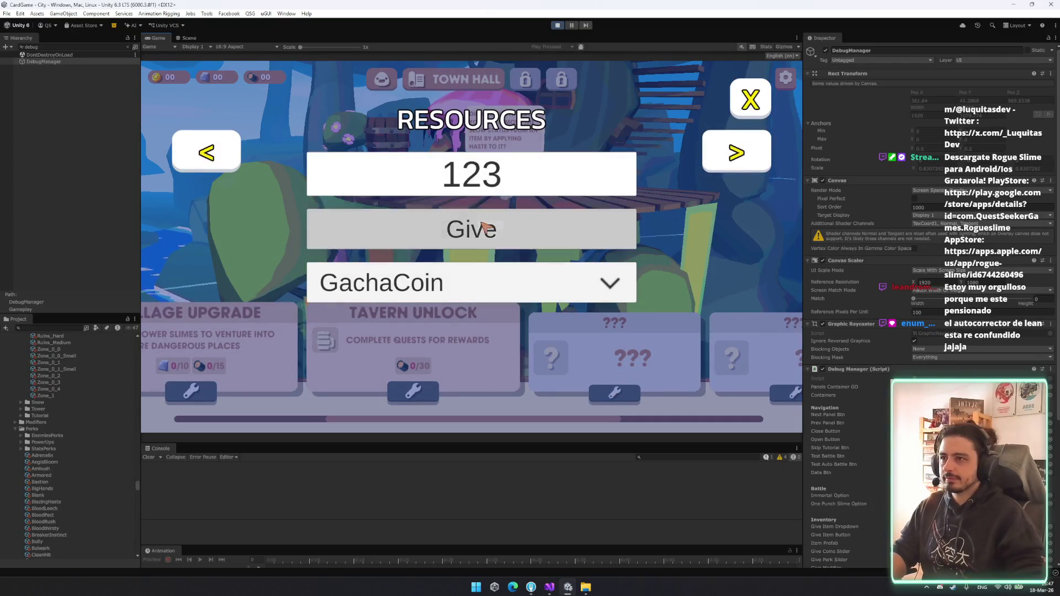
pyautogui.click(466, 288)
pyautogui.click(426, 337)
pyautogui.click(485, 237)
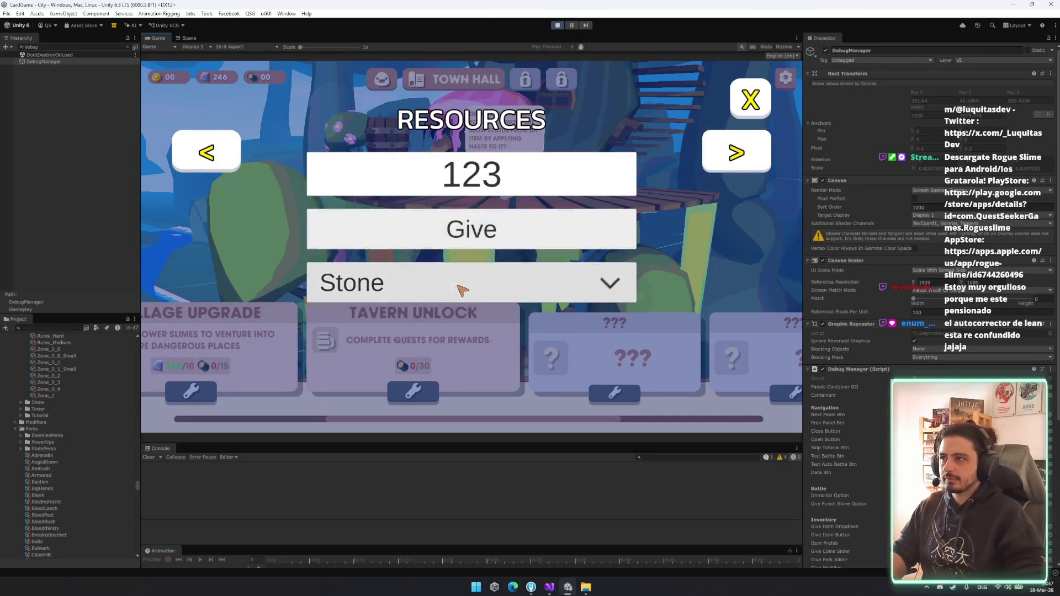
# Switch the debug resource type to Wood and give it to the player.
pyautogui.click(463, 287)
pyautogui.scroll(-2, 421, 325)
pyautogui.click(421, 324)
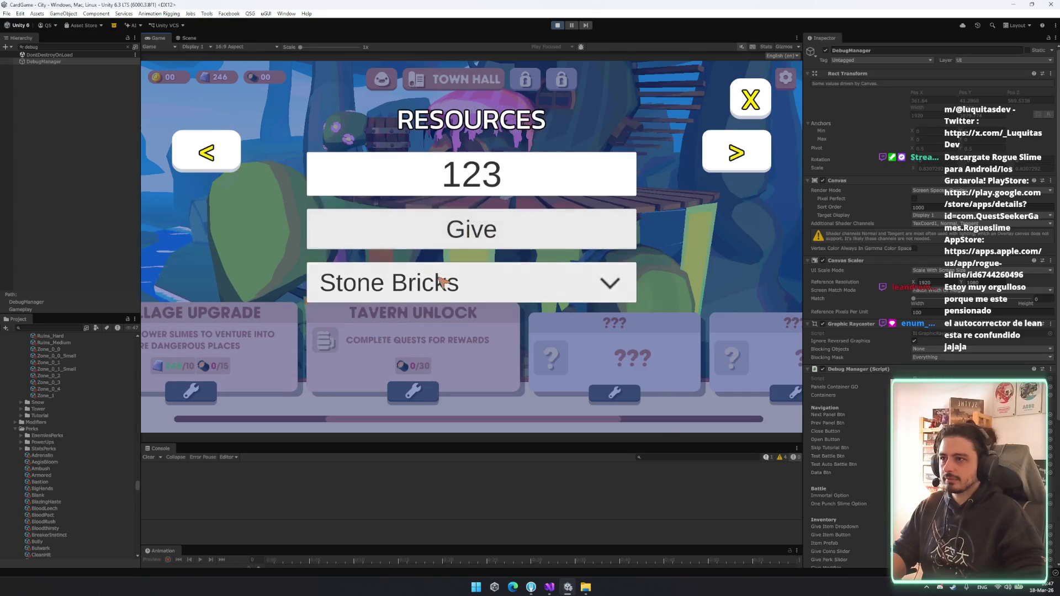
pyautogui.click(445, 284)
pyautogui.scroll(-1, 409, 339)
pyautogui.click(398, 348)
pyautogui.click(486, 229)
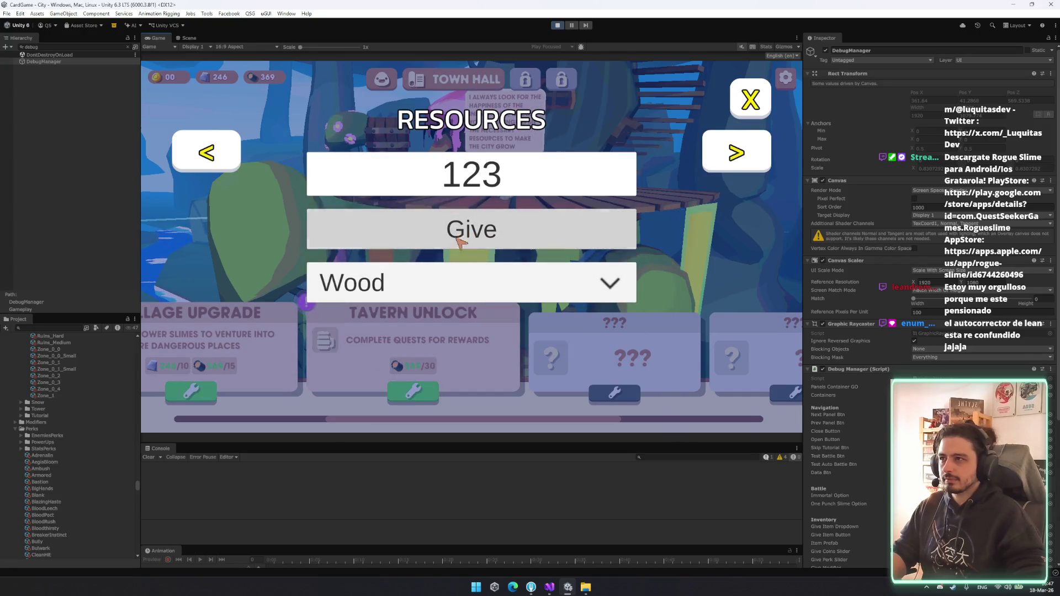
# Add coins from the INVENTORY debug panel up to 21000, then buy the Tavern unlock.
pyautogui.click(759, 153)
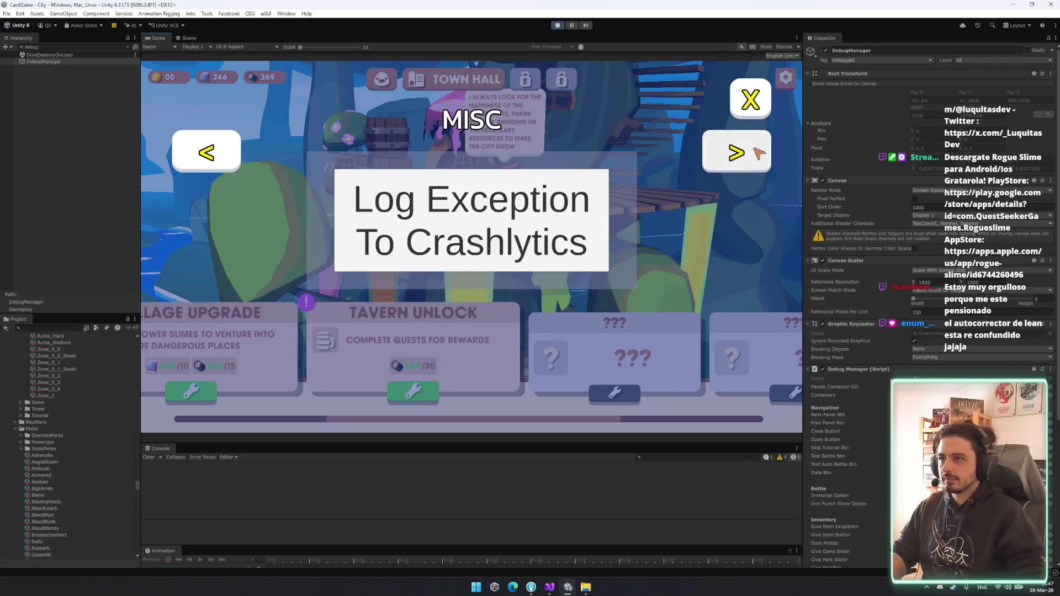
pyautogui.click(759, 154)
pyautogui.click(759, 154)
pyautogui.click(381, 228)
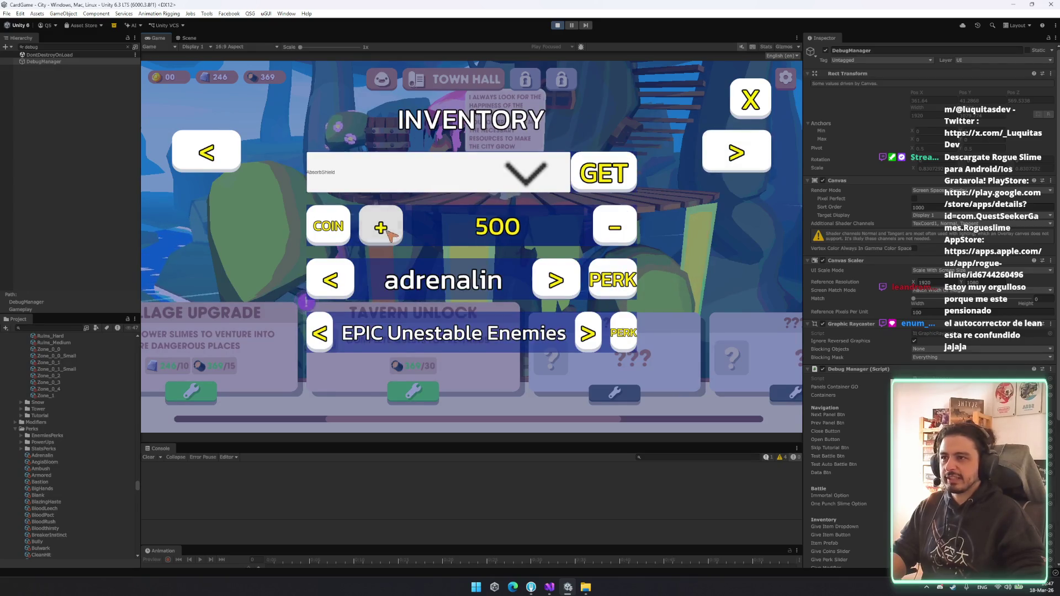
pyautogui.click(381, 227)
pyautogui.click(331, 225)
pyautogui.click(335, 224)
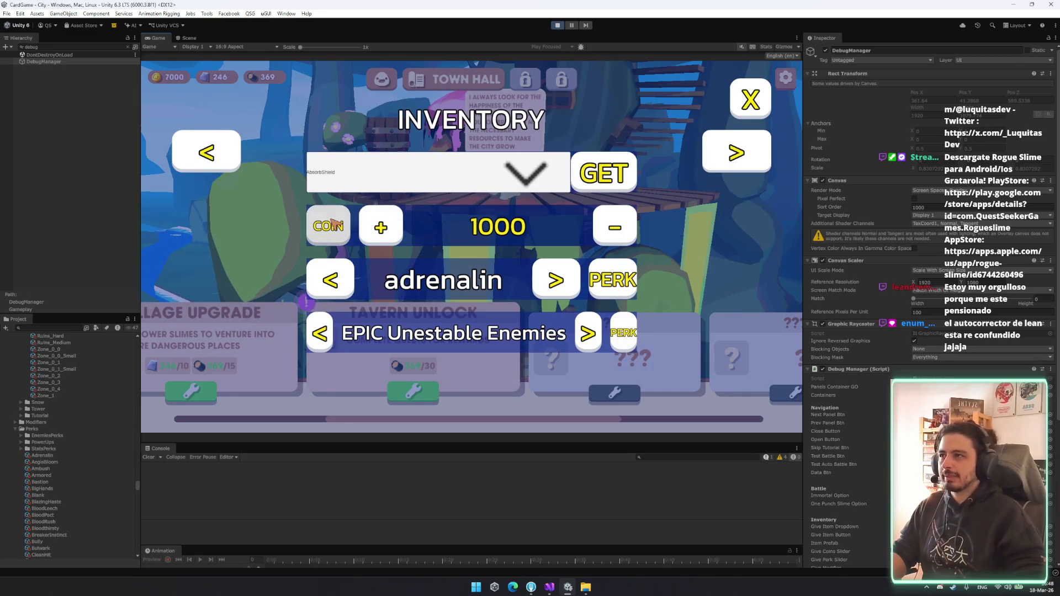
pyautogui.click(331, 225)
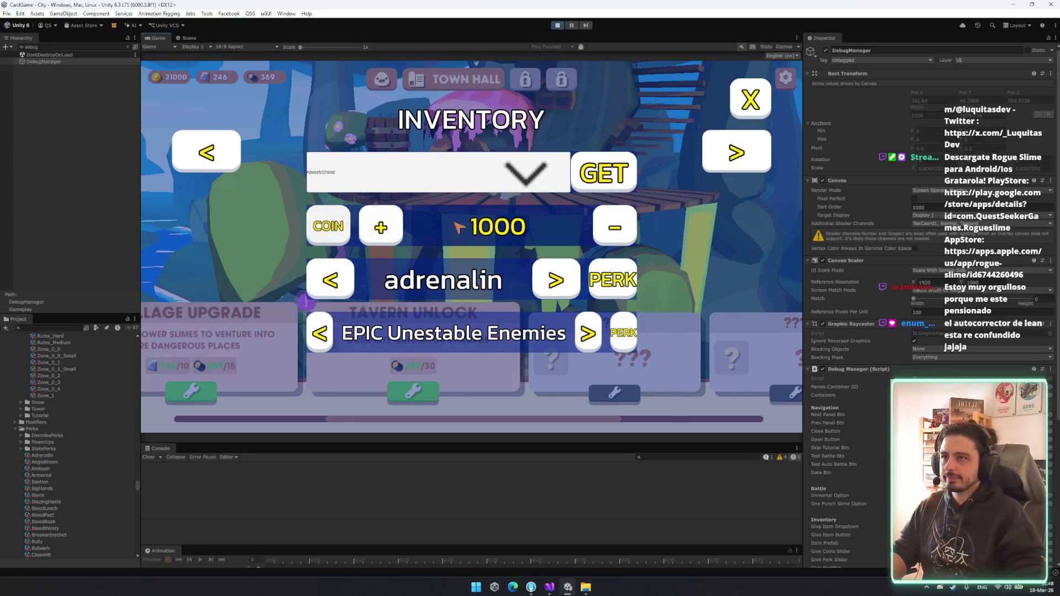
pyautogui.click(747, 99)
pyautogui.click(441, 387)
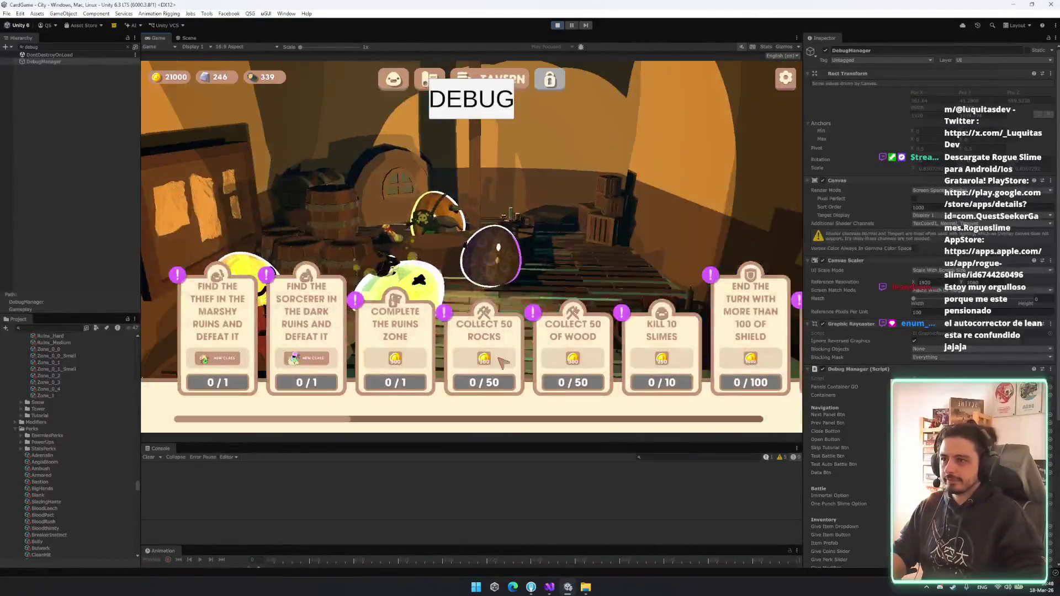
# Buy the Village Upgrade and a Town Hall upgrade.
pyautogui.click(780, 84)
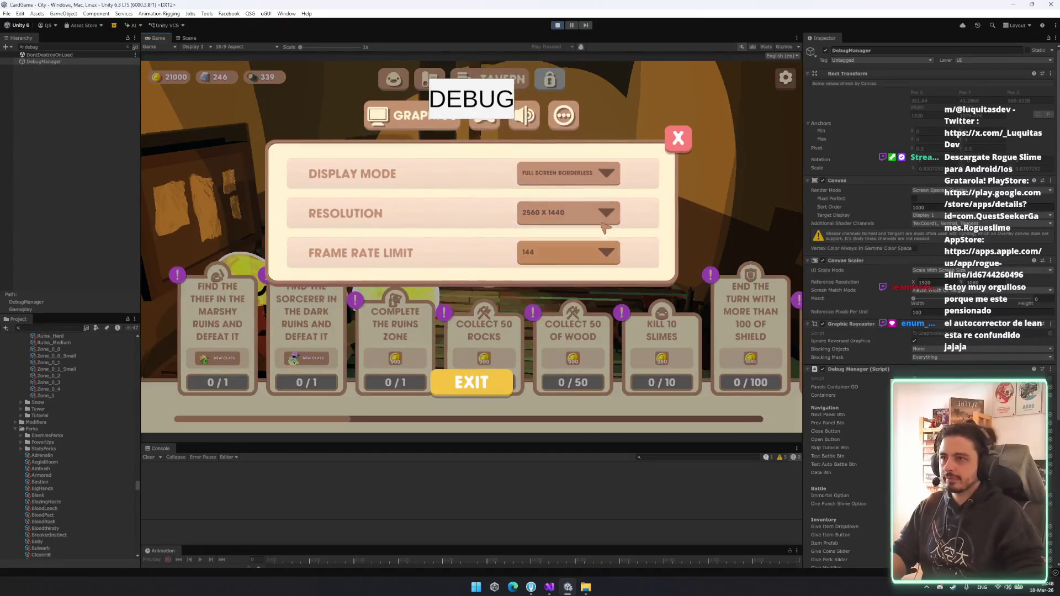
pyautogui.click(677, 137)
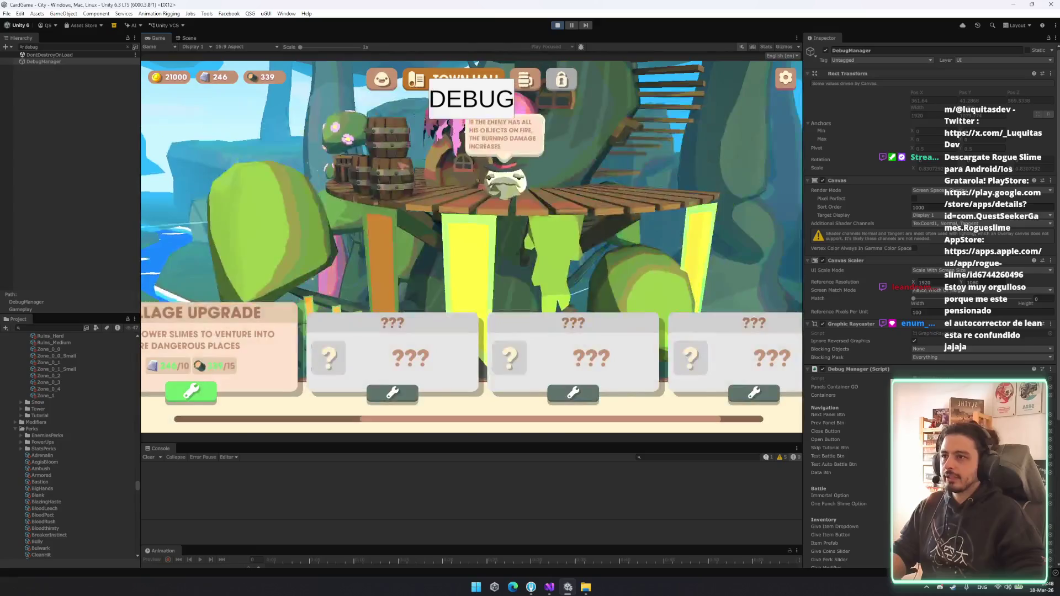
pyautogui.click(209, 393)
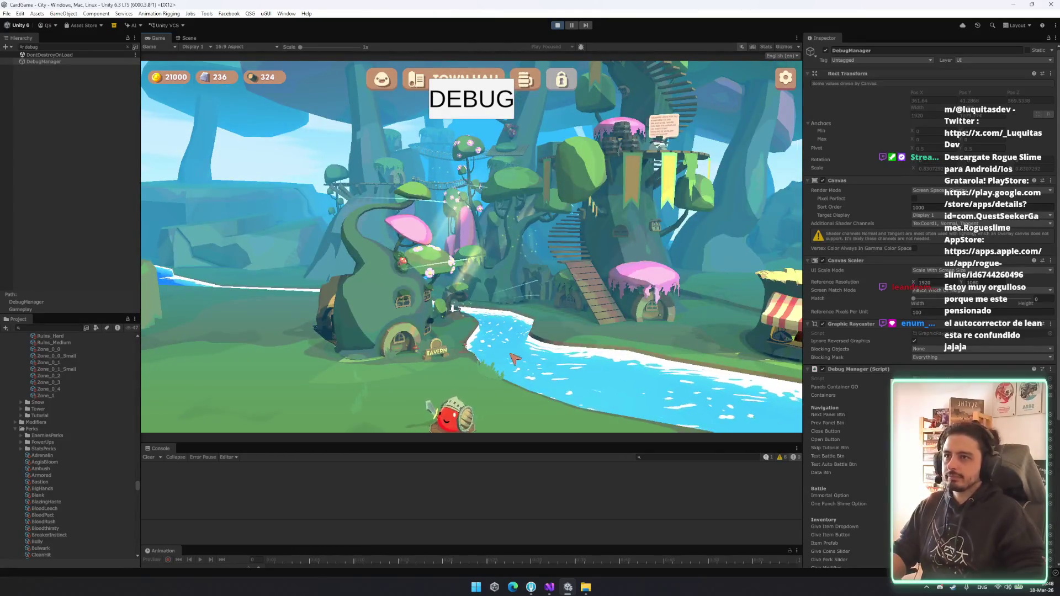
pyautogui.click(445, 417)
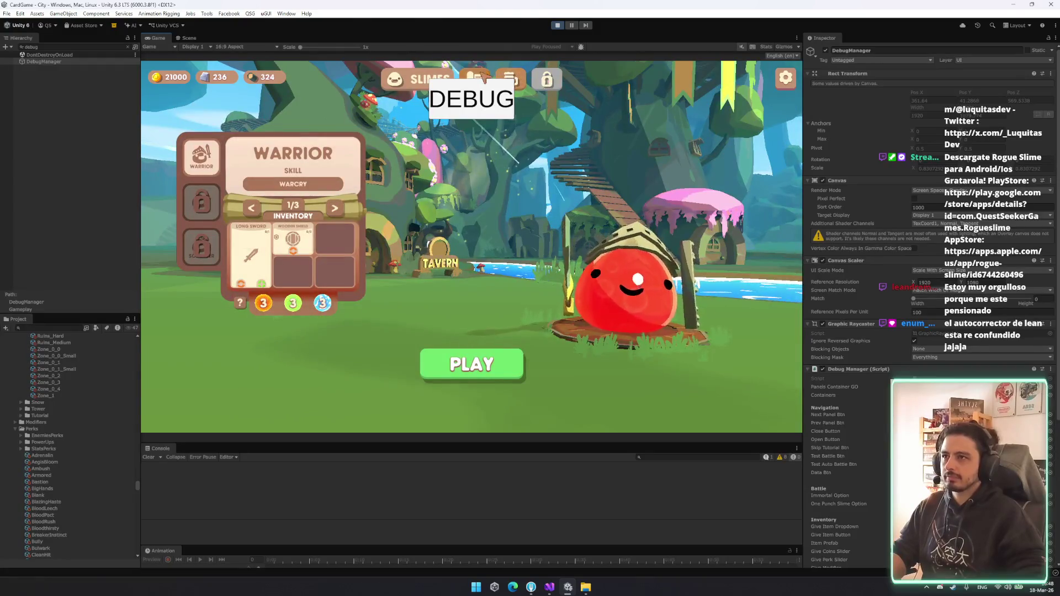
pyautogui.click(483, 78)
pyautogui.click(496, 393)
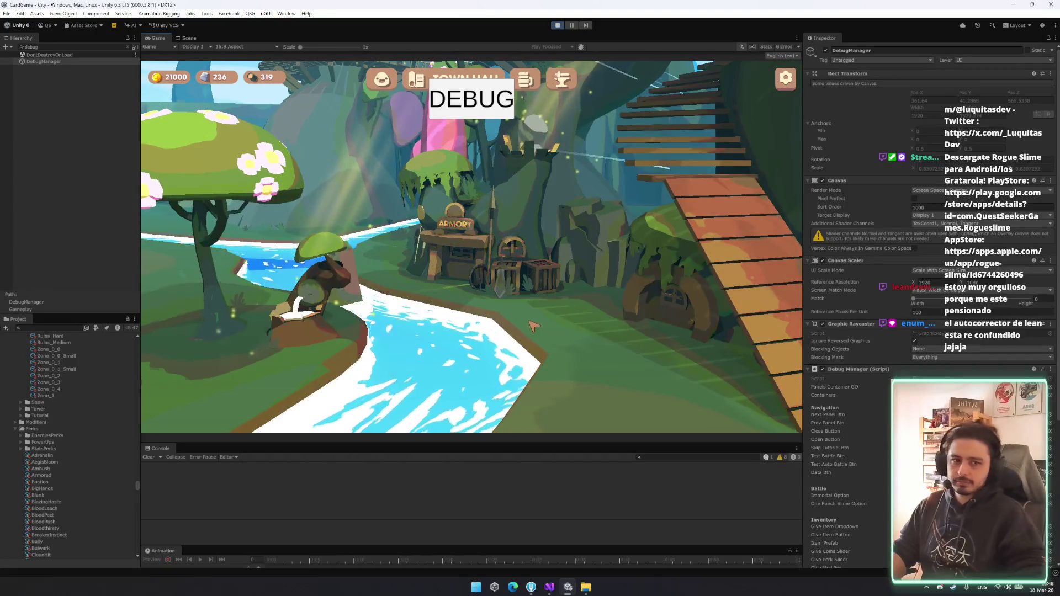
# In the Warrior's Armory tree, buy Vitality, two Extra Energy perks and two Vitality nodes.
pyautogui.click(531, 324)
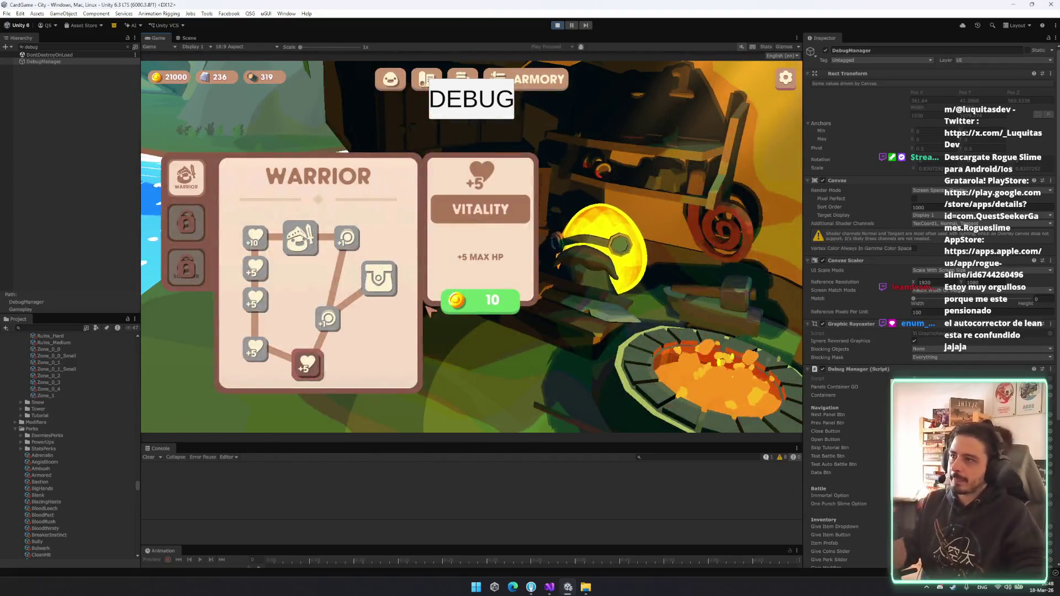
pyautogui.click(479, 301)
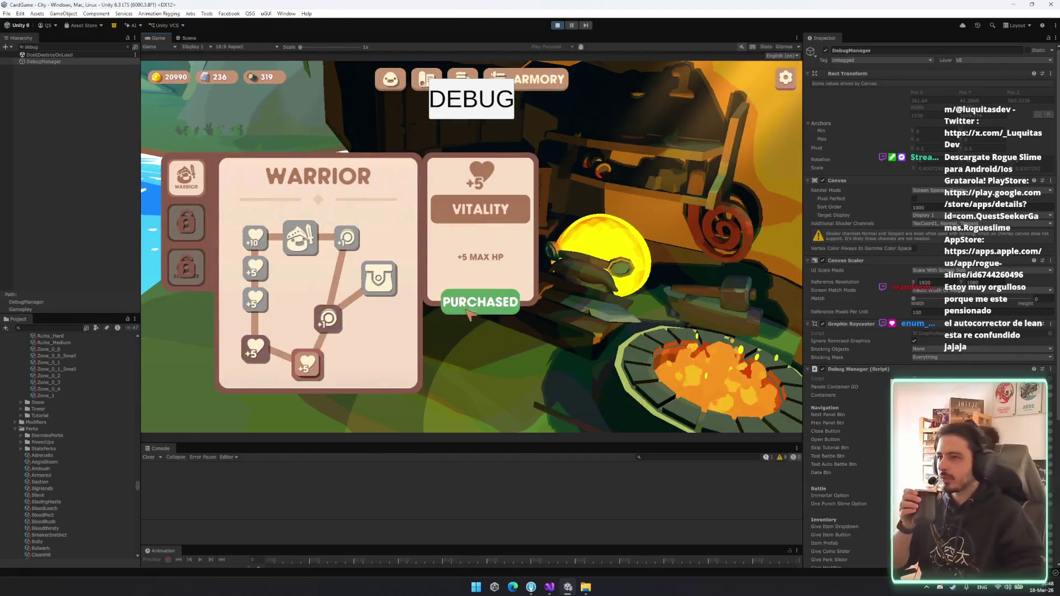
pyautogui.click(328, 319)
pyautogui.click(447, 300)
pyautogui.click(379, 279)
pyautogui.click(346, 237)
pyautogui.click(481, 301)
pyautogui.click(301, 238)
pyautogui.click(254, 349)
pyautogui.click(480, 301)
pyautogui.click(255, 301)
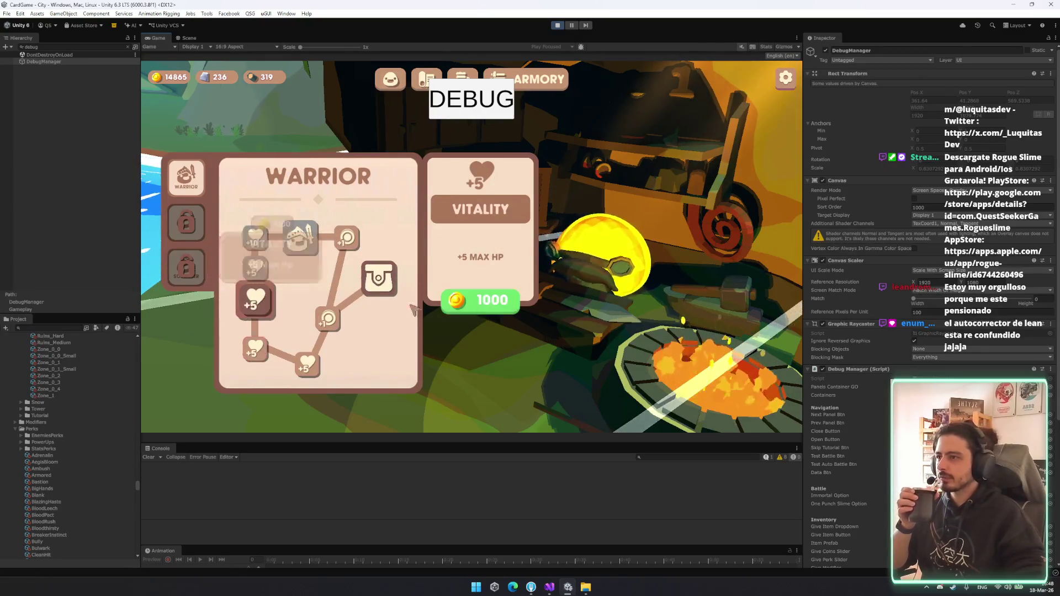
pyautogui.click(479, 301)
# Buy More Weapons (3000), +5 Vitality (1750) and +10 Vitality (4000).
pyautogui.click(379, 278)
pyautogui.click(481, 301)
pyautogui.click(255, 269)
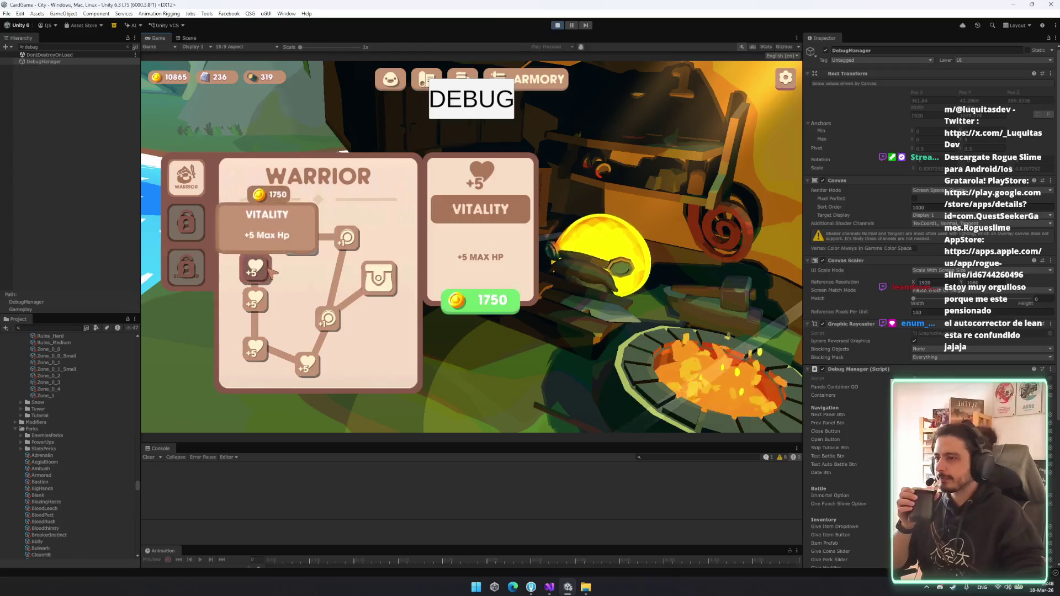
pyautogui.click(461, 302)
pyautogui.click(255, 237)
pyautogui.click(481, 301)
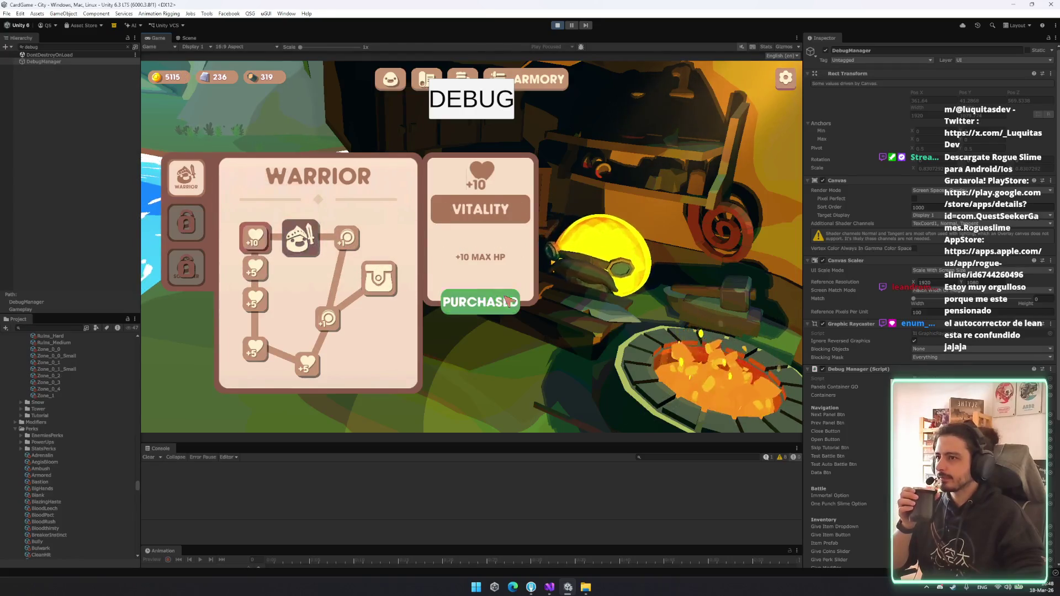
# Add debug coins and buy Big Scream for 7500.
pyautogui.click(301, 238)
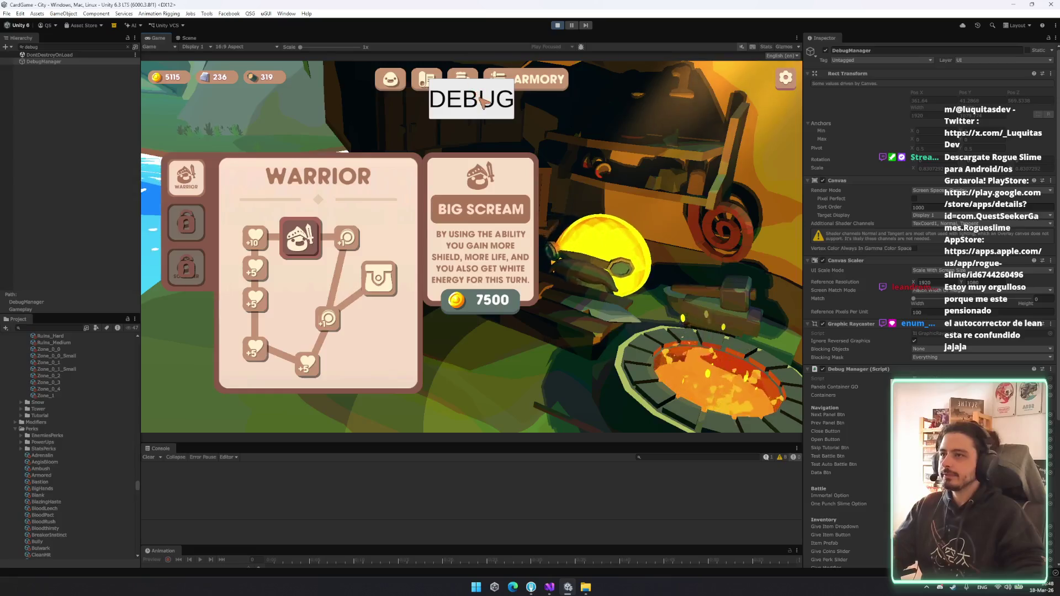
pyautogui.click(482, 102)
pyautogui.click(332, 224)
pyautogui.click(334, 226)
pyautogui.click(334, 226)
pyautogui.click(750, 100)
pyautogui.click(512, 301)
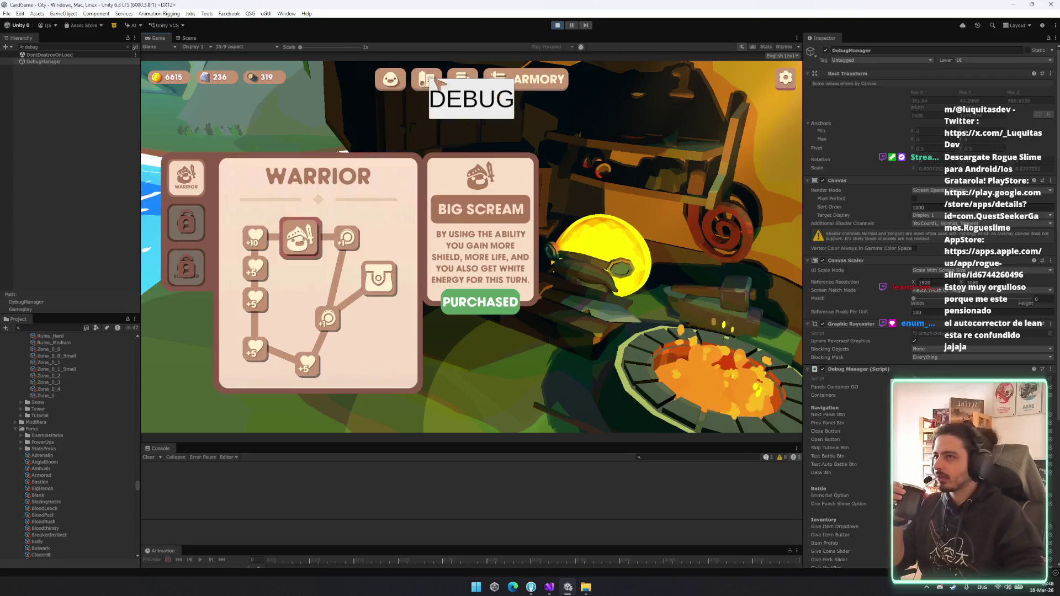
# Page through the Warrior's inventory, then set out onto the map toward Ruins.
pyautogui.click(430, 80)
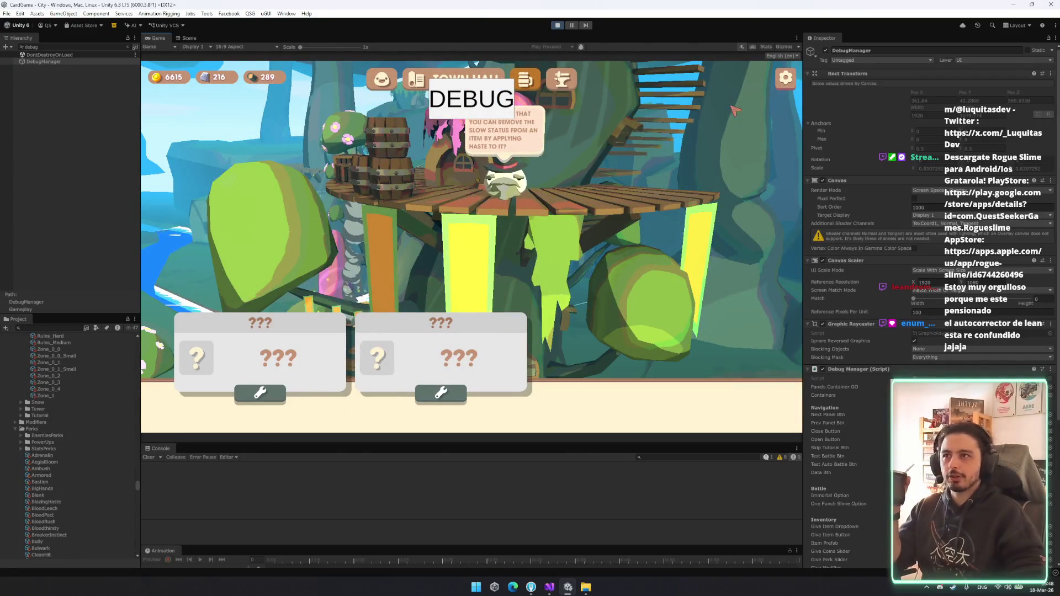
pyautogui.click(382, 79)
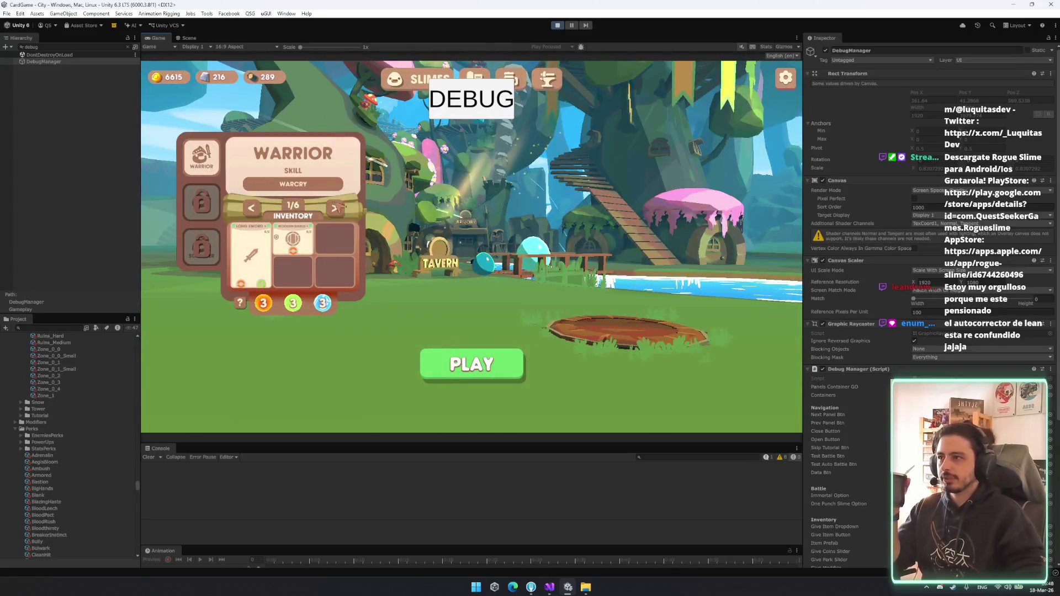
pyautogui.click(334, 208)
pyautogui.click(334, 209)
pyautogui.click(335, 209)
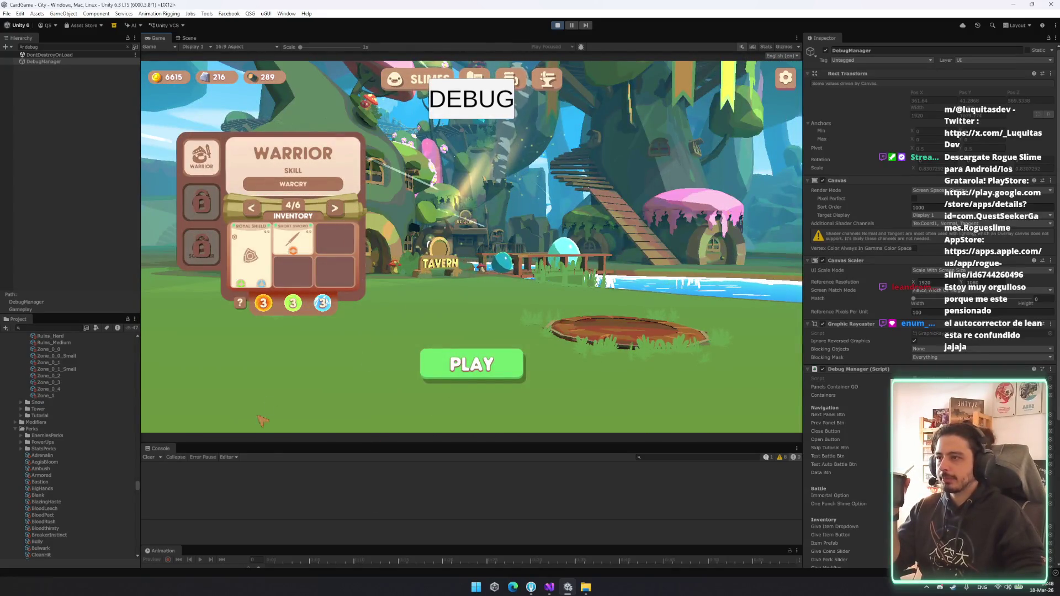
pyautogui.click(348, 208)
pyautogui.click(346, 209)
pyautogui.click(346, 209)
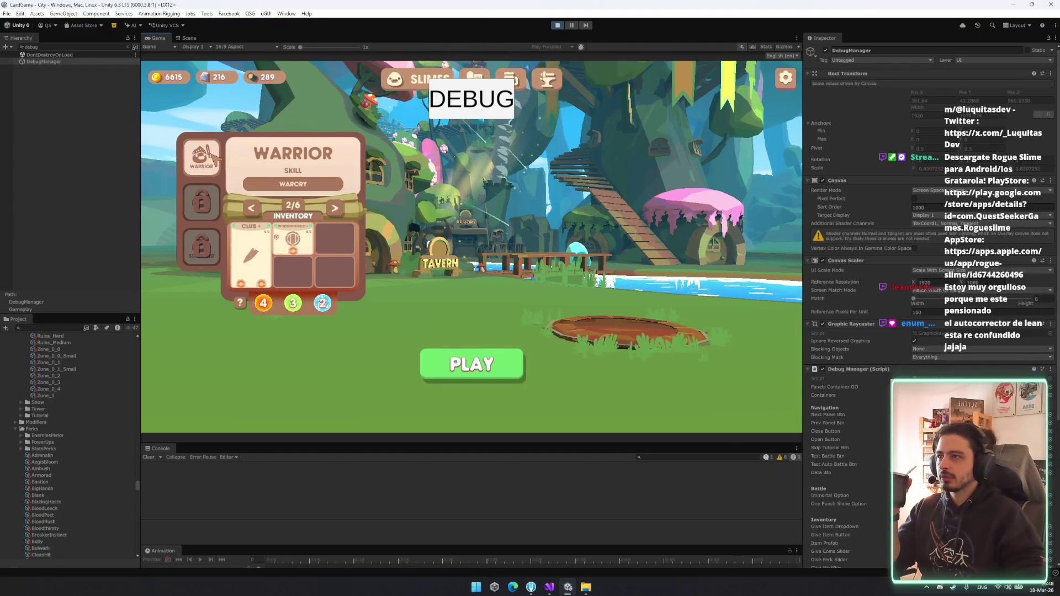
pyautogui.click(475, 365)
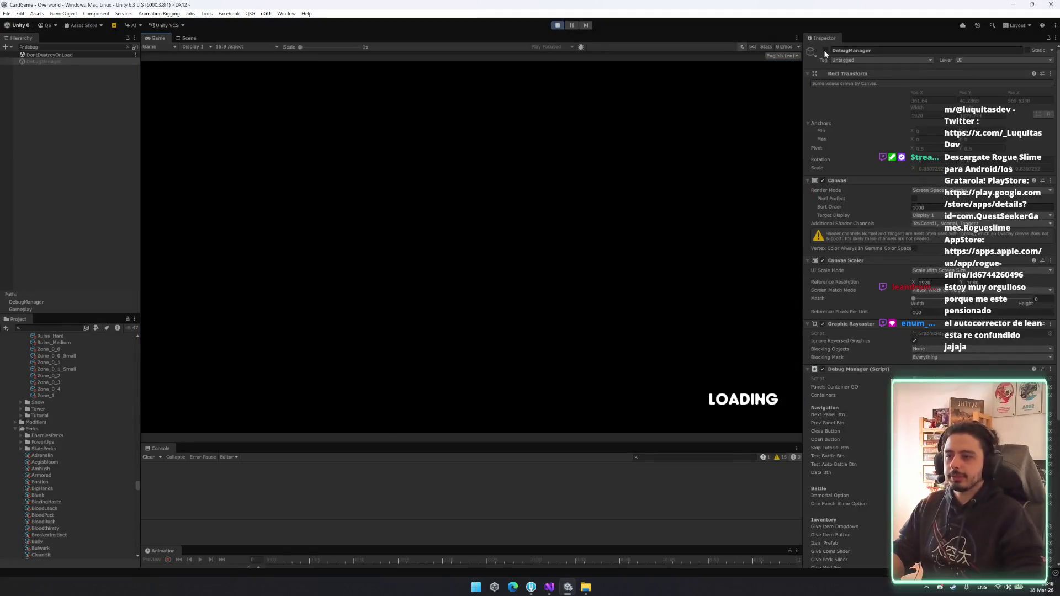
# With DebugManager enabled, set the debug MAP encounter to Ruins_Easy-3.
pyautogui.click(826, 50)
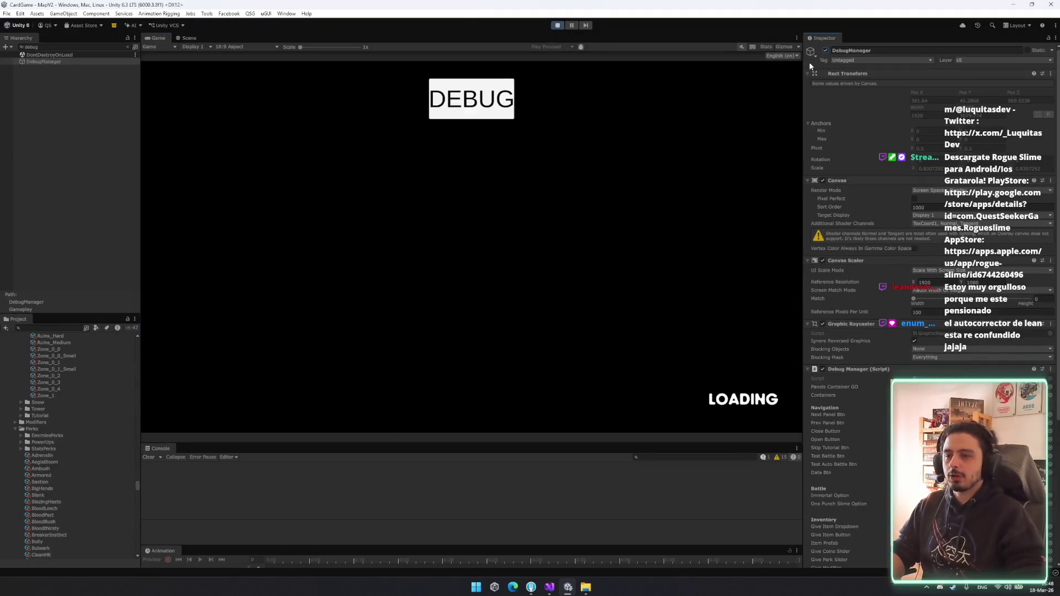
pyautogui.click(474, 104)
pyautogui.click(737, 157)
pyautogui.click(737, 159)
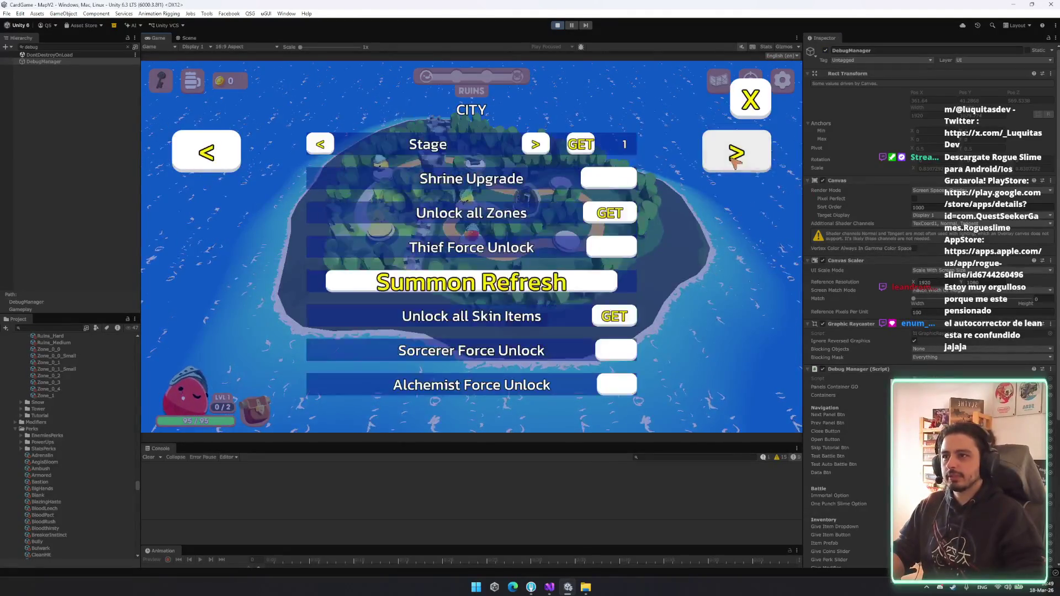
pyautogui.click(751, 149)
pyautogui.click(740, 152)
pyautogui.click(725, 154)
pyautogui.click(626, 168)
pyautogui.click(626, 169)
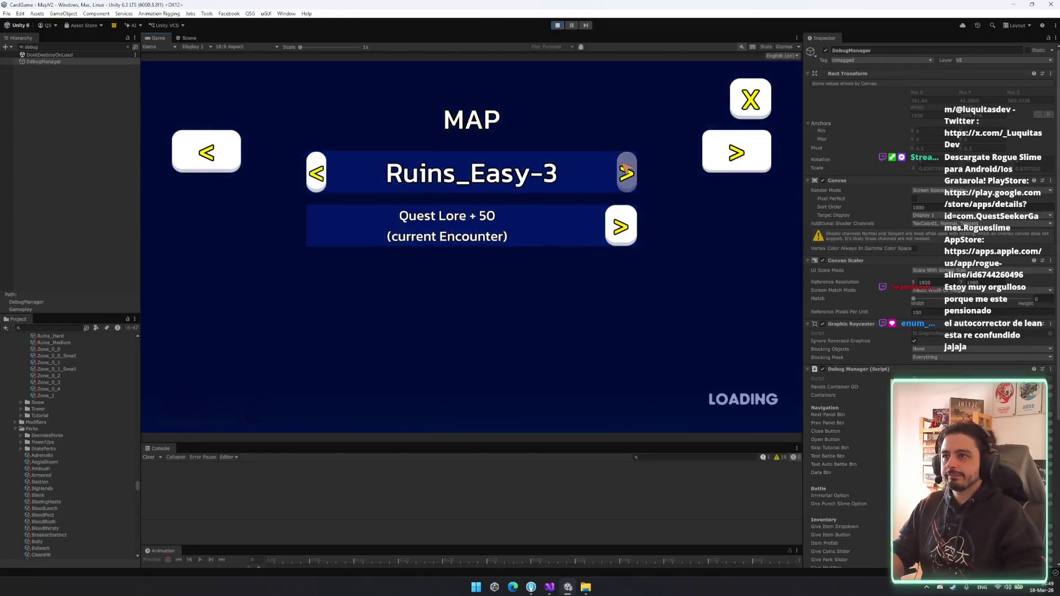
pyautogui.click(756, 100)
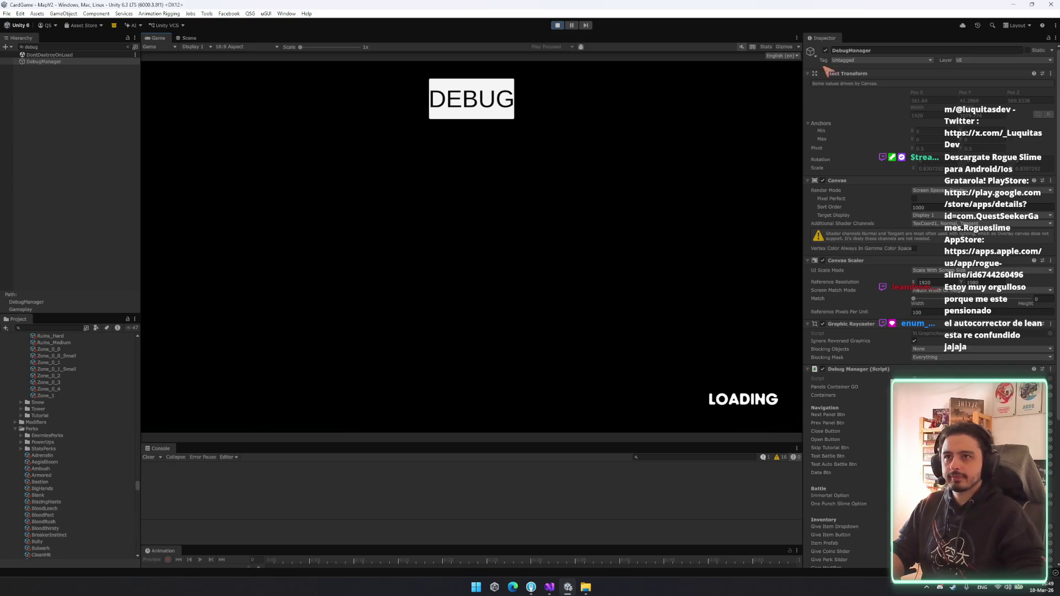
# Disable DebugManager, start the grizzly battle and enlarge the Morning Star card.
pyautogui.click(826, 50)
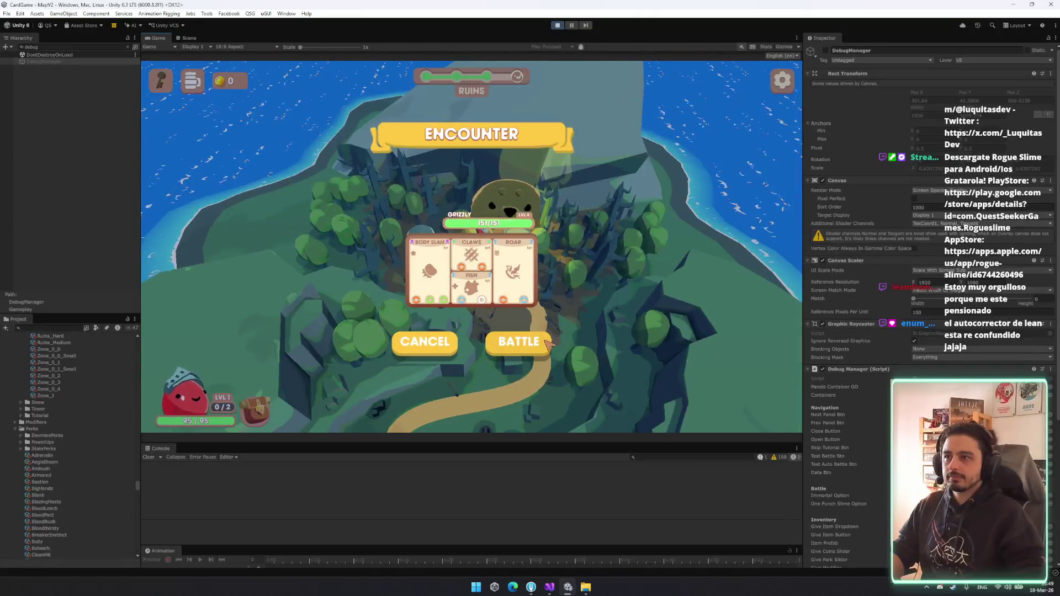
pyautogui.click(545, 348)
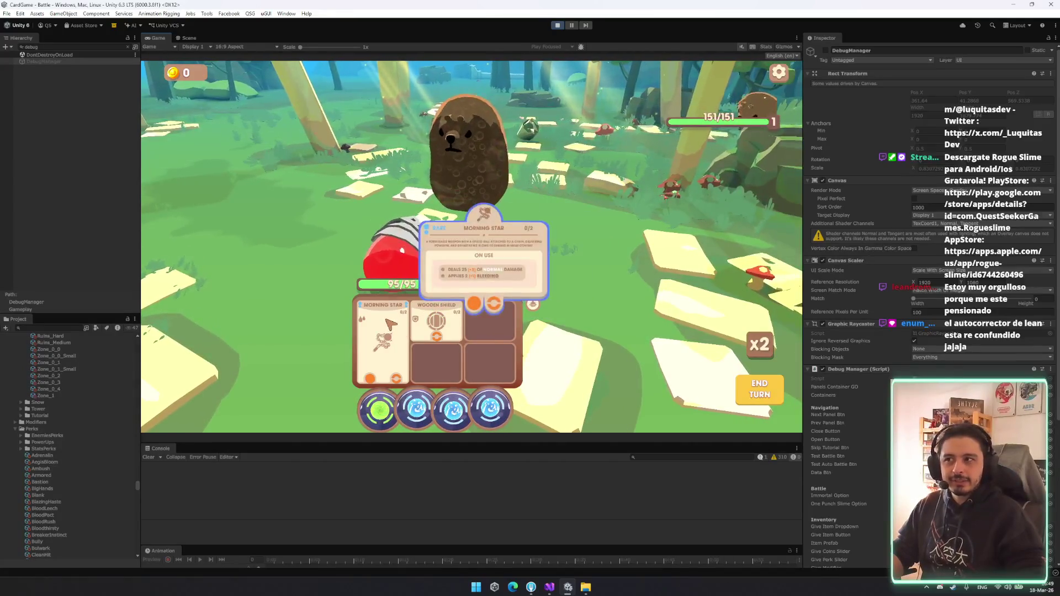
pyautogui.click(387, 321)
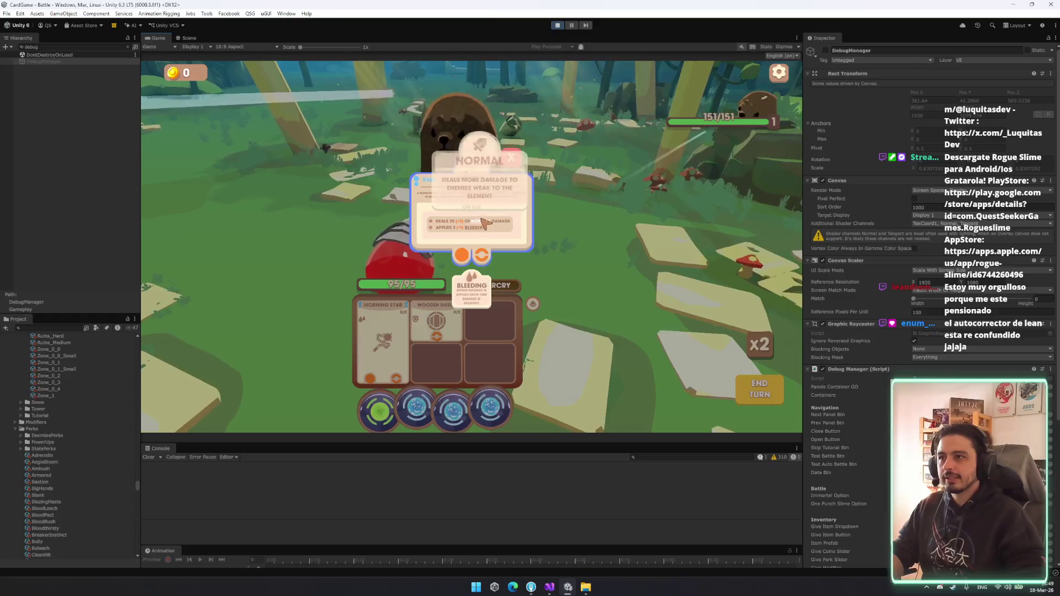
# Close the Morning Star card view, end the turn and watch the bear's attack.
pyautogui.click(513, 158)
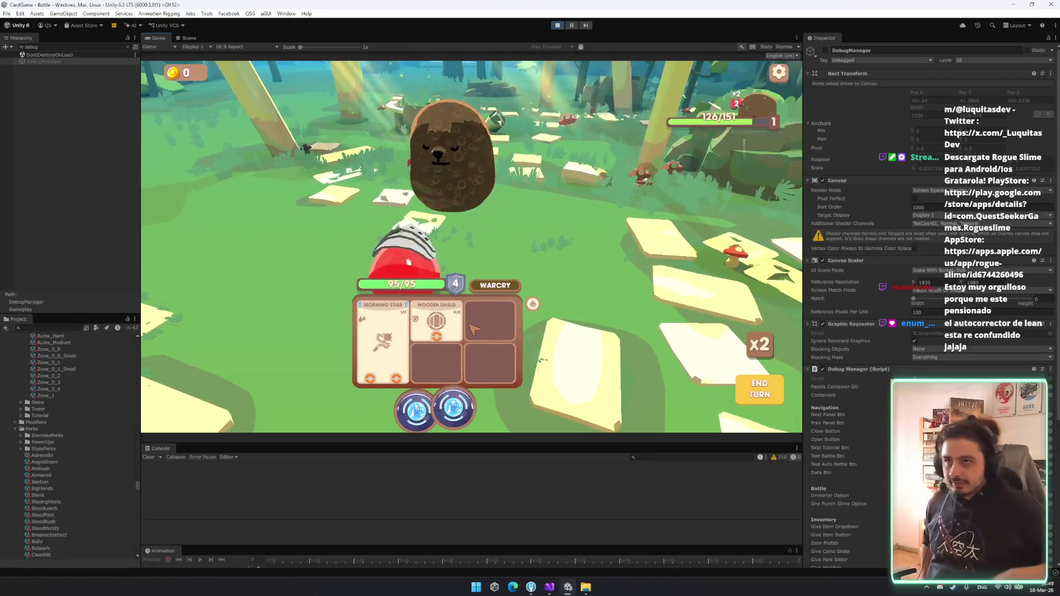
pyautogui.click(744, 405)
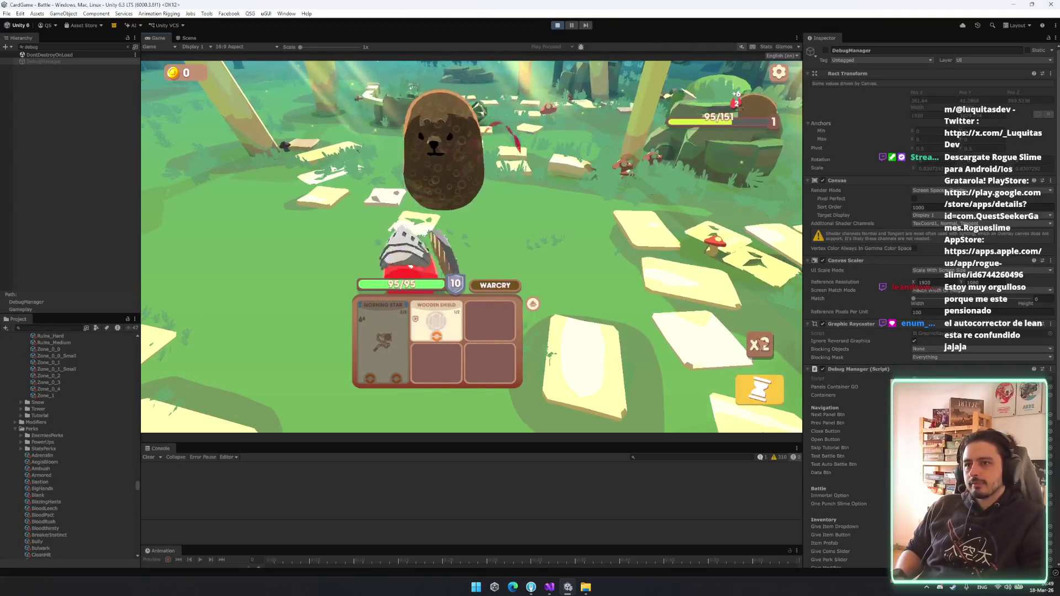
pyautogui.moveTo(504, 293)
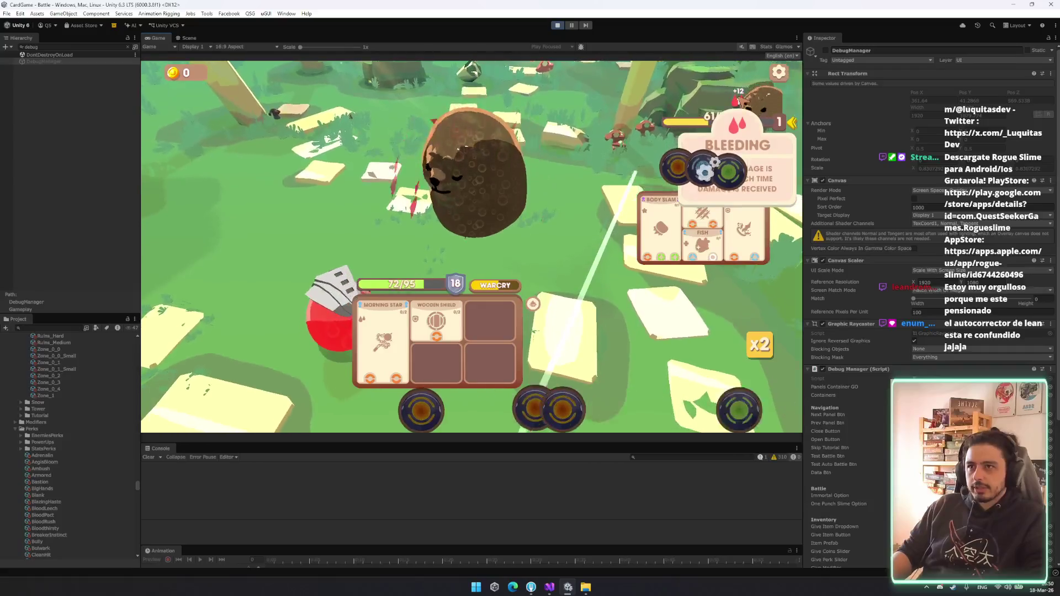
pyautogui.press('super+shift+s')
# Play Morning Star and the last energy orb over two turns to beat the bear, then pick a level-up energy.
pyautogui.moveTo(618, 76)
pyautogui.mouseDown()
pyautogui.moveTo(799, 260)
pyautogui.moveTo(799, 278)
pyautogui.mouseUp()
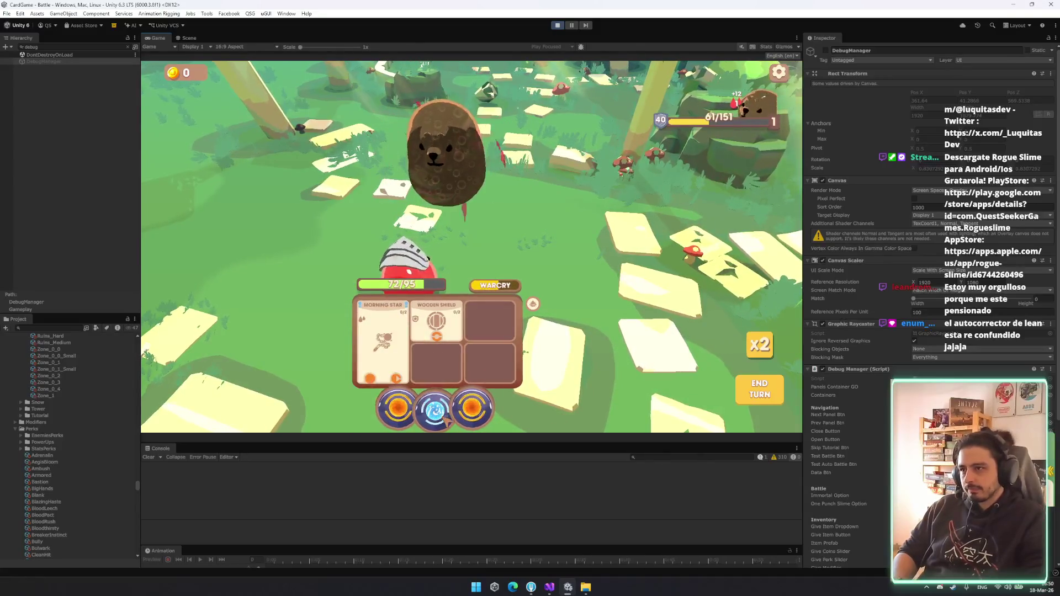
pyautogui.moveTo(390, 337); pyautogui.dragTo(403, 348)
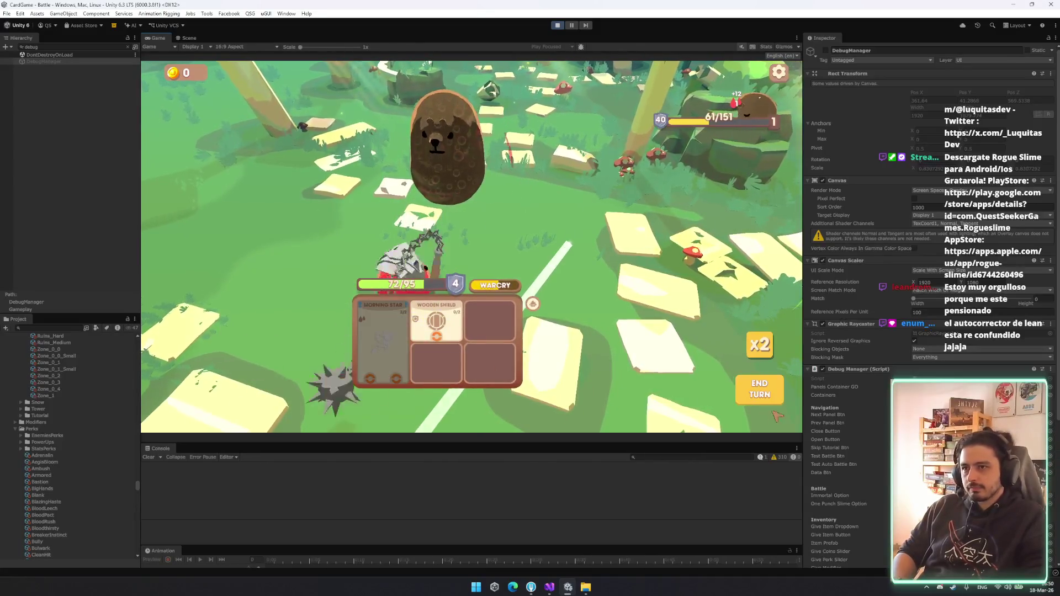
pyautogui.click(755, 388)
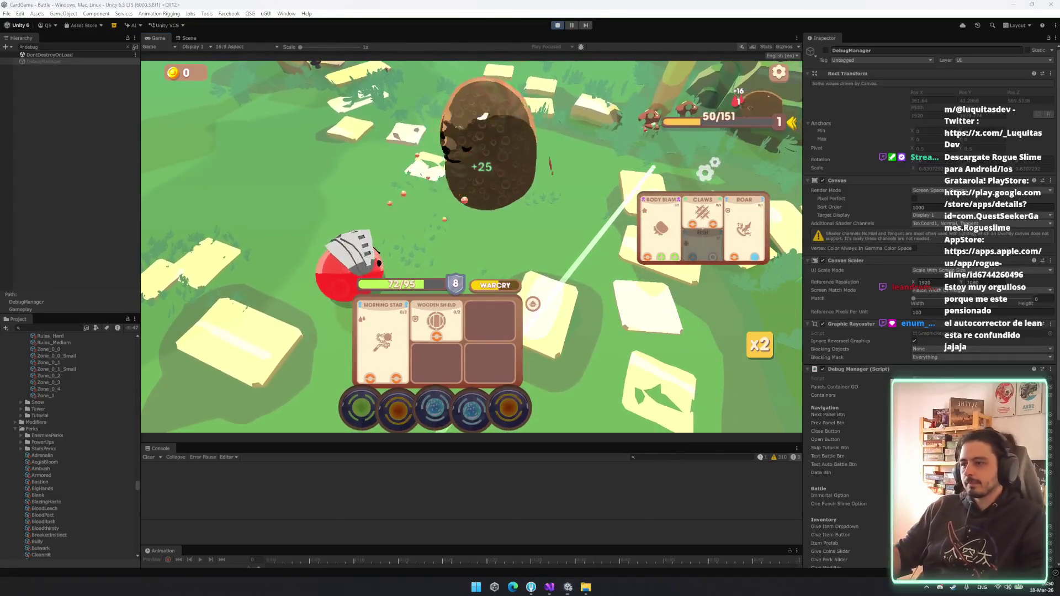
pyautogui.moveTo(509, 409); pyautogui.dragTo(402, 364)
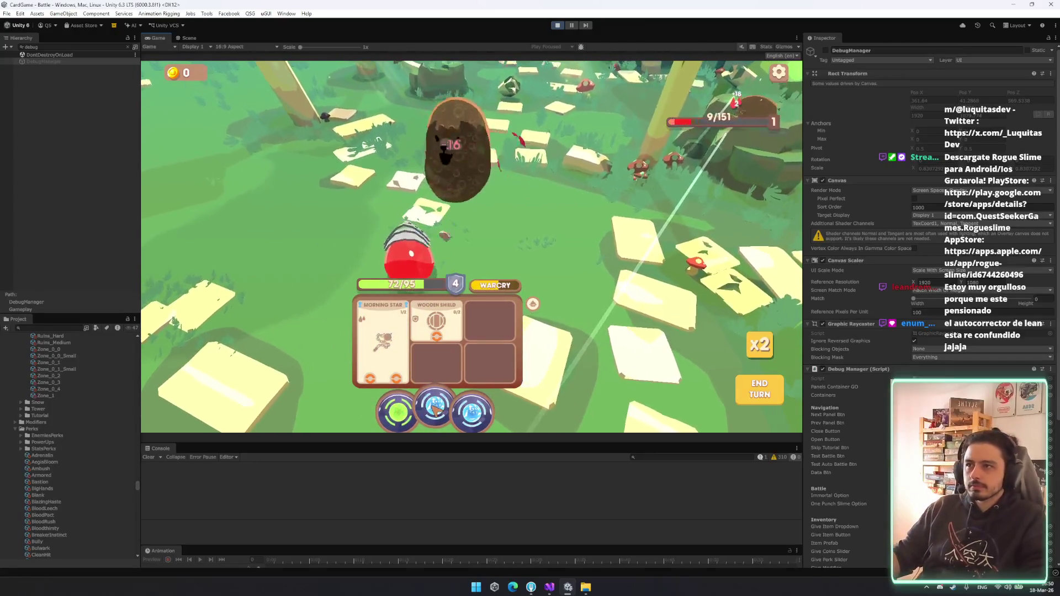
pyautogui.click(746, 393)
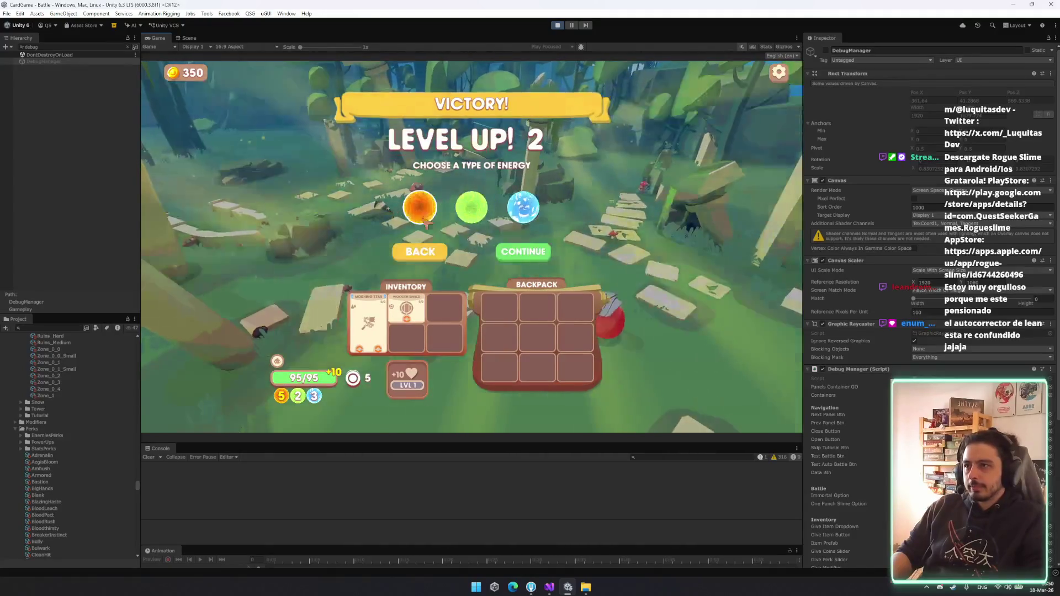
pyautogui.click(525, 207)
# Confirm the level-up reward, press PLAY, and continue from town to the Marshy Ruins map.
pyautogui.click(533, 252)
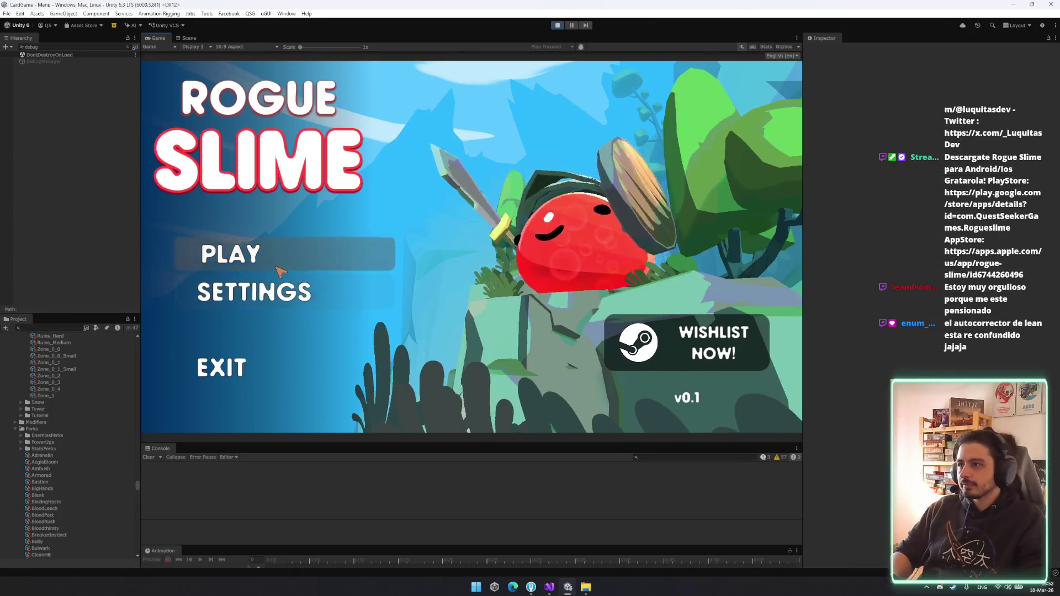
pyautogui.click(273, 256)
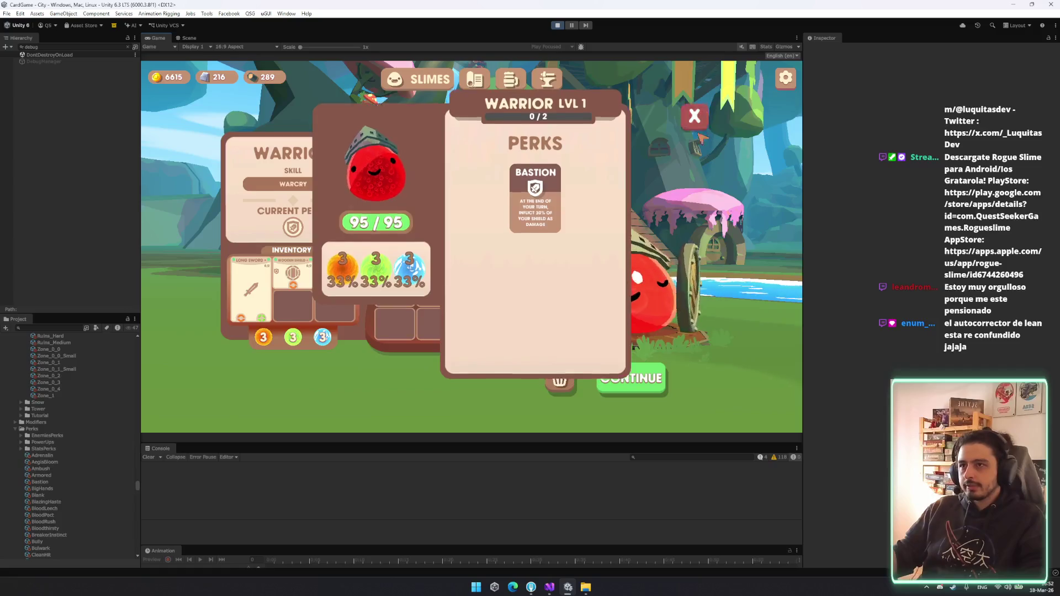
pyautogui.click(654, 385)
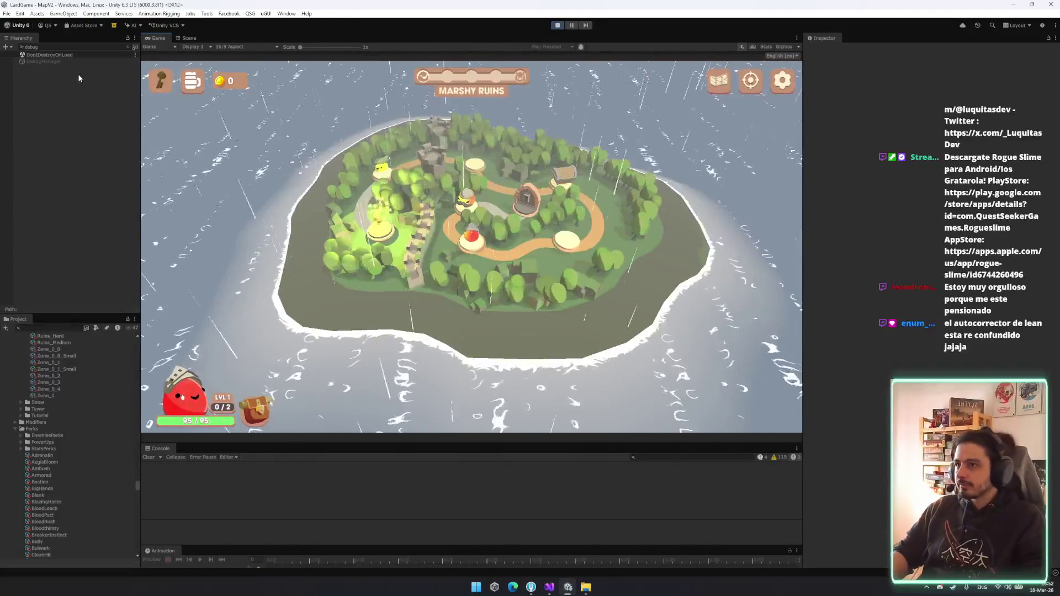
pyautogui.click(56, 61)
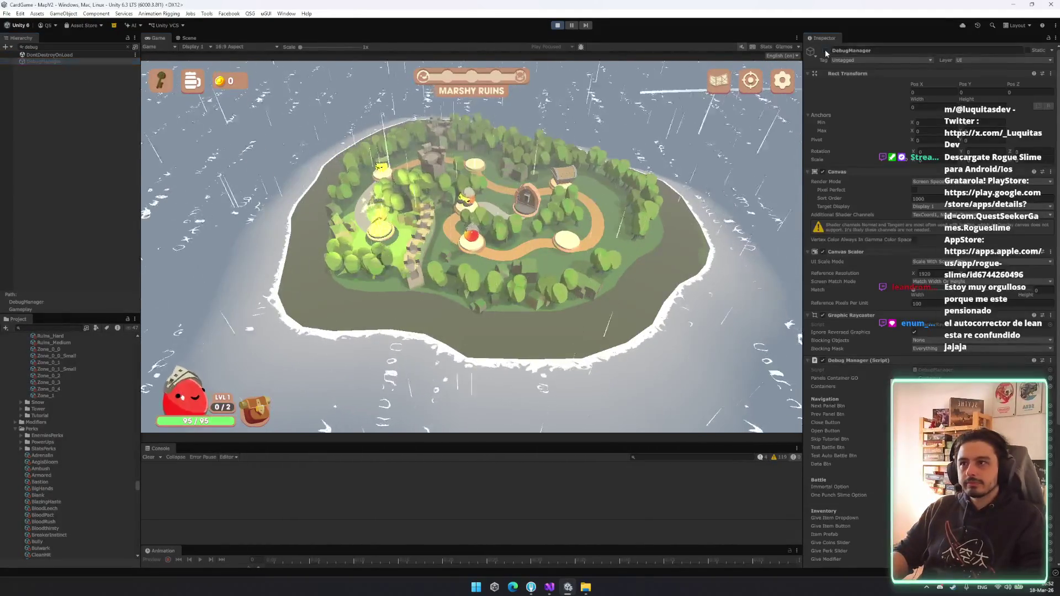
# Step the debug encounter to Ruins_Medium-4, set One punch slime, and start the grizzly battle.
pyautogui.click(468, 92)
pyautogui.click(635, 165)
pyautogui.click(635, 165)
pyautogui.click(635, 165)
pyautogui.click(635, 165)
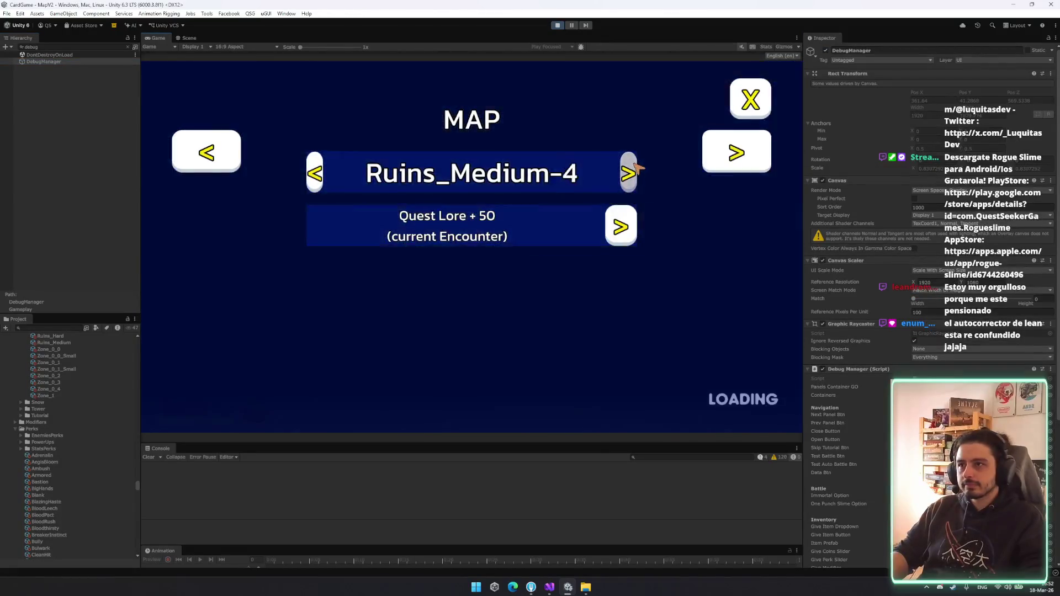
pyautogui.click(758, 98)
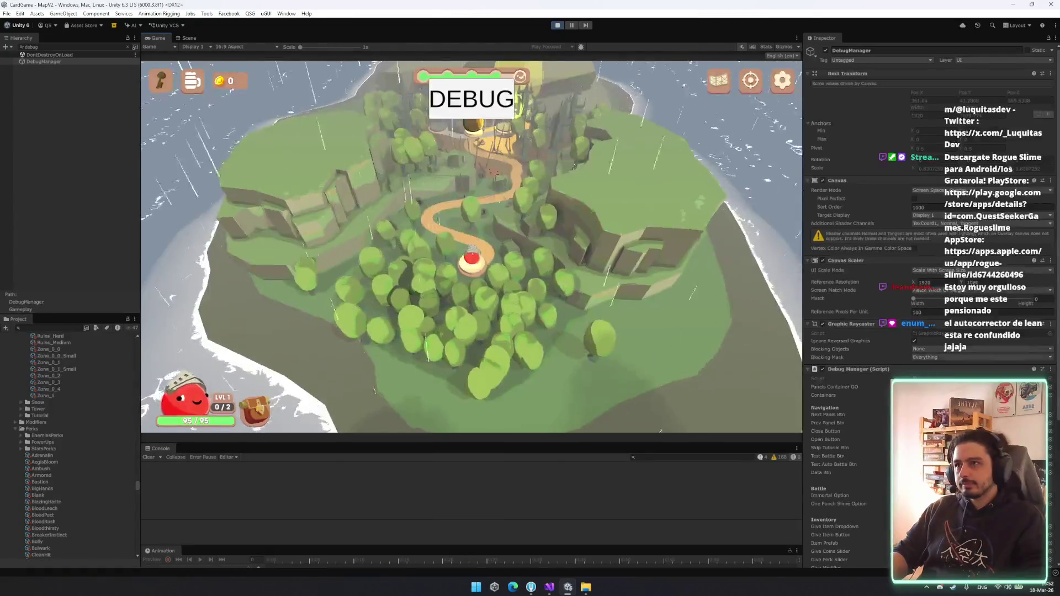
pyautogui.click(497, 110)
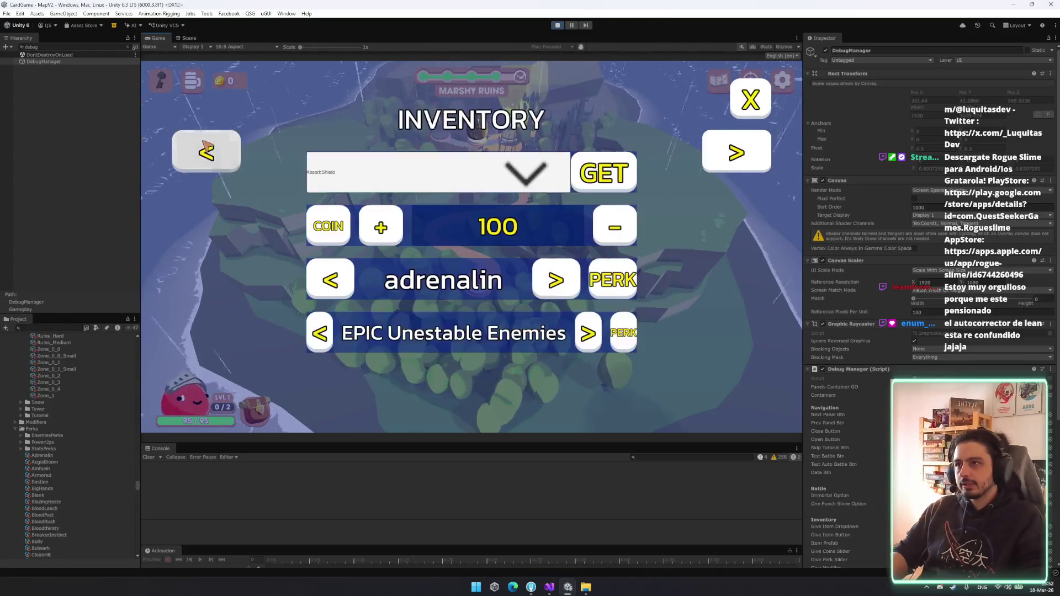
pyautogui.click(602, 178)
pyautogui.click(483, 146)
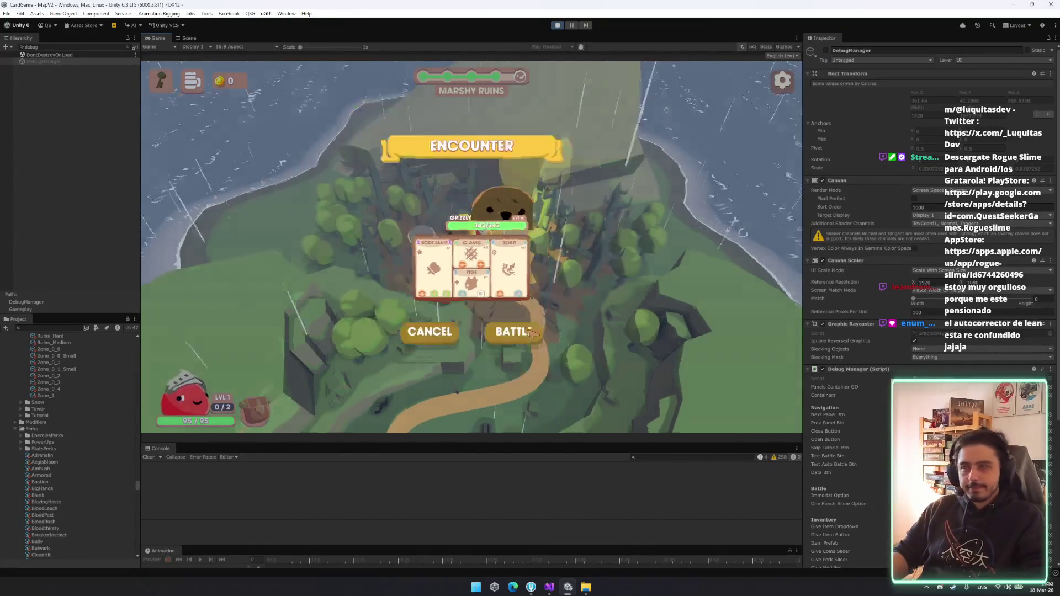
pyautogui.click(528, 339)
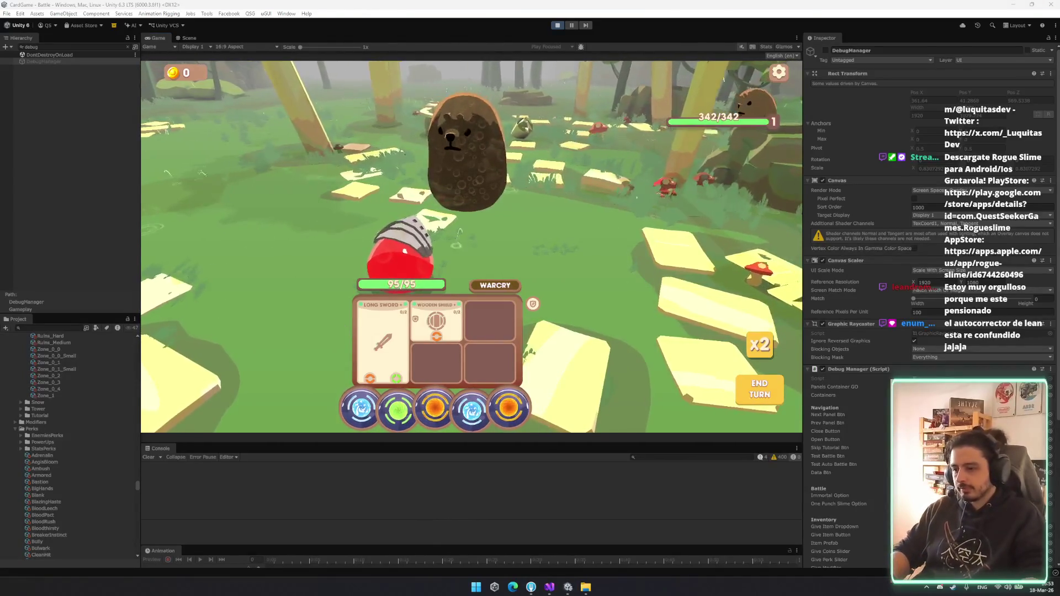
# Kill the grizzly with Long Sword and continue past the Congratulations summary (801 coins).
pyautogui.click(408, 374)
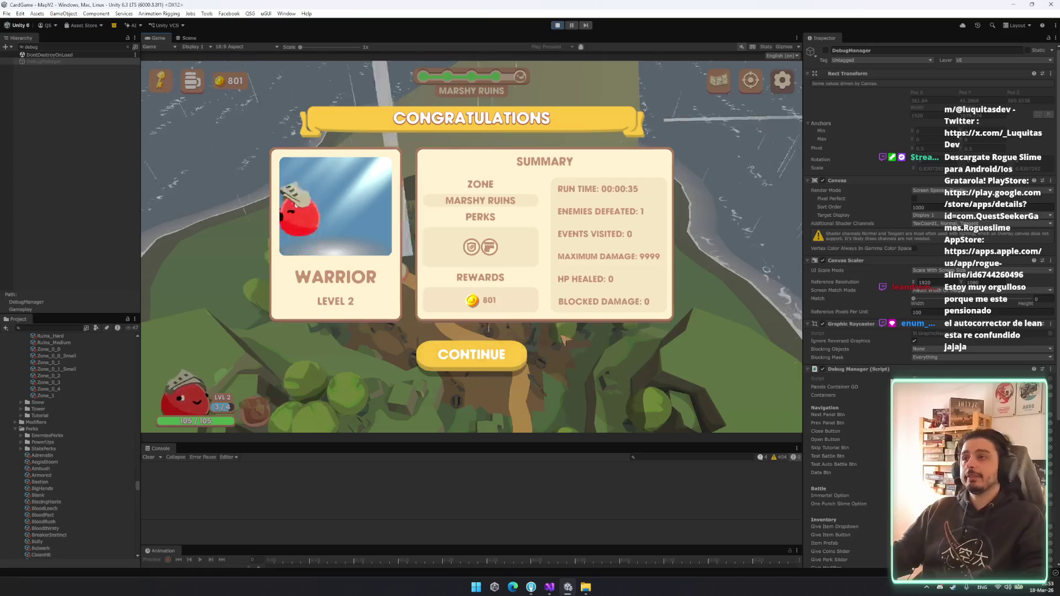
pyautogui.click(507, 355)
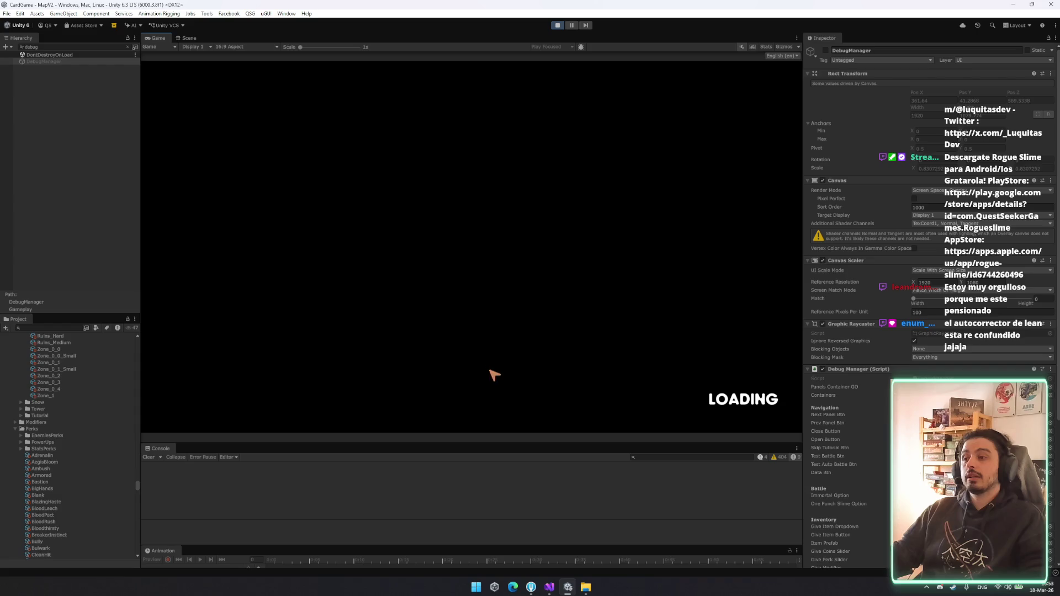
pyautogui.click(53, 328)
# Search the Project for 'medium' and select the Ruins_Medium zone asset.
pyautogui.write('ruinsma')
pyautogui.press('BackSpace')
pyautogui.press('BackSpace')
pyautogui.press('BackSpace')
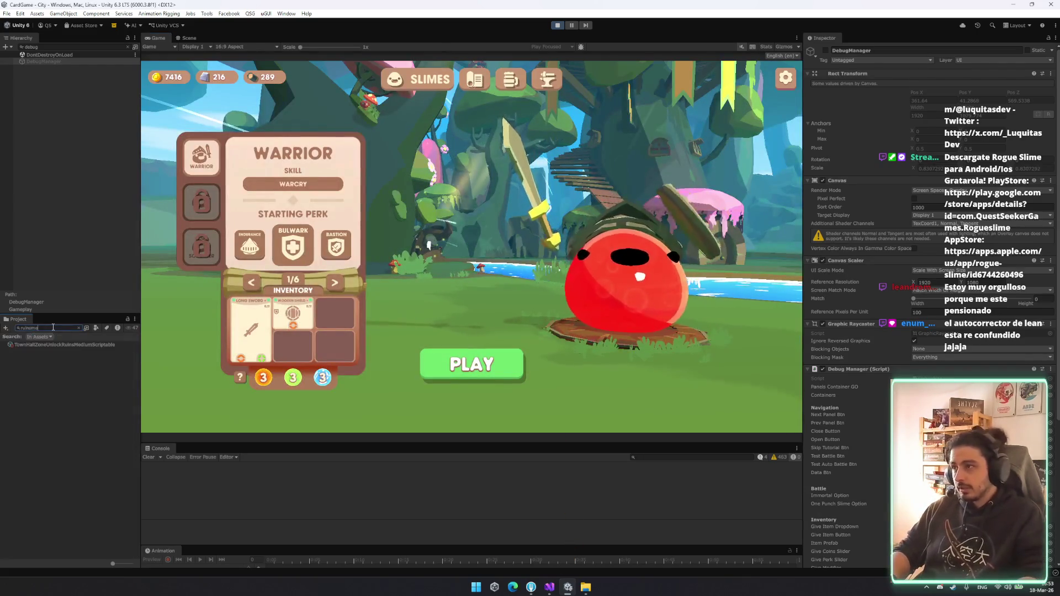
pyautogui.write('medi')
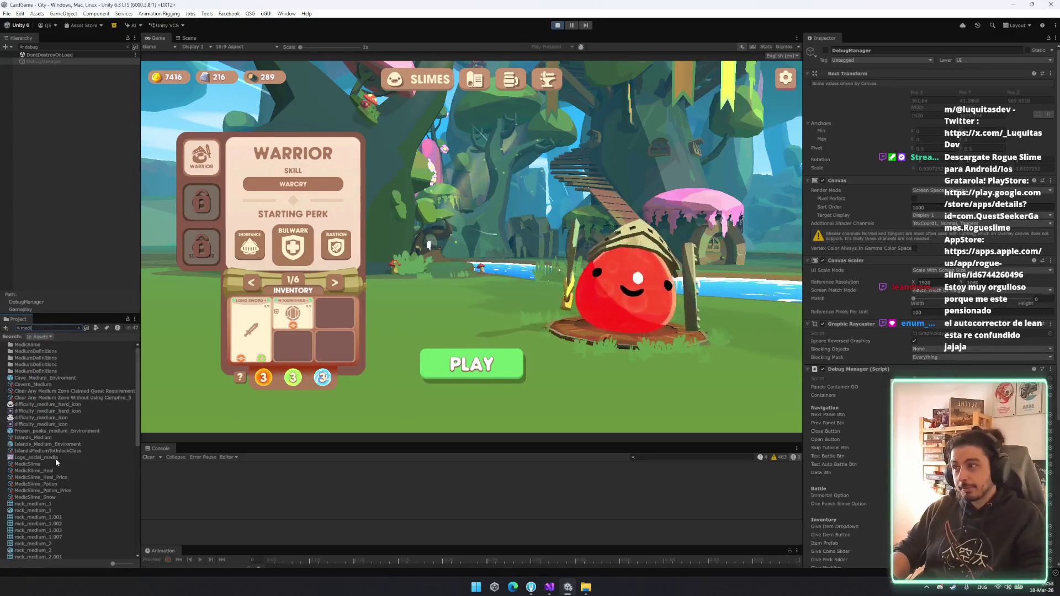
pyautogui.press('BackSpace')
pyautogui.press('BackSpace')
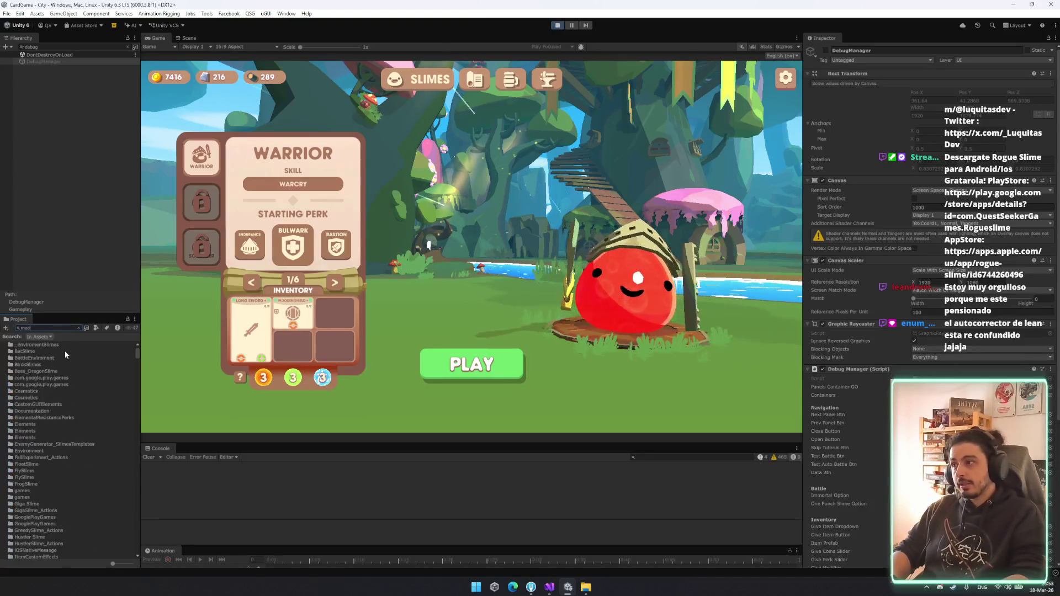
pyautogui.write('medium')
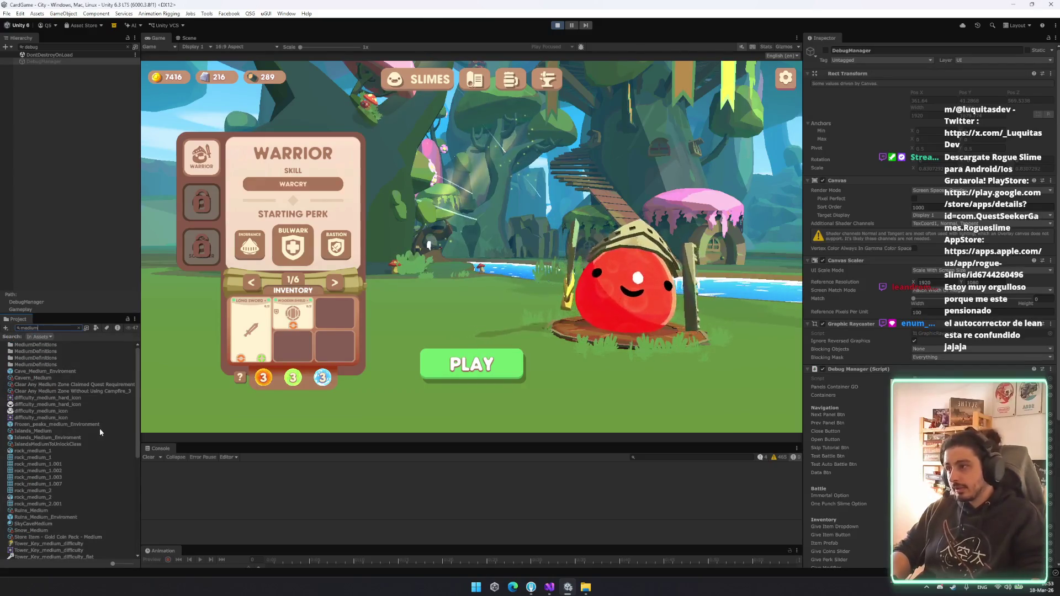
pyautogui.scroll(-3, 99, 428)
pyautogui.click(42, 434)
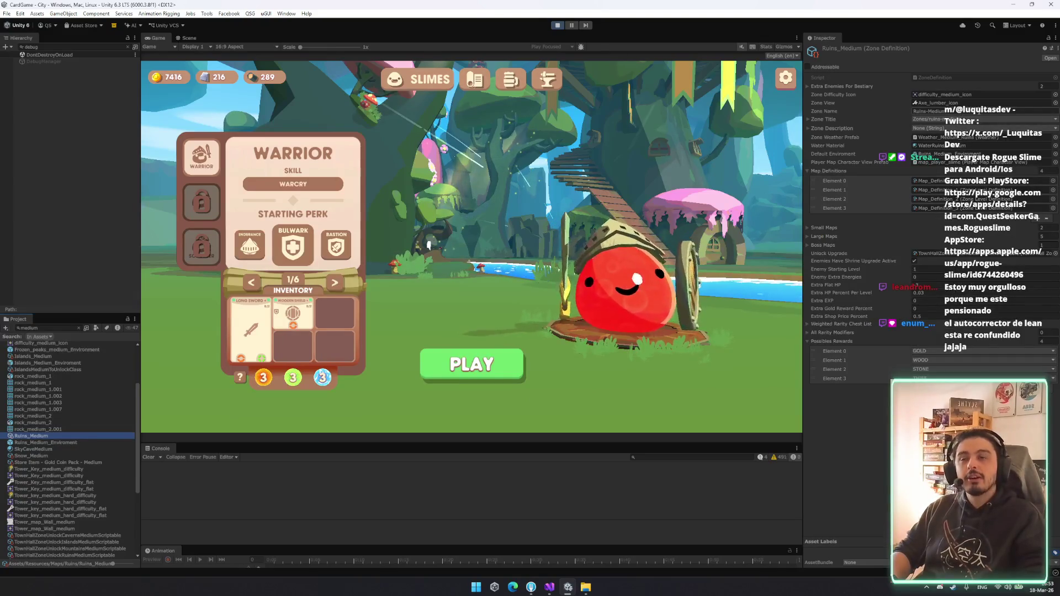
# Change 'ruins-medium' to 'ruins-hard' on line 866 of Map.cs and save it.
pyautogui.hotkey('alt', 'Tab')
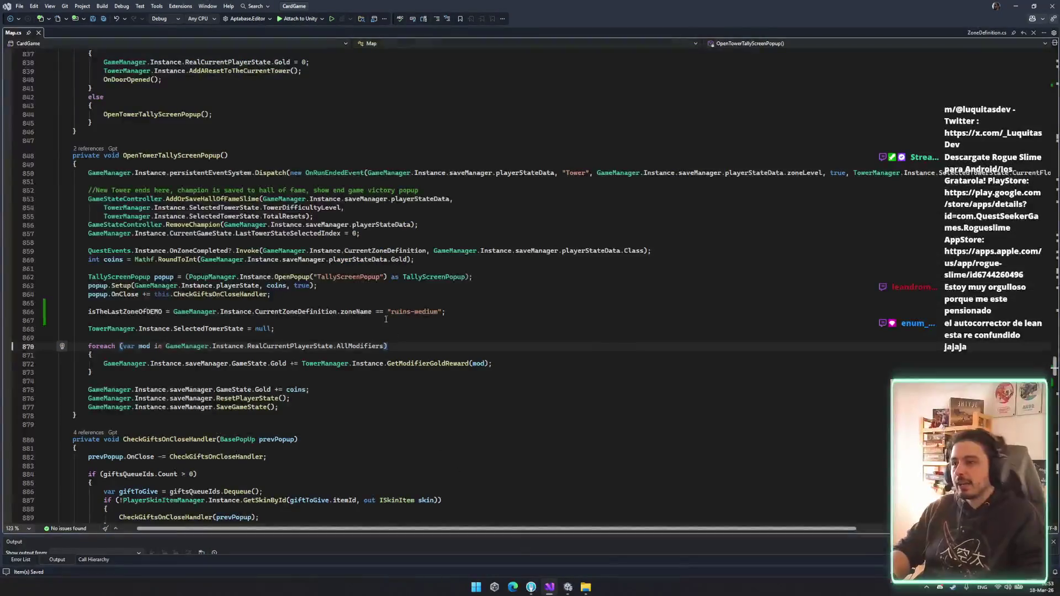
pyautogui.doubleClick(417, 312)
pyautogui.write('hard')
pyautogui.hotkey('ctrl', 's')
pyautogui.click(458, 346)
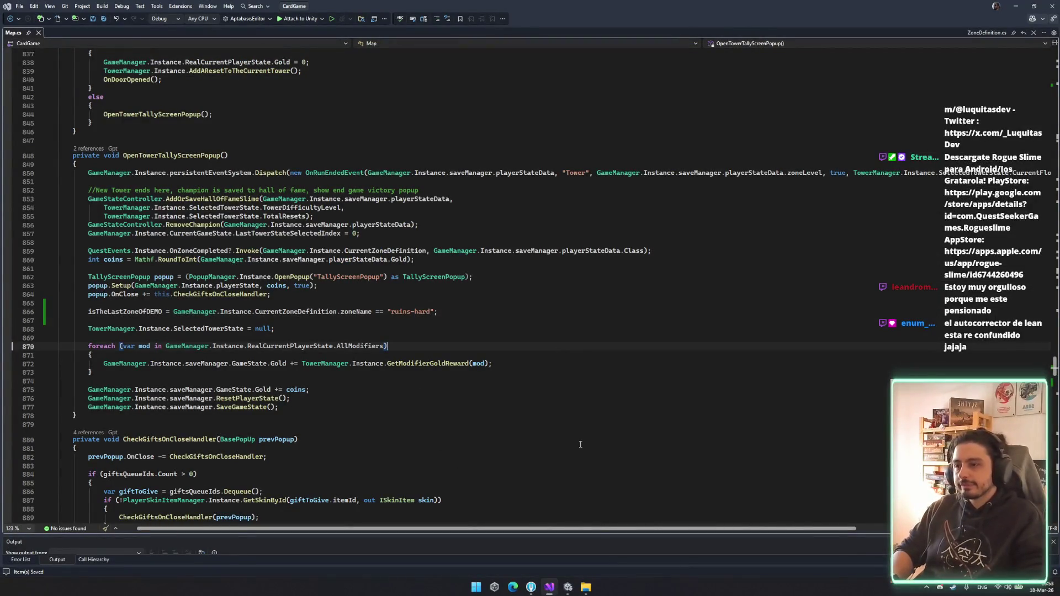
pyautogui.click(568, 587)
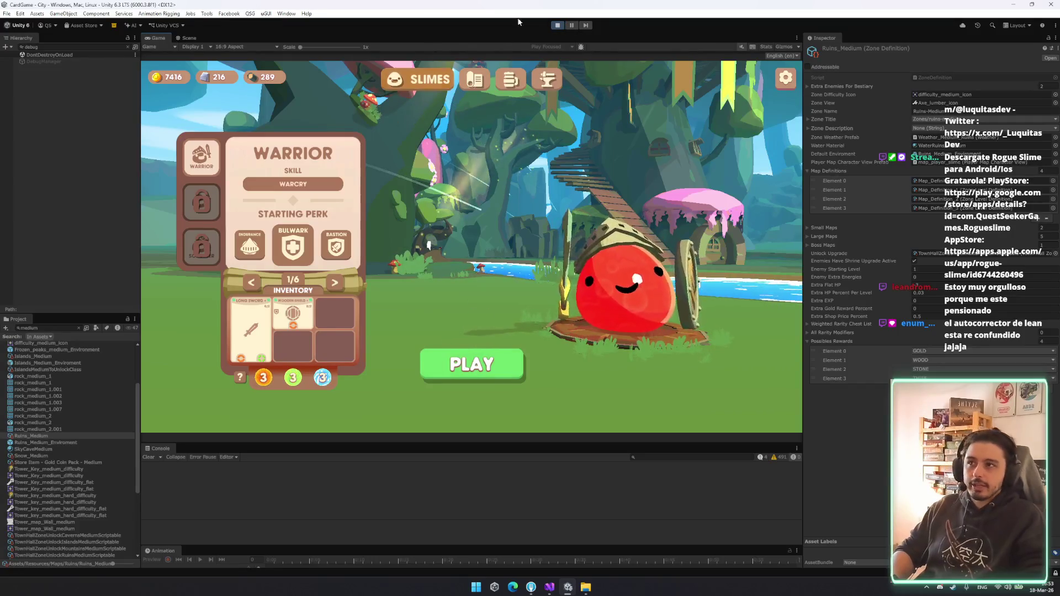
# Exit play mode so Unity imports the edited Map.cs.
pyautogui.click(562, 27)
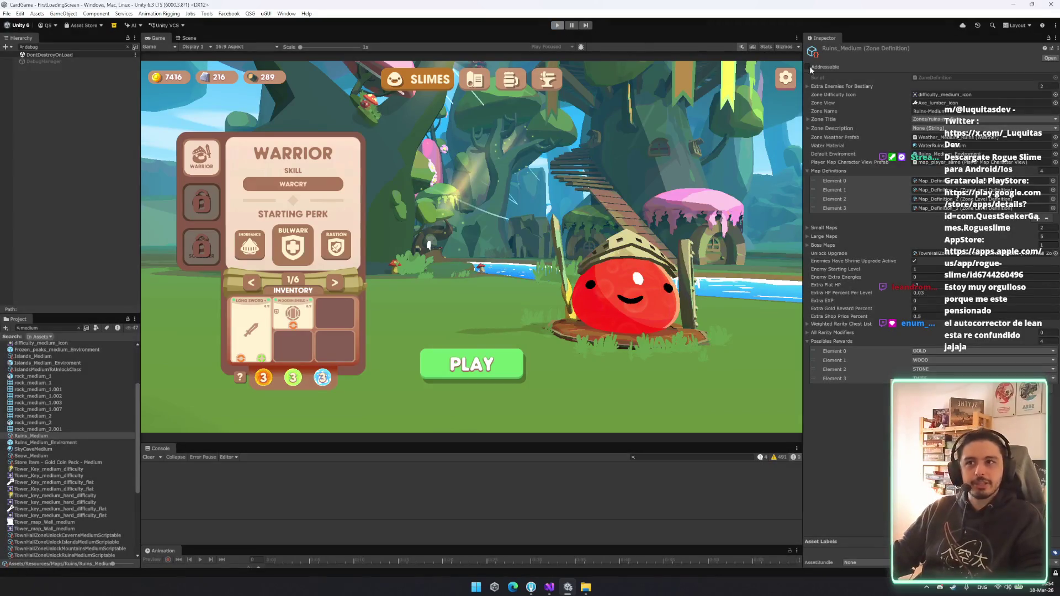
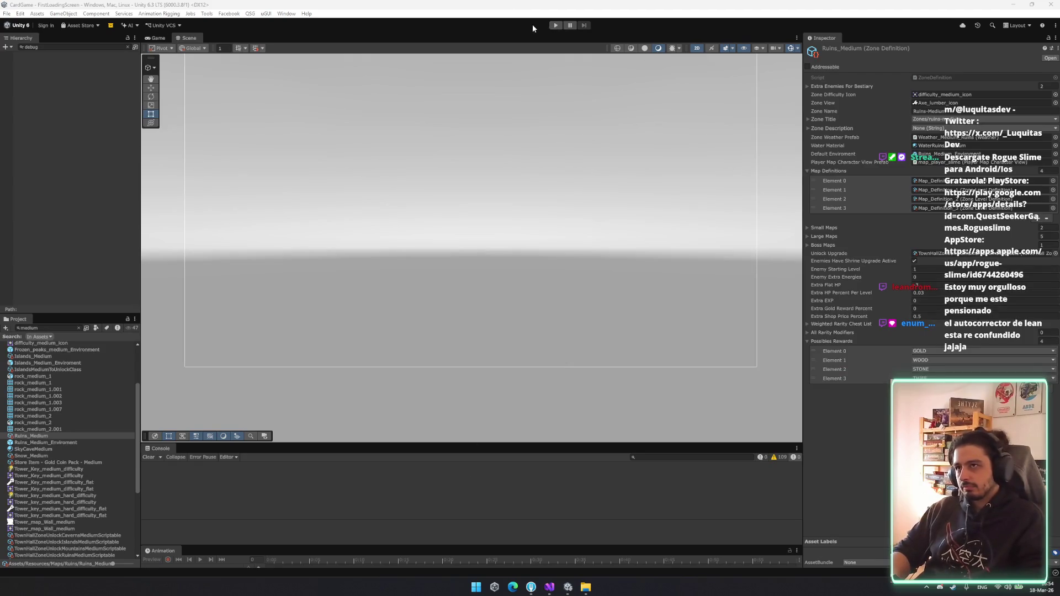
# Enter play mode and start from the Rogue Slime main menu into the Warrior's city hub.
pyautogui.click(555, 25)
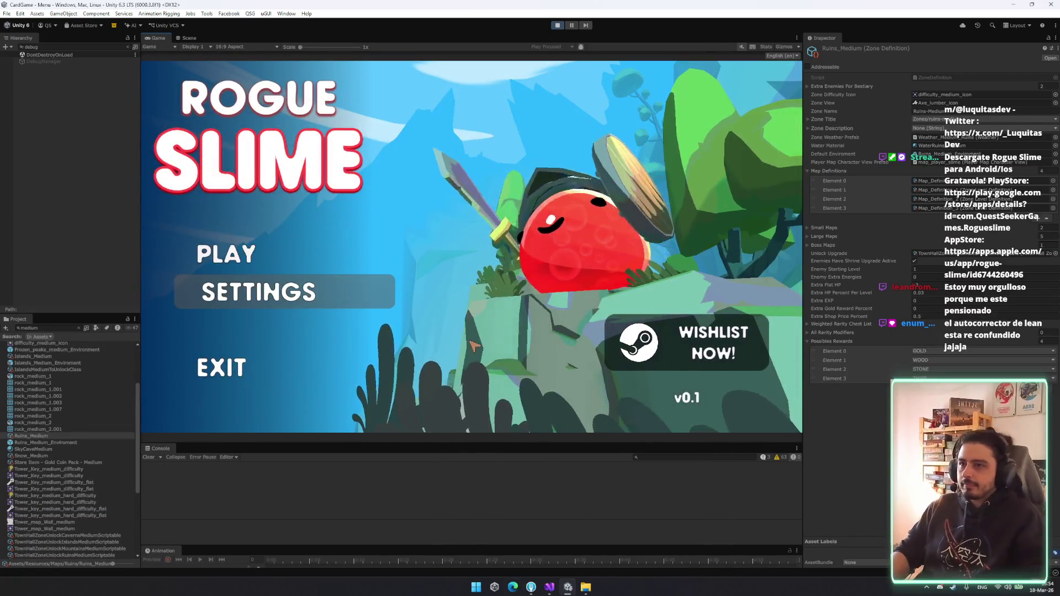
pyautogui.click(309, 252)
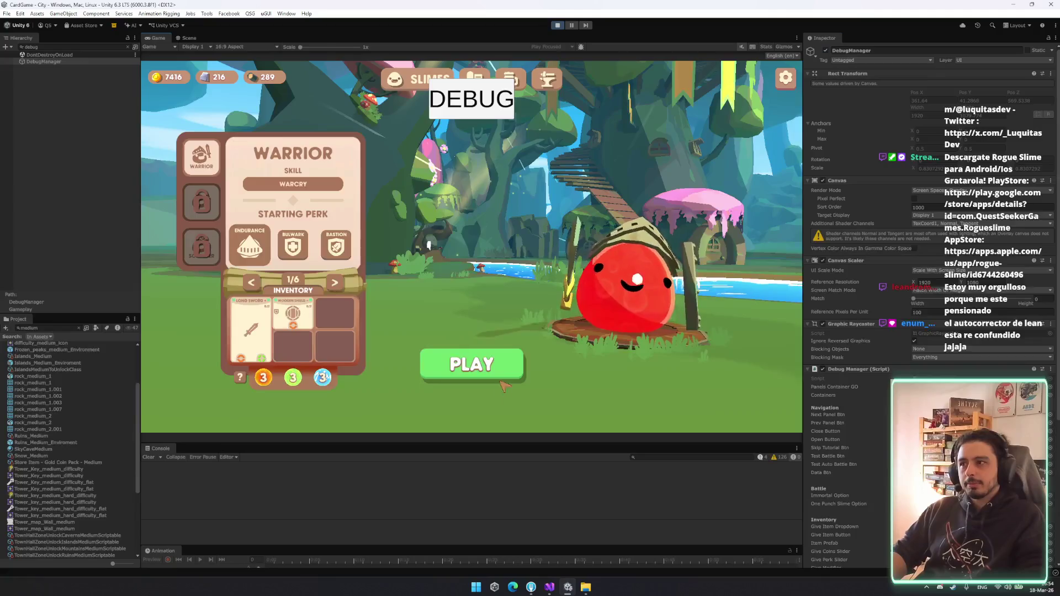
# Visit the overworld map, unlock Dark Deviation, and return to the city hub.
pyautogui.click(503, 363)
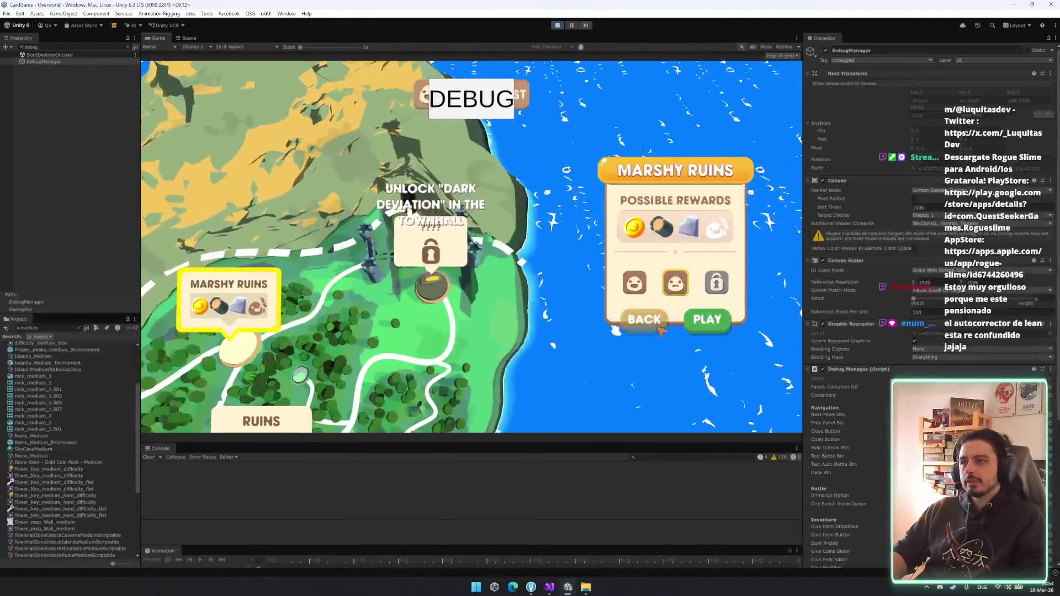
pyautogui.click(660, 327)
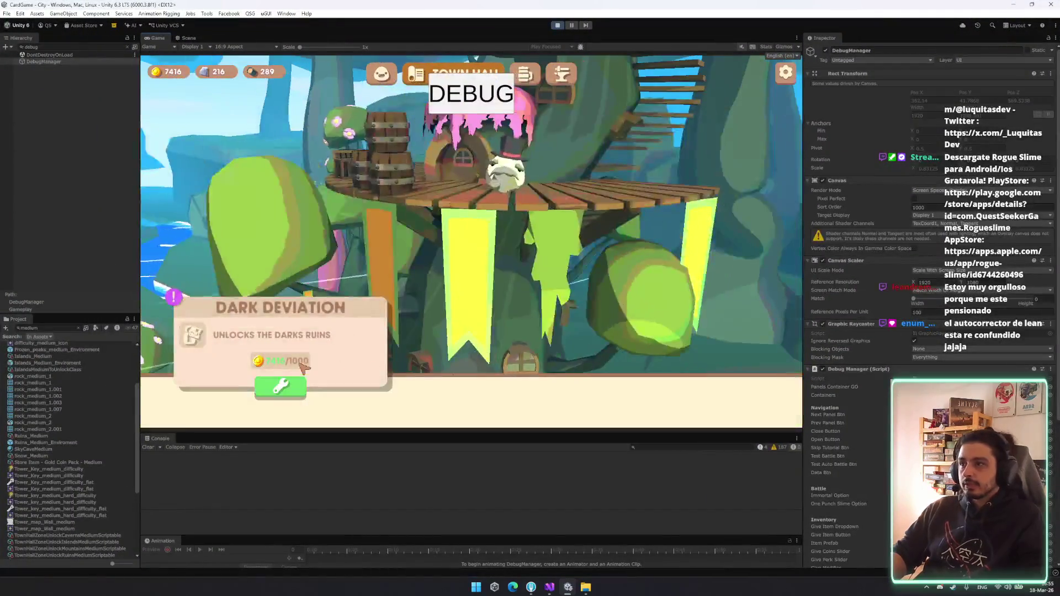
pyautogui.click(281, 388)
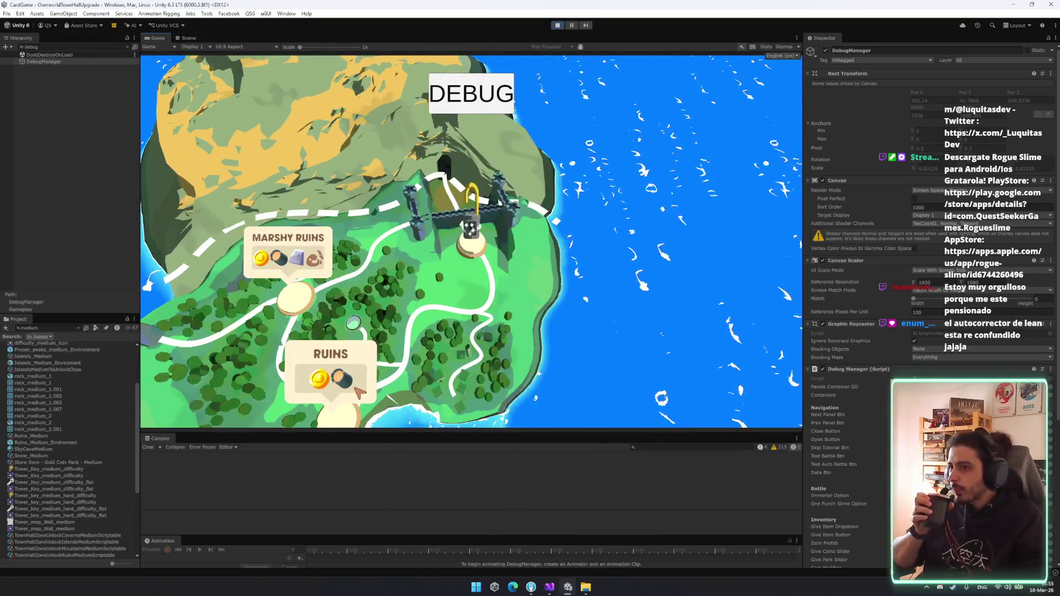
pyautogui.click(484, 191)
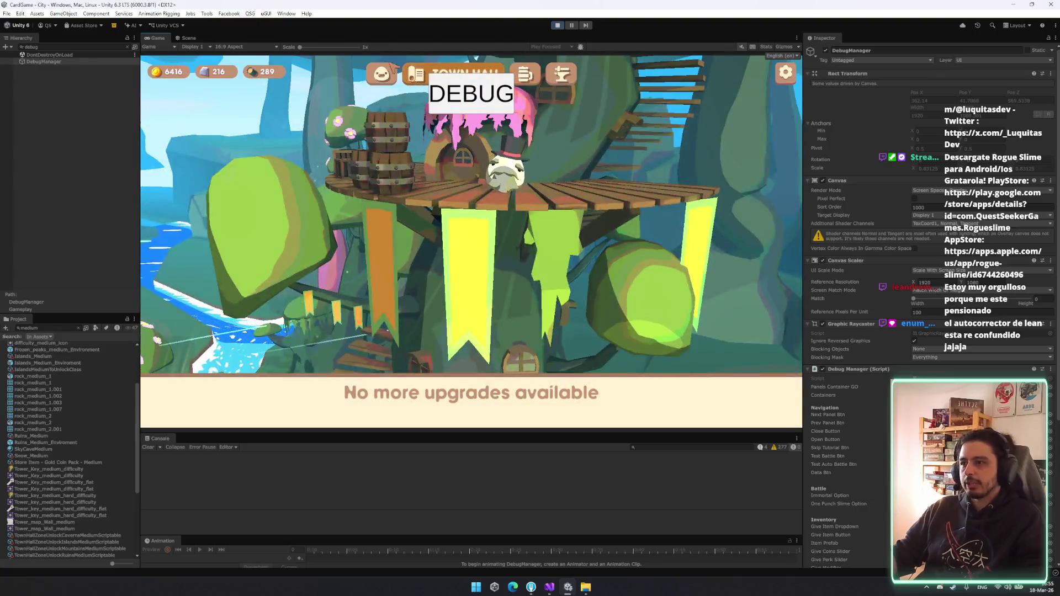
# In the Town Hall, switch the game language to Spanish and then back to English.
pyautogui.click(382, 74)
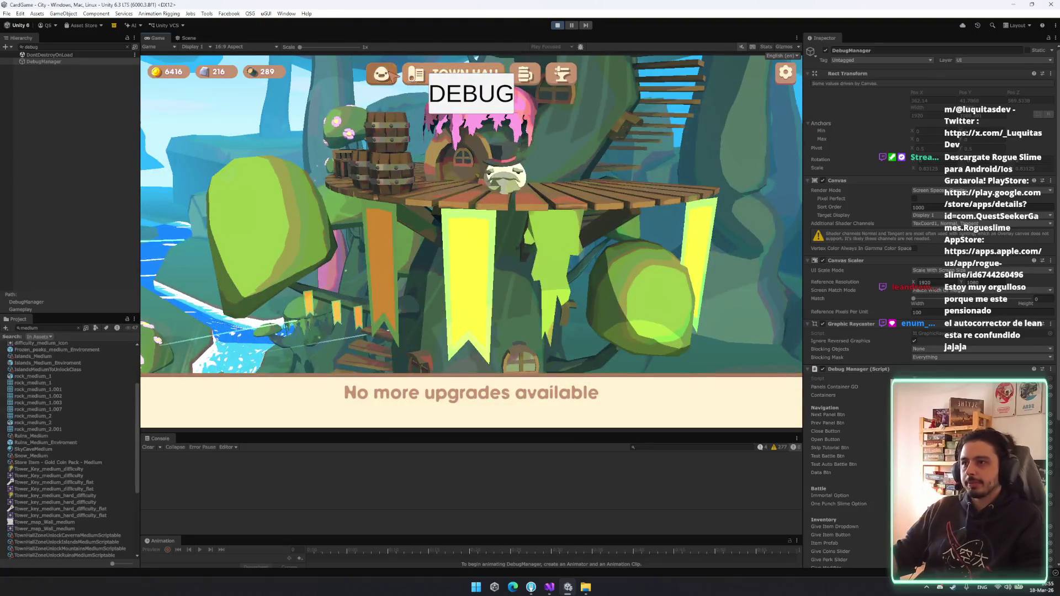
pyautogui.click(474, 72)
pyautogui.click(779, 57)
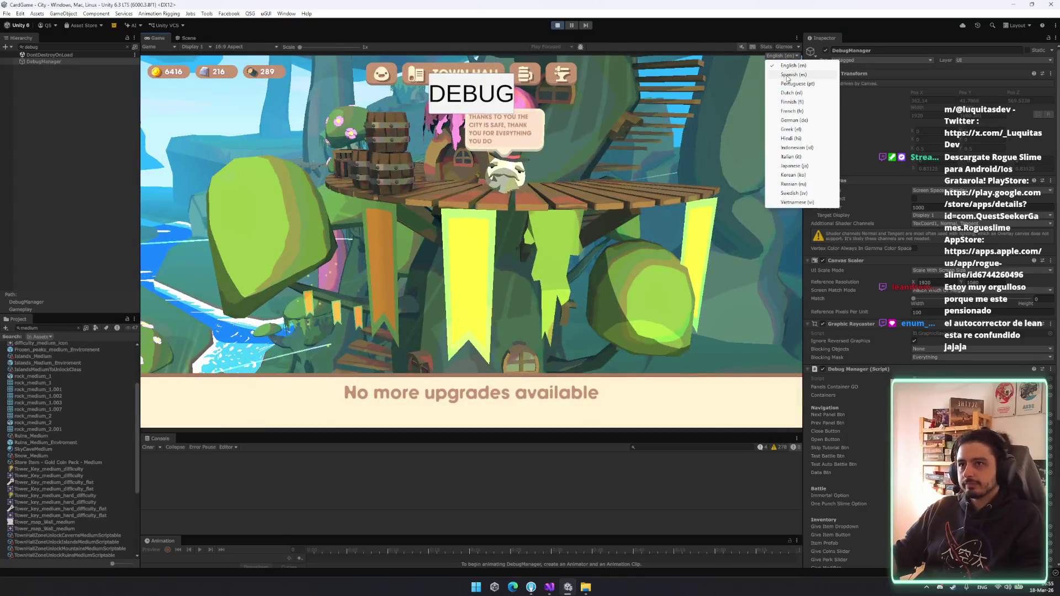
pyautogui.click(787, 81)
pyautogui.click(789, 56)
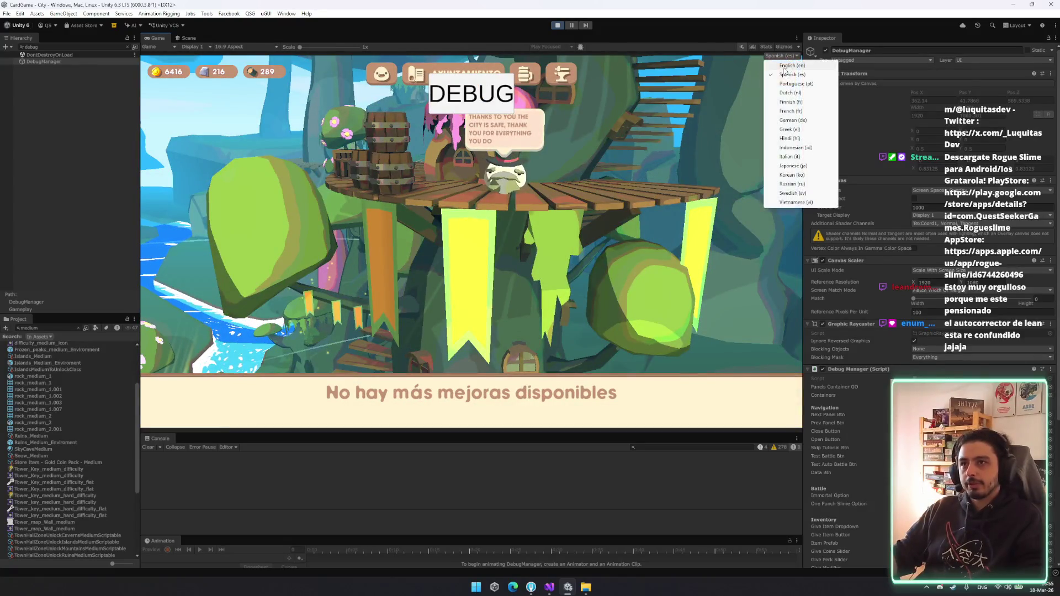
pyautogui.click(789, 65)
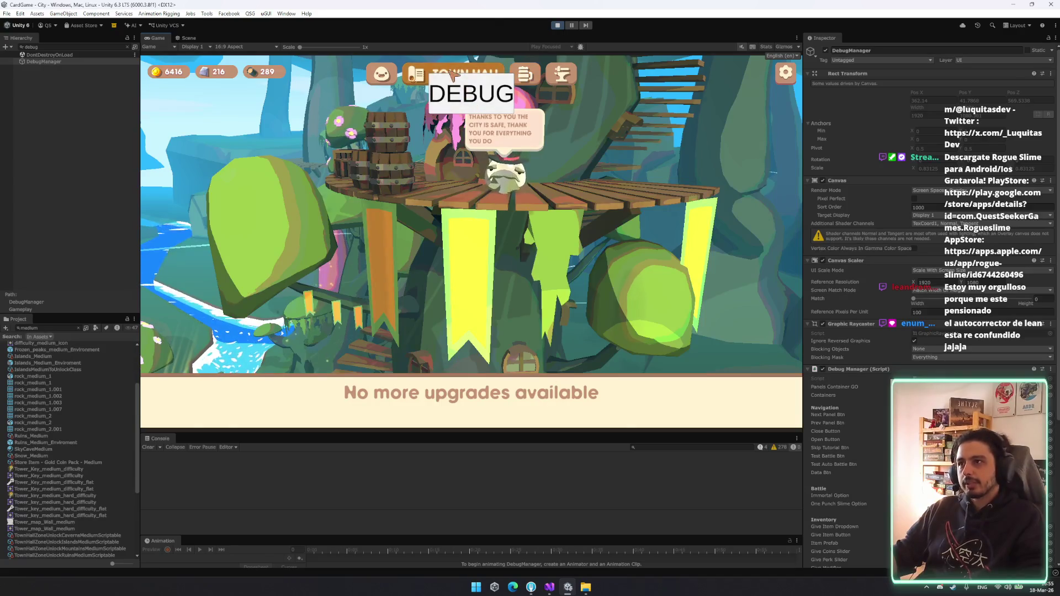
# Go back to the slimes view, head to the overworld map and start a Dark Ruins run.
pyautogui.click(381, 74)
pyautogui.click(485, 358)
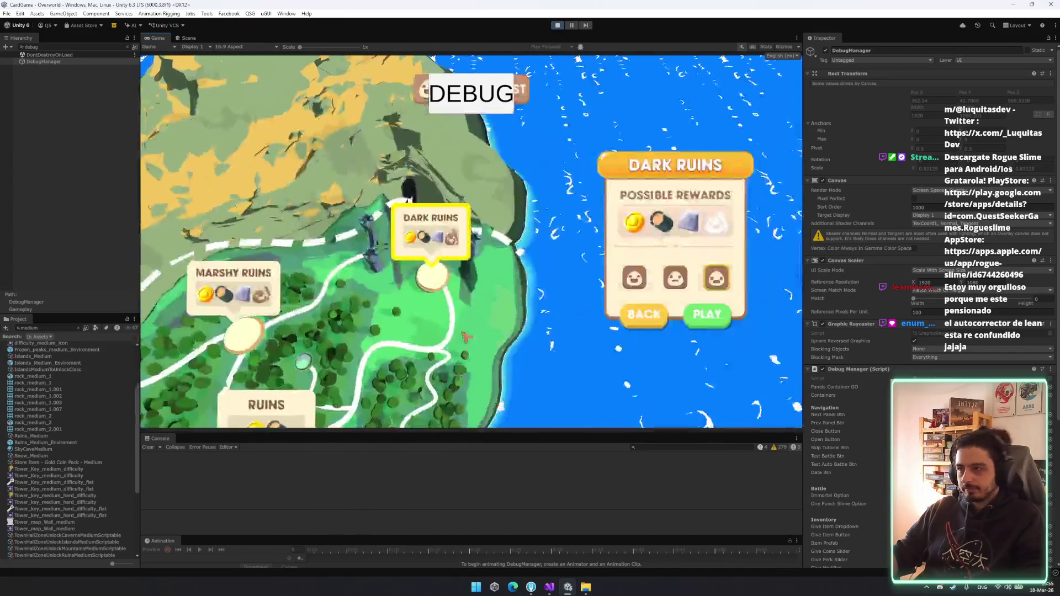
pyautogui.click(667, 306)
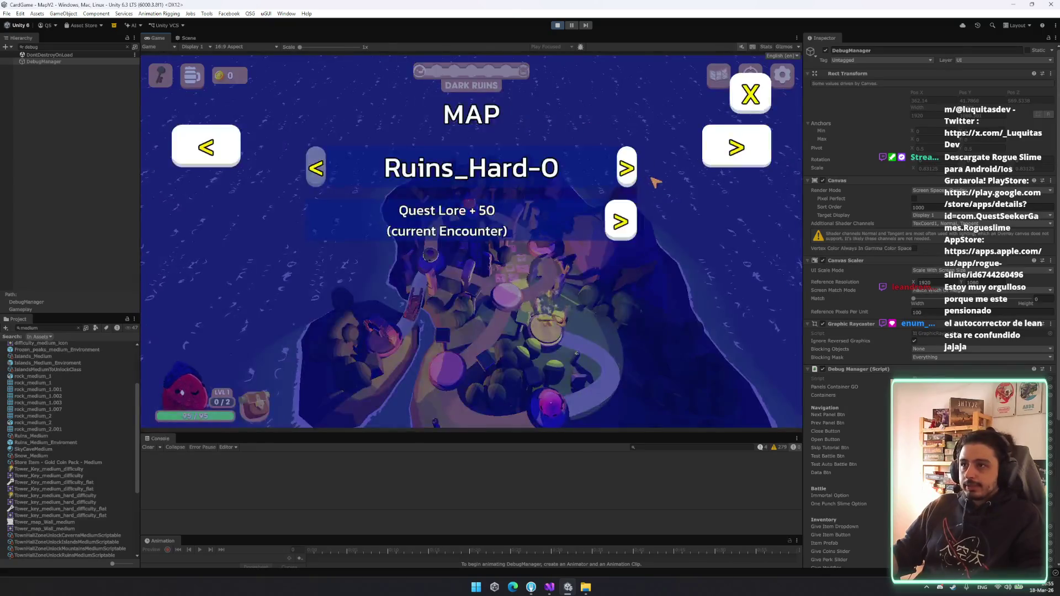
# Skip ahead to Ruins_Hard-6 with the debug map arrows and enable One punch slime for battle.
pyautogui.click(626, 167)
pyautogui.click(627, 168)
pyautogui.click(628, 166)
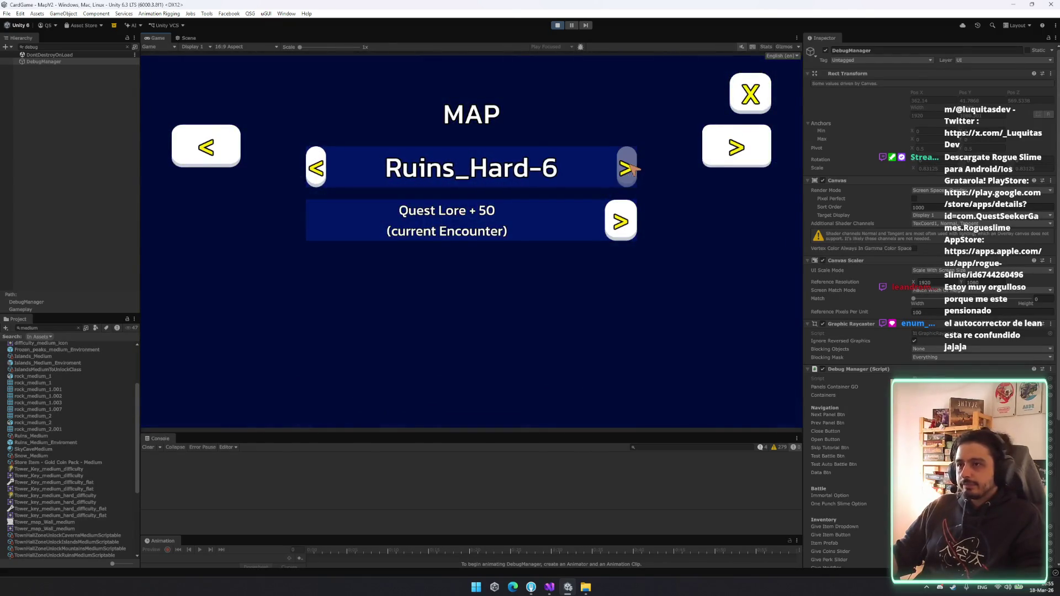
pyautogui.click(715, 153)
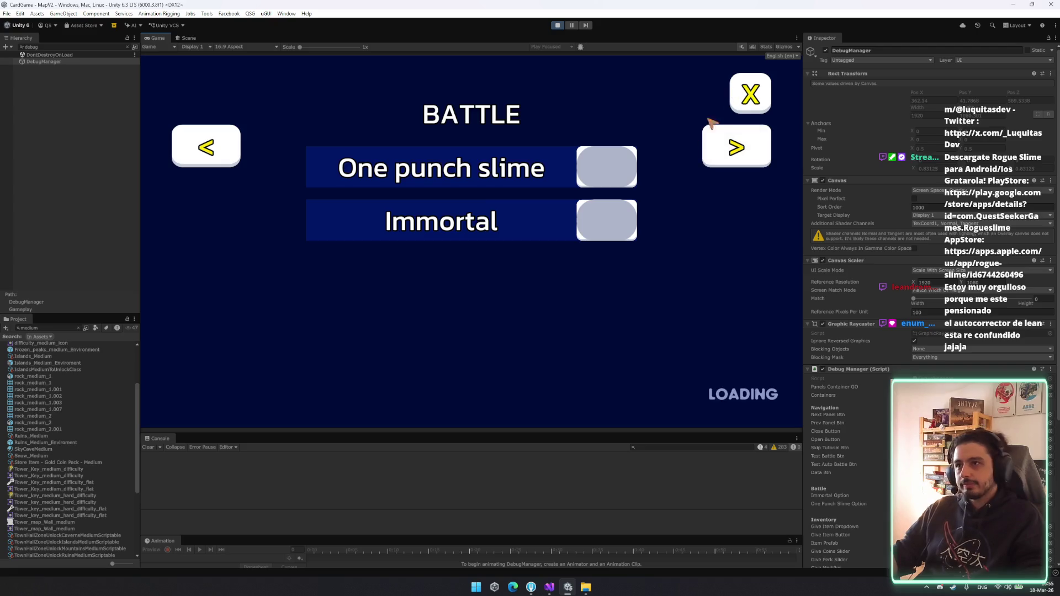
pyautogui.click(628, 162)
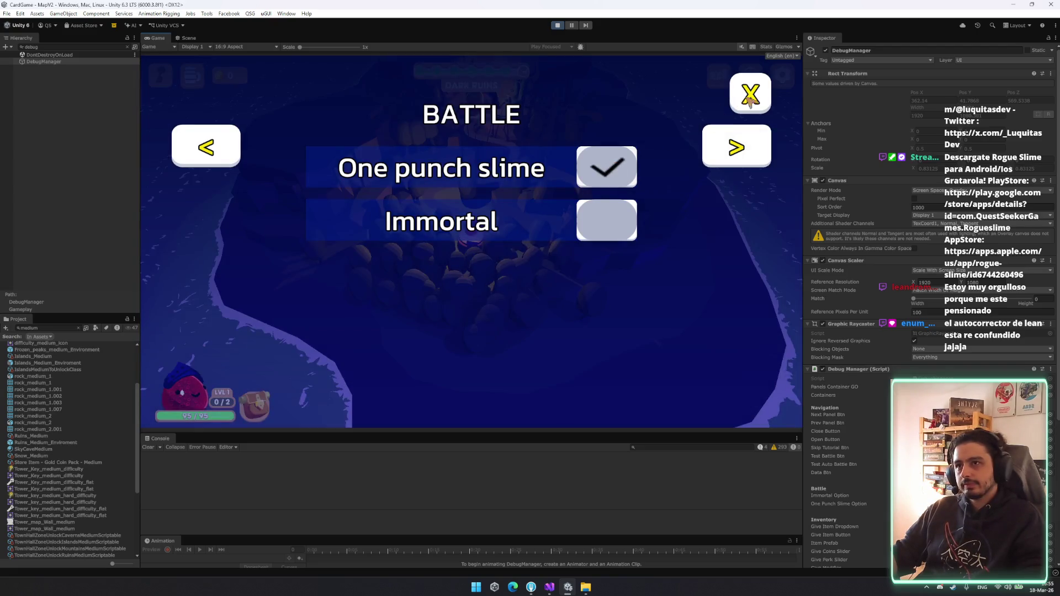
pyautogui.click(750, 95)
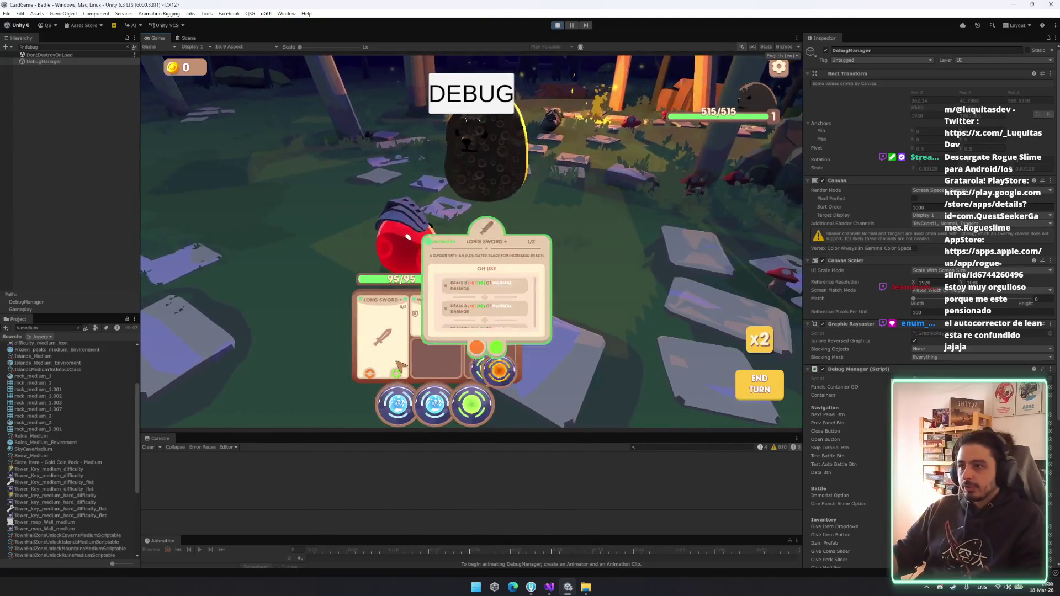
# Win the battle with the Long Sword card, pick an energy type and pass the level-up screen.
pyautogui.click(386, 329)
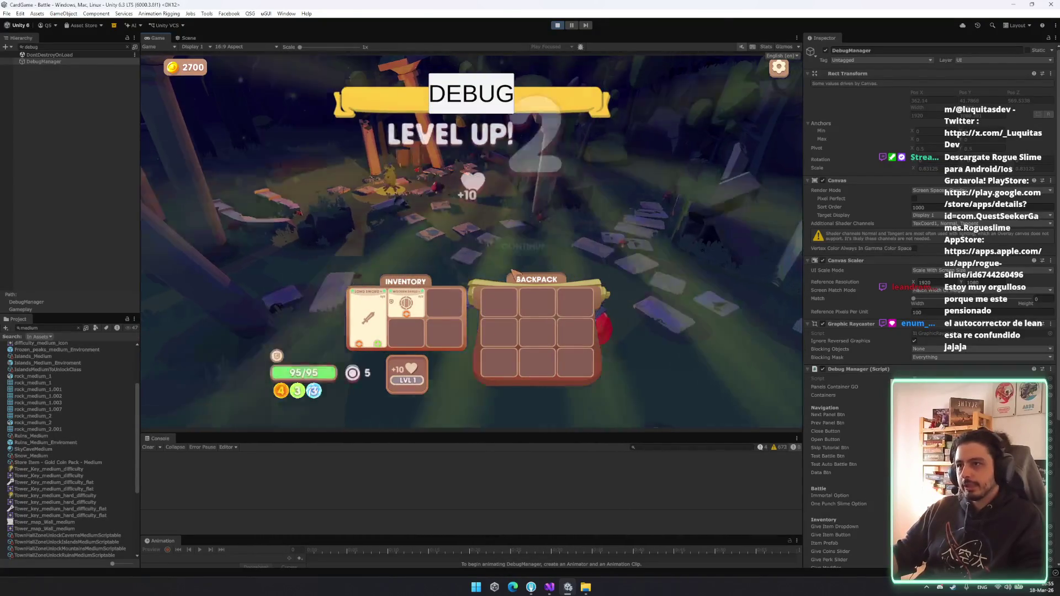
pyautogui.click(469, 202)
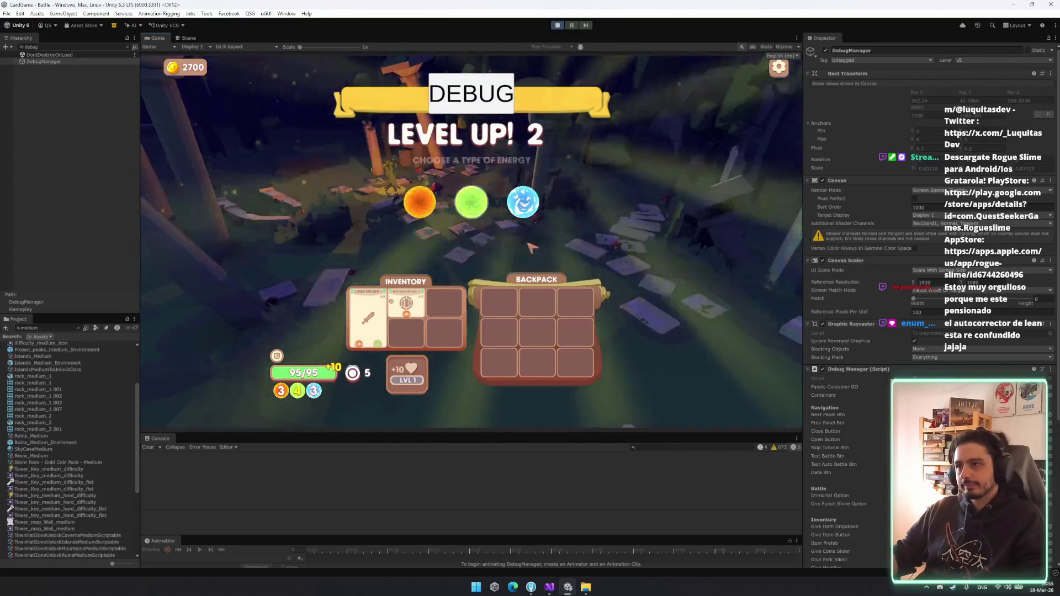
pyautogui.click(534, 248)
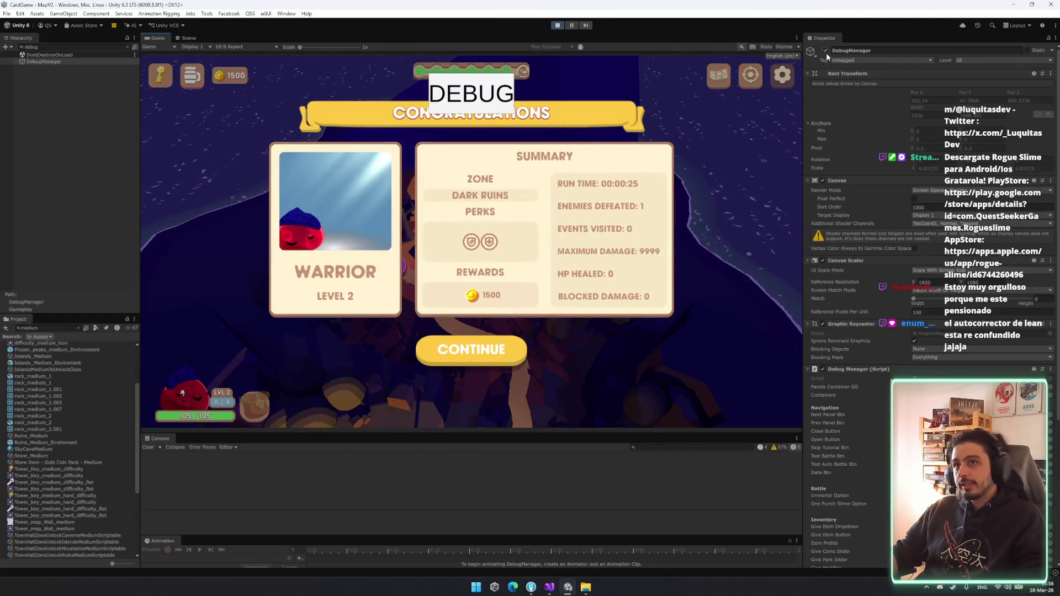
# Disable DebugManager, continue past the Congratulations summary, and bring Visual Studio forward.
pyautogui.hotkey('alt', 'shift', 'a')
pyautogui.click(503, 350)
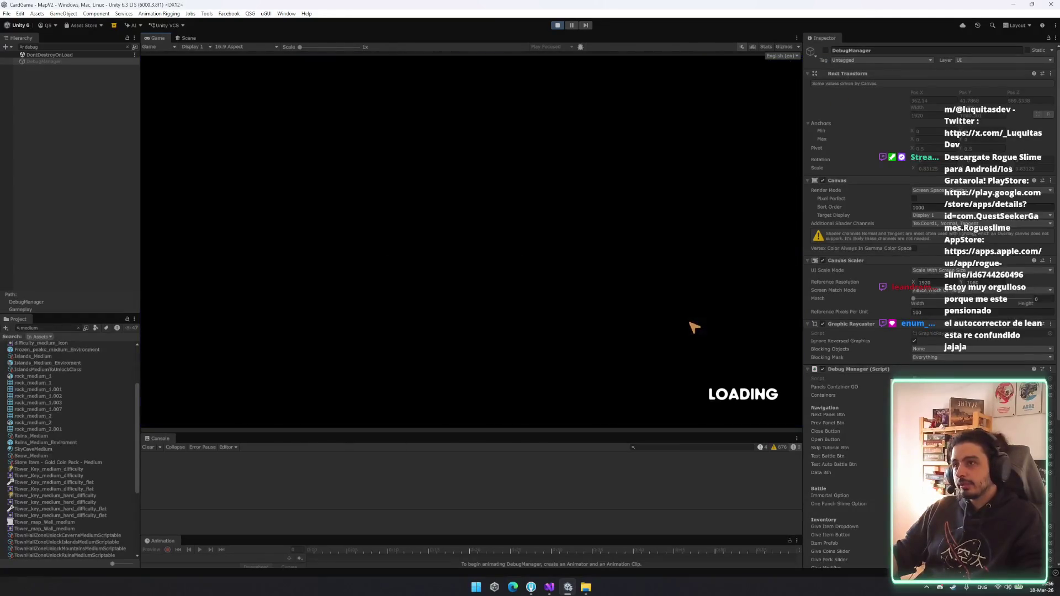
pyautogui.click(547, 589)
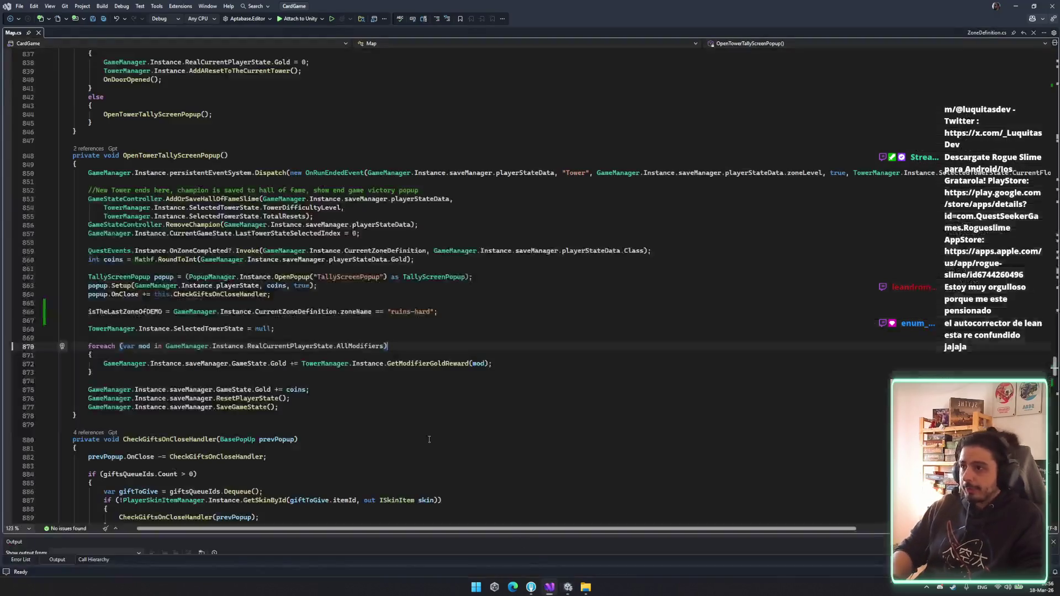
# Highlight isTheLastZoneOfDEMO and then OpenTowerTallyScreenPopup in Map.cs to see their uses.
pyautogui.click(194, 328)
pyautogui.doubleClick(134, 316)
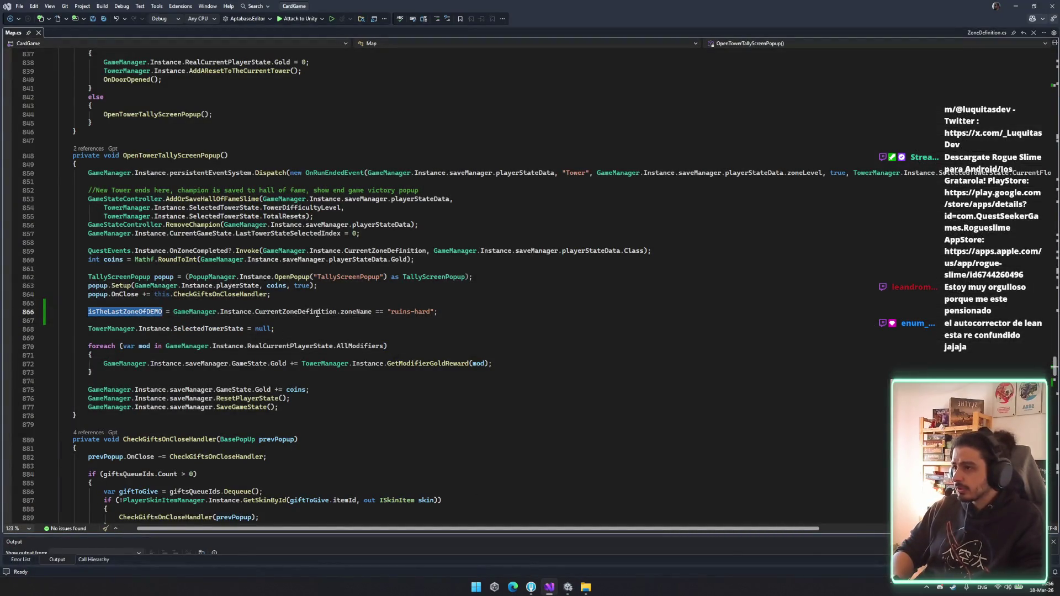
pyautogui.click(169, 141)
pyautogui.doubleClick(169, 156)
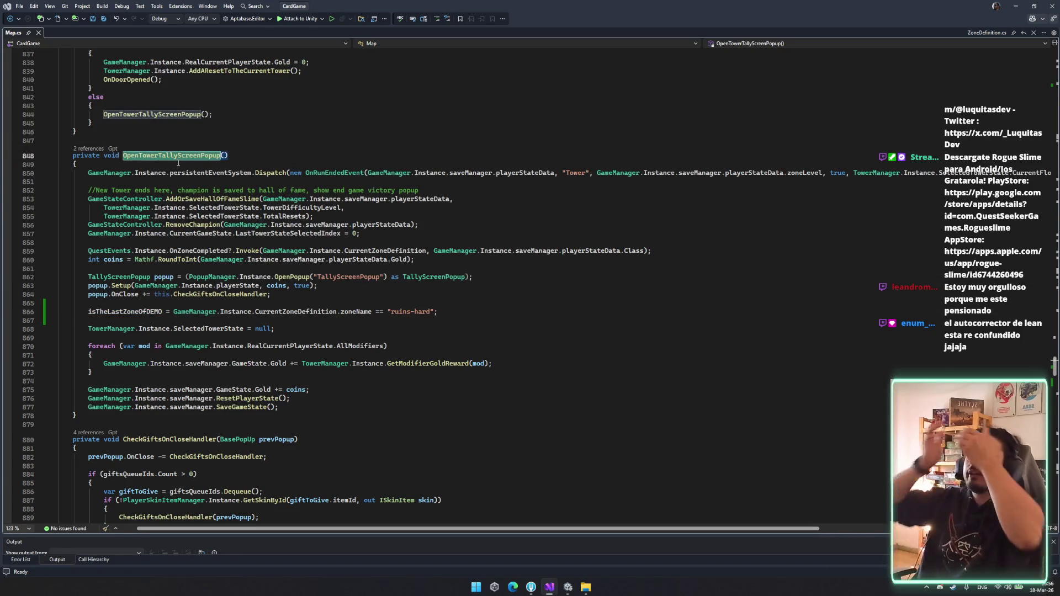
# Delete the isTheLastZoneOfDEMO assignment line and its blank line, then save Map.cs.
pyautogui.click(472, 313)
pyautogui.hotkey('ctrl', 'x')
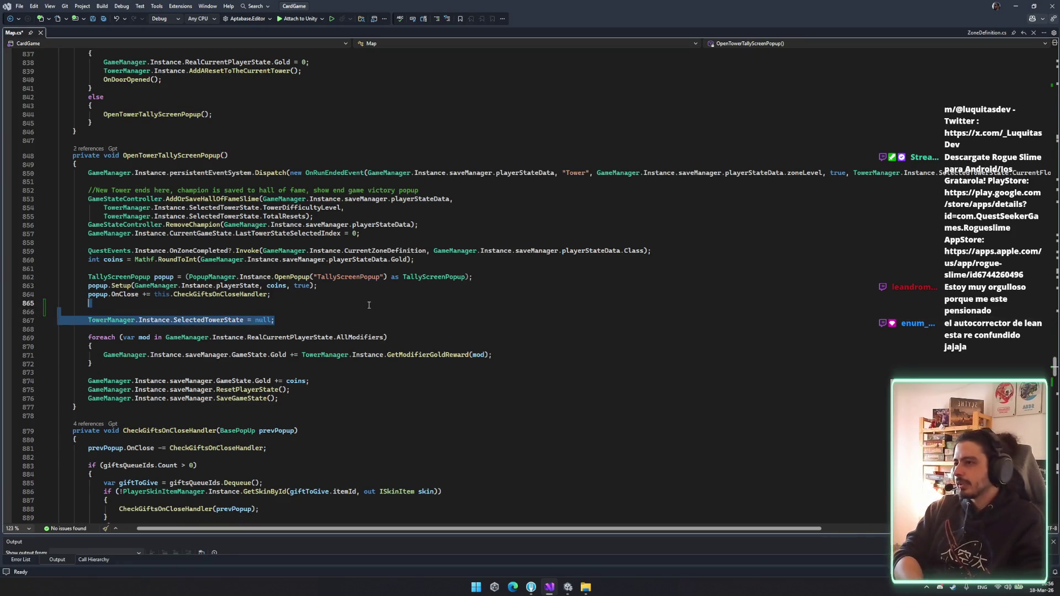
pyautogui.click(381, 300)
pyautogui.press('BackSpace')
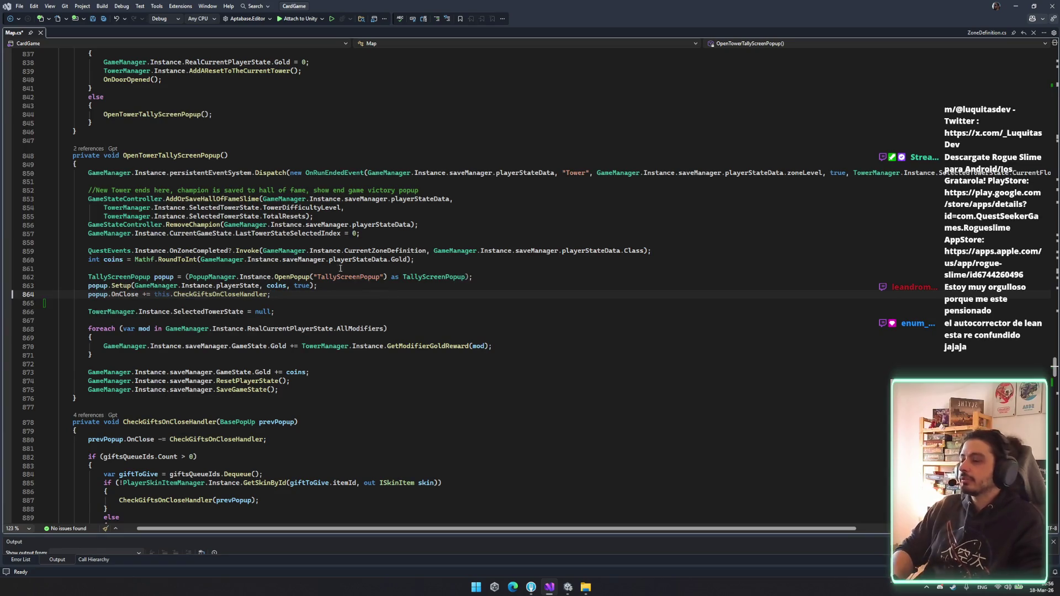
pyautogui.hotkey('ctrl', 's')
pyautogui.scroll(8, 341, 269)
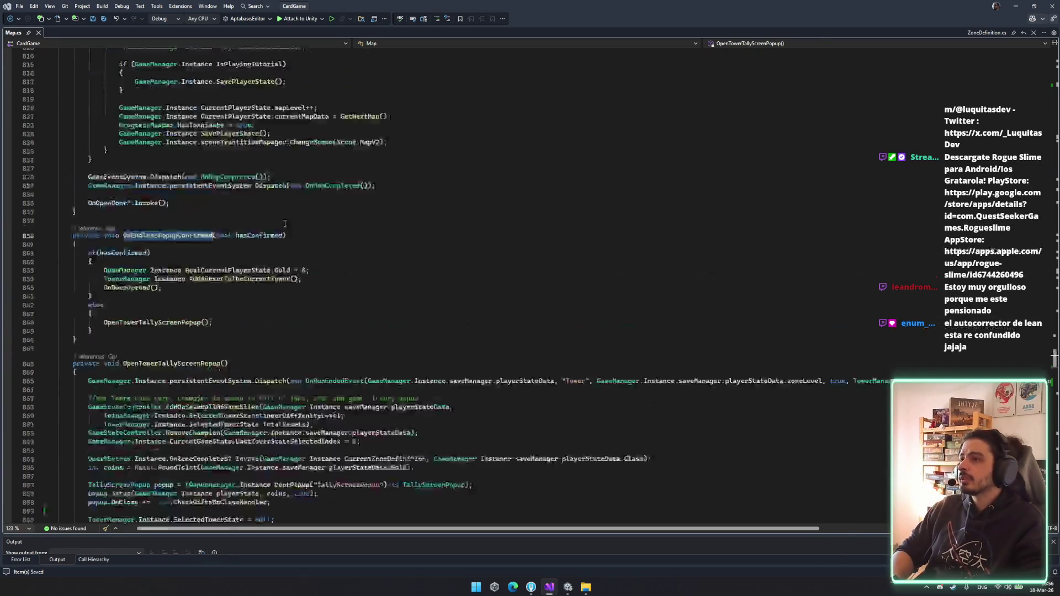
# Search Map.cs for 'tallysc' and step through matches to the TallyScreen popup call on line 784.
pyautogui.hotkey('ctrl', 'f')
pyautogui.write('tallysc')
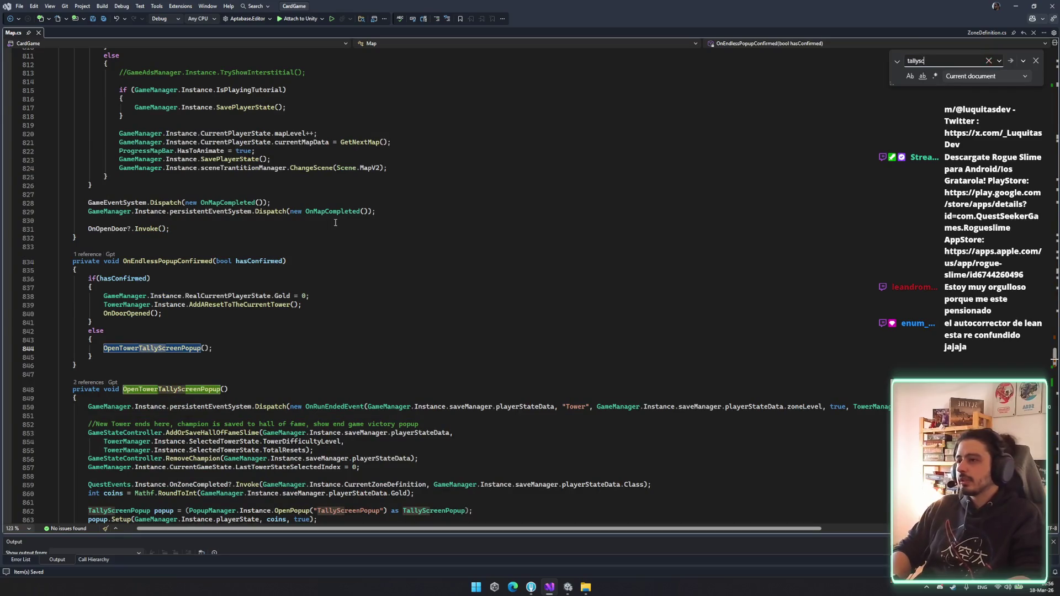
pyautogui.press('Return')
pyautogui.press('Return')
pyautogui.press('Return')
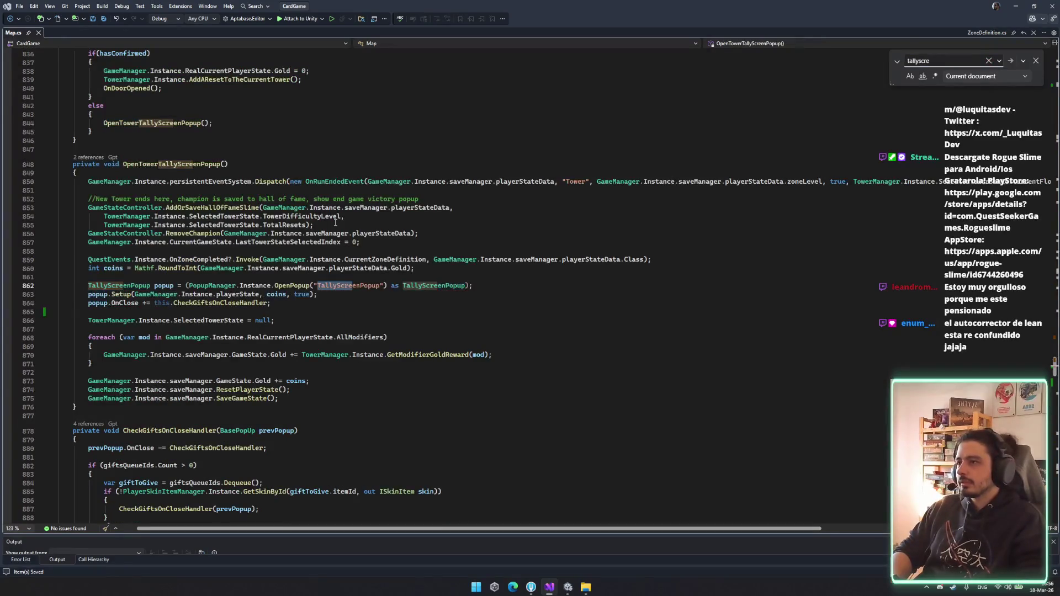
pyautogui.press('Return')
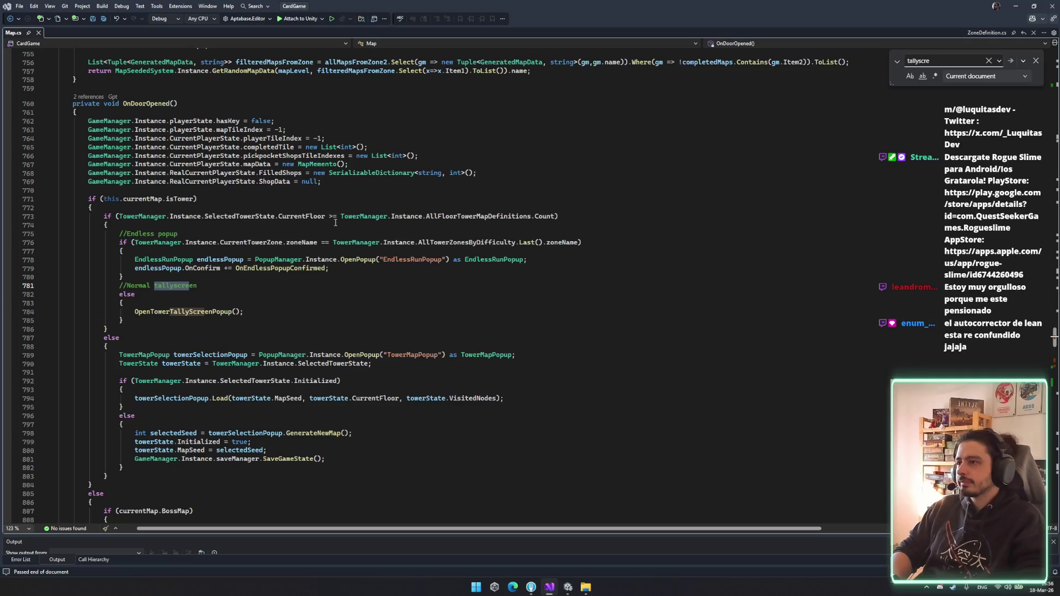
pyautogui.press('Return')
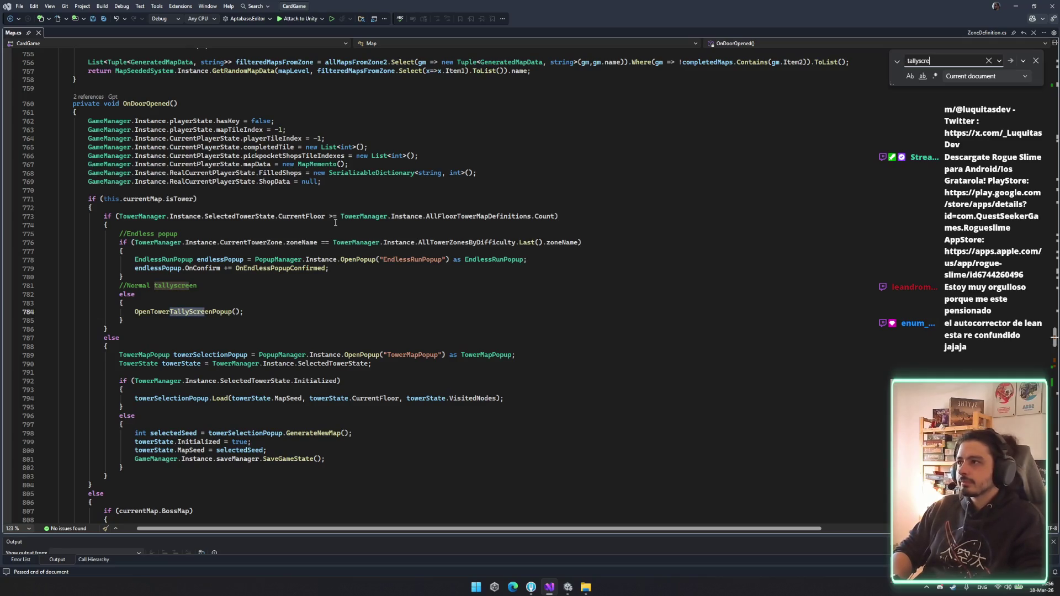
pyautogui.press('Return')
pyautogui.press('Return')
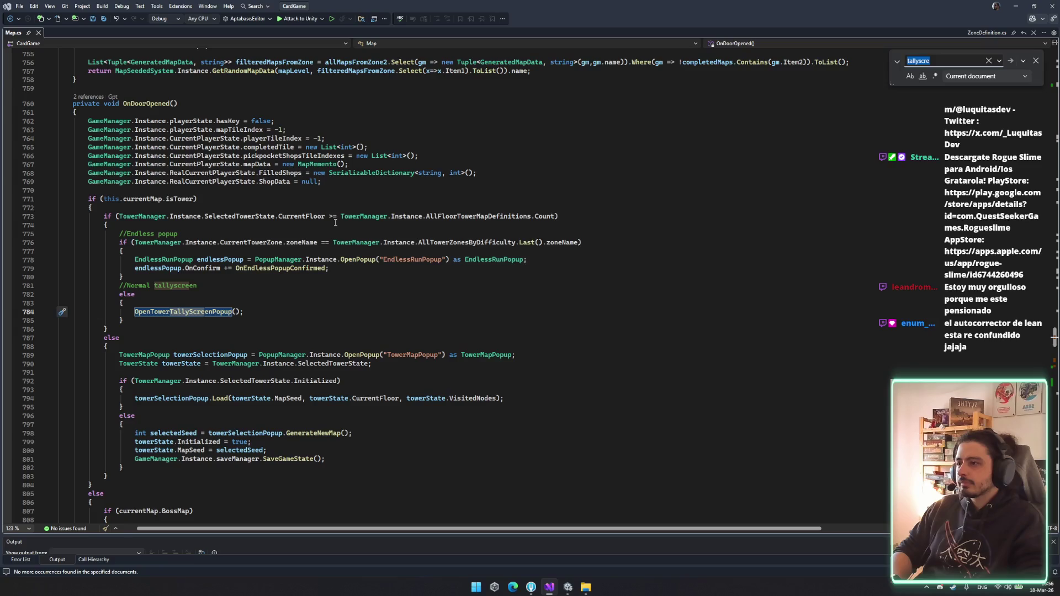
# Read down through CheckGiftsOnCloseHandler to the SteamWishlistPopup opened on the demo's last zone.
pyautogui.scroll(-6, 250, 304)
pyautogui.scroll(-14, 250, 304)
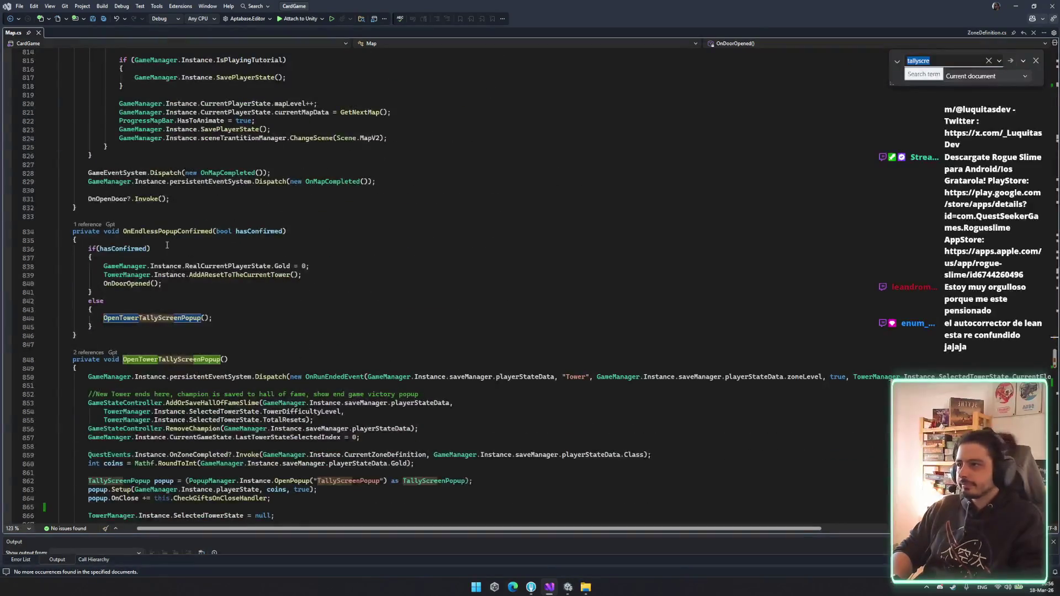
pyautogui.scroll(-10, 165, 234)
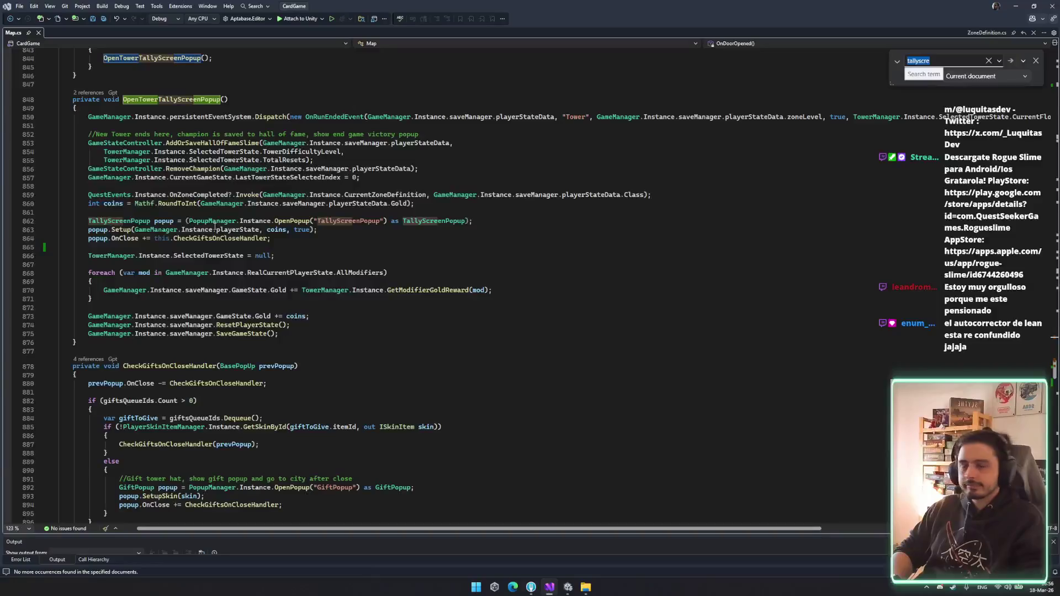
pyautogui.scroll(-6, 212, 229)
pyautogui.scroll(-6, 225, 229)
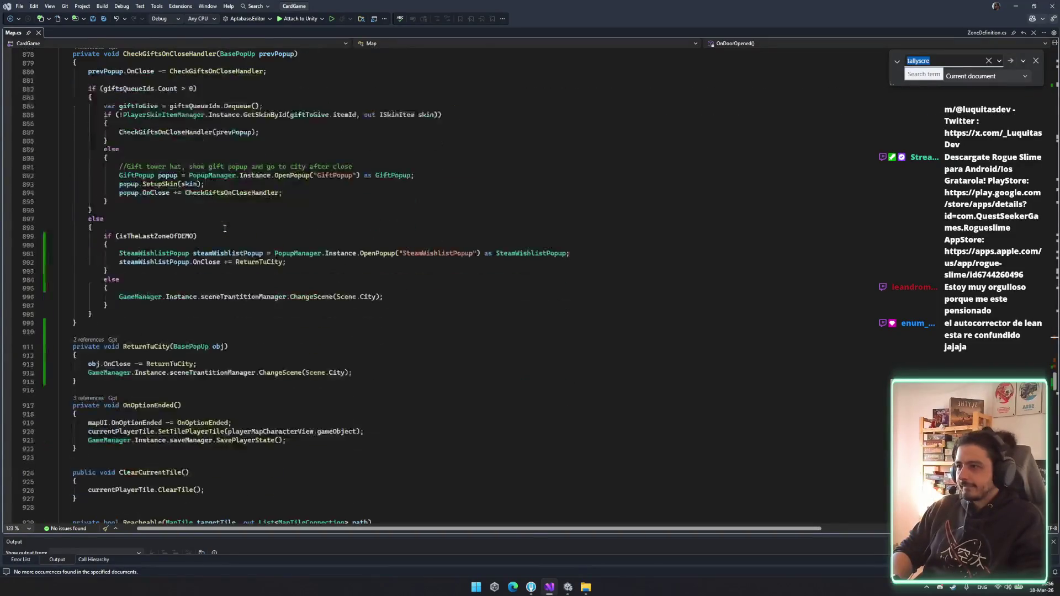
pyautogui.scroll(5, 175, 234)
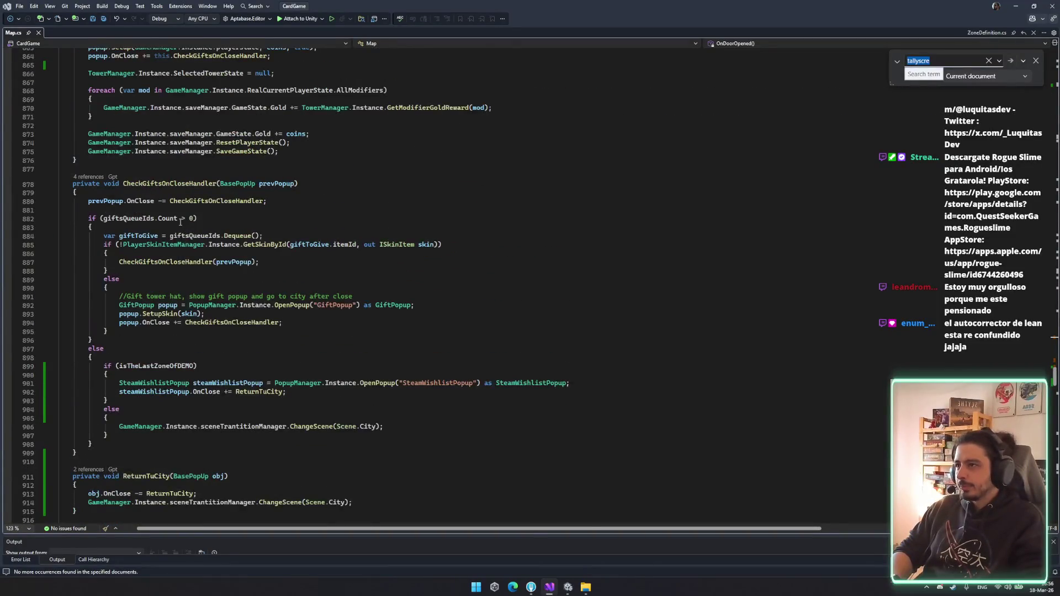
pyautogui.scroll(-8, 180, 220)
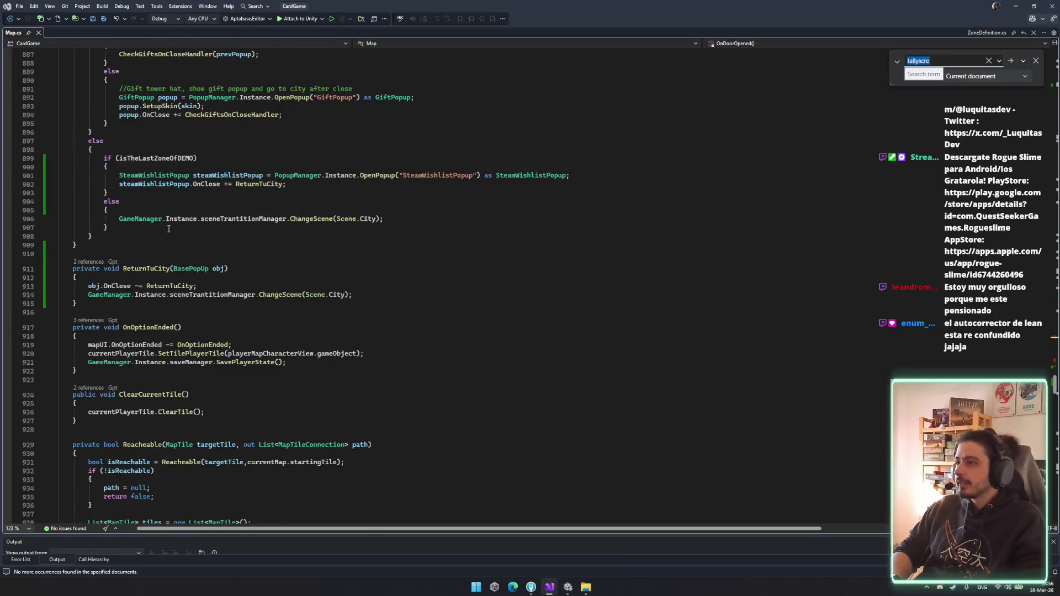
pyautogui.scroll(-20, 187, 260)
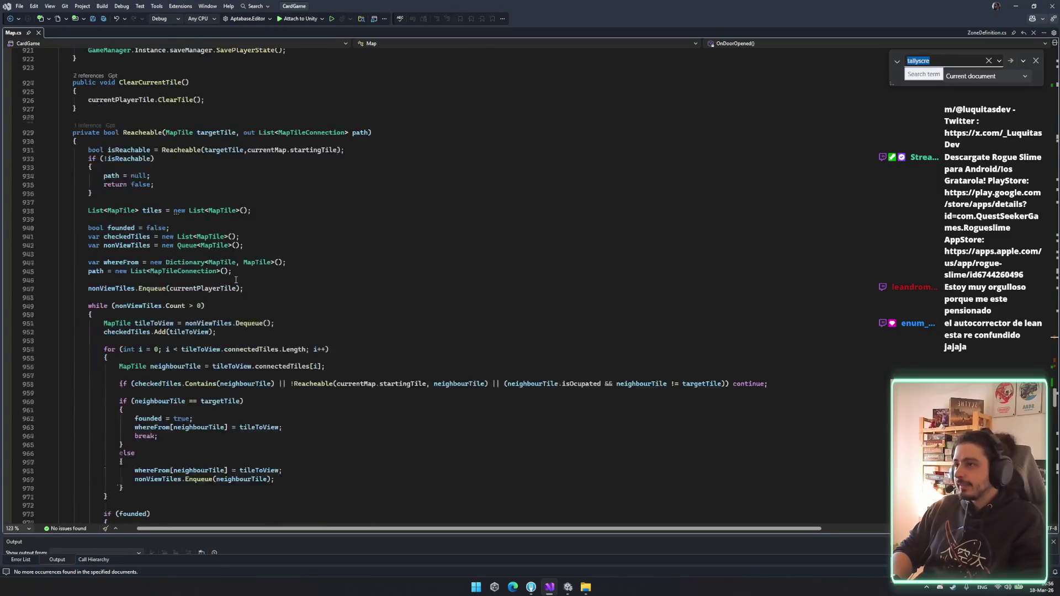
pyautogui.scroll(-20, 277, 303)
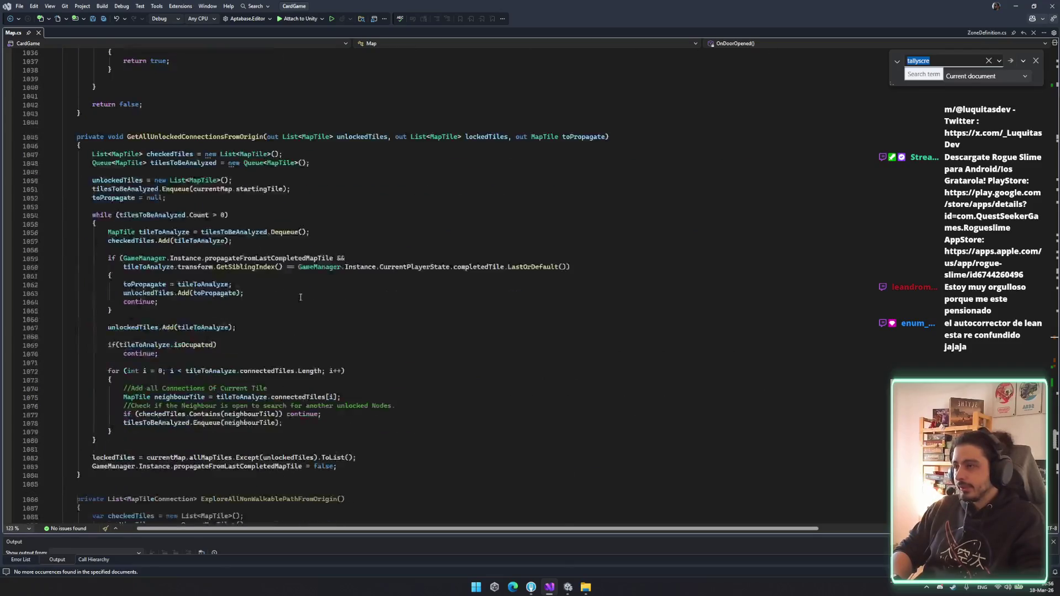
pyautogui.hotkey('ctrl', 't')
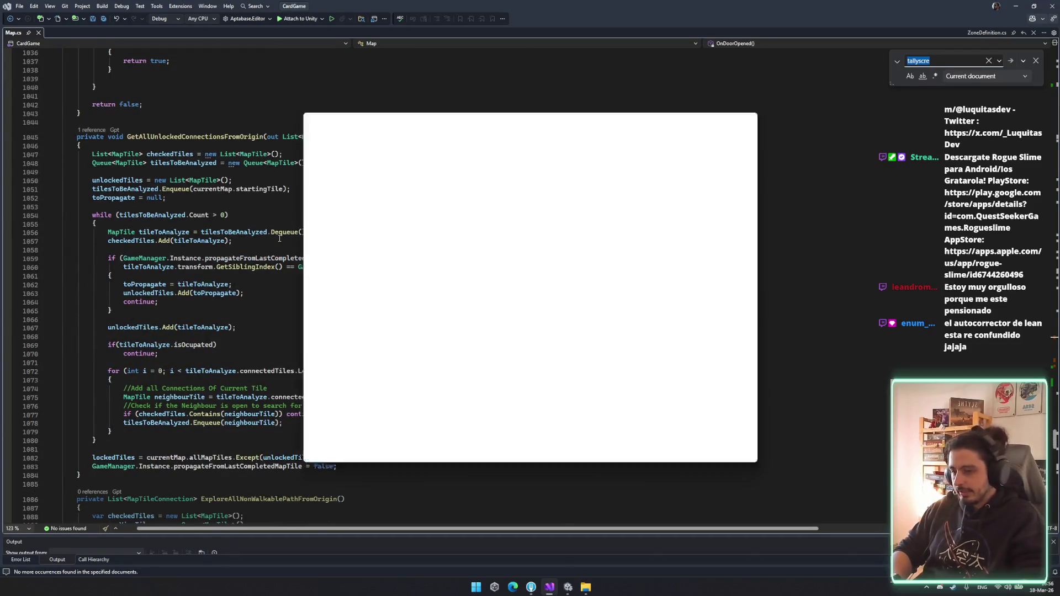
# Open the TallyScreenPopup class via a Ctrl+T search for 'tallyscreen'.
pyautogui.write('tallyscreen')
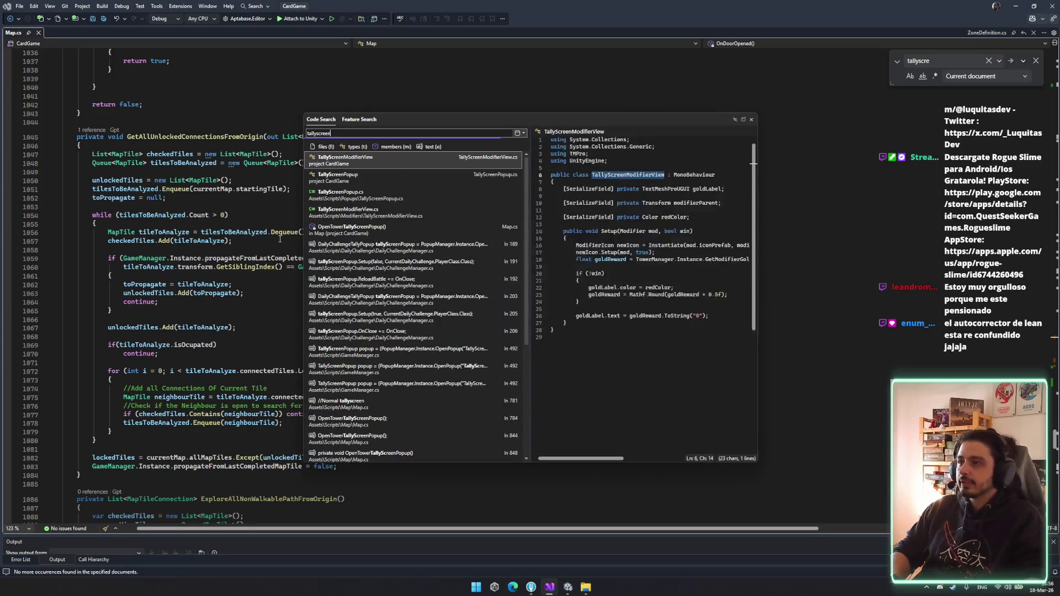
pyautogui.press('Down')
pyautogui.press('Down')
pyautogui.press('Up')
pyautogui.press('Return')
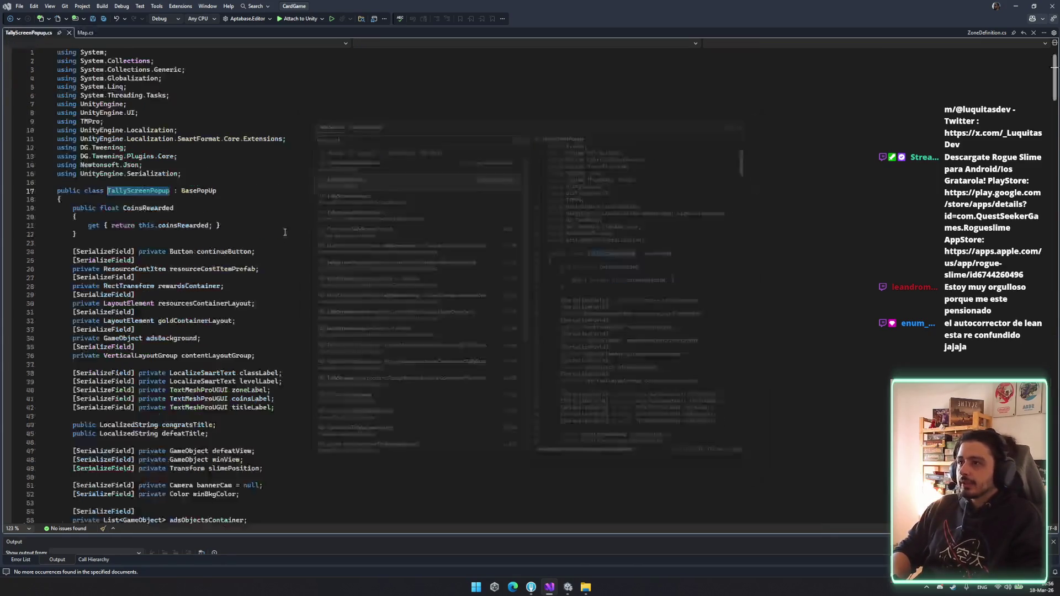
# List every reference to TallyScreenPopup and inspect the class header, CoinsRewarded and resourceCostItemPrefab.
pyautogui.hotkey('ctrl', 'shift', 'f')
pyautogui.press('Return')
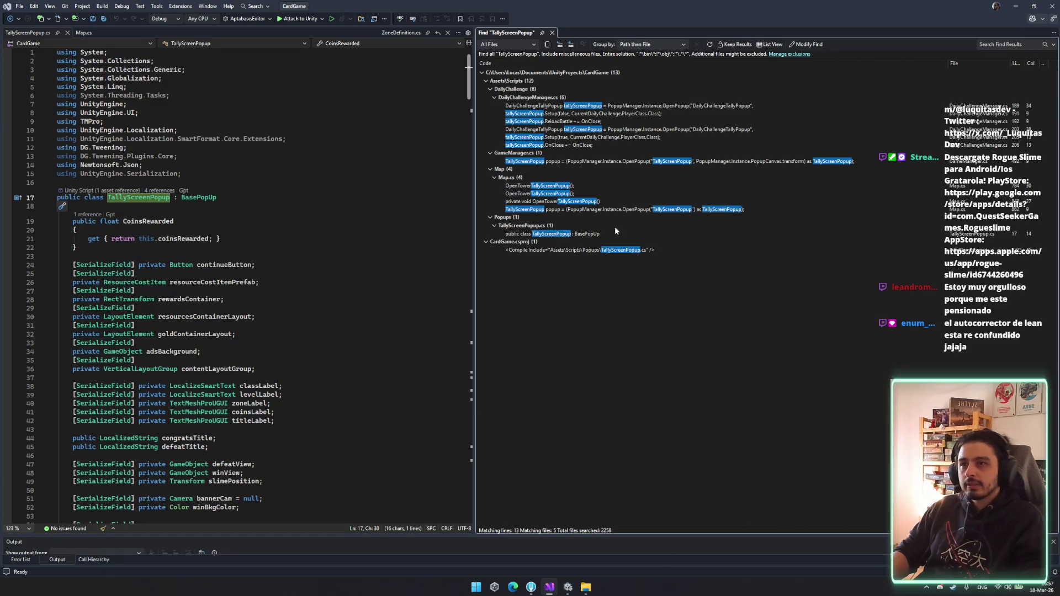
pyautogui.doubleClick(579, 237)
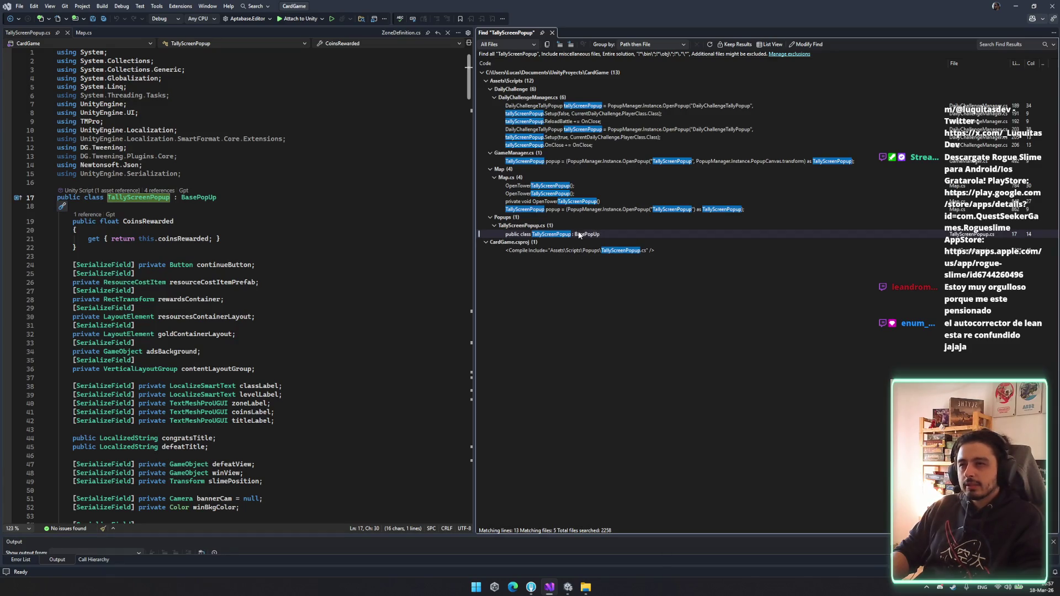
pyautogui.keyDown('shift'); pyautogui.click(393, 211); pyautogui.keyUp('shift')
pyautogui.click(252, 276)
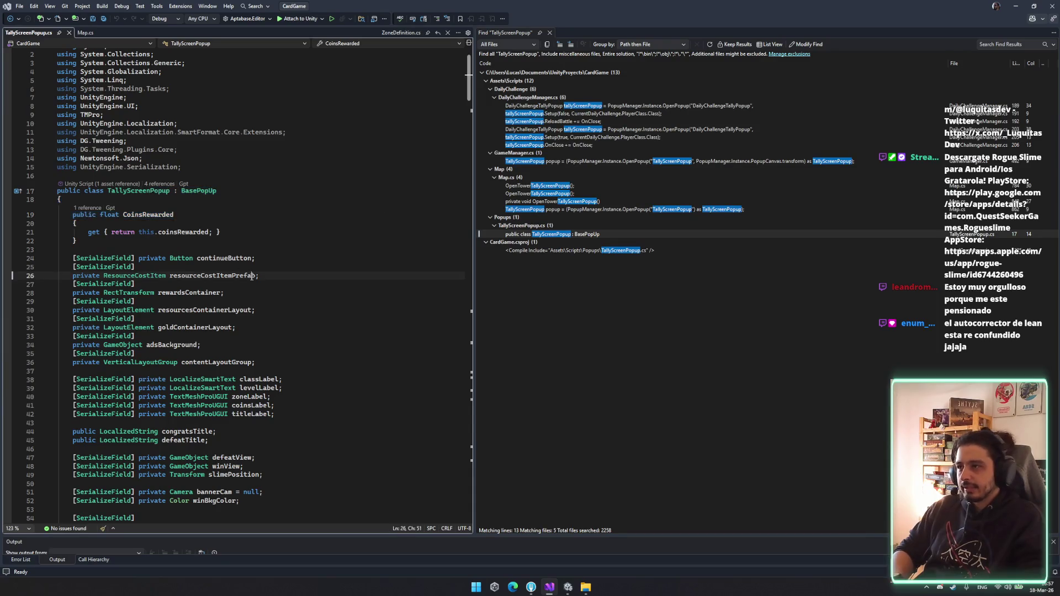
# Reopen the codebase search for 'tallyscreen', then clear and dismiss it.
pyautogui.hotkey('ctrl', 't')
pyautogui.write('tallysc')
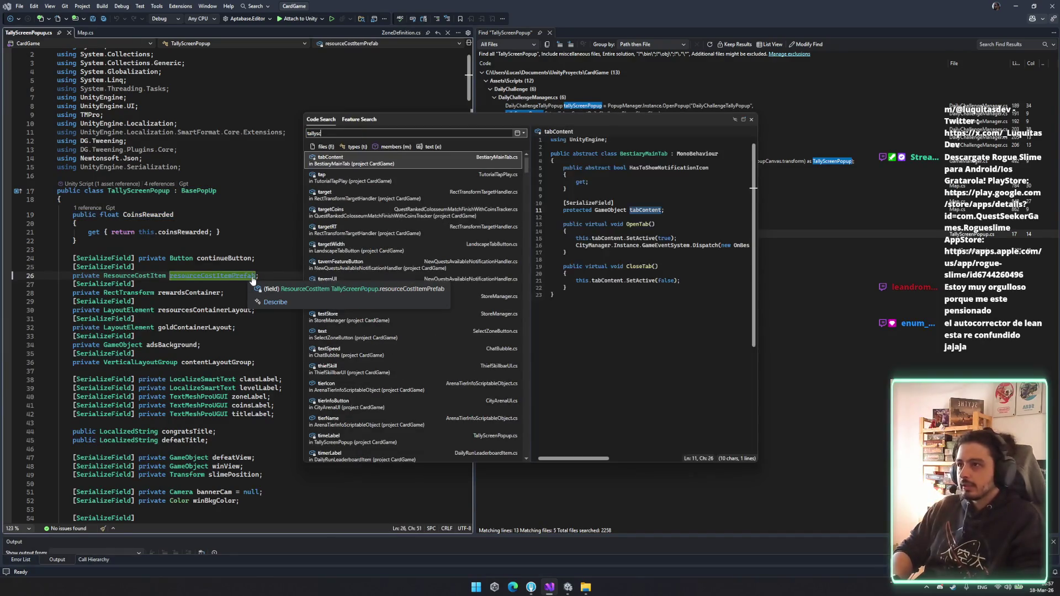
pyautogui.write('reen')
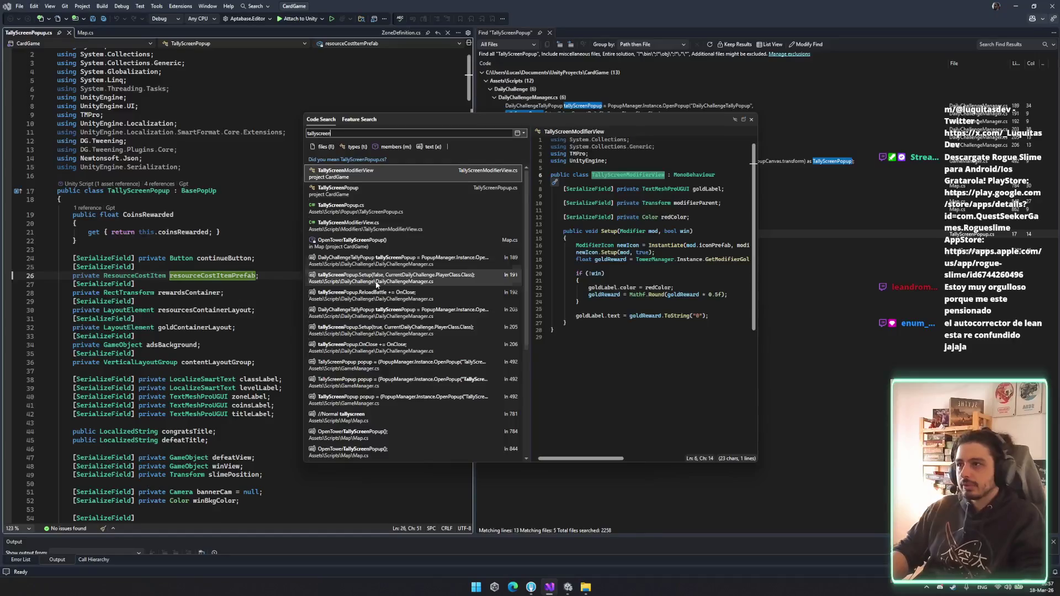
pyautogui.hotkey('ctrl', 'BackSpace')
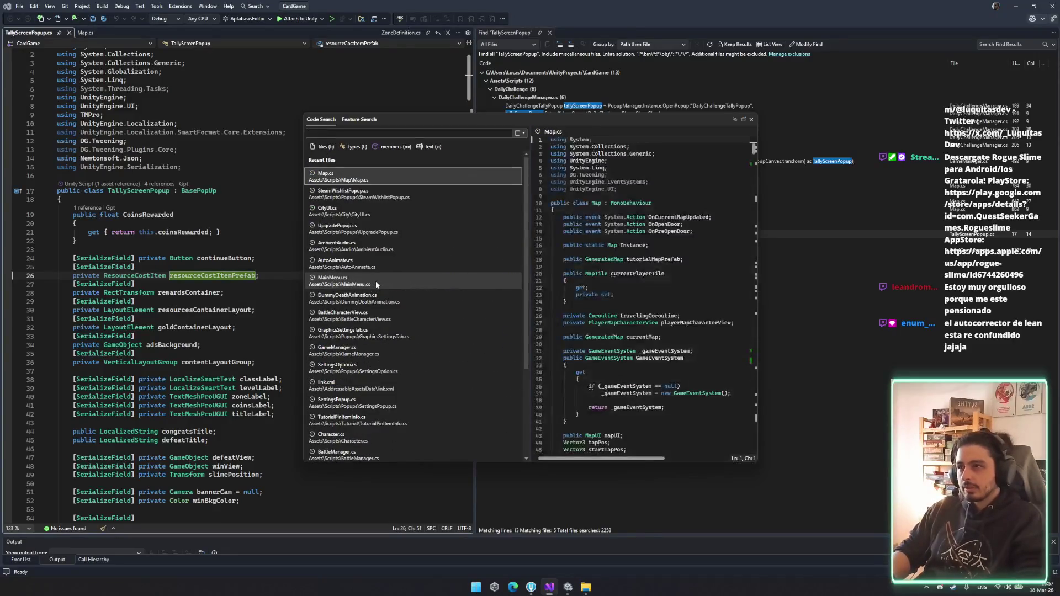
pyautogui.press('Escape')
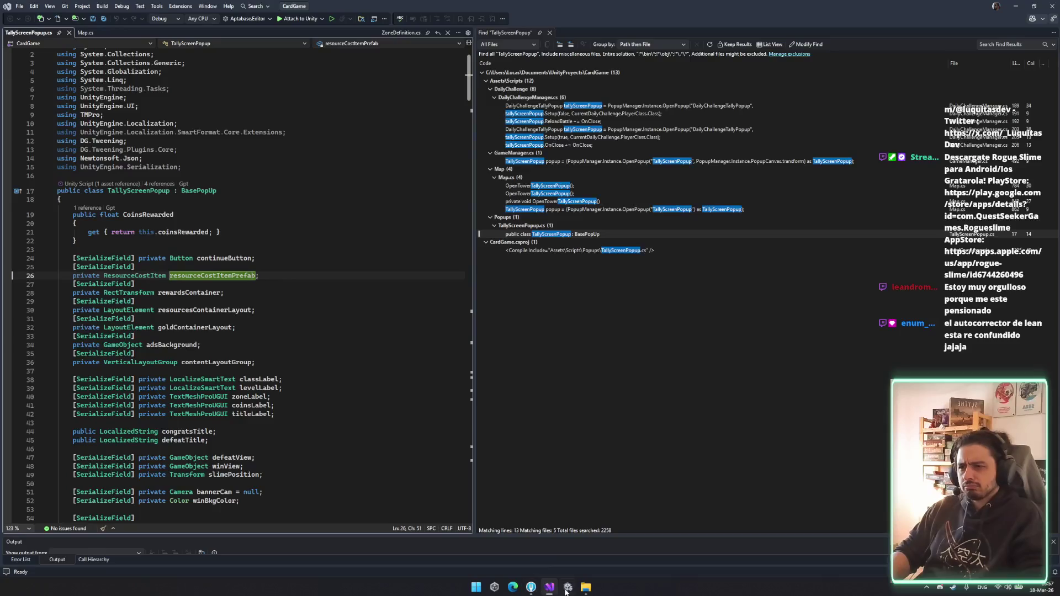
# Switch to Unity and search the project assets for 'tallysc'.
pyautogui.click(568, 587)
pyautogui.click(54, 328)
pyautogui.write('tallys')
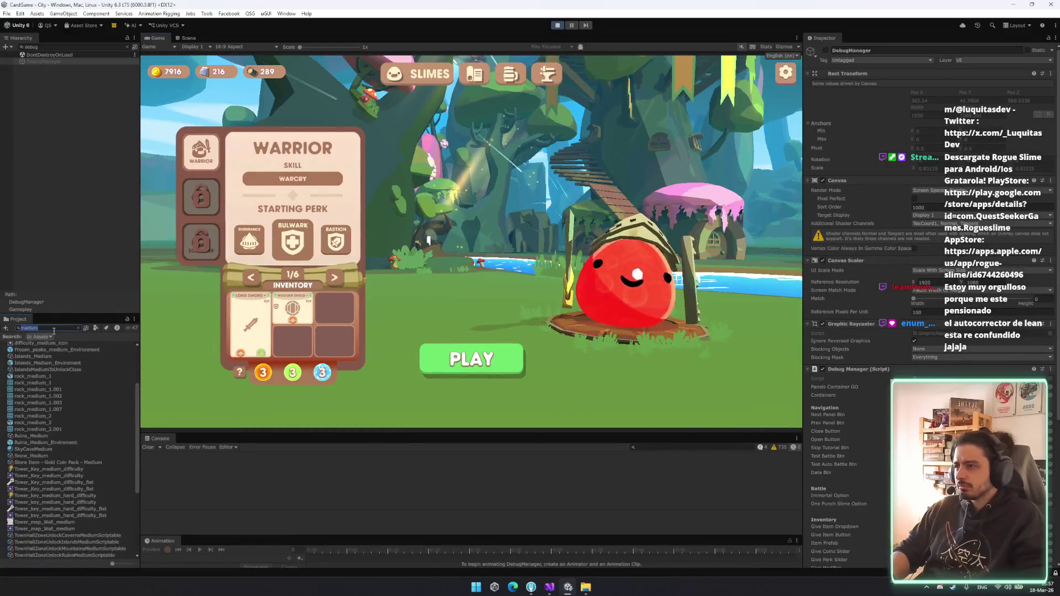
pyautogui.write('c')
# Select the TallyScreenPopup prefab to view it in the Inspector, then return to Visual Studio.
pyautogui.click(49, 358)
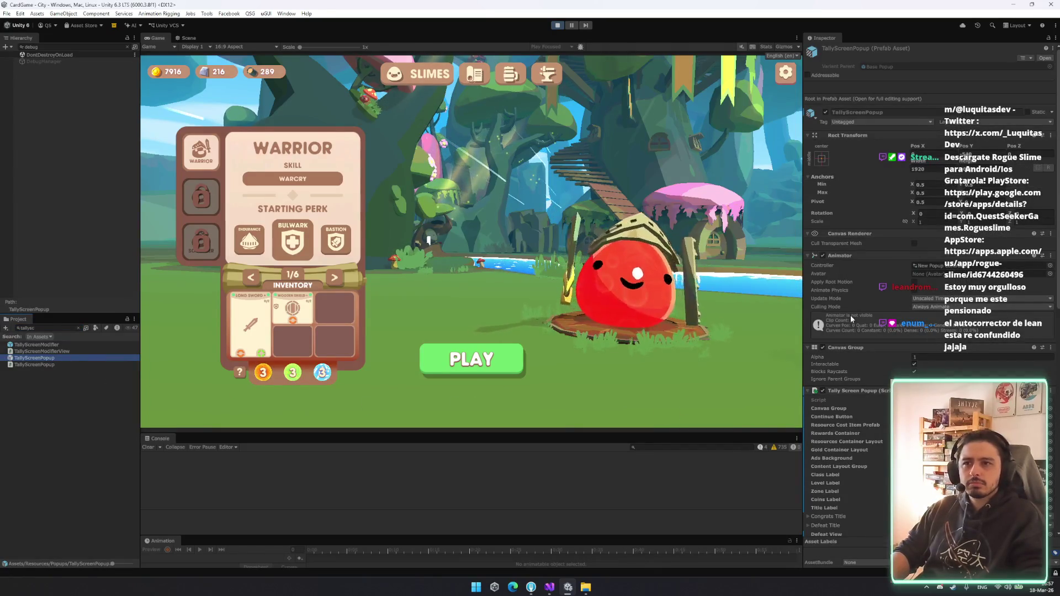
pyautogui.hotkey('alt', 'Tab')
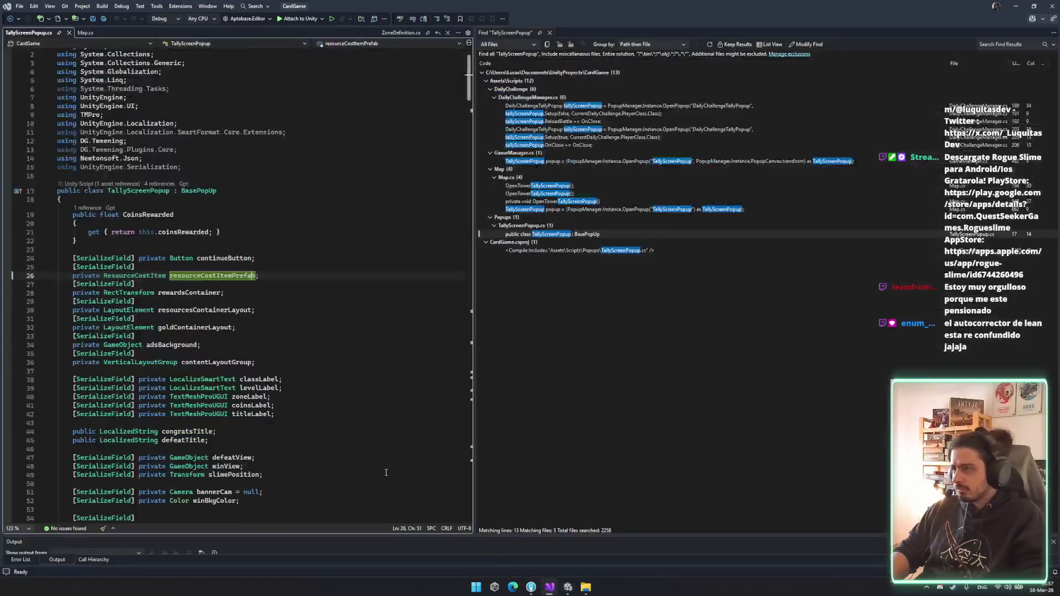
# Return to Map.cs, close the TallyScreenPopup references, and search 'opendo' to reach OpenDoor on line 672.
pyautogui.click(87, 33)
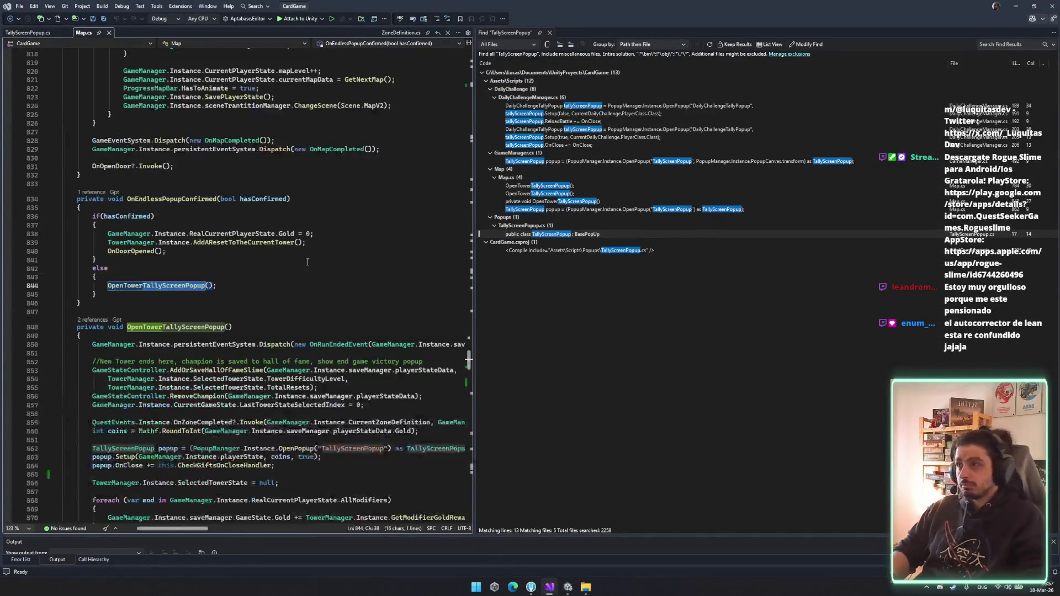
pyautogui.middleClick(491, 34)
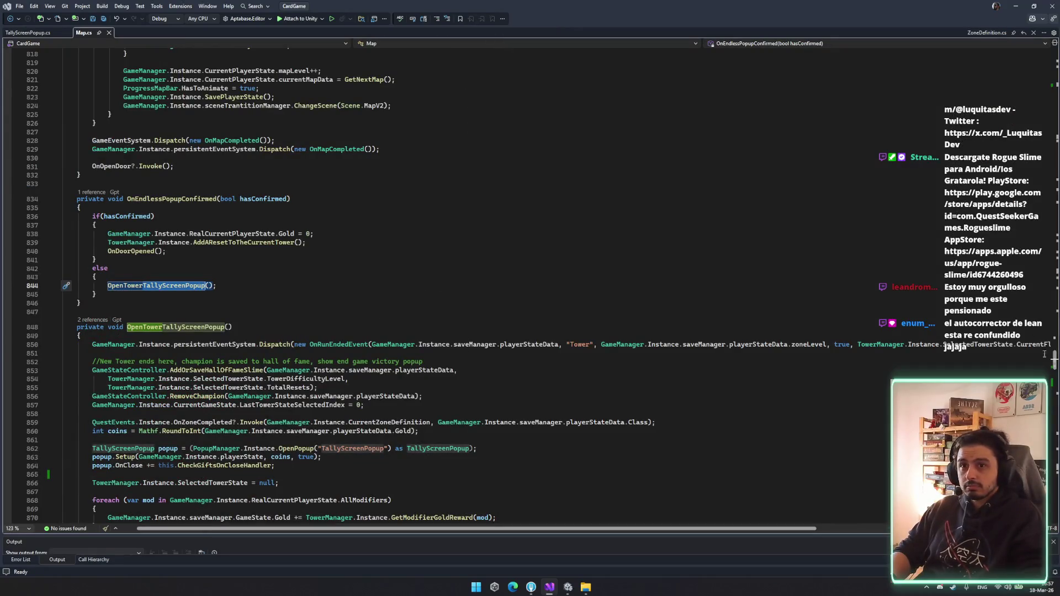
pyautogui.hotkey('ctrl', 'f')
pyautogui.write('opendo')
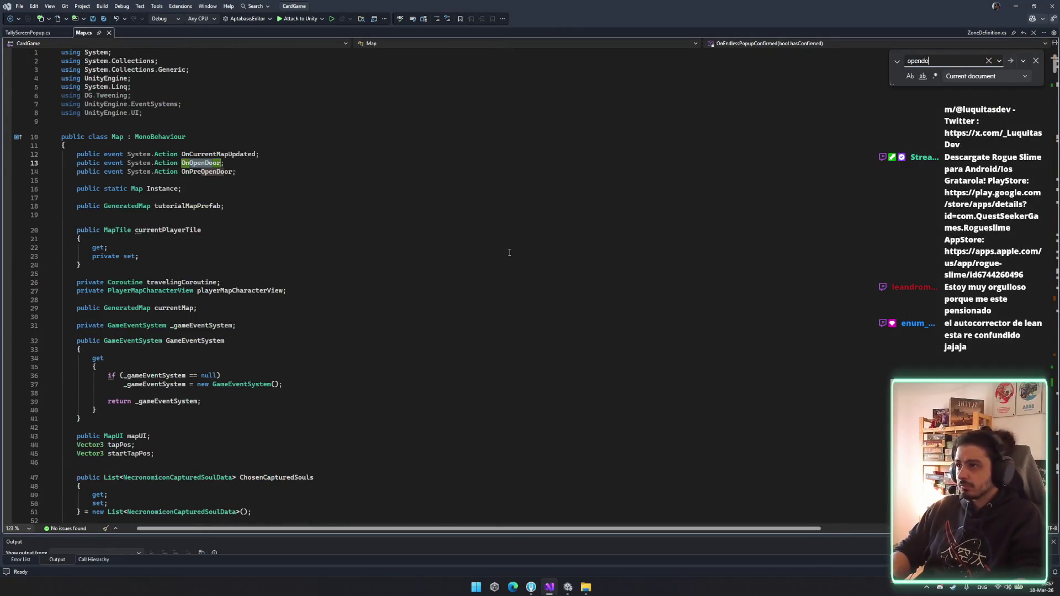
pyautogui.press('Return')
pyautogui.press('Return')
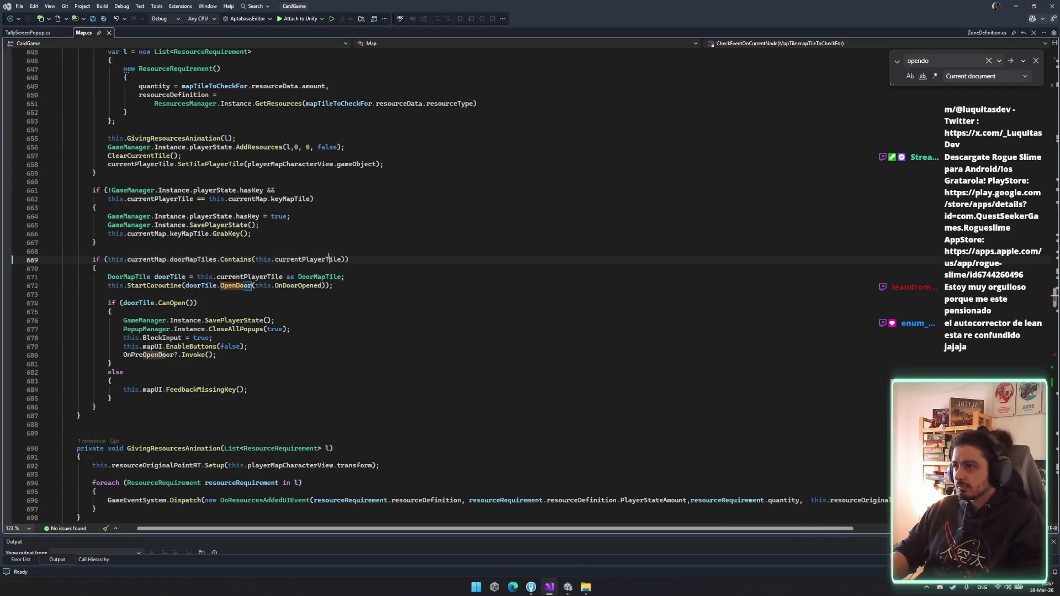
# Highlight OnDoorOpened on line 672 and OnPreOpenDoor on line 680 around the CanOpen check.
pyautogui.doubleClick(308, 285)
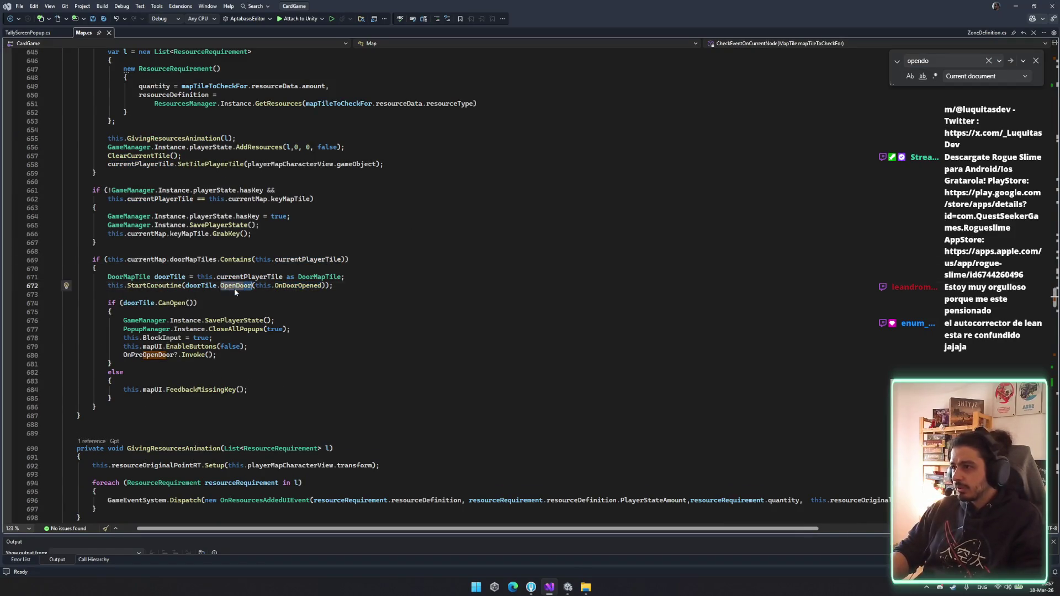
pyautogui.doubleClick(129, 356)
pyautogui.click(232, 321)
pyautogui.doubleClick(153, 355)
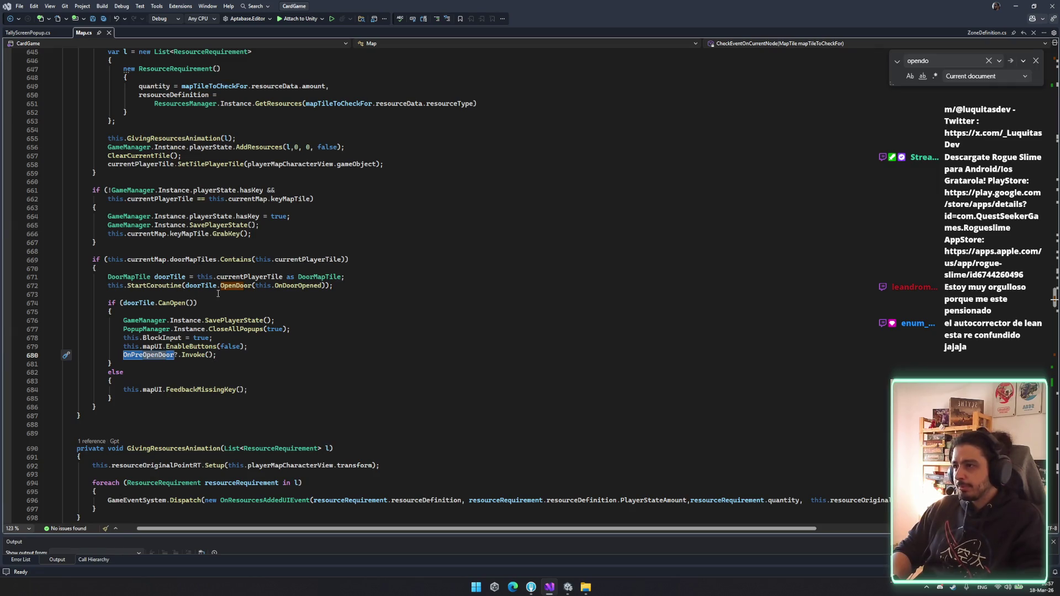
pyautogui.press('Up')
pyautogui.press('Up')
pyautogui.press('Up')
pyautogui.doubleClick(159, 355)
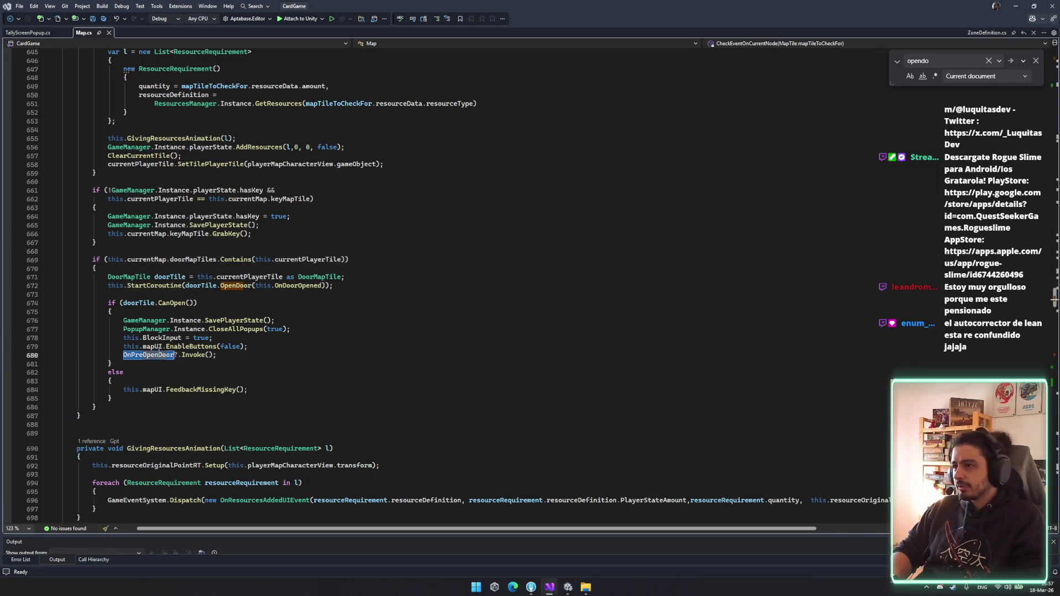
pyautogui.scroll(5, 241, 293)
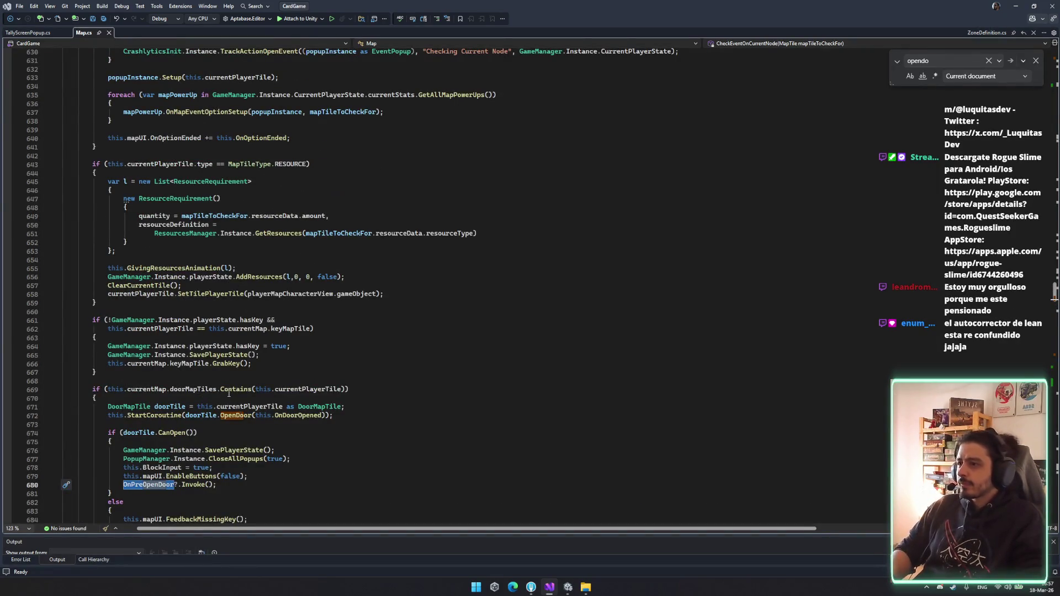
# Check the CanOpen definition in DoorMapTile.cs, highlighting hasKey, then return to Map.cs.
pyautogui.keyDown('ctrl'); pyautogui.click(172, 434); pyautogui.keyUp('ctrl')
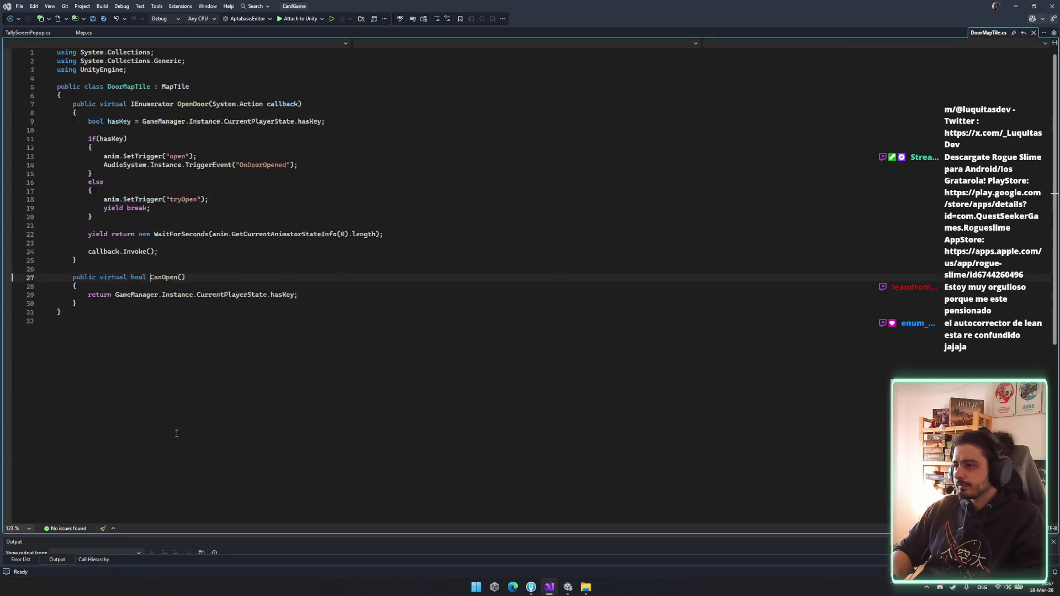
pyautogui.doubleClick(287, 315)
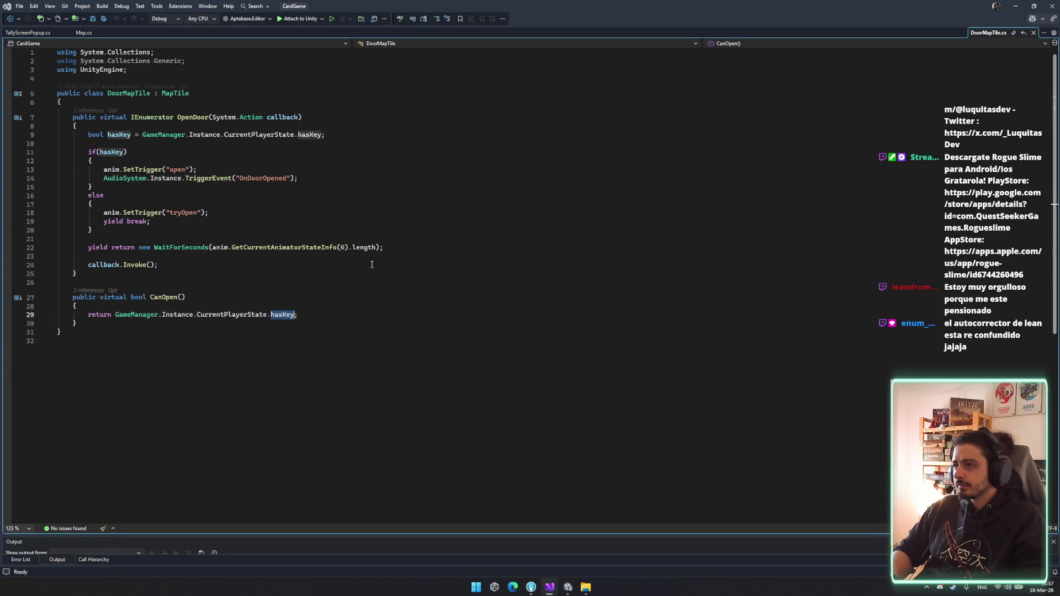
pyautogui.hotkey('ctrl', '-')
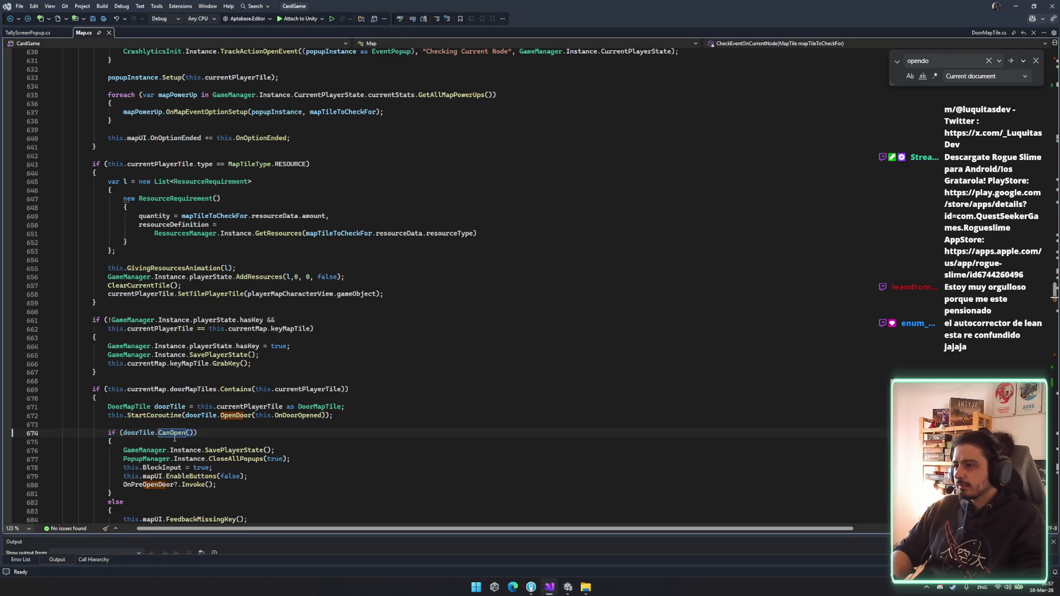
# Go to the OnPreOpenDoor event declaration from its call on line 680.
pyautogui.click(164, 484)
pyautogui.rightClick(160, 484)
pyautogui.click(140, 484)
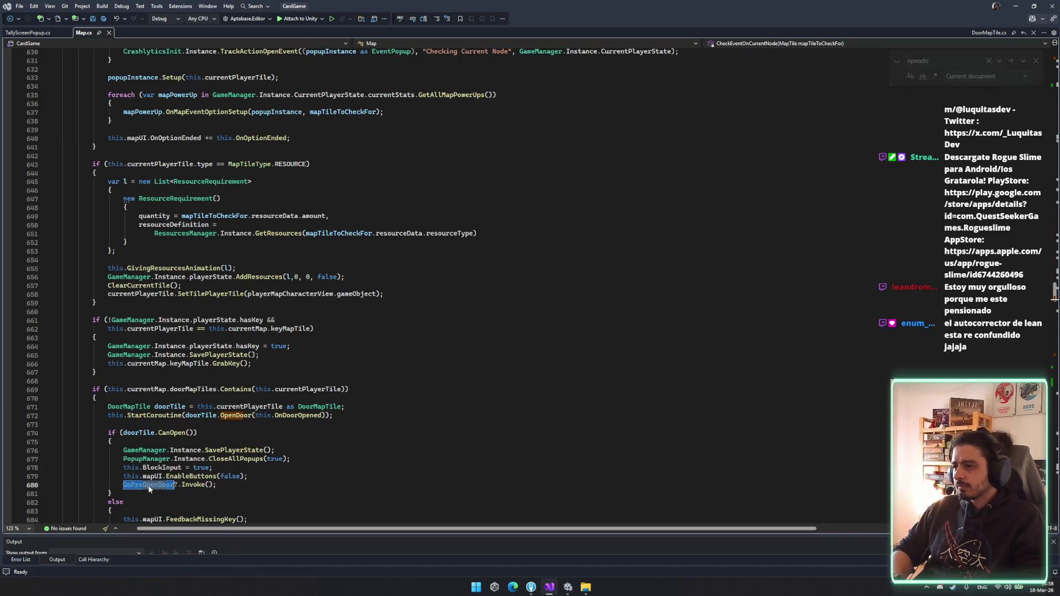
pyautogui.press('F12')
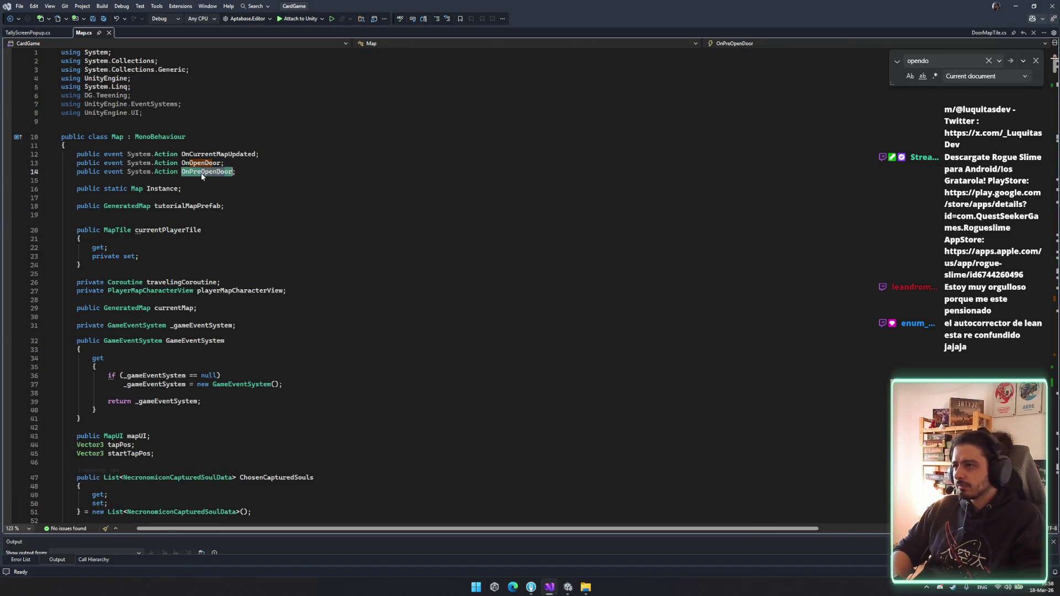
# Select the OnOpenDoor event on line 13 and list all its references.
pyautogui.rightClick(202, 174)
pyautogui.click(197, 162)
pyautogui.doubleClick(197, 162)
pyautogui.hotkey('ctrl', 'f')
pyautogui.press('Return')
pyautogui.hotkey('alt', 'Return')
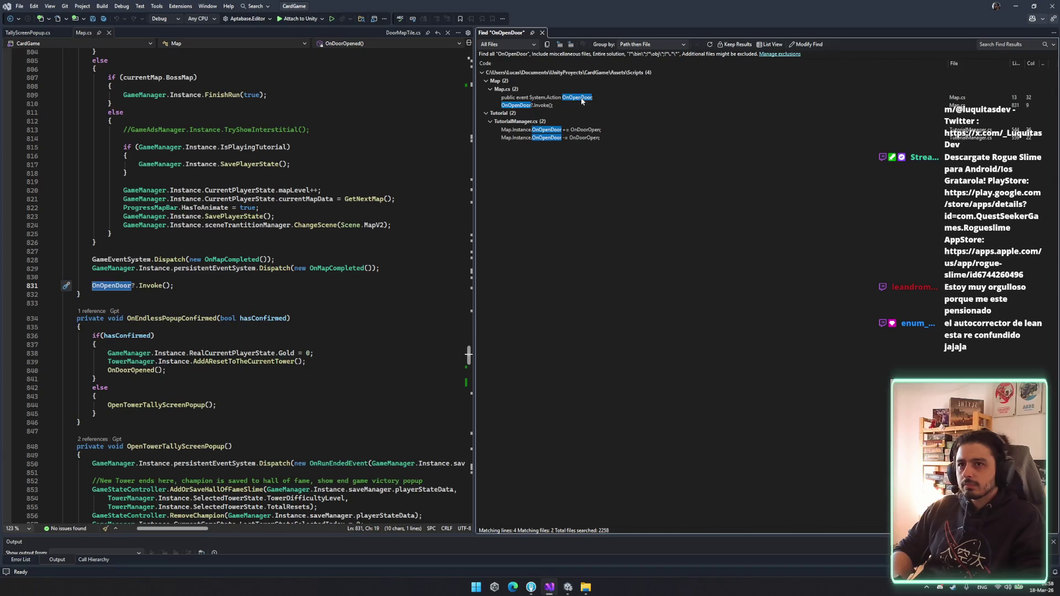
# Check the OnOpenDoor results, then list all references to OnPreOpenDoor.
pyautogui.click(533, 97)
pyautogui.click(541, 106)
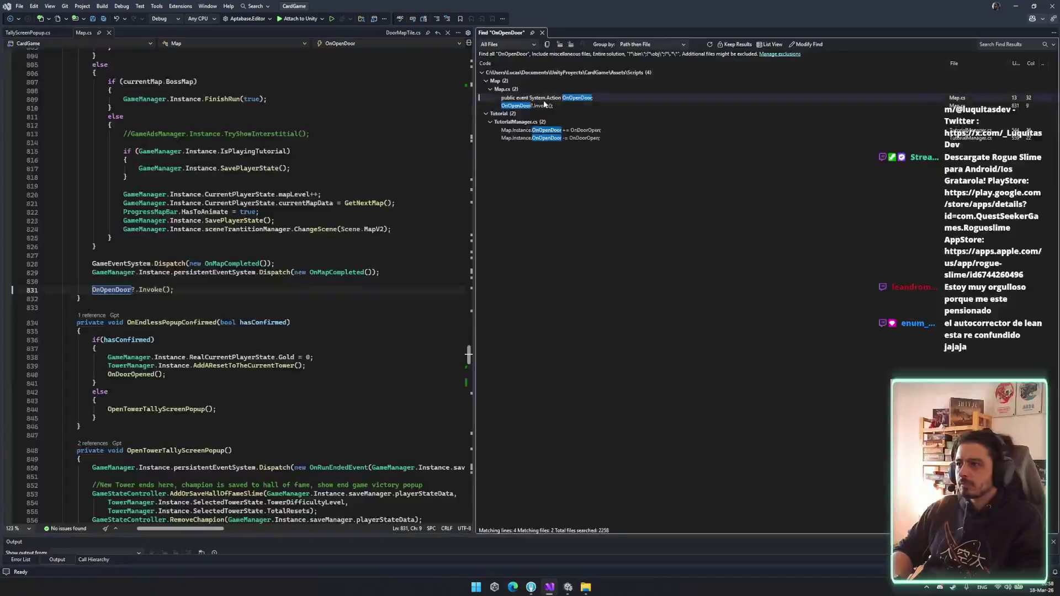
pyautogui.click(559, 98)
pyautogui.click(214, 179)
pyautogui.doubleClick(219, 170)
pyautogui.hotkey('ctrl', 'shift', 'f')
pyautogui.press('Return')
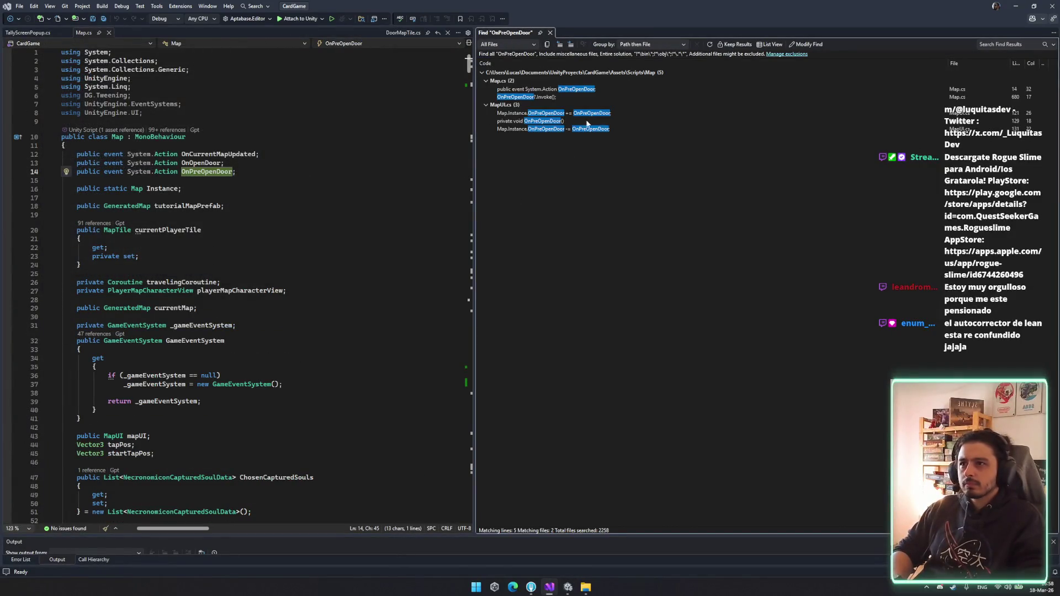
# Open MapUI.cs at its OnPreOpenDoor handler and the StopCoroutine on line 135.
pyautogui.doubleClick(569, 115)
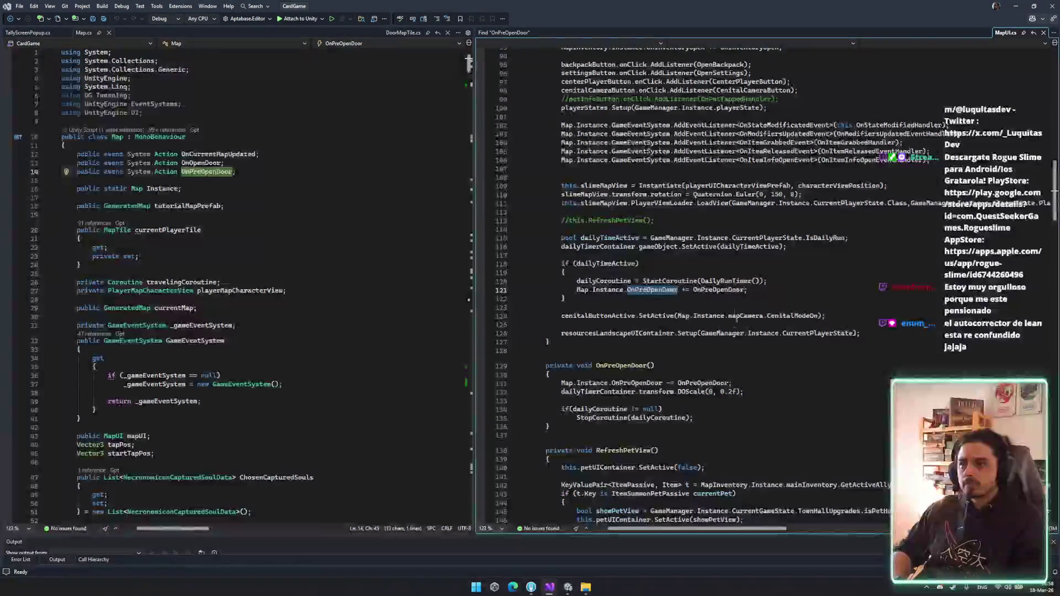
pyautogui.keyDown('ctrl'); pyautogui.click(719, 290); pyautogui.keyUp('ctrl')
pyautogui.click(662, 337)
pyautogui.press('Home')
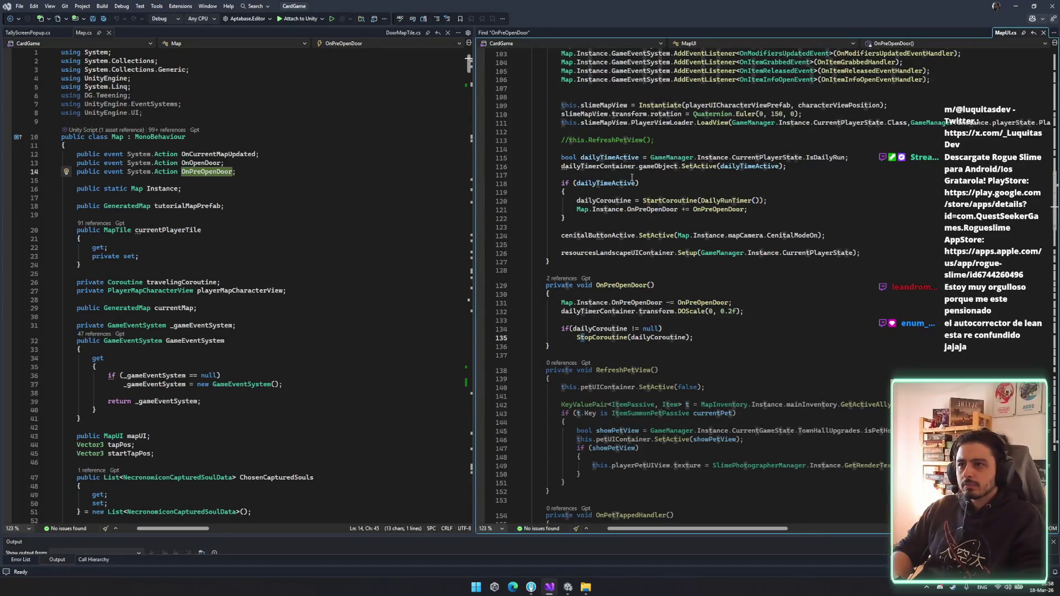
# Search Map.cs for 'bossmap' and step through its matches.
pyautogui.click(369, 146)
pyautogui.hotkey('ctrl', 'f')
pyautogui.write('bo')
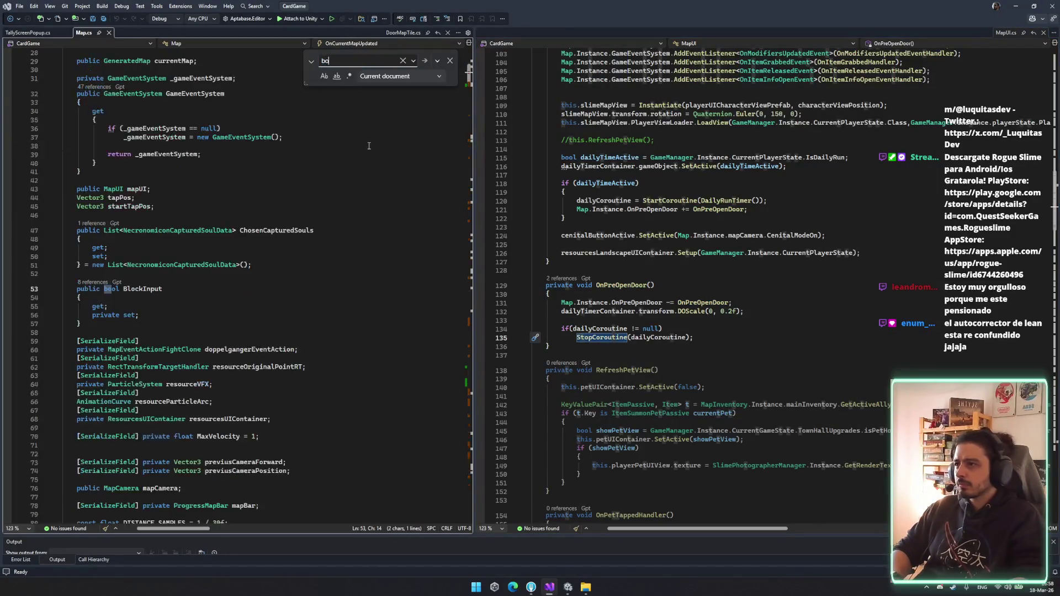
pyautogui.write('ssmap')
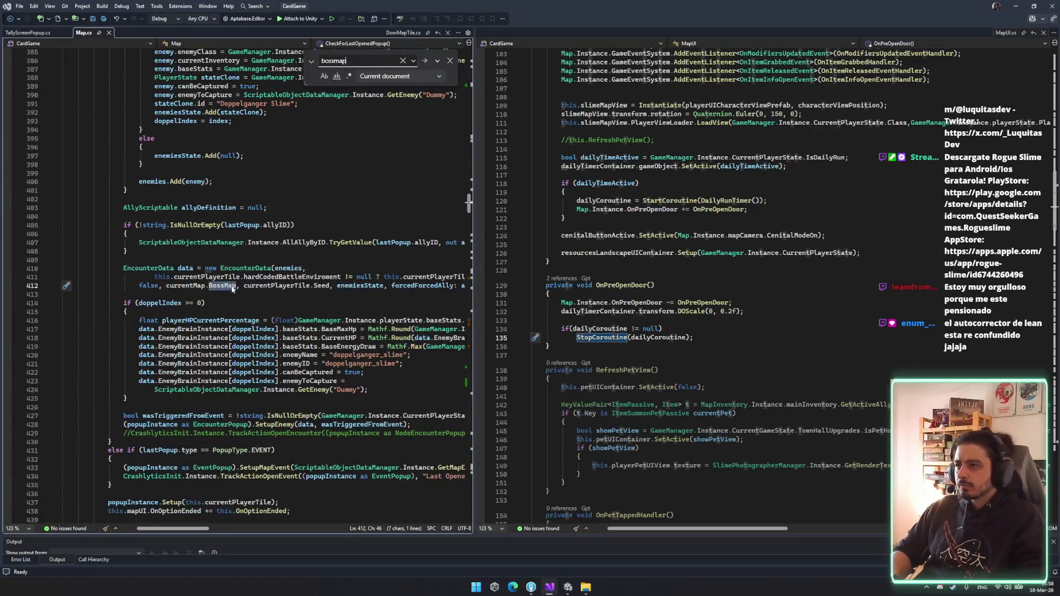
pyautogui.press('Return')
pyautogui.press('Return')
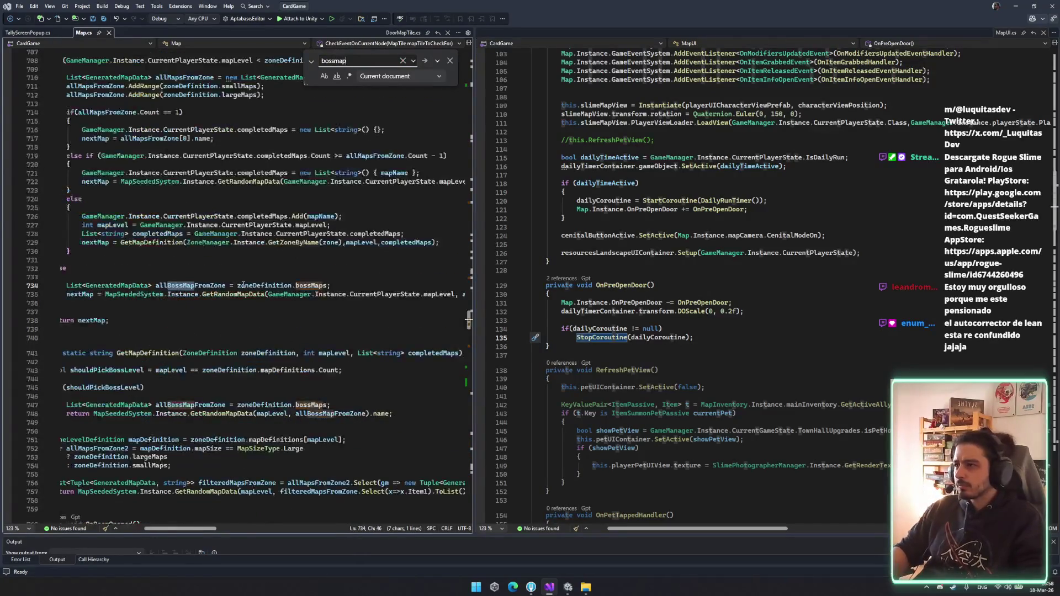
pyautogui.press('Return')
pyautogui.press('Return')
pyautogui.press('Return')
pyautogui.press('Return')
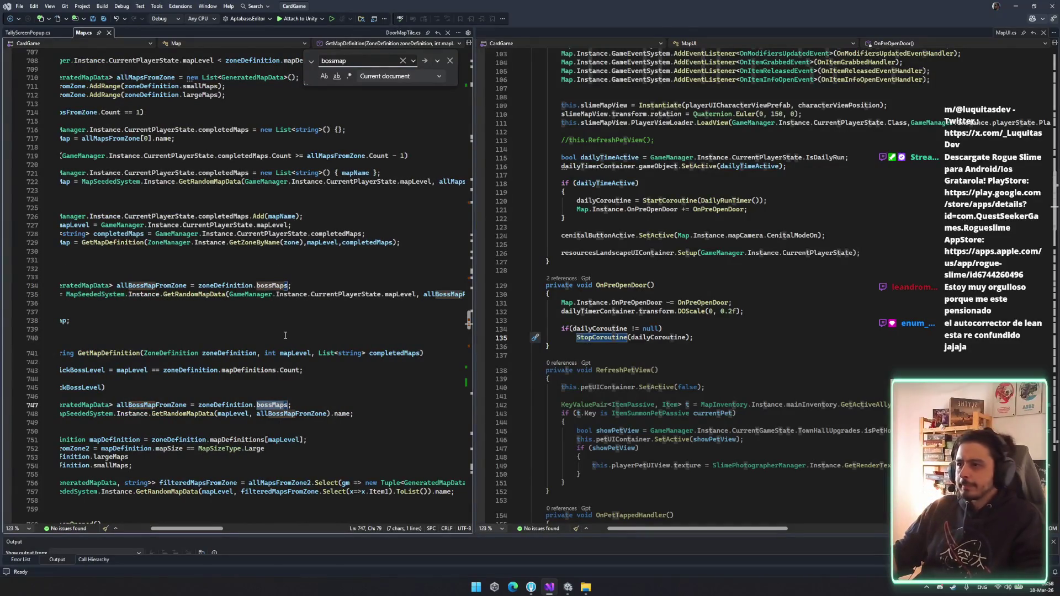
# Search Map.cs for 'openpopup' and step through each OpenPopup call.
pyautogui.write('o')
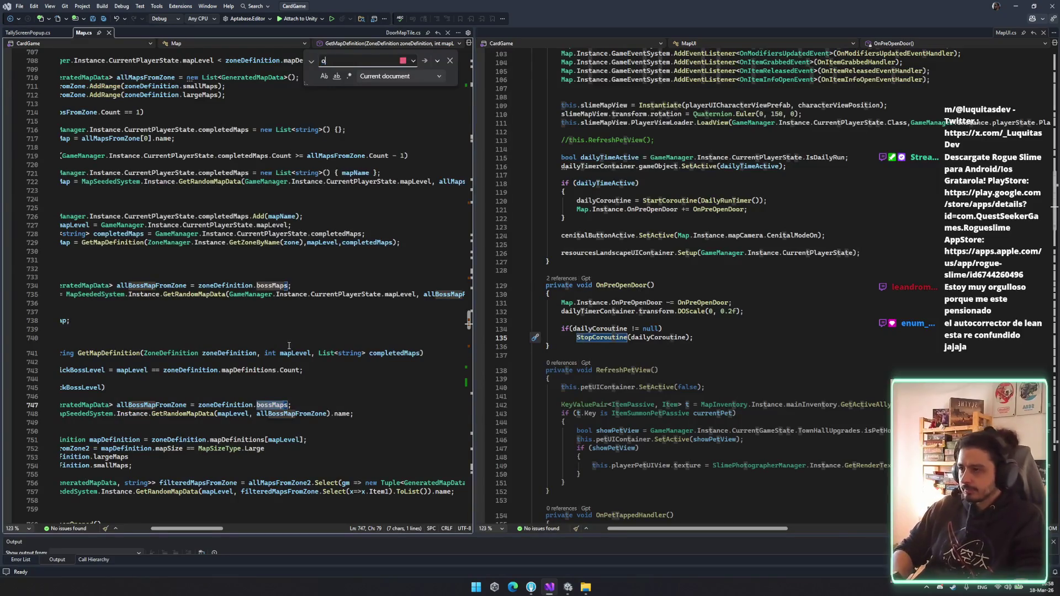
pyautogui.write('penpopup')
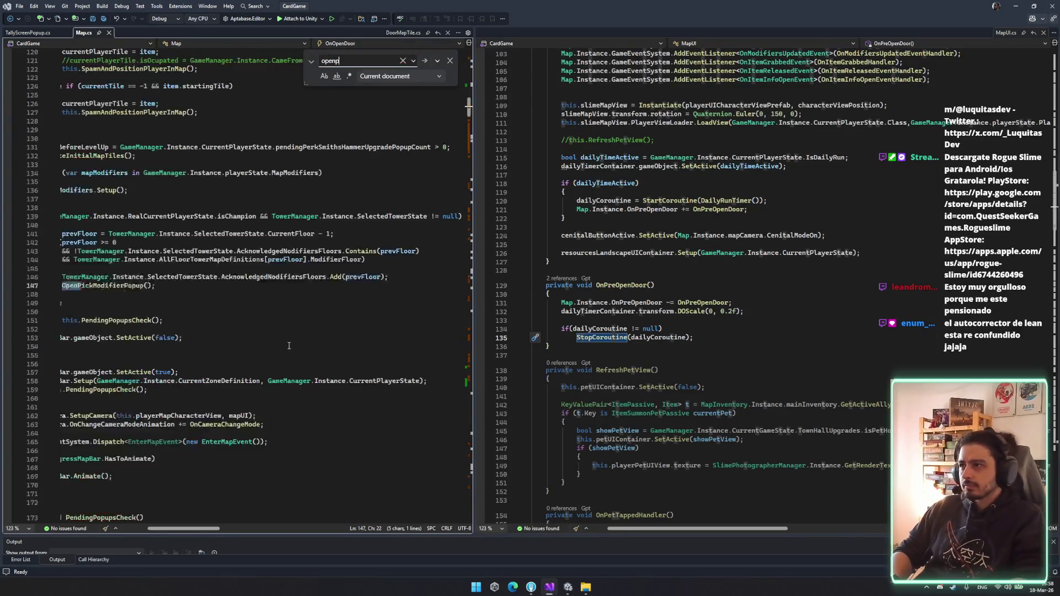
pyautogui.press('Return')
pyautogui.press('Return')
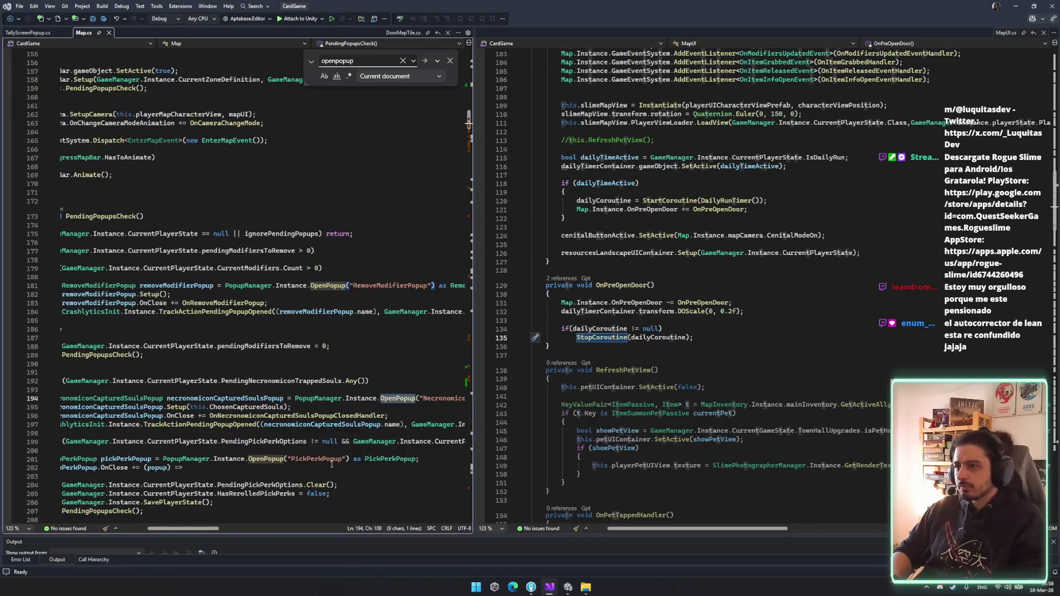
pyautogui.press('Return')
pyautogui.press('Return')
pyautogui.press('Return')
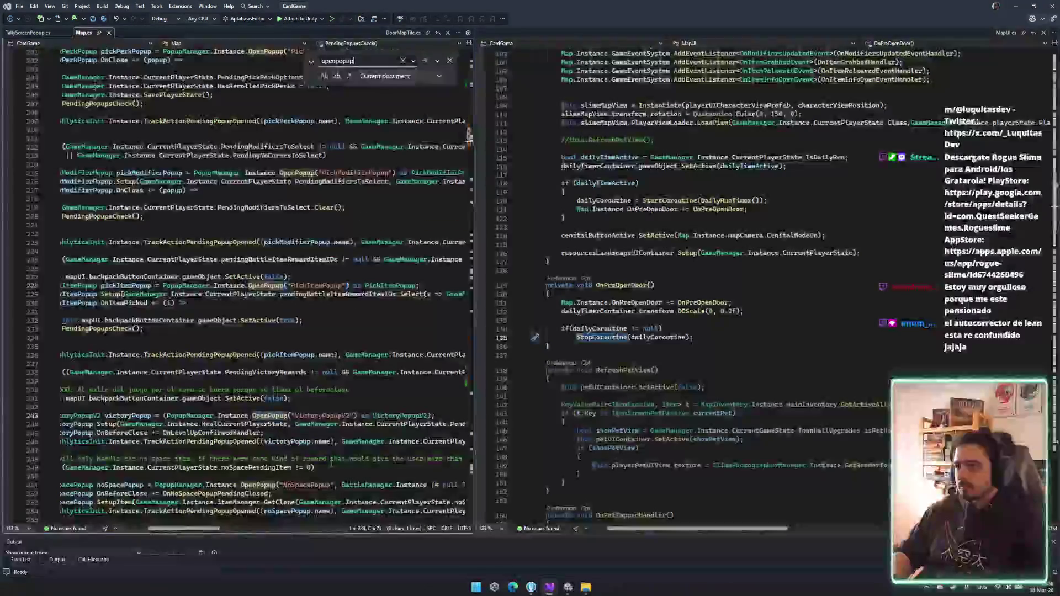
pyautogui.press('Return')
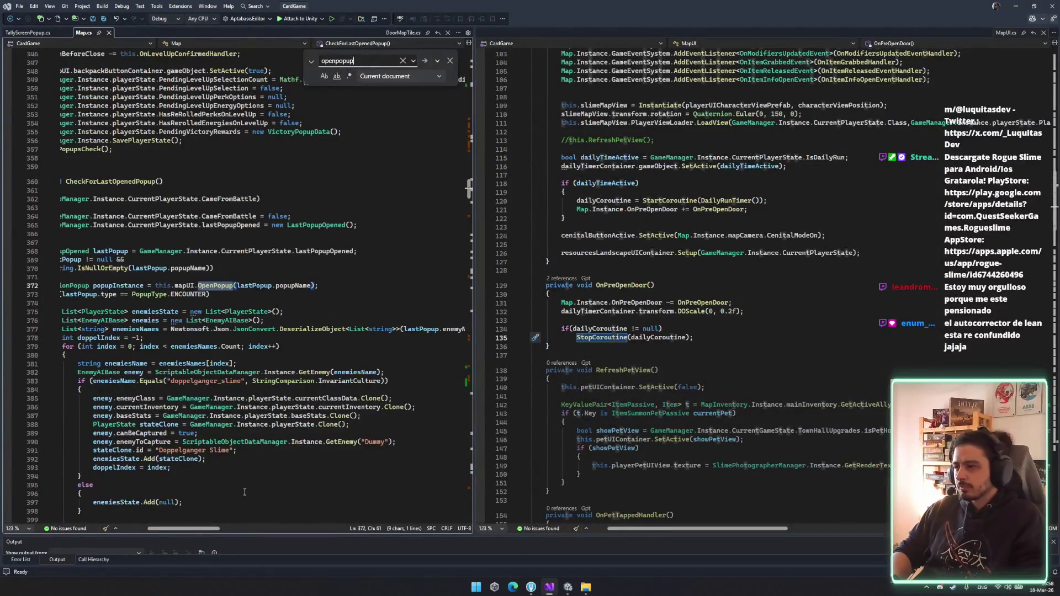
pyautogui.moveTo(206, 529); pyautogui.dragTo(188, 529)
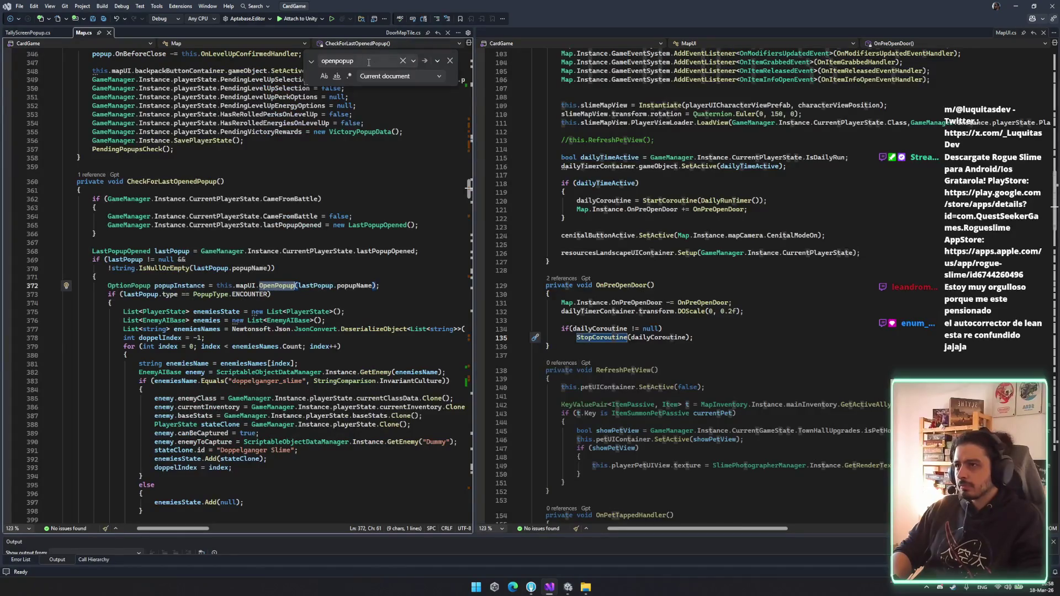
pyautogui.hotkey('ctrl', 'f')
pyautogui.press('Return')
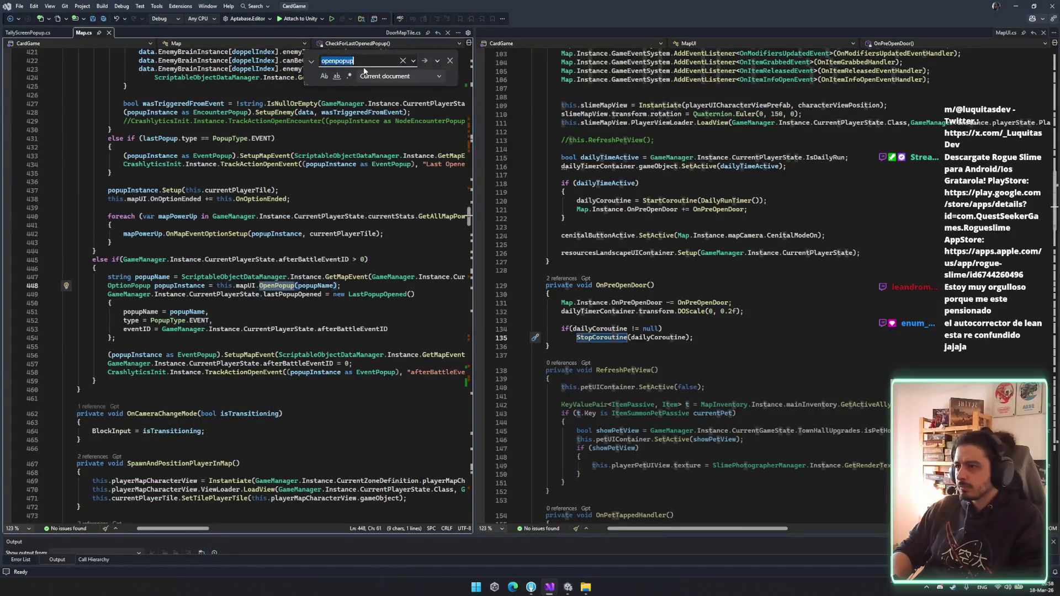
pyautogui.press('Return')
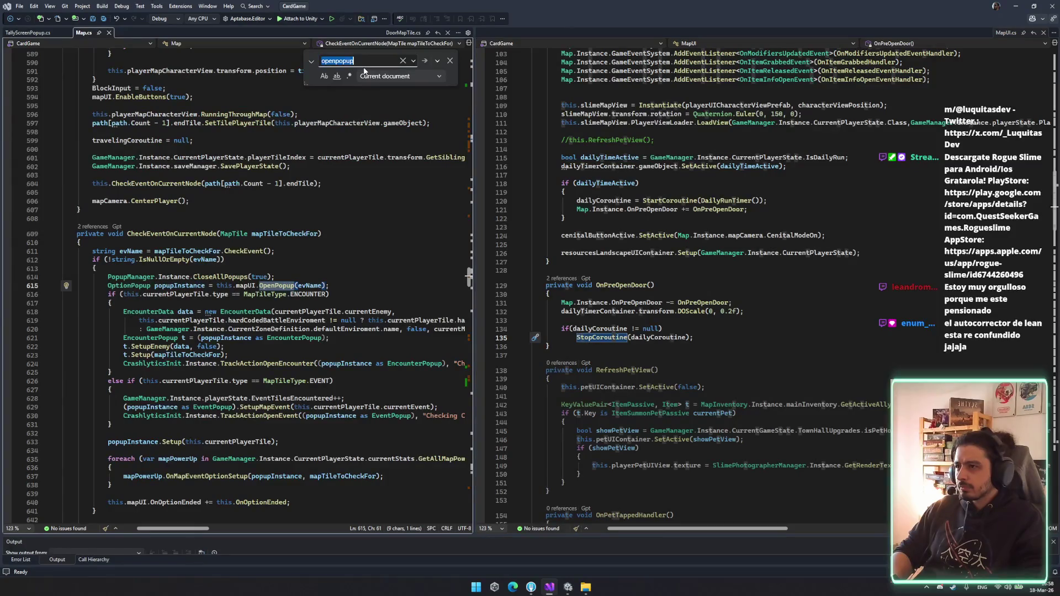
pyautogui.press('Return')
pyautogui.press('Return')
pyautogui.press('Return')
pyautogui.press('Return')
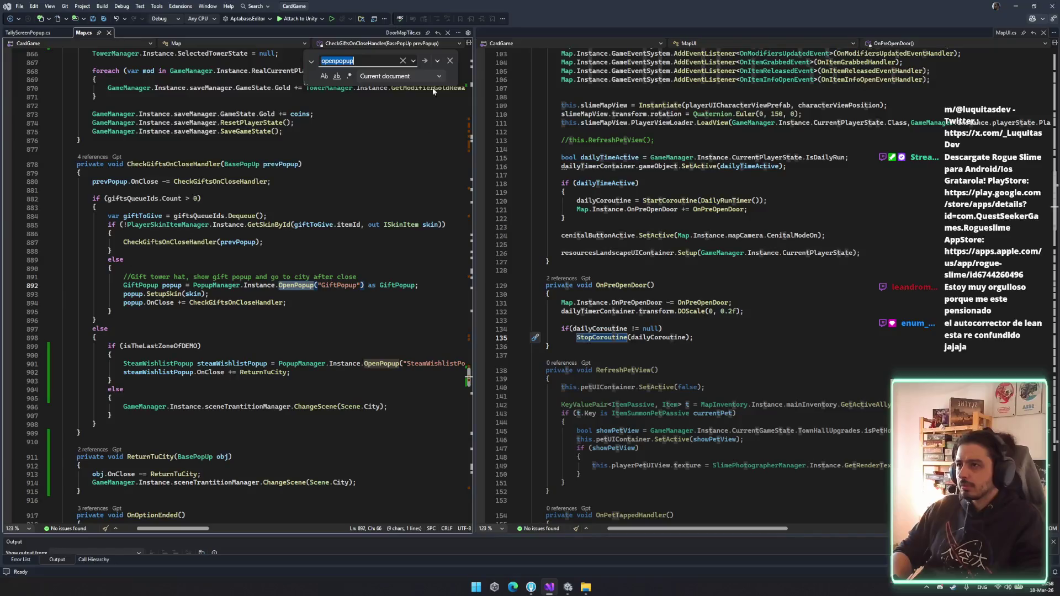
# Select TallyScreen in OpenTowerTallyScreenPopup on line 862 and start a find-in-files for it.
pyautogui.scroll(4, 358, 300)
pyautogui.scroll(5, 358, 301)
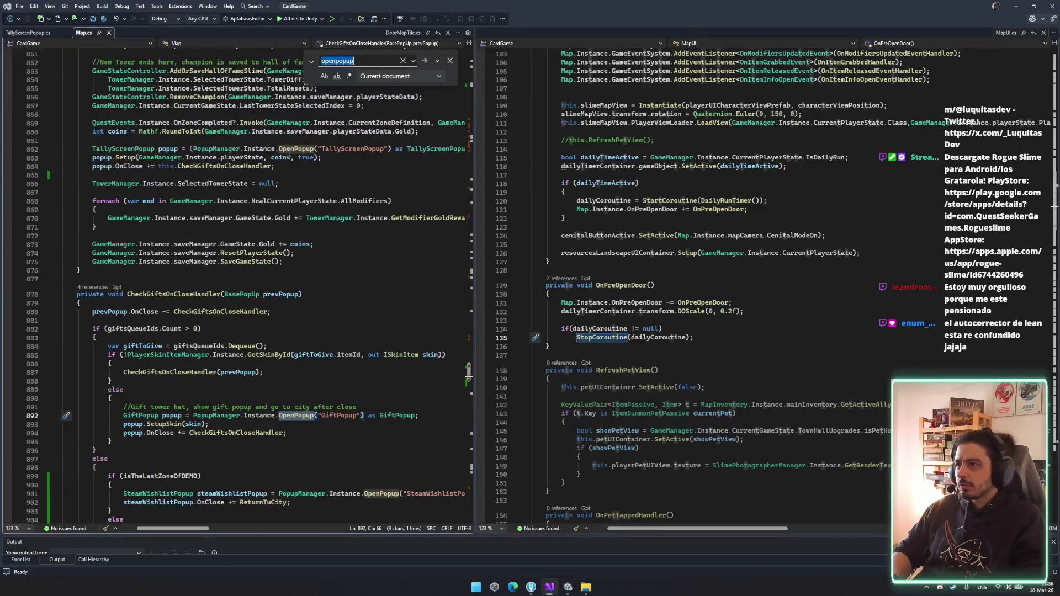
pyautogui.click(164, 131)
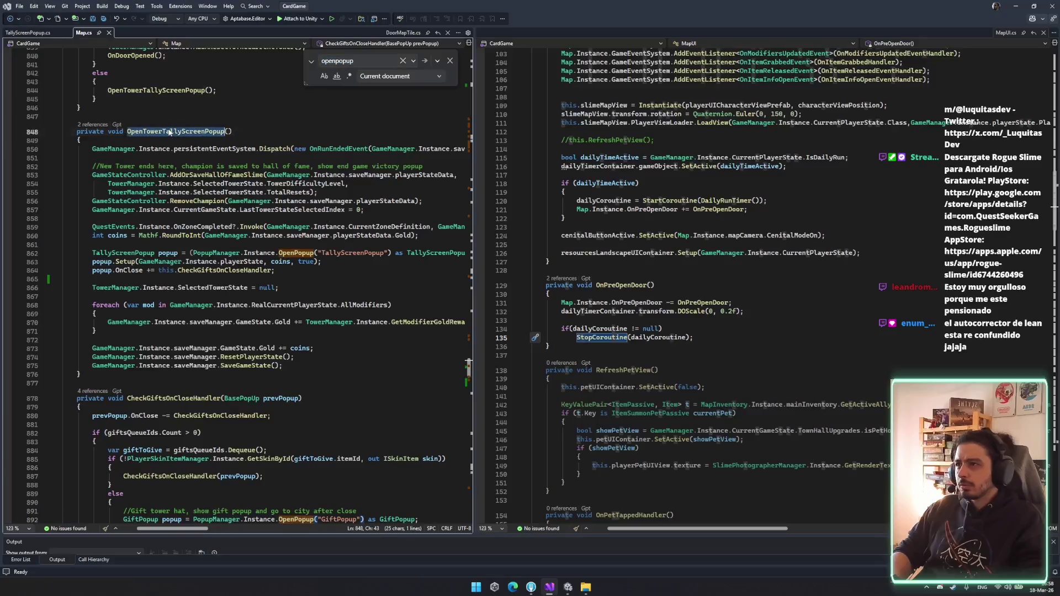
pyautogui.moveTo(164, 130); pyautogui.dragTo(193, 131)
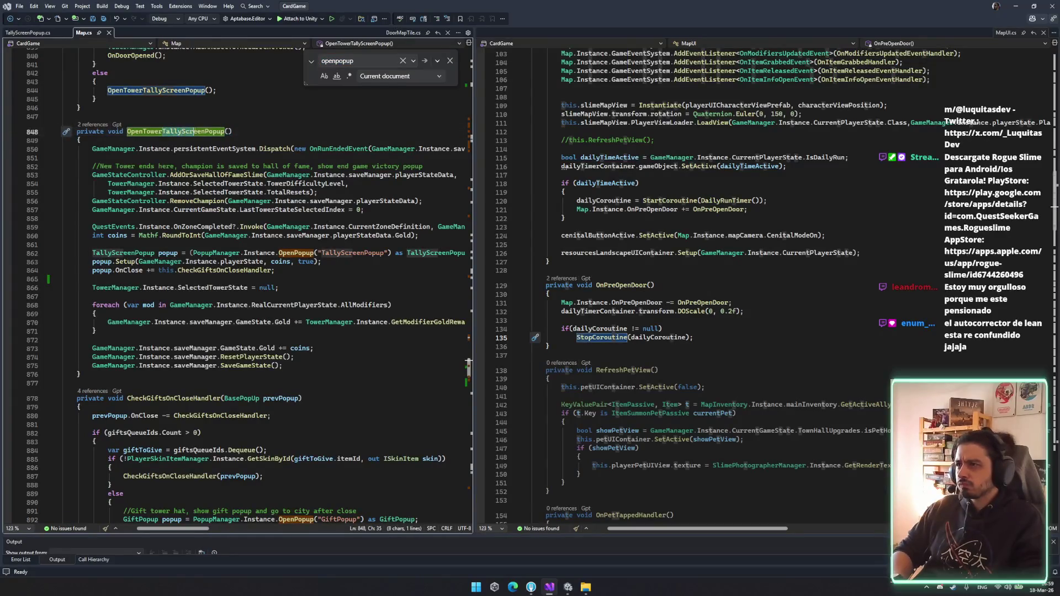
pyautogui.moveTo(92, 253); pyautogui.dragTo(135, 253)
pyautogui.hotkey('ctrl', 'shift', 'f')
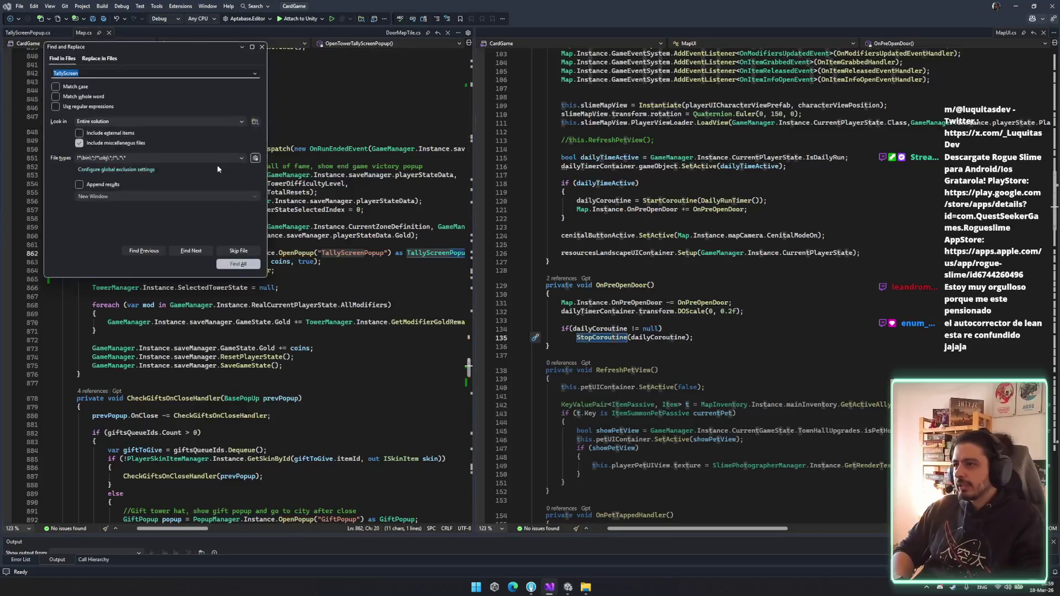
# Run the TallyScreen search (18 lines in 6 files) and open GameManager.cs at OpenTallyPopup, line 490.
pyautogui.press('Return')
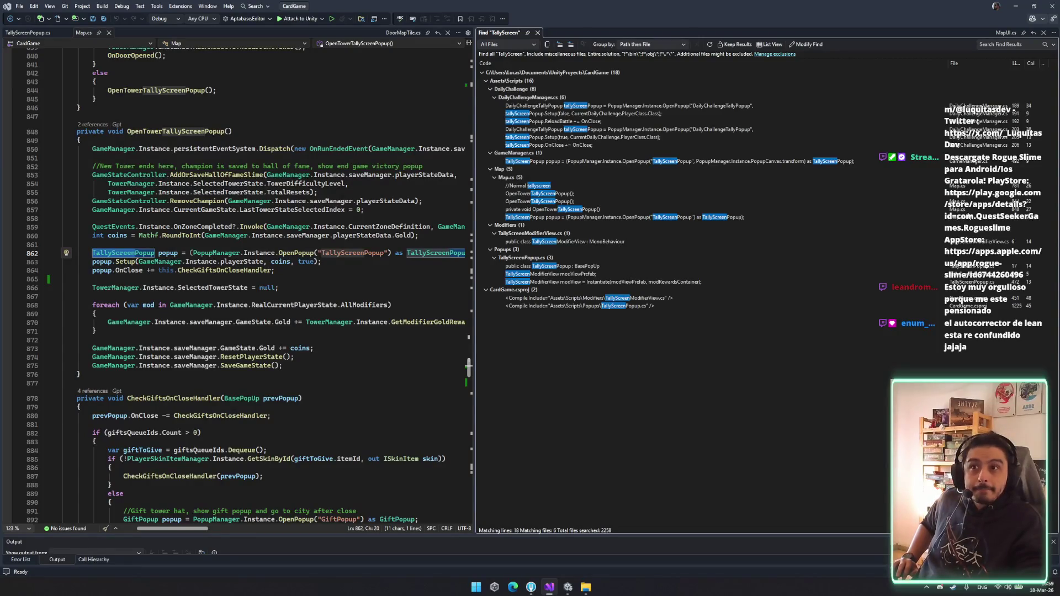
pyautogui.click(746, 161)
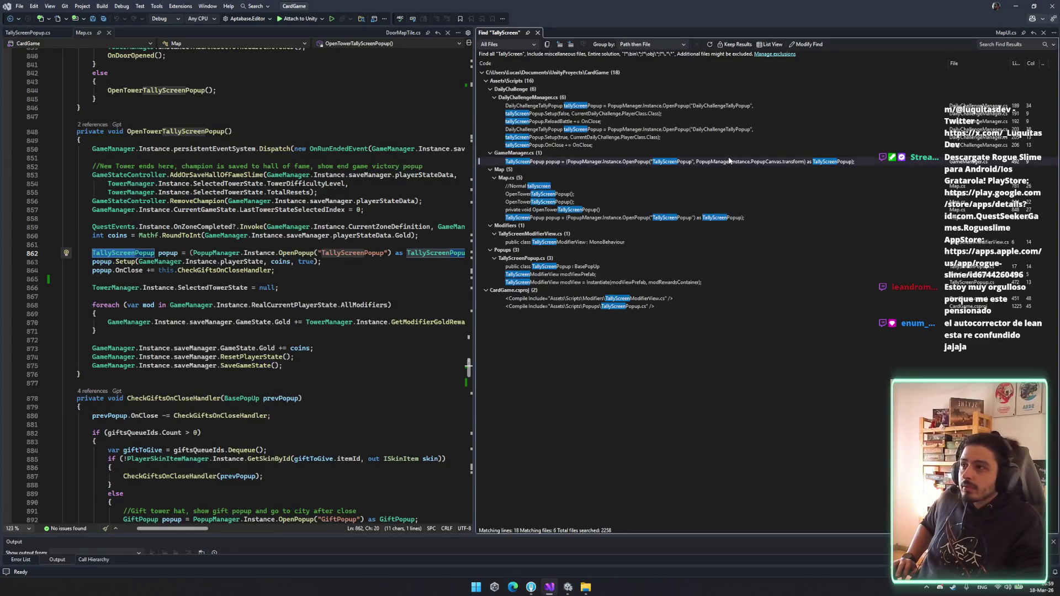
pyautogui.doubleClick(729, 161)
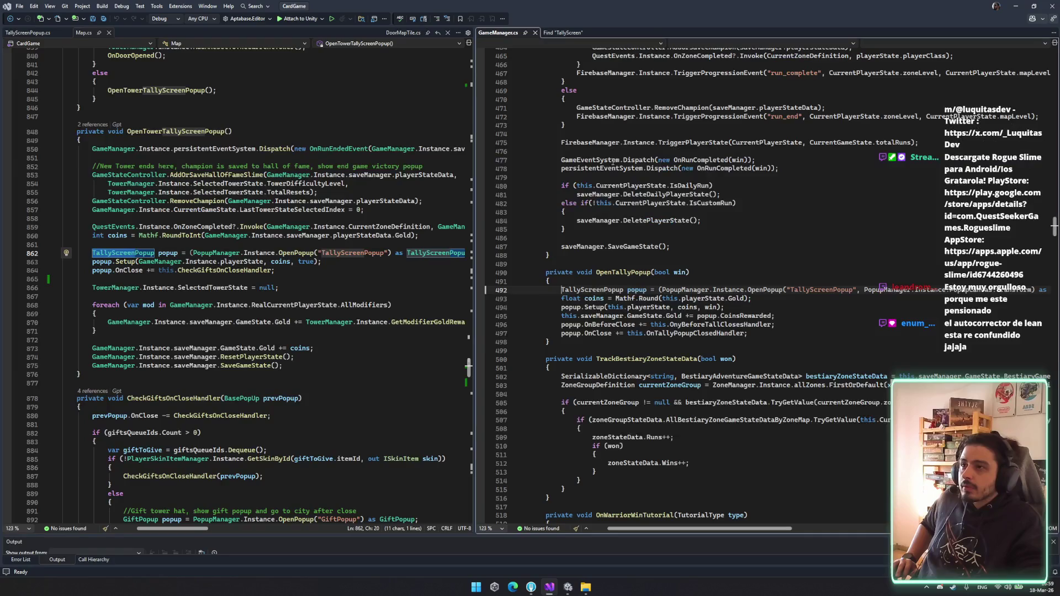
pyautogui.click(633, 280)
pyautogui.moveTo(765, 296)
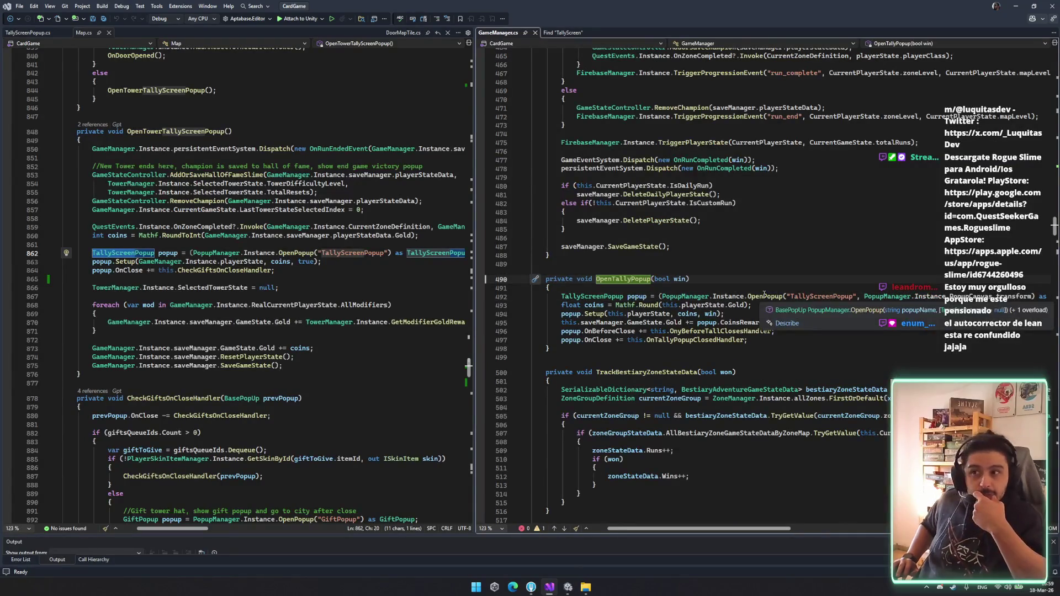